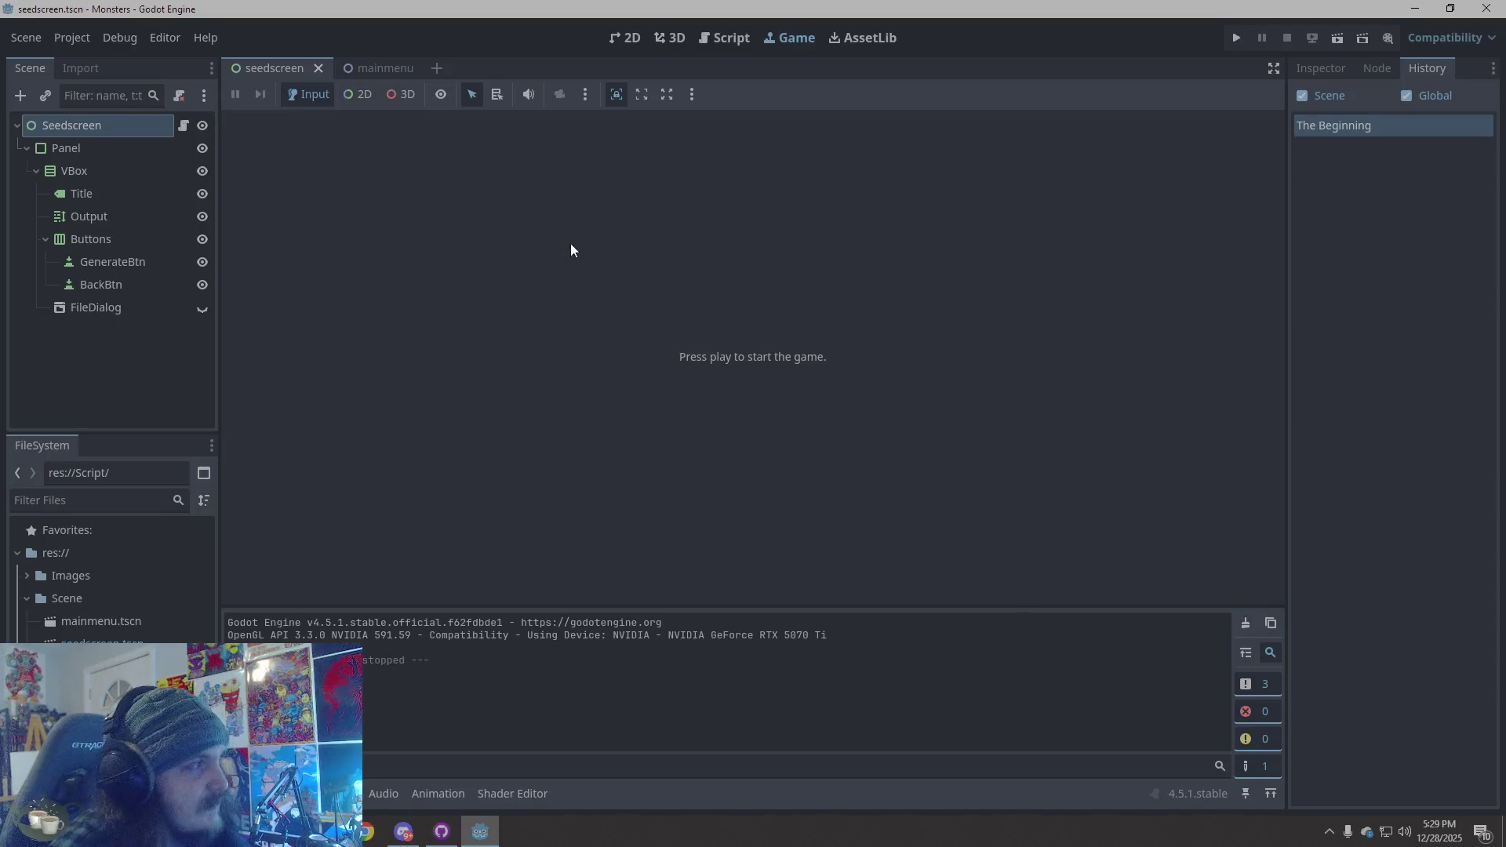
Step: Open a new empty scene tab next to the seedscreen and mainmenu scenes
{"action": "left_click", "coordinate": [438, 69]}
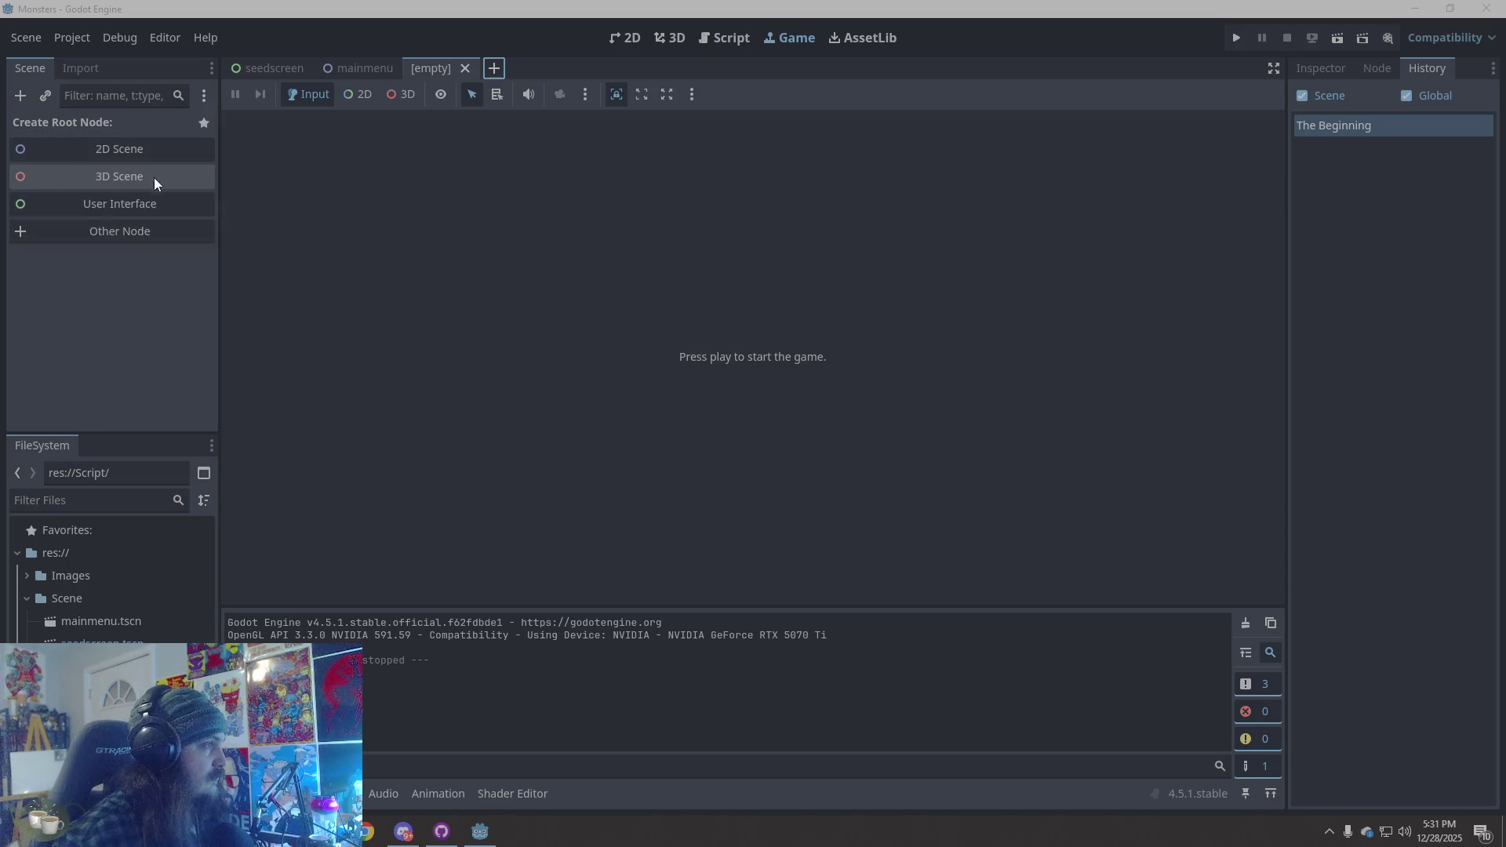
Step: Give the new scene a 2D Scene (Node2D) root node
{"action": "left_click", "coordinate": [146, 149]}
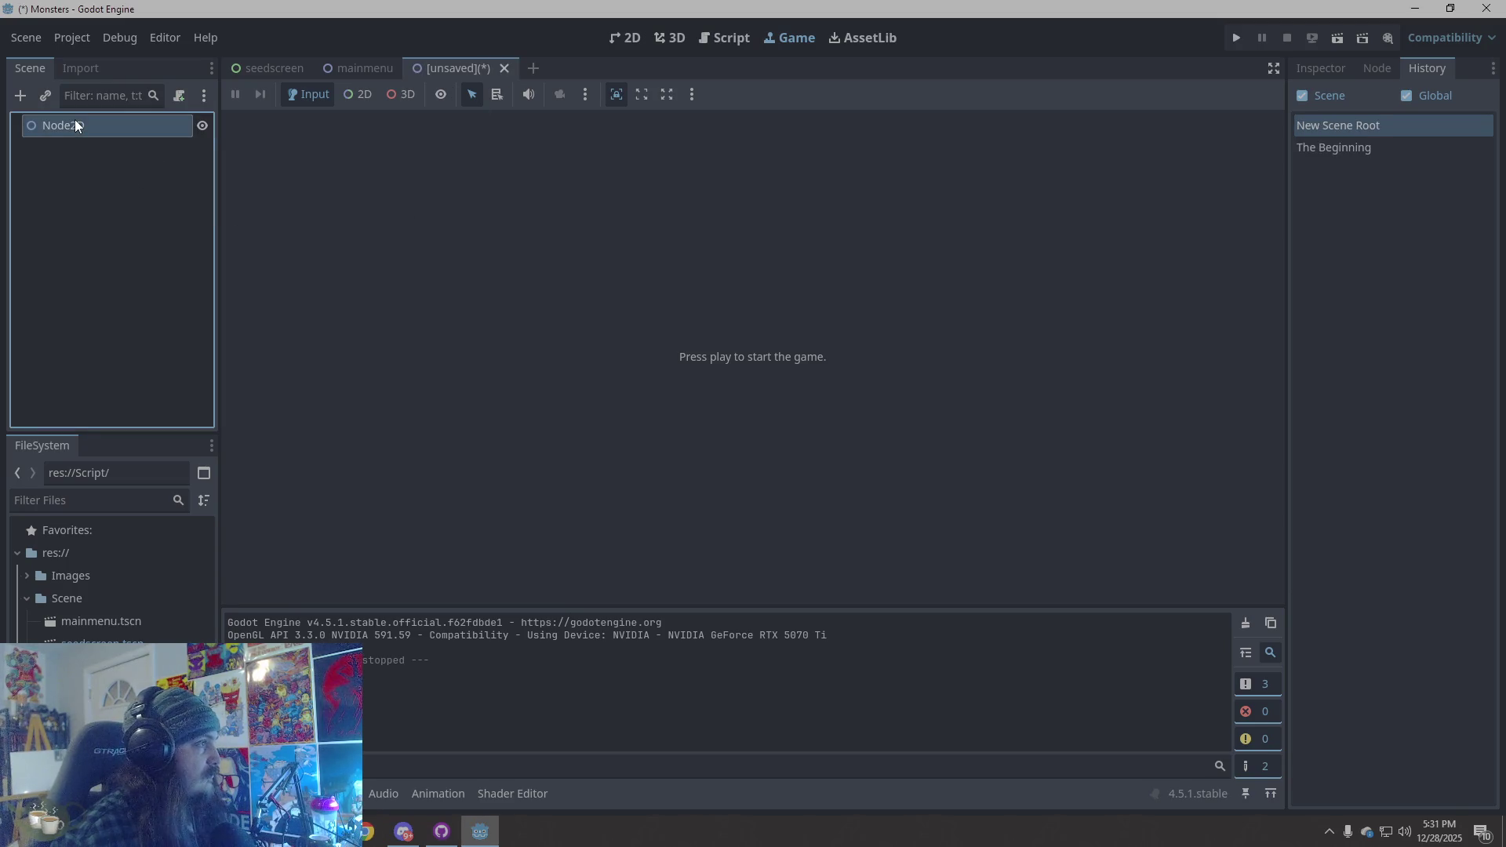
{"action": "key", "text": "ctrl+s"}
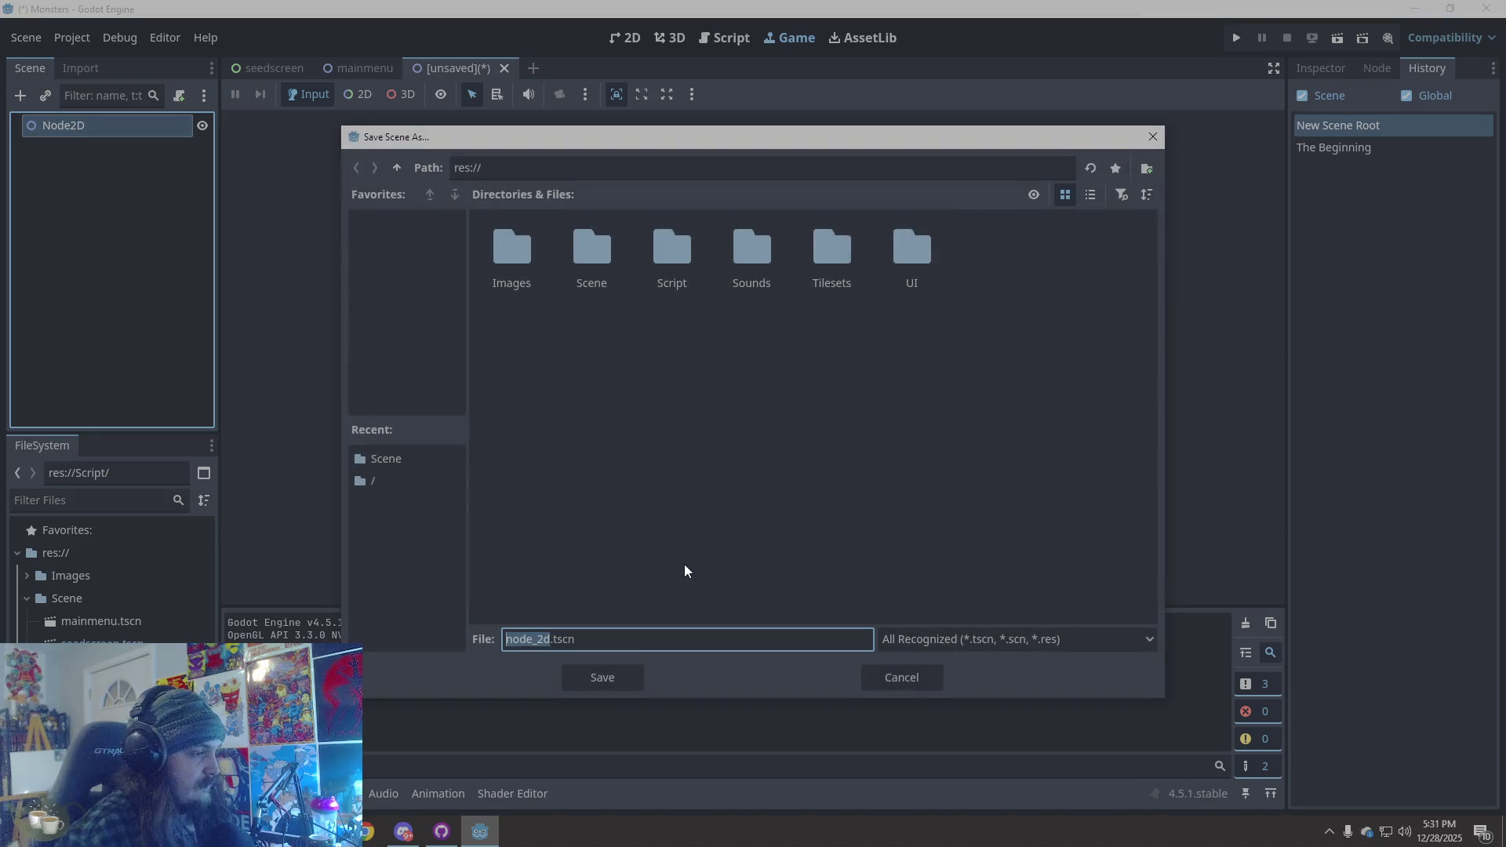
{"action": "left_click", "coordinate": [897, 677]}
Step: Rename the root node to Testmonster
{"action": "double_click", "coordinate": [60, 127]}
{"action": "left_click", "coordinate": [89, 131]}
{"action": "double_click", "coordinate": [89, 131]}
{"action": "type", "text": "m"}
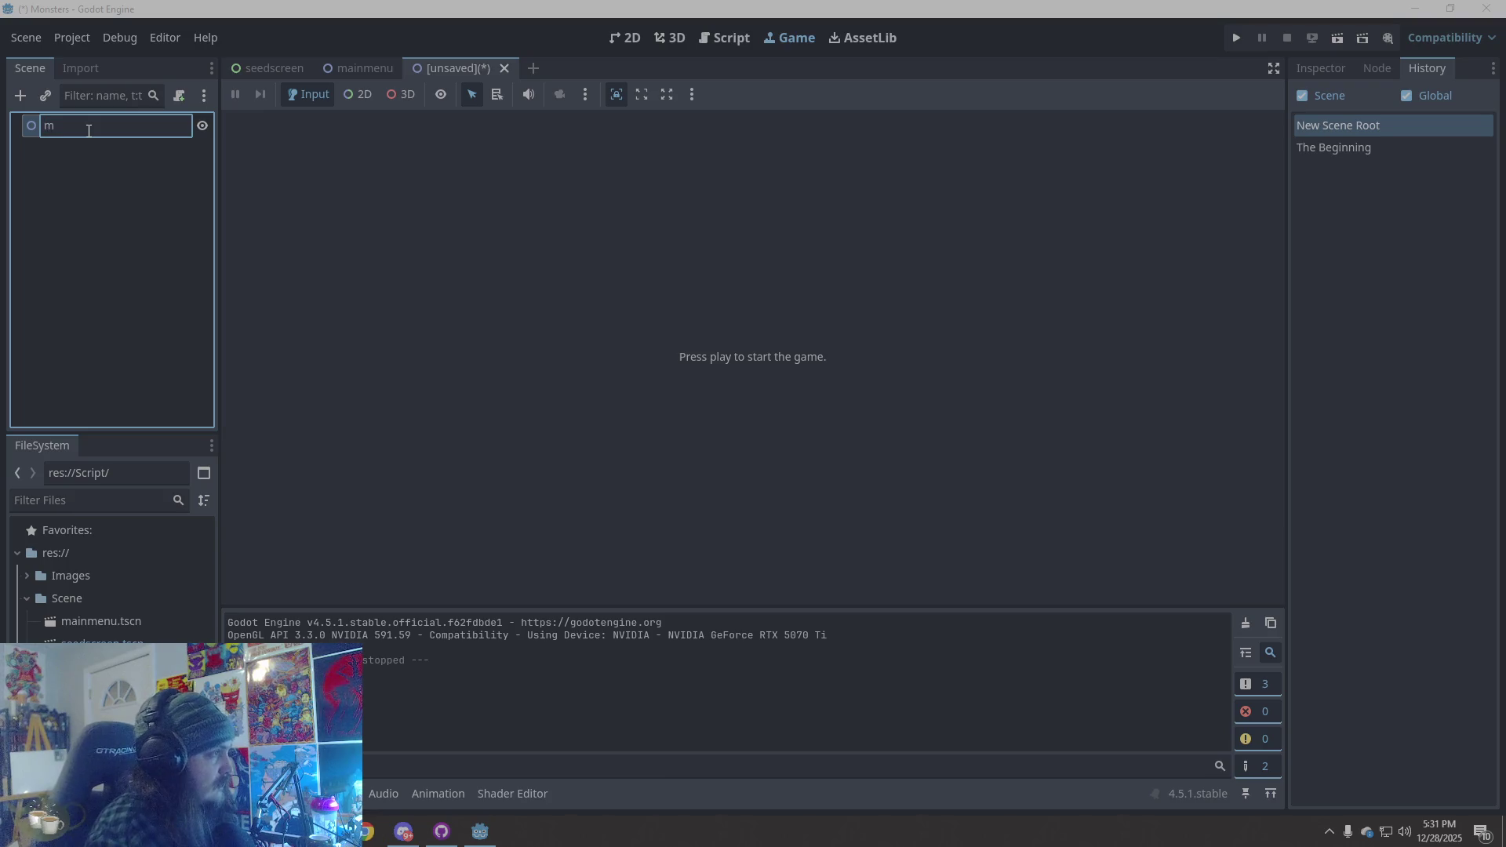
{"action": "key", "text": "BackSpace"}
{"action": "type", "text": "Testmonster"}
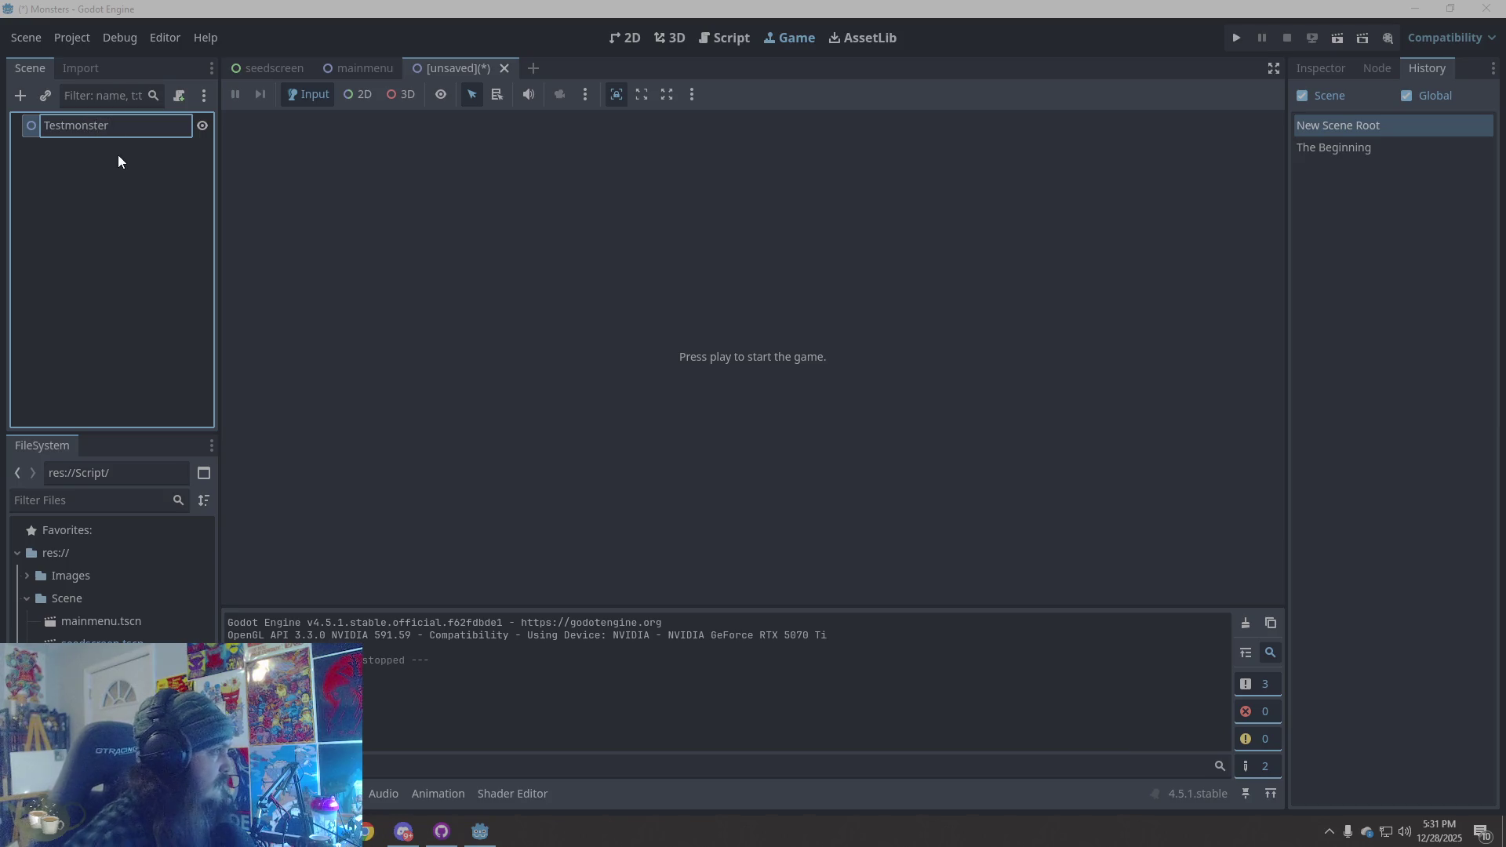
{"action": "key", "text": "Return"}
Step: Save the scene as testmonster.tscn in the Scene folder
{"action": "key", "text": "ctrl+s"}
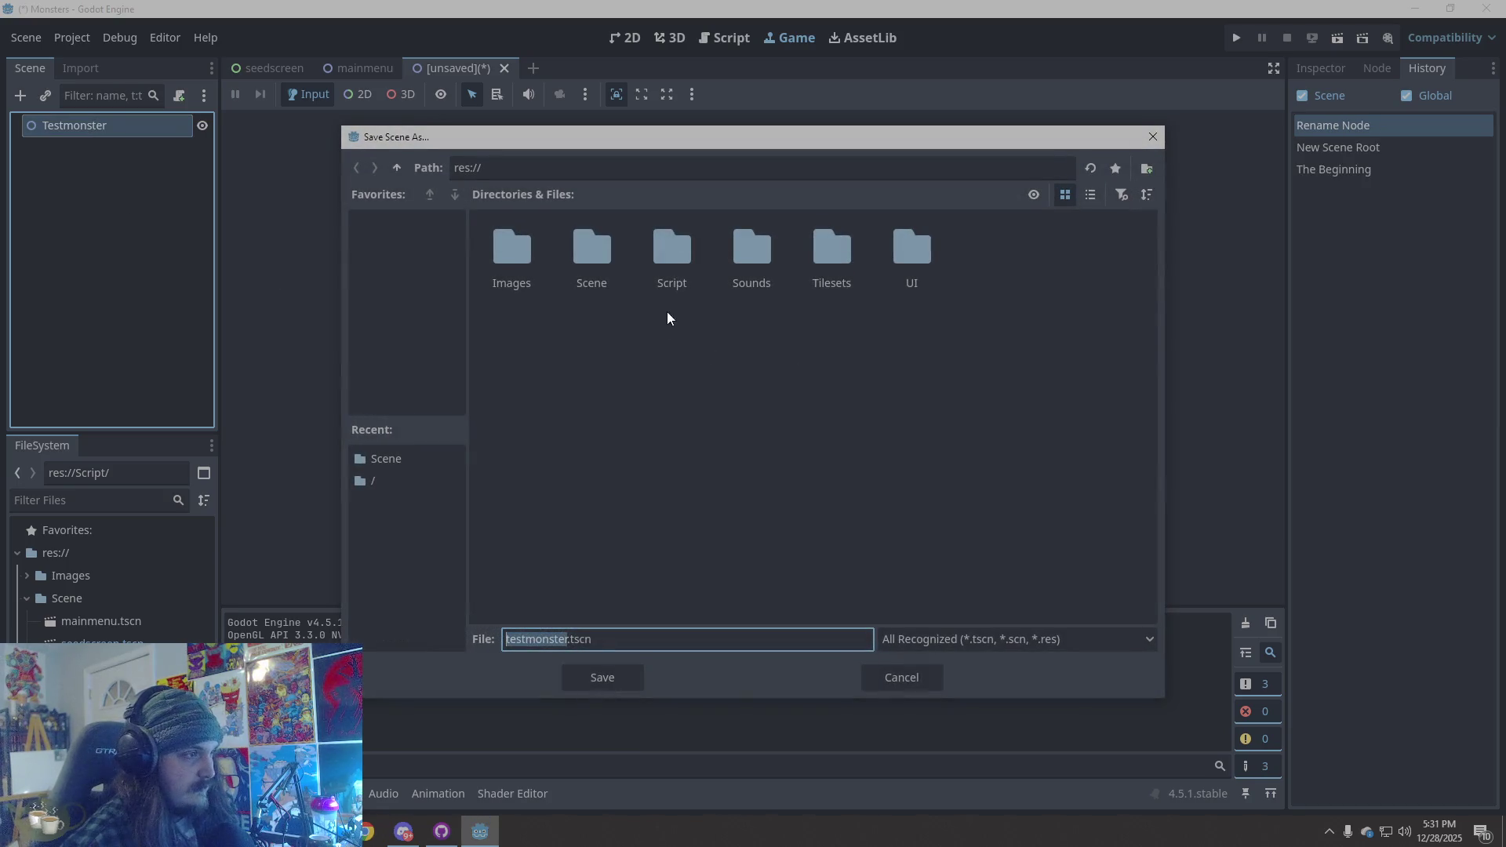
{"action": "double_click", "coordinate": [592, 245]}
{"action": "left_click", "coordinate": [614, 680]}
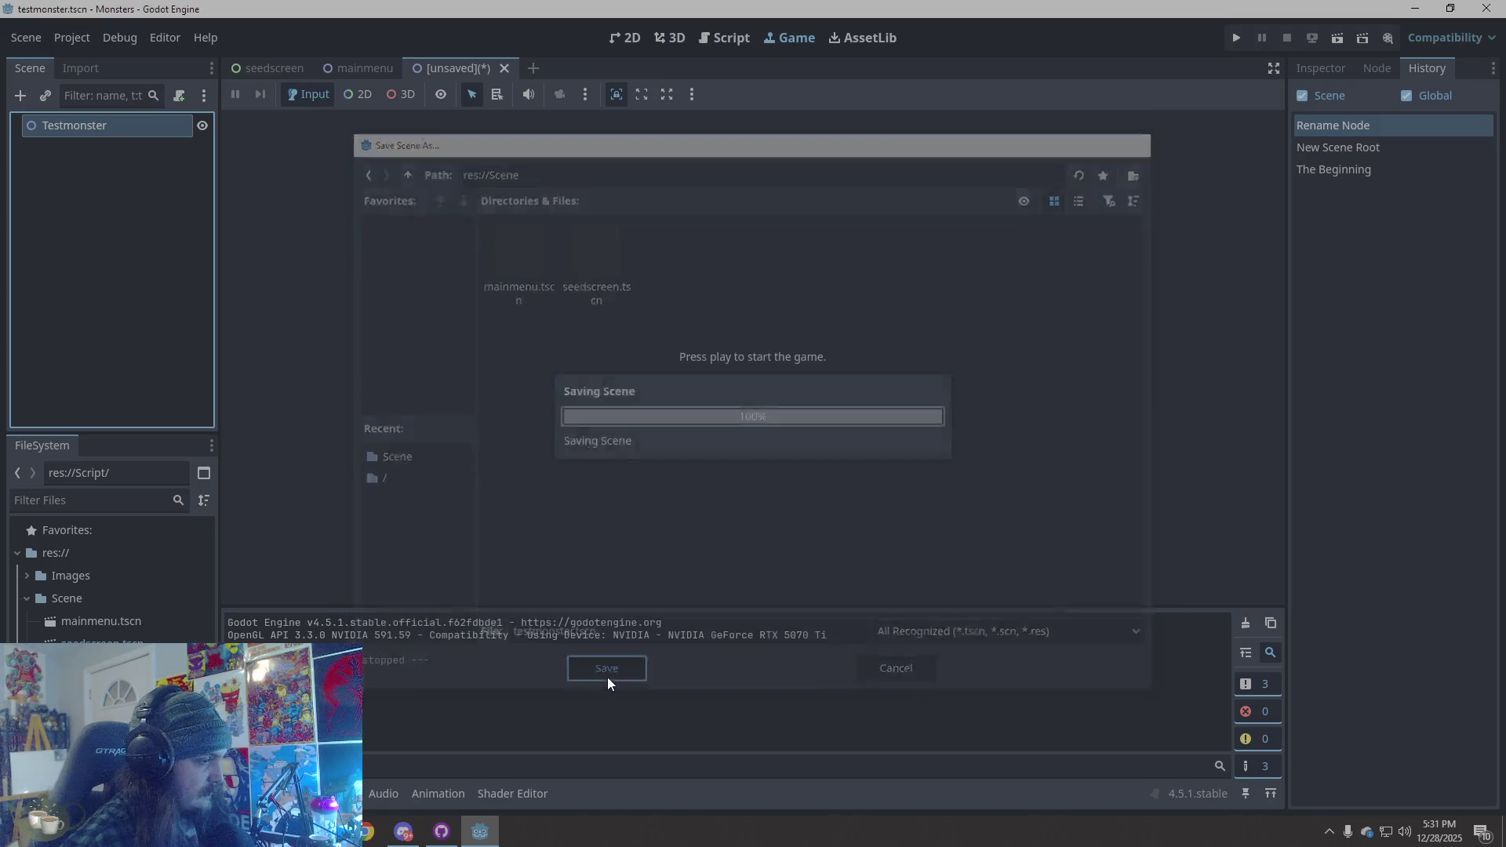
{"action": "left_click", "coordinate": [149, 269]}
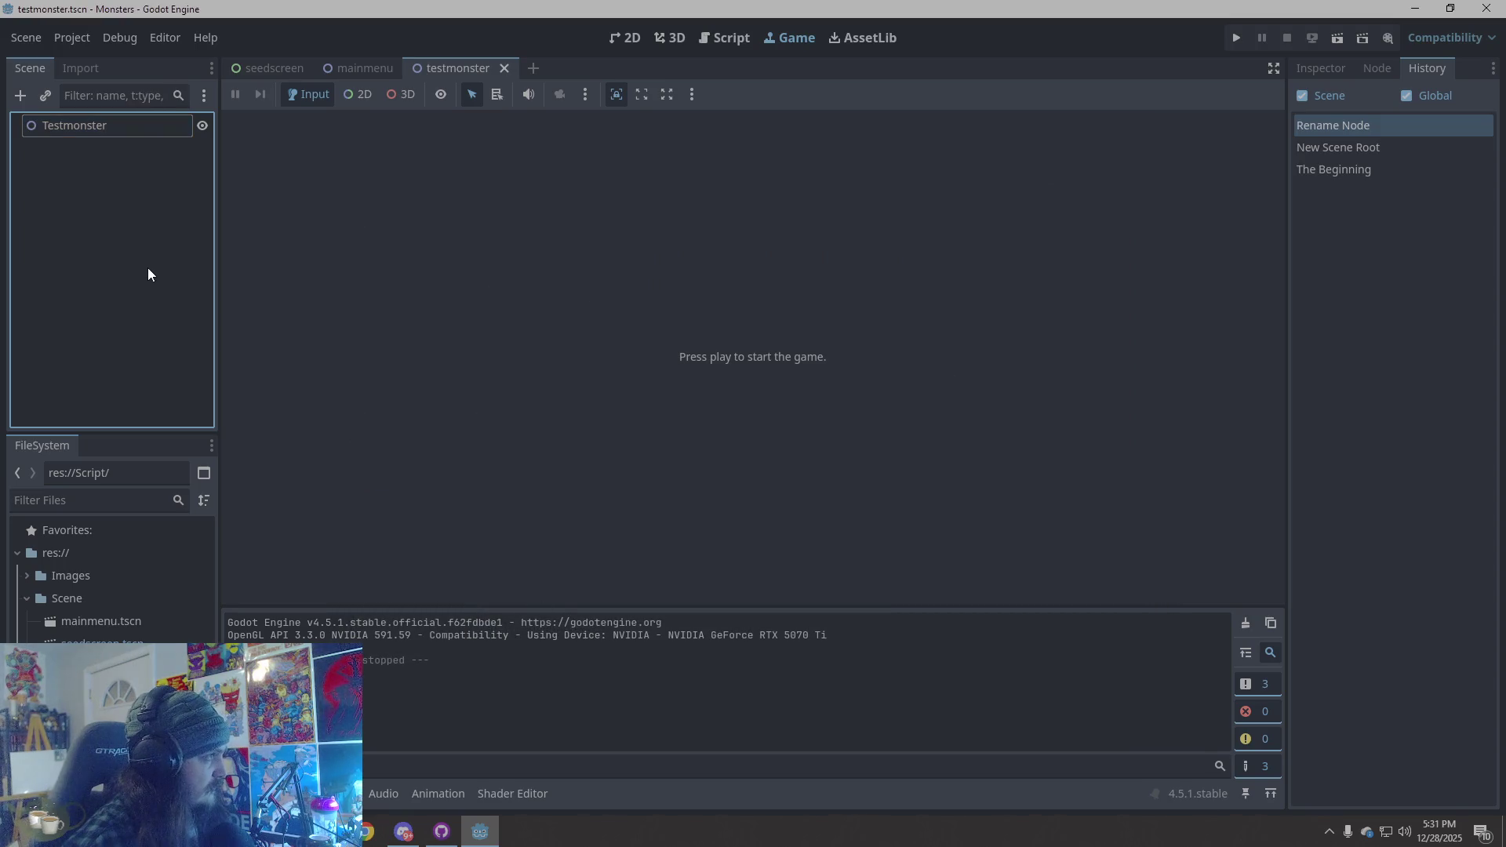
{"action": "left_click", "coordinate": [351, 68]}
{"action": "left_click", "coordinate": [436, 69]}
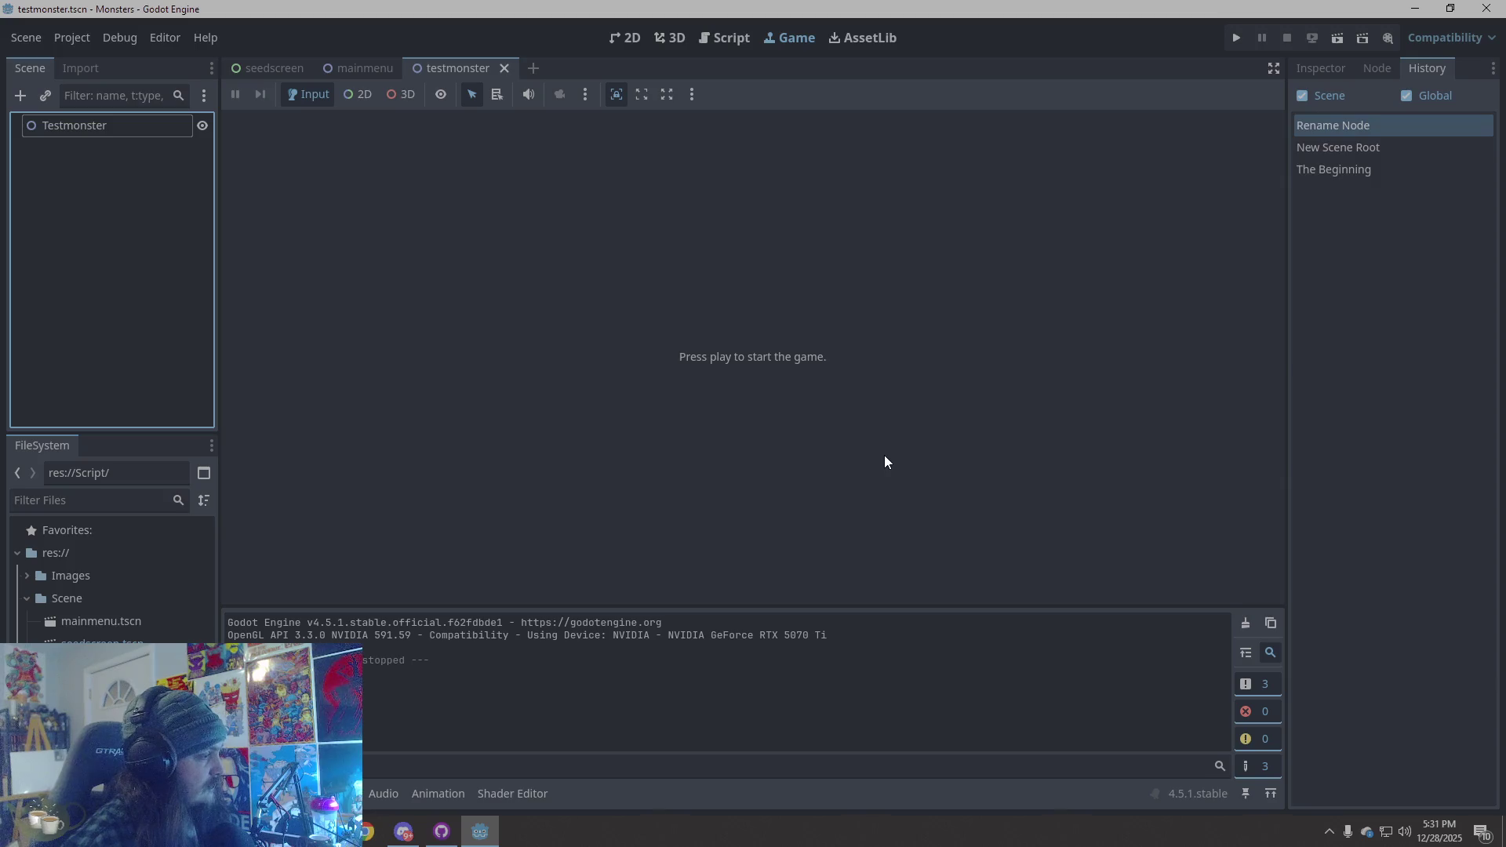
Step: Start attaching a script to Testmonster, browse to the Script folder, then cancel
{"action": "right_click", "coordinate": [69, 127]}
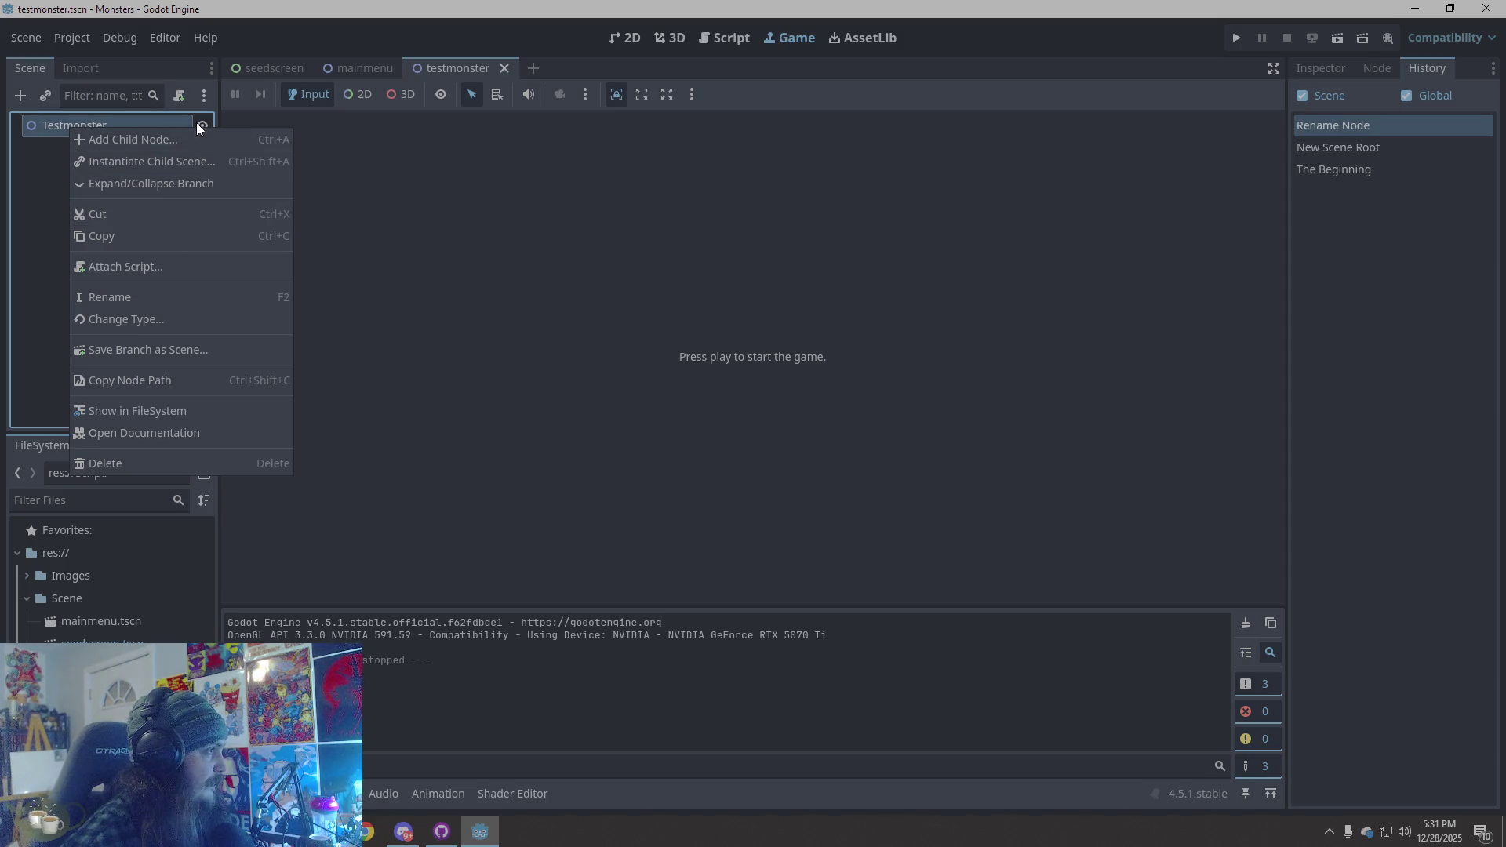
{"action": "left_click", "coordinate": [162, 265]}
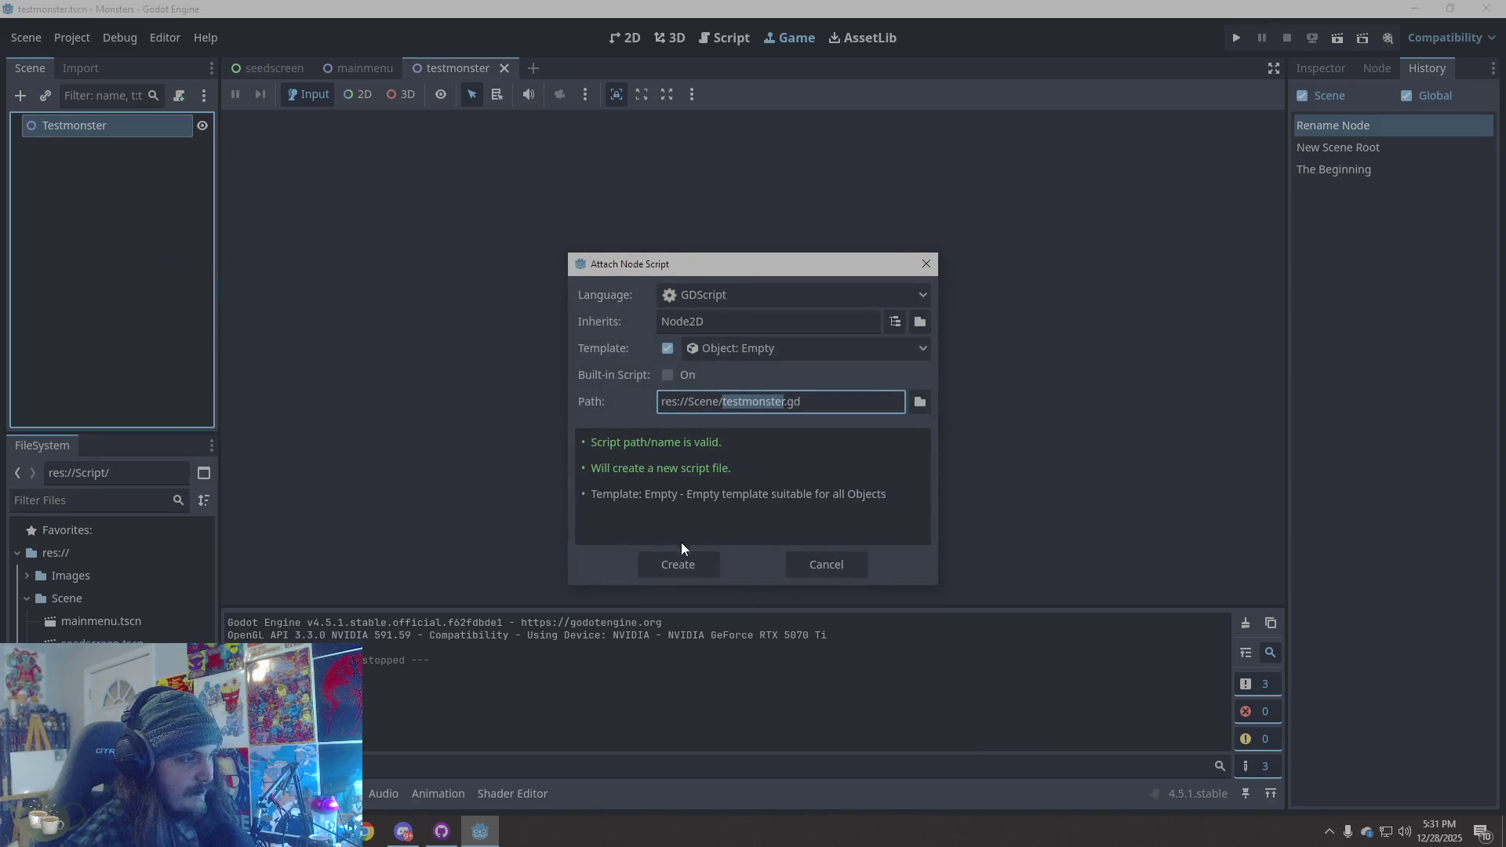
{"action": "left_click", "coordinate": [919, 402]}
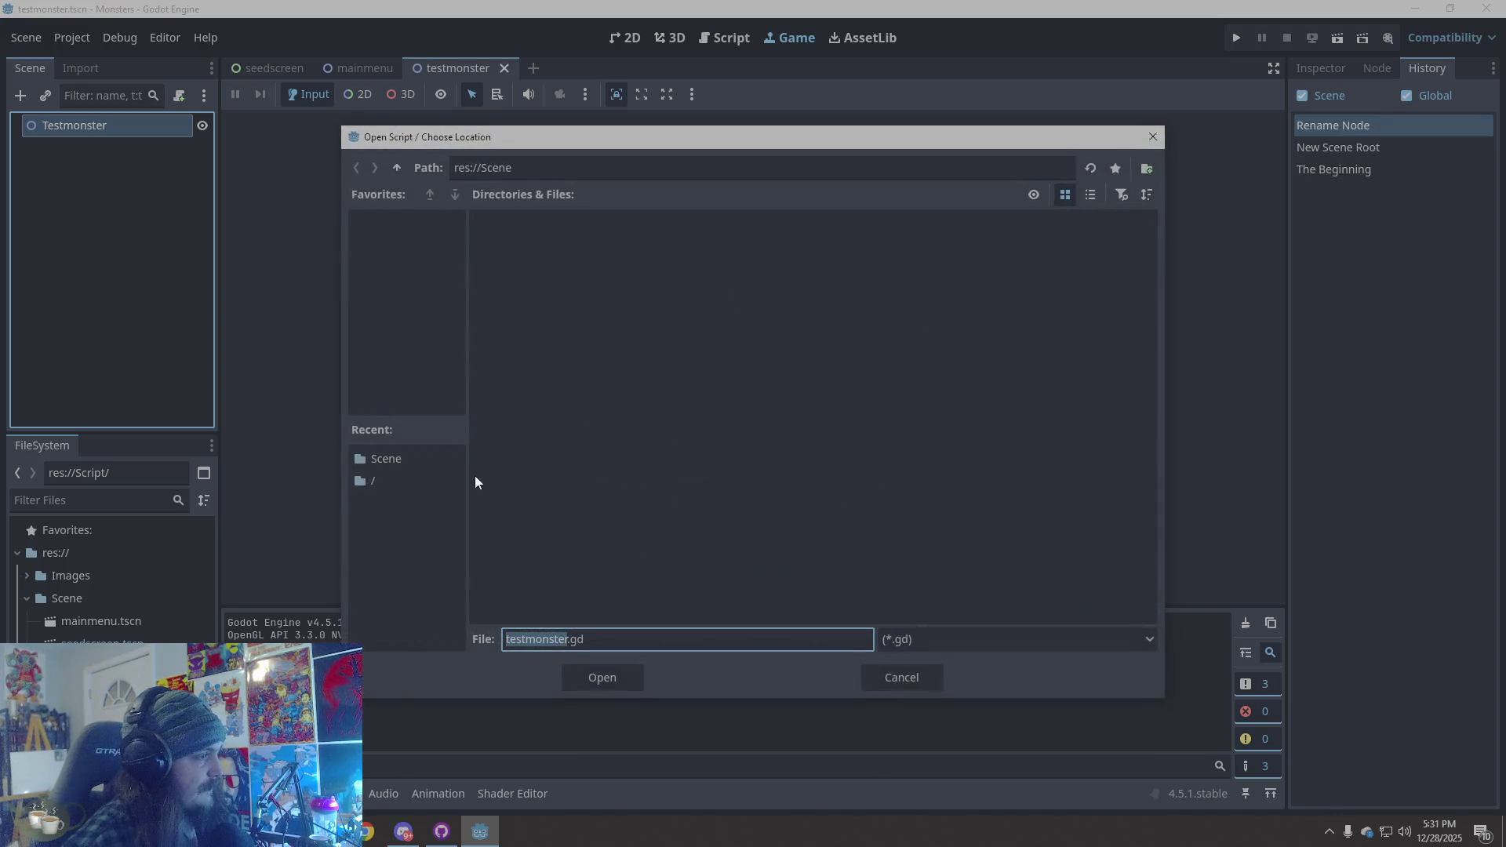
{"action": "left_click", "coordinate": [397, 171]}
{"action": "double_click", "coordinate": [671, 249]}
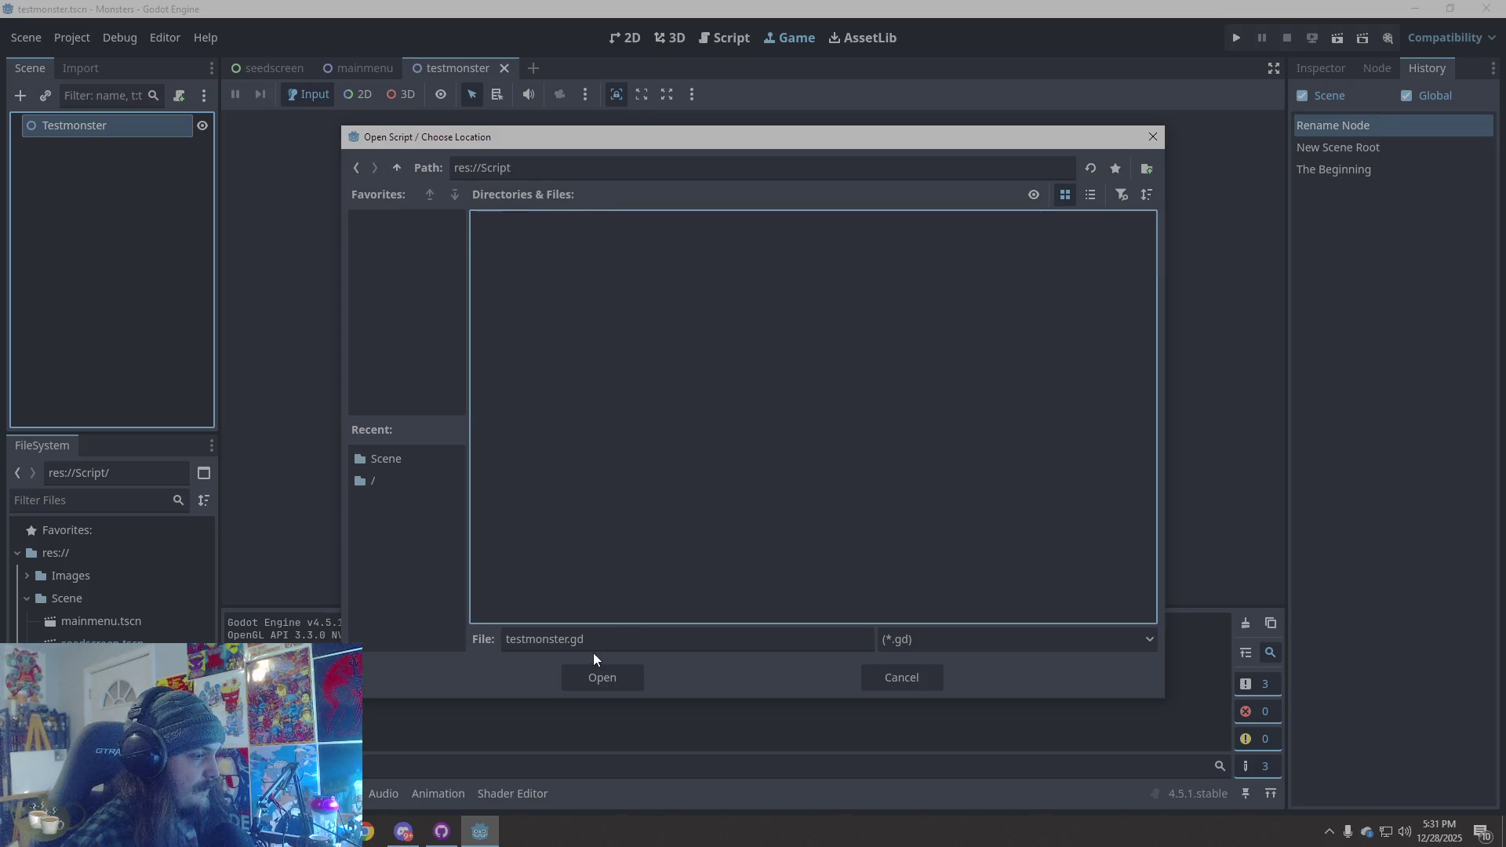
{"action": "left_click", "coordinate": [595, 668]}
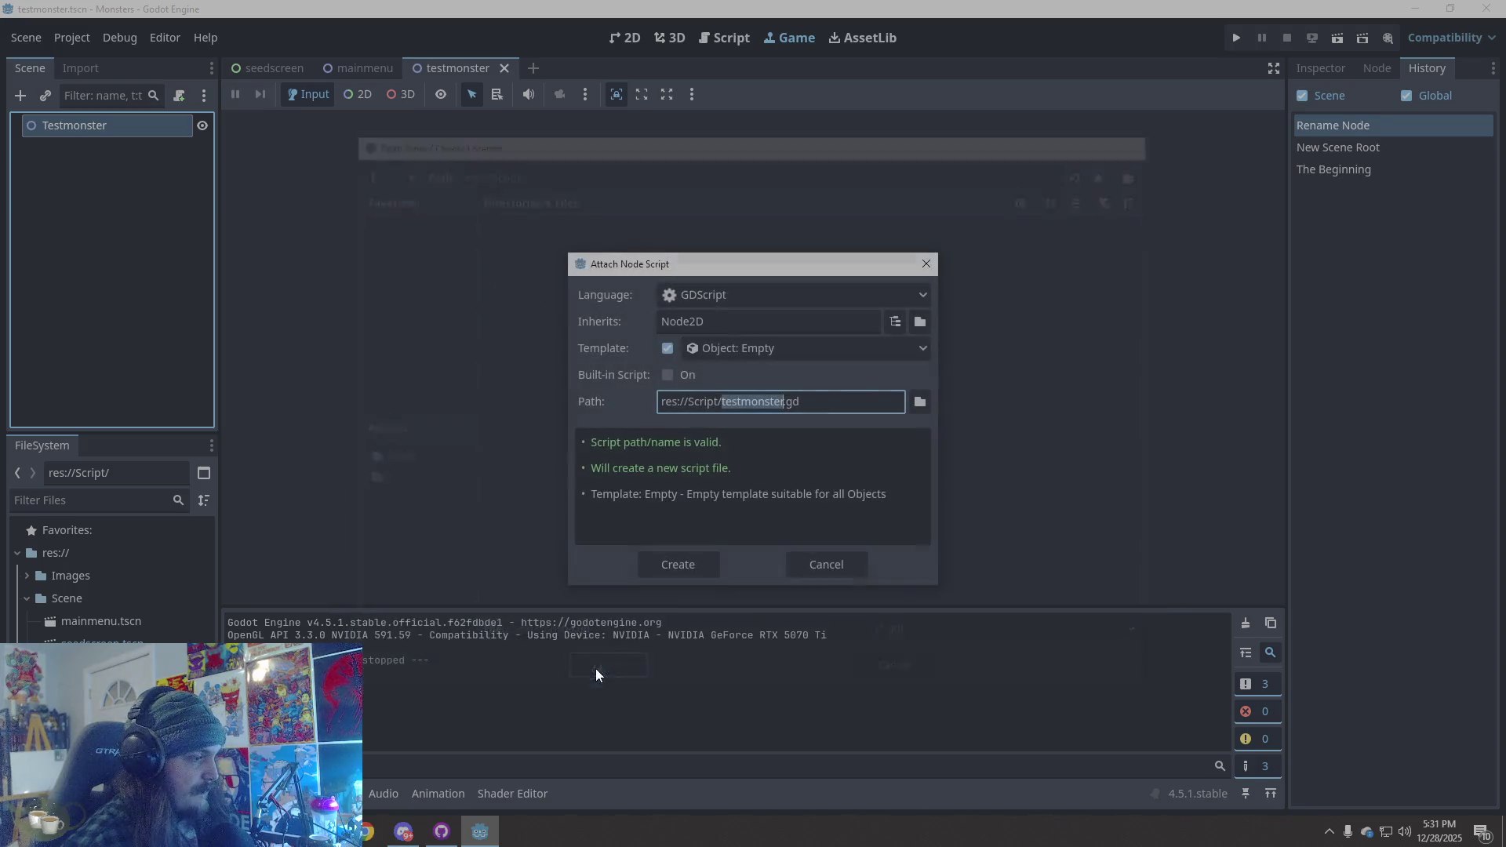
{"action": "left_click", "coordinate": [831, 572]}
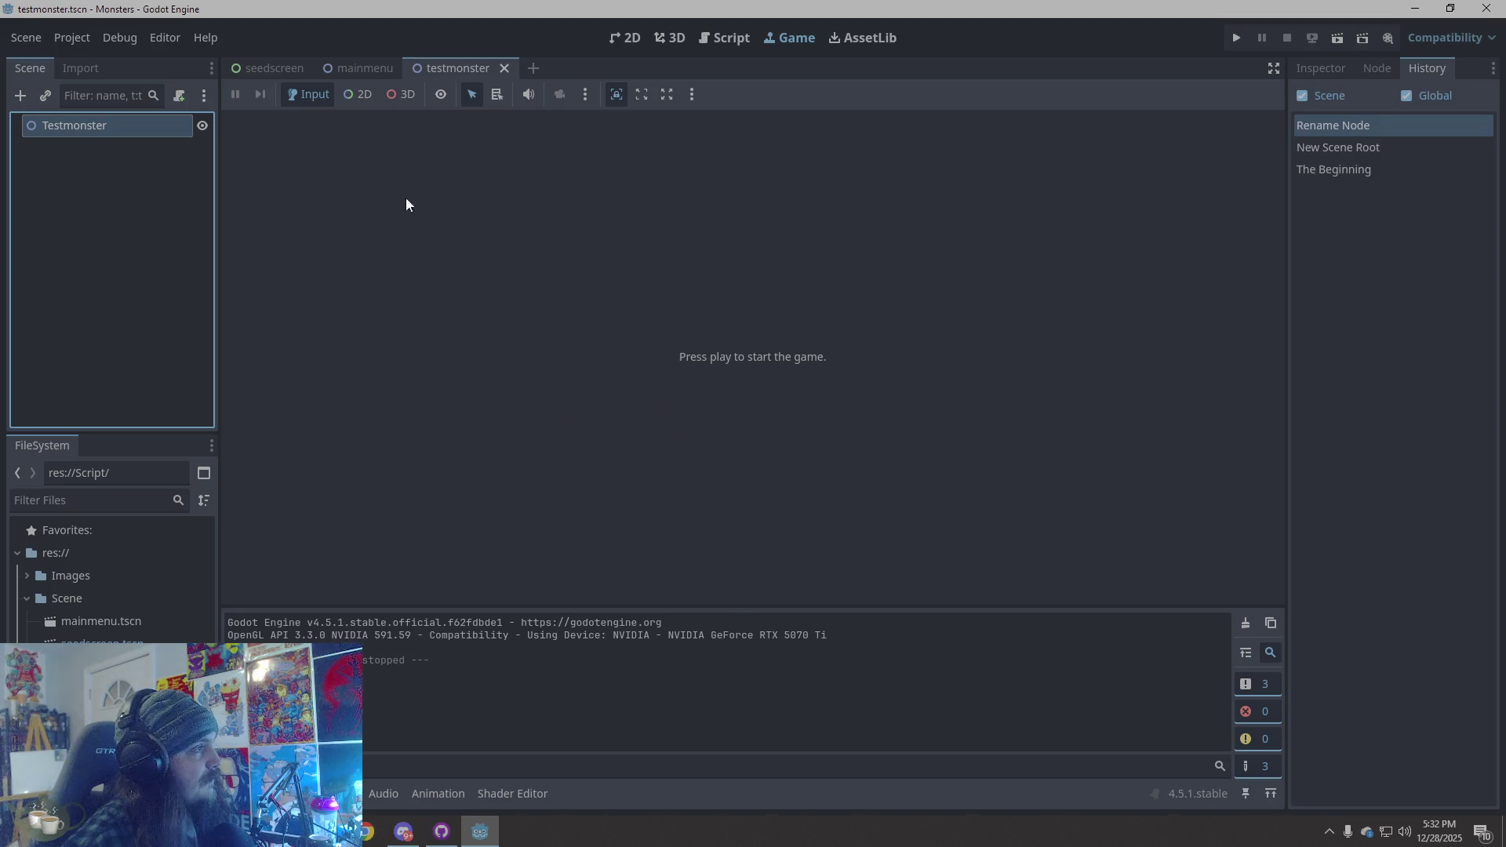
Step: From the Script workspace, attach res://Scene/testmonster.gd extending Node2D to Testmonster
{"action": "key", "text": "ctrl+F3"}
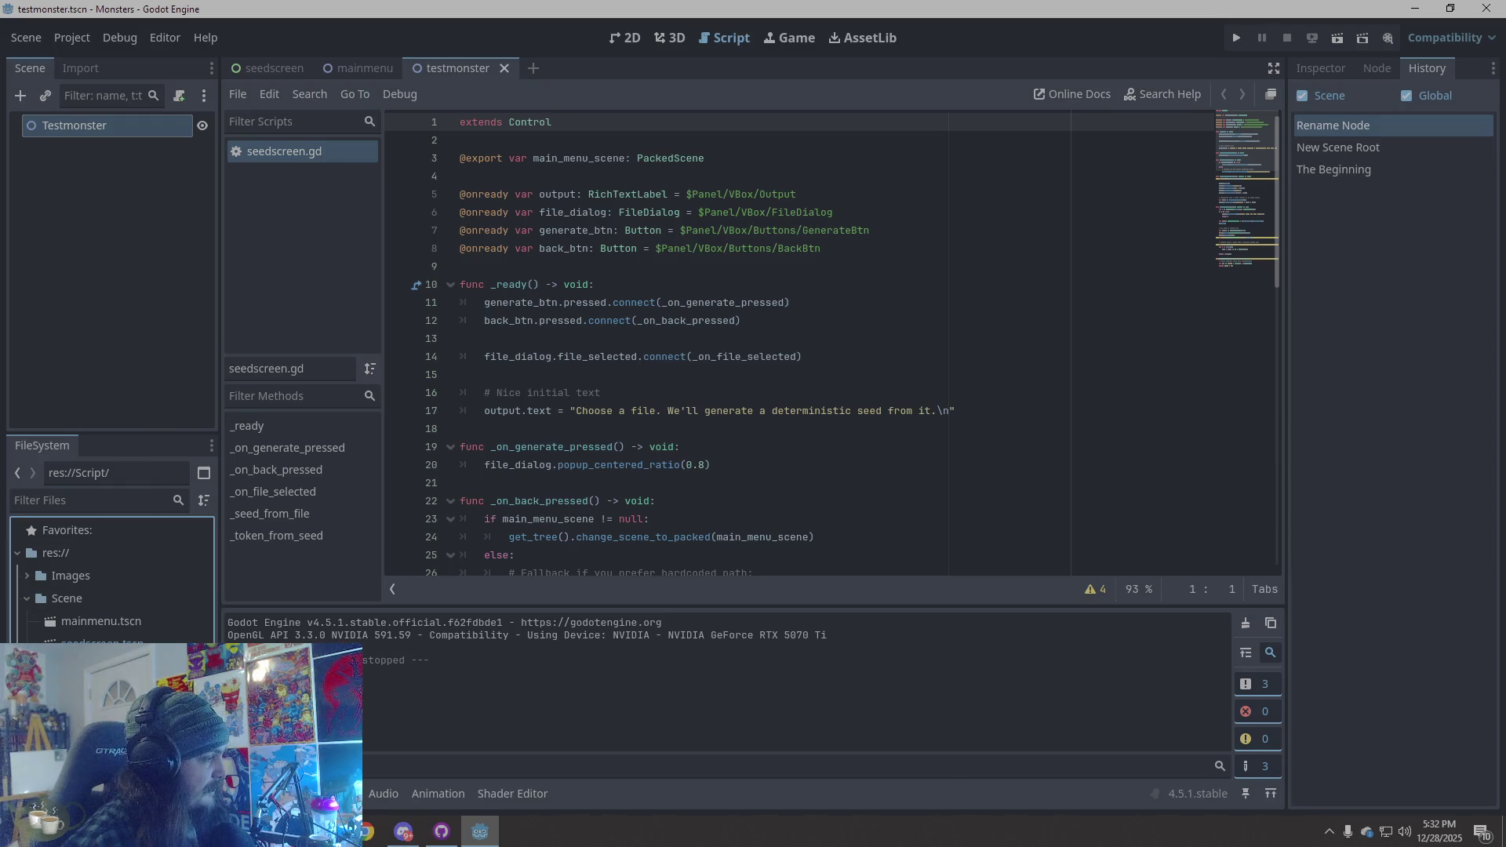
{"action": "left_click", "coordinate": [178, 94]}
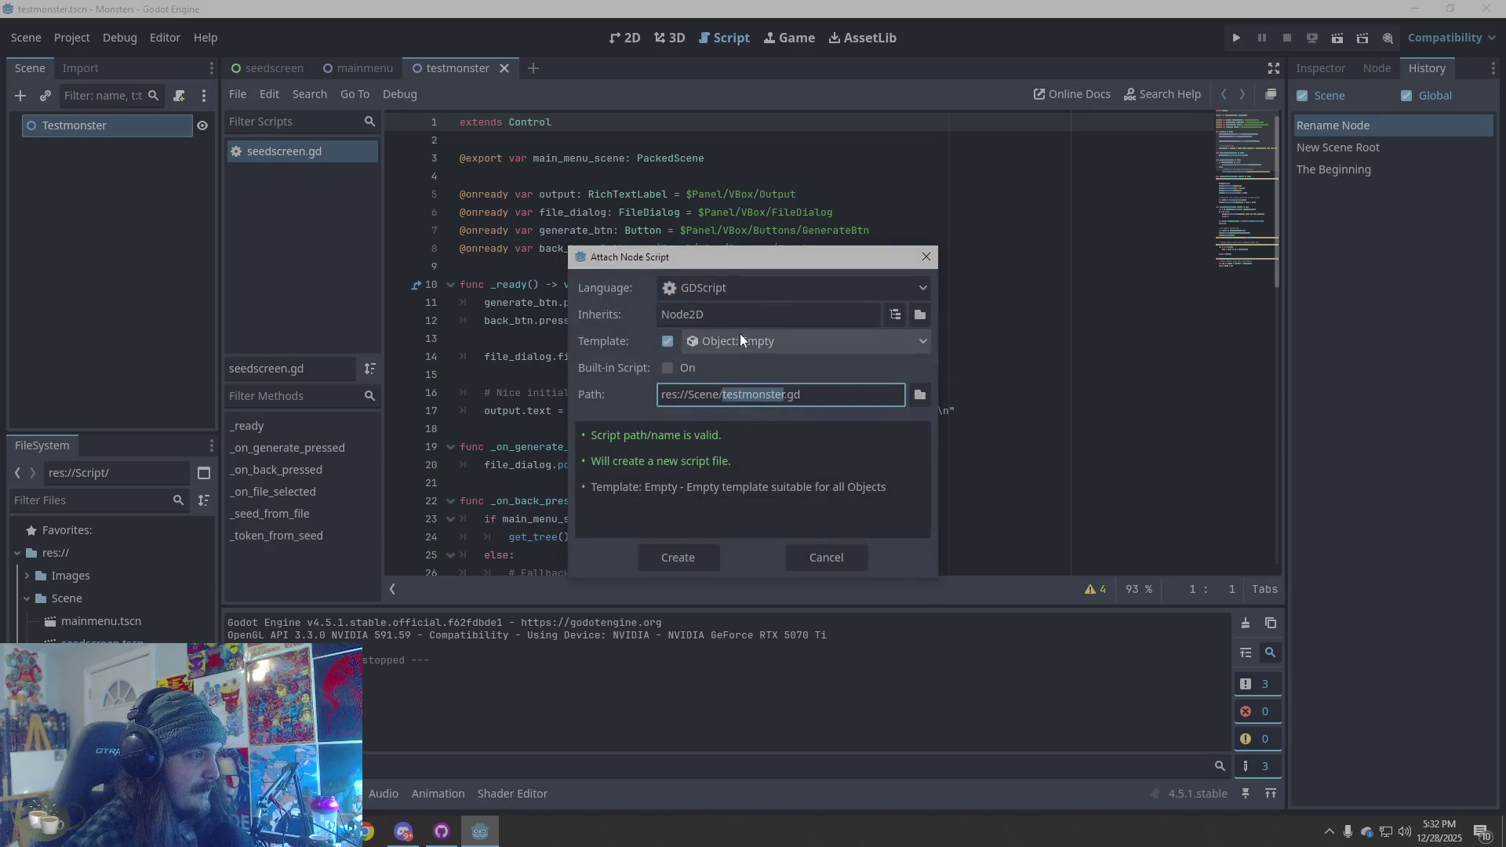
{"action": "left_click", "coordinate": [666, 557]}
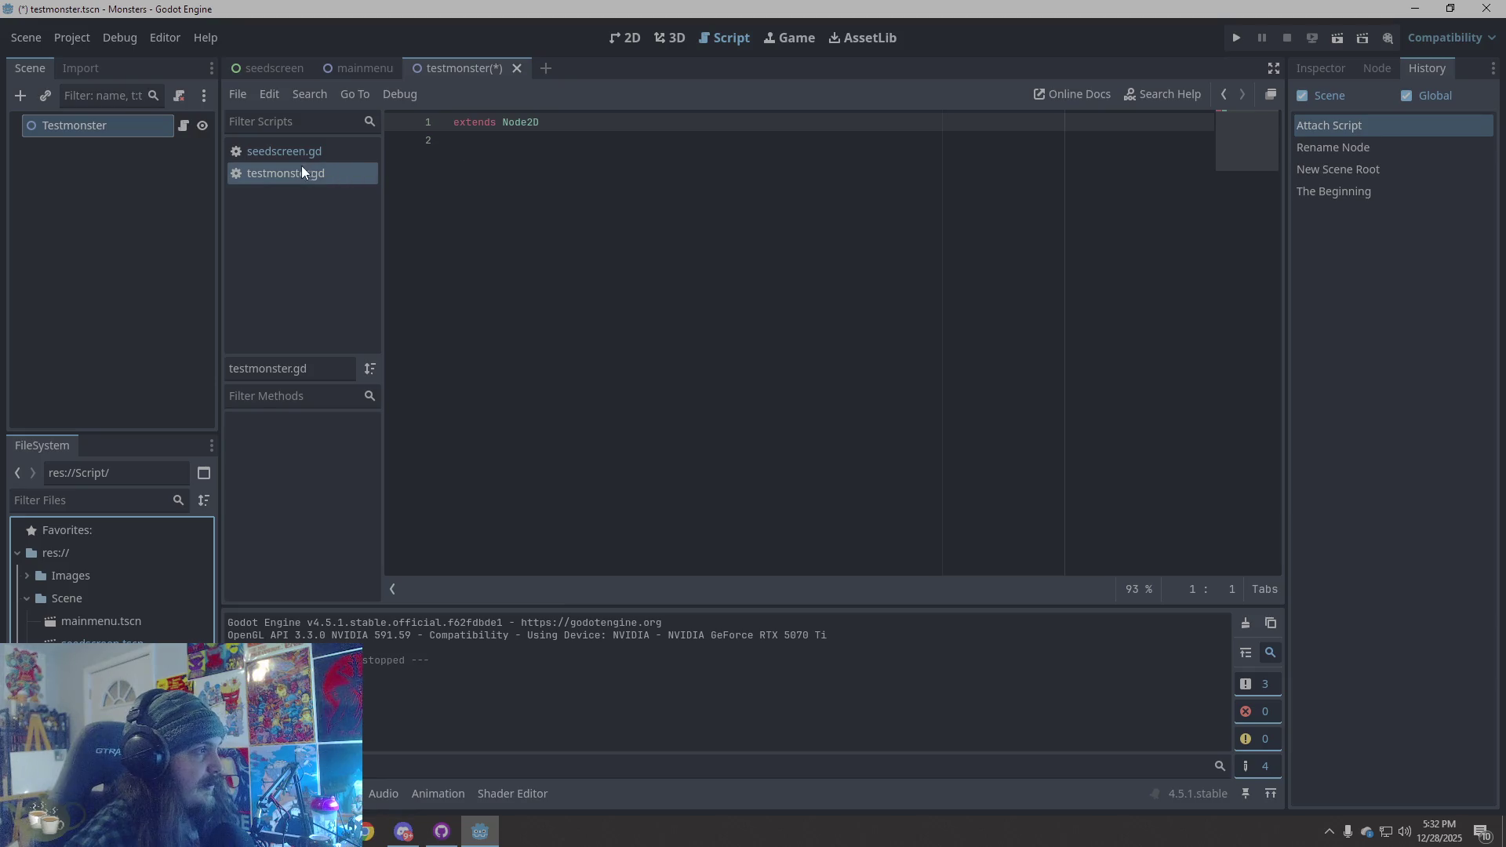
{"action": "scroll", "coordinate": [102, 628], "scroll_direction": "down", "scroll_amount": 1}
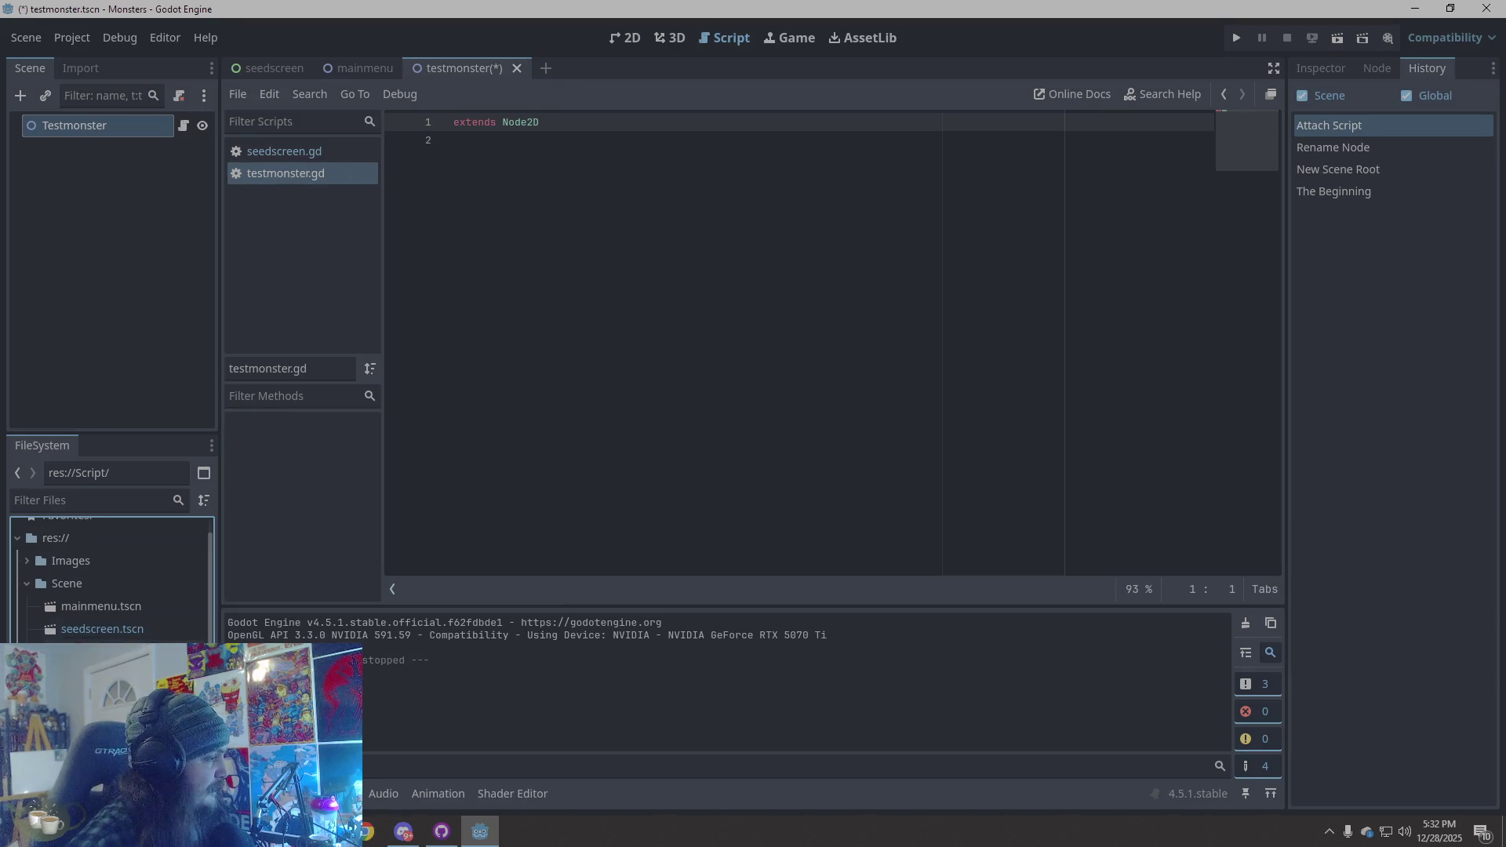
{"action": "left_click_drag", "start_coordinate": [623, 160], "coordinate": [428, 110]}
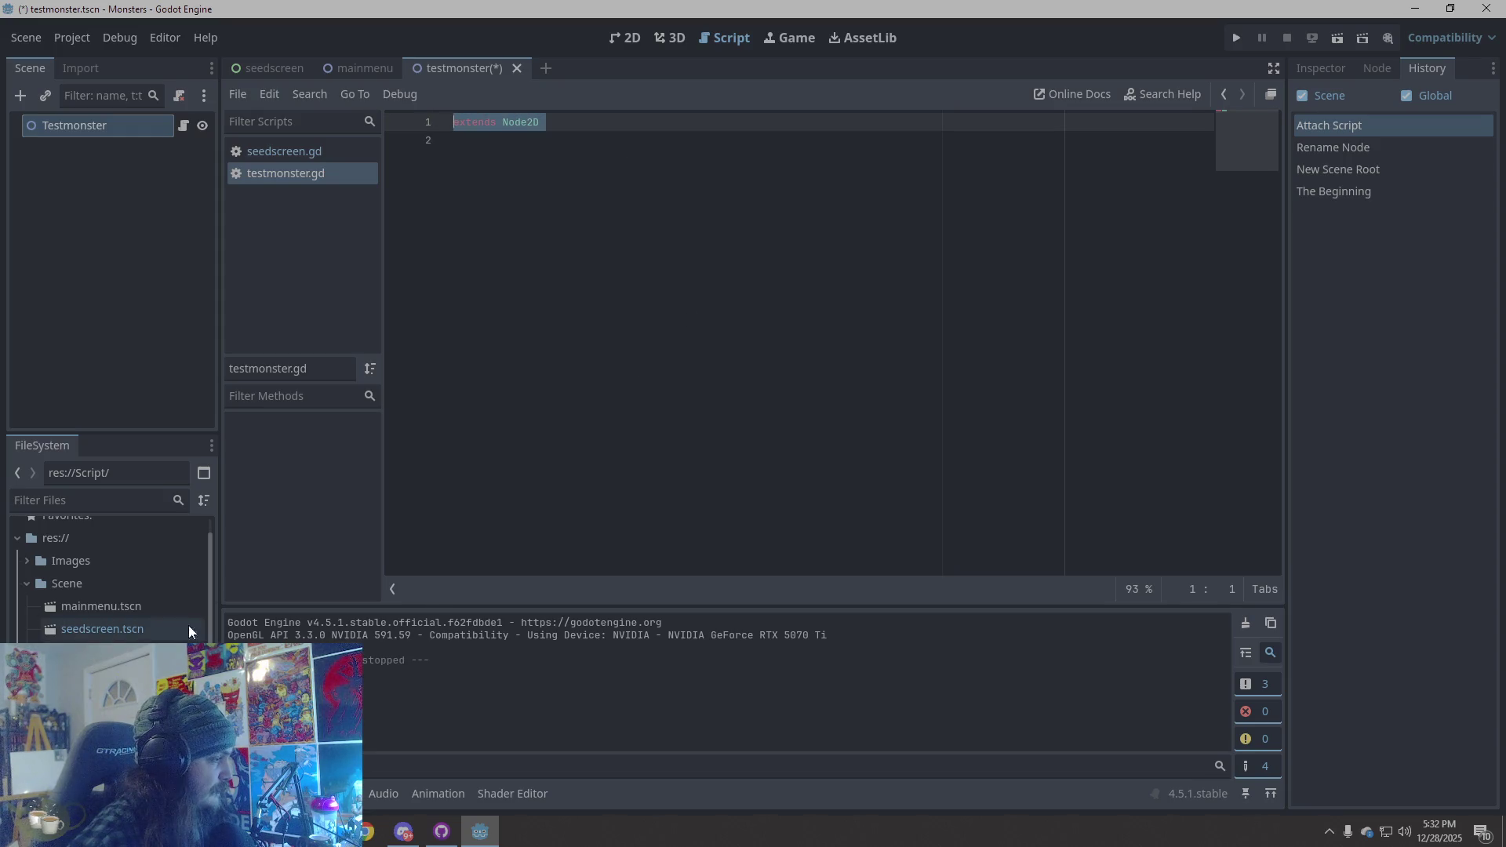
{"action": "left_click", "coordinate": [531, 222]}
{"action": "key", "text": "Return"}
{"action": "type", "text": "@EXPORT"}
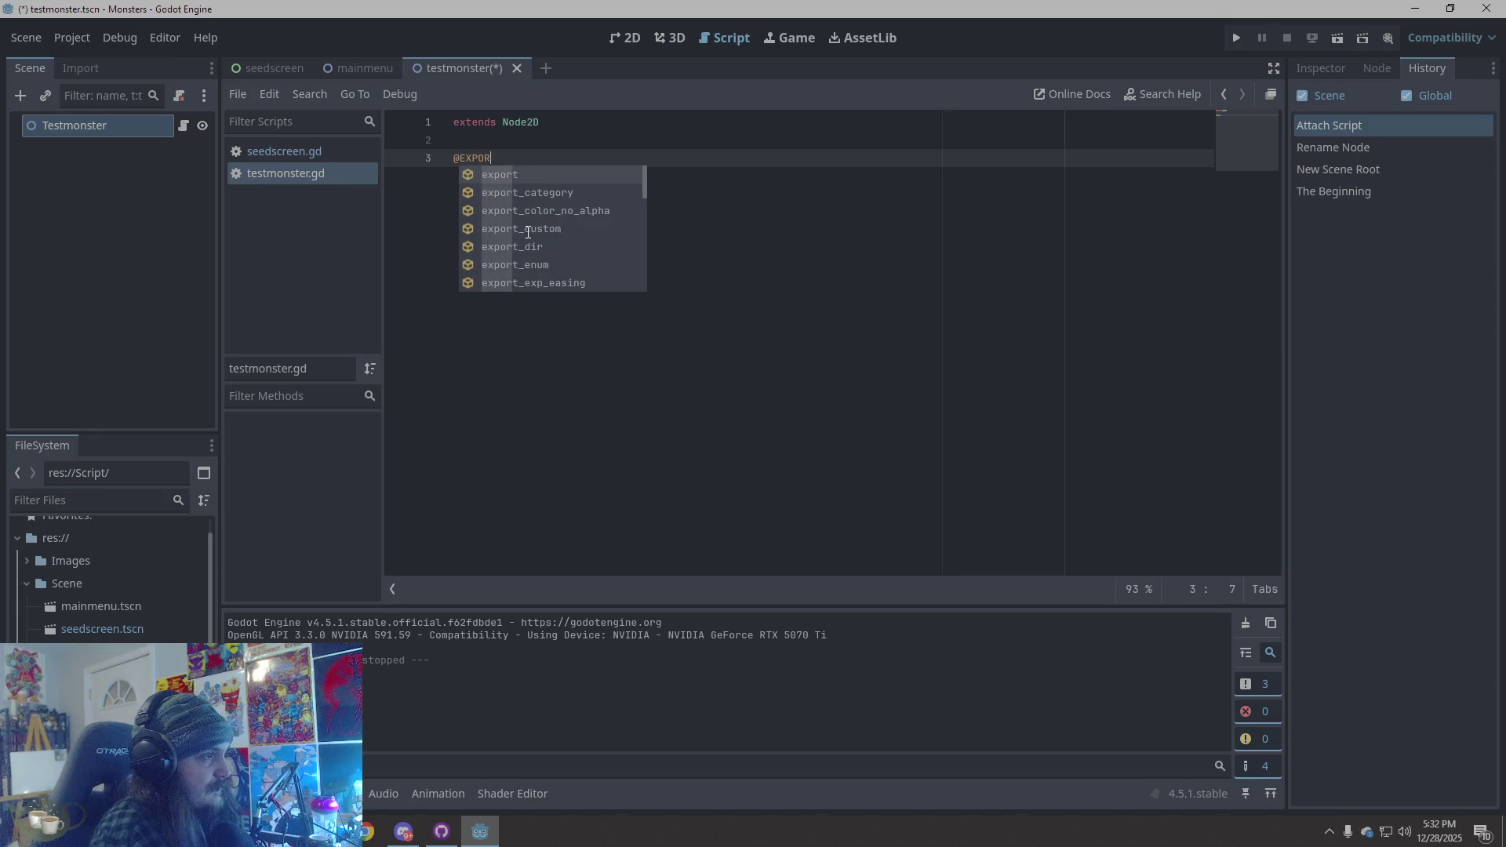
{"action": "key", "text": "BackSpace"}
{"action": "key", "text": "BackSpace"}
{"action": "key", "text": "BackSpace"}
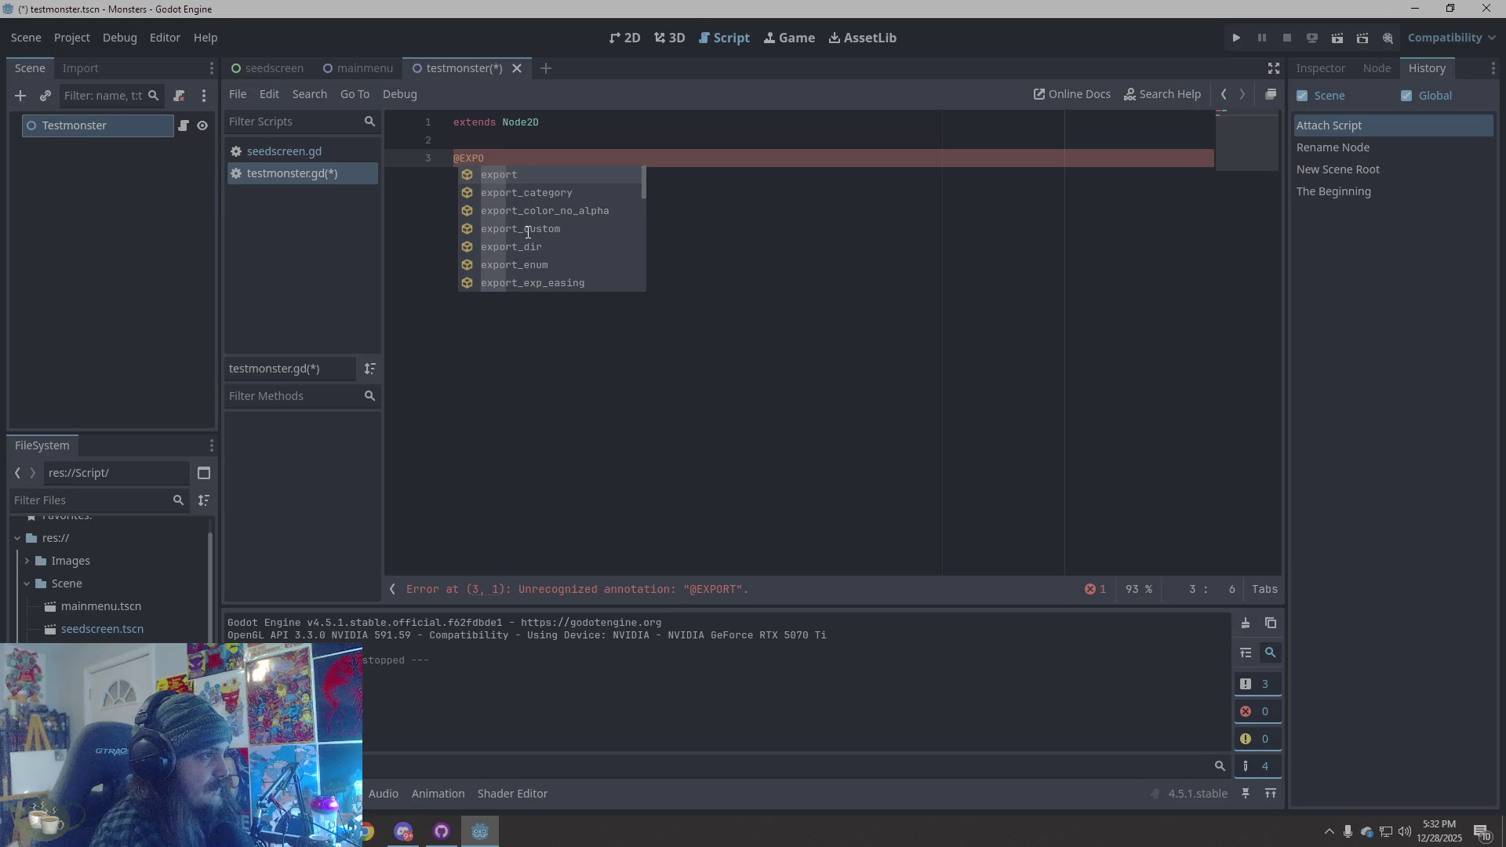
{"action": "type", "text": "export"}
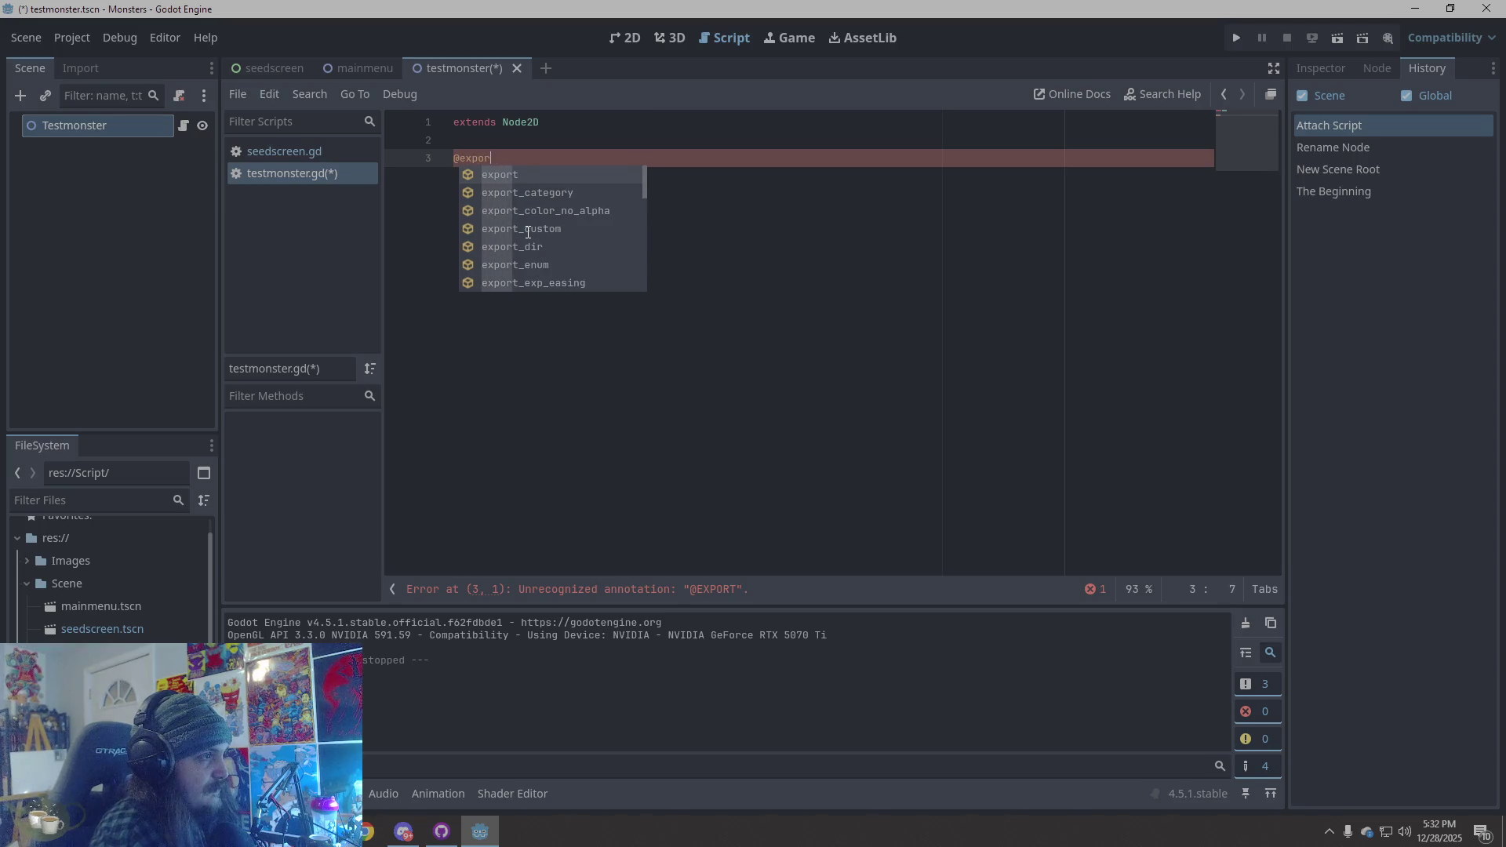
{"action": "key", "text": "BackSpace"}
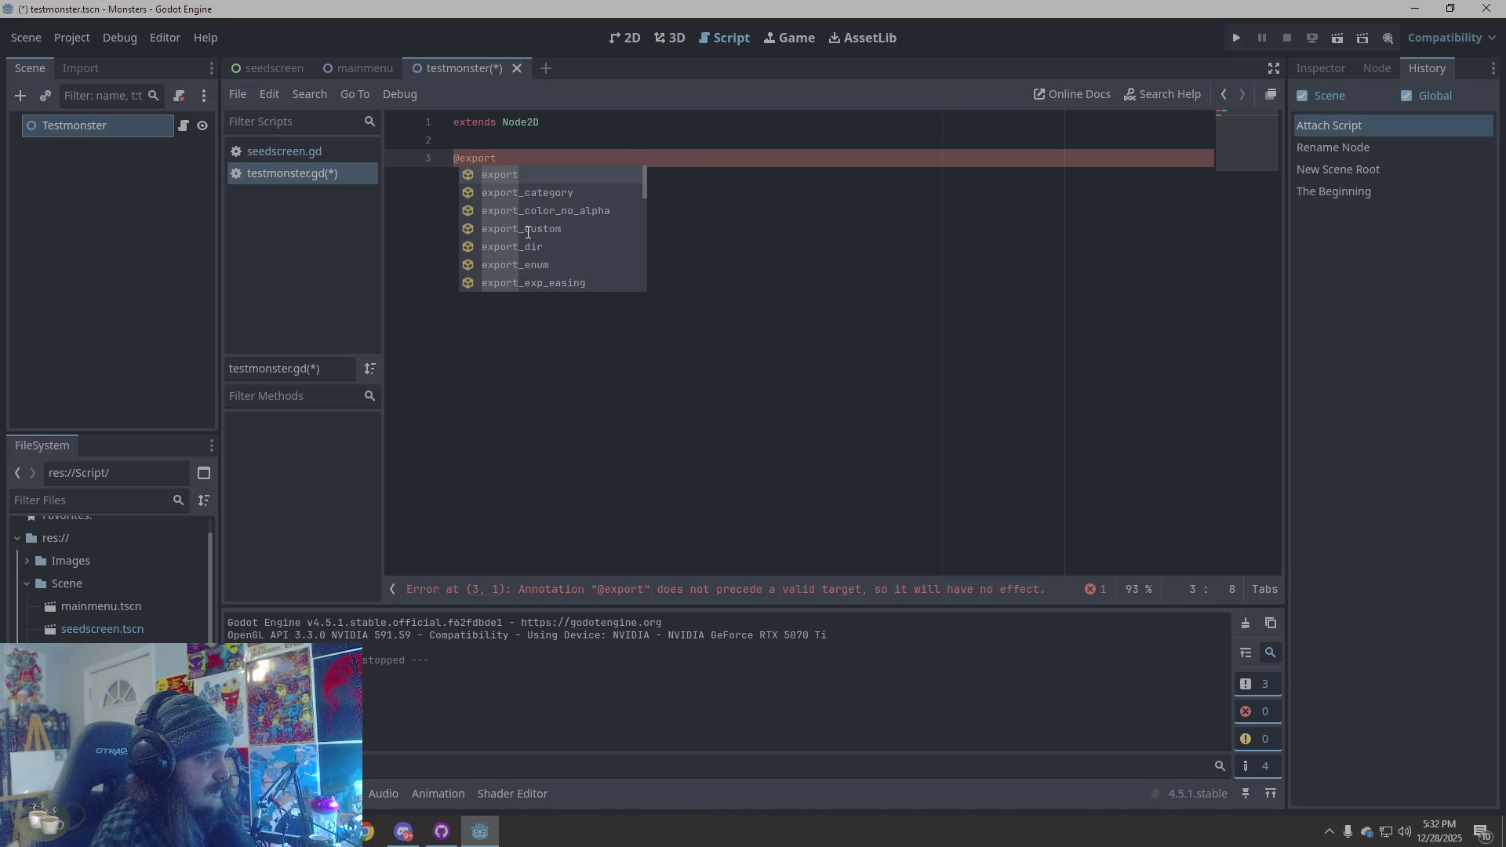
{"action": "type", "text": "= 1"}
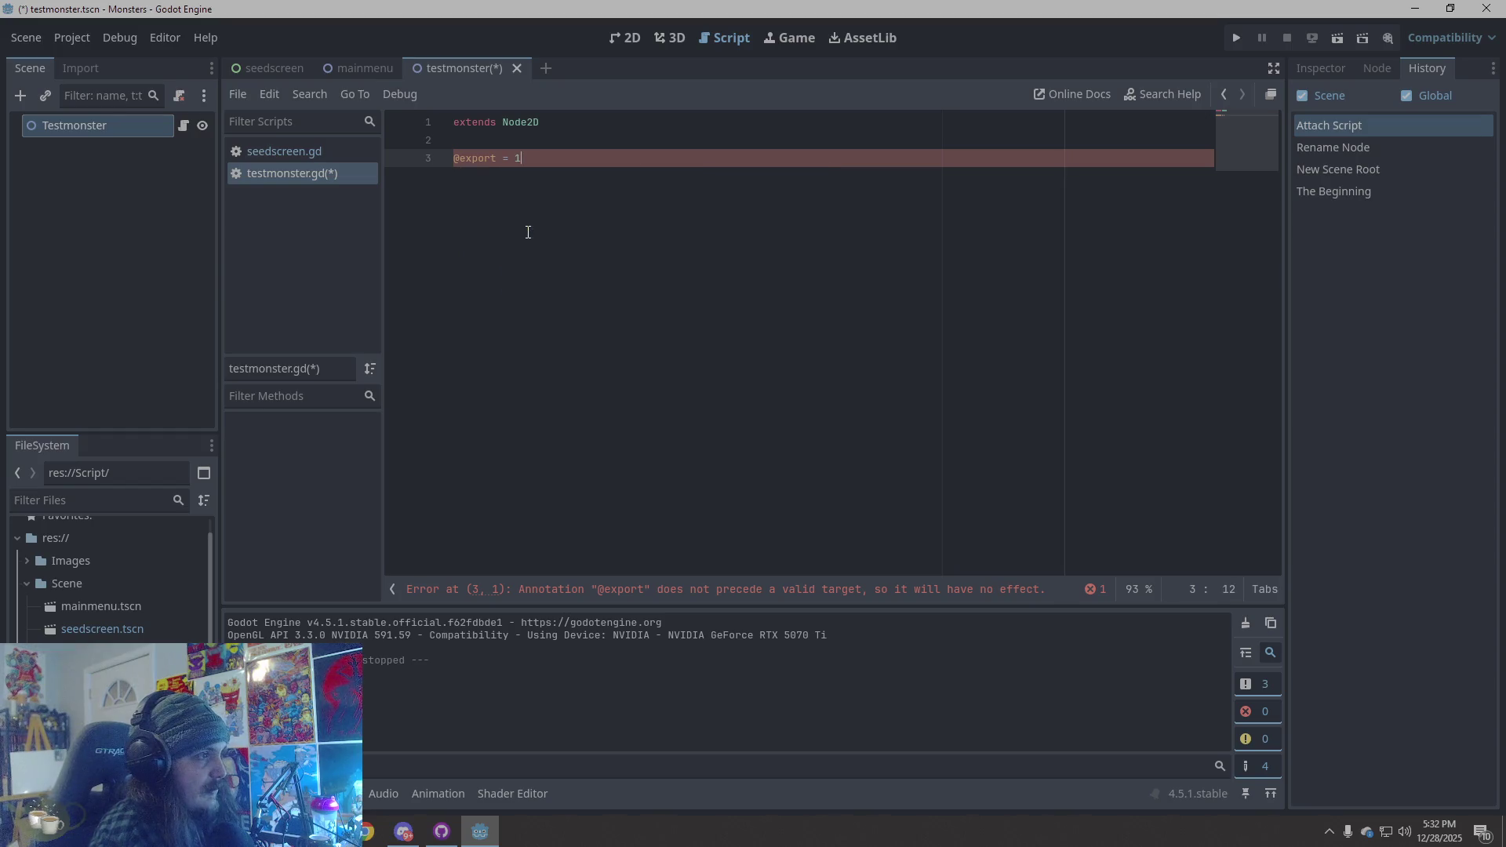
{"action": "key", "text": "BackSpace"}
{"action": "key", "text": "BackSpace"}
{"action": "key", "text": "BackSpace"}
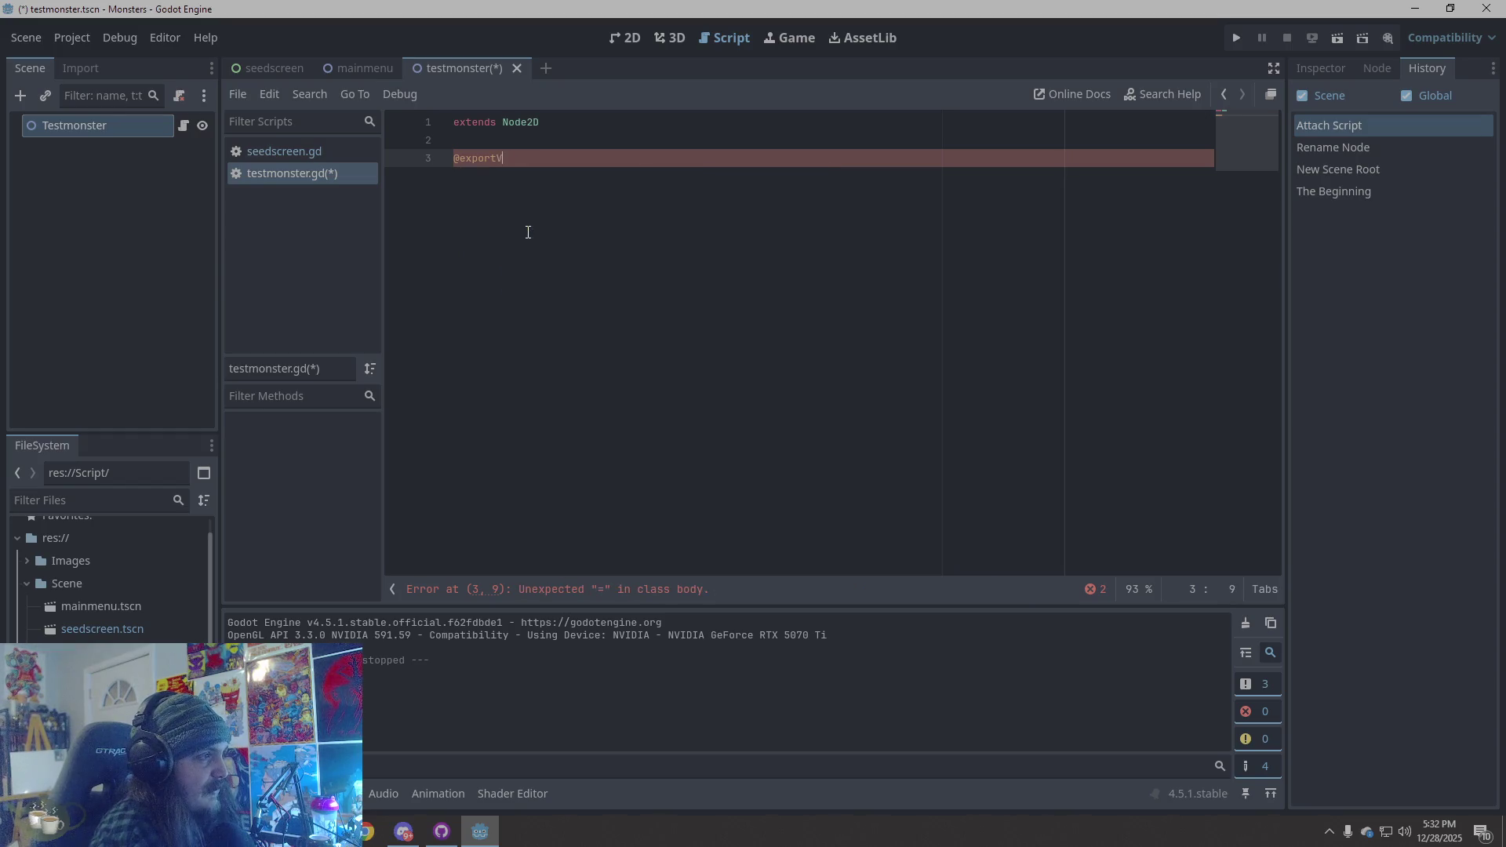
{"action": "type", "text": "V"}
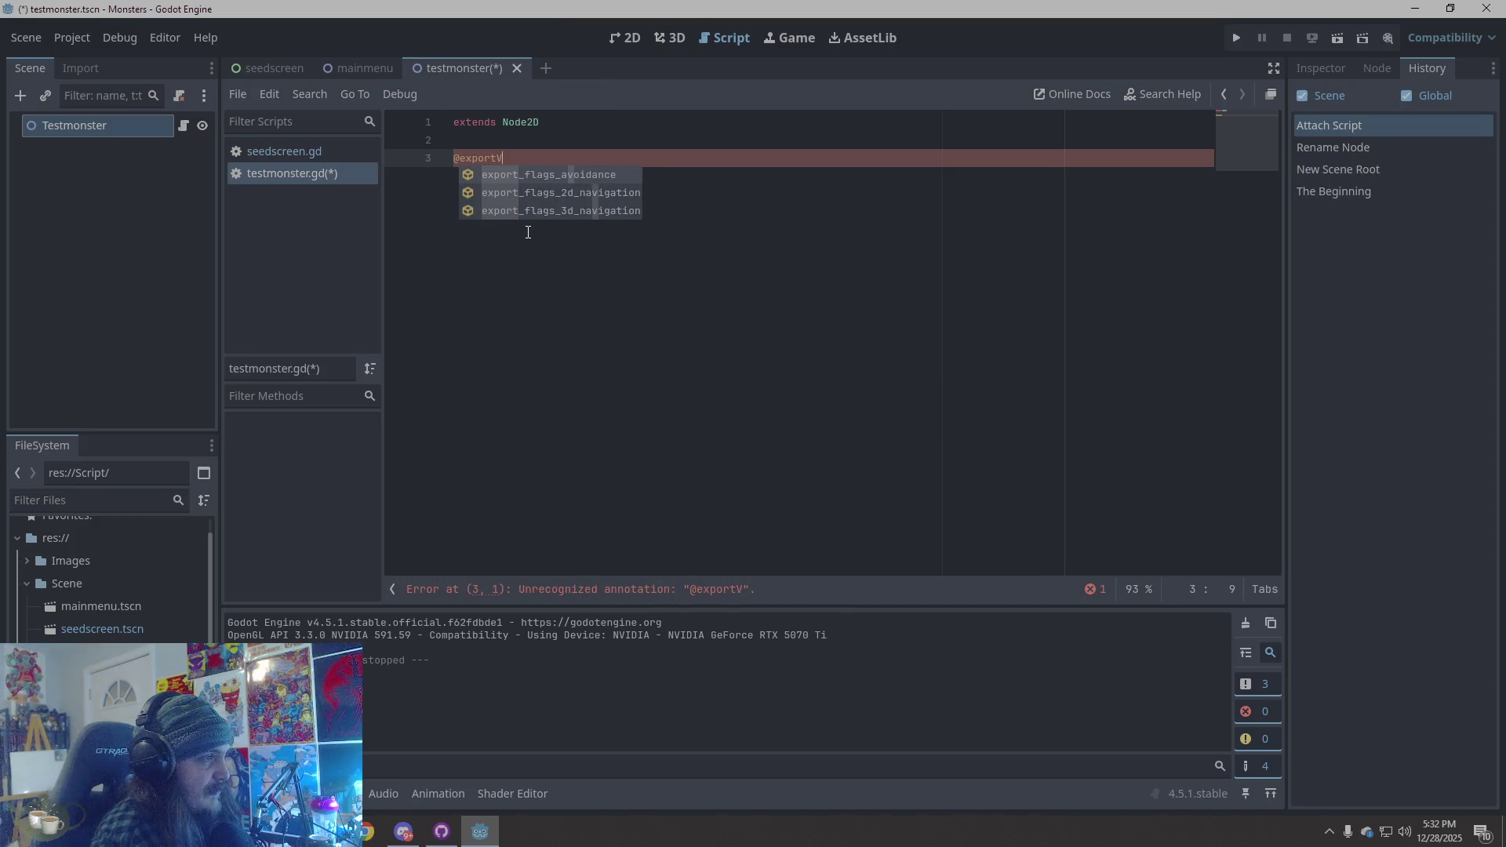
{"action": "key", "text": "BackSpace"}
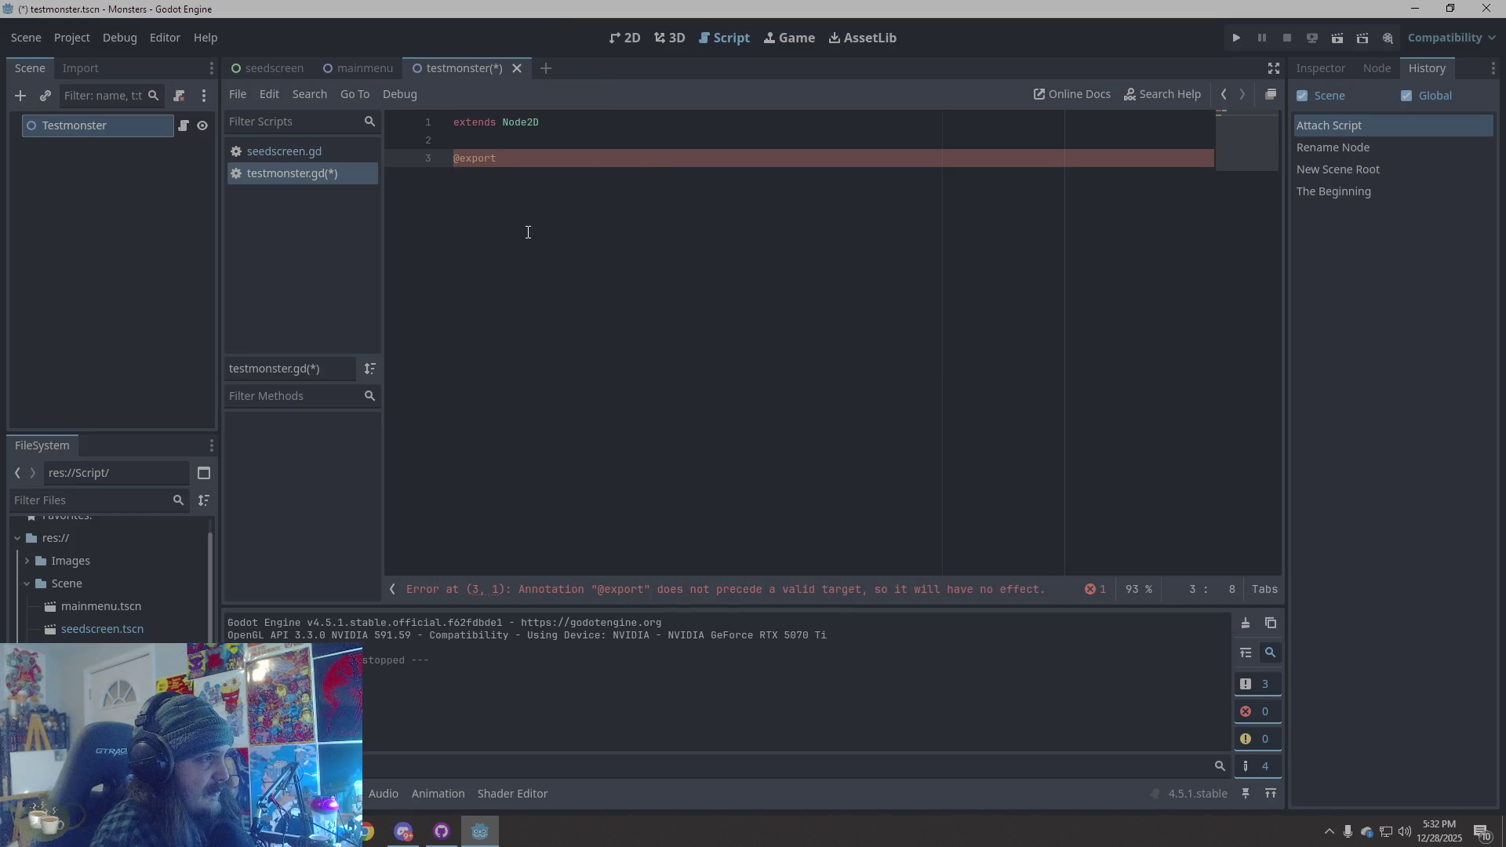
Step: Complete line 3 as var defense:int = 1, keeping the int suggestion
{"action": "type", "text": "var "}
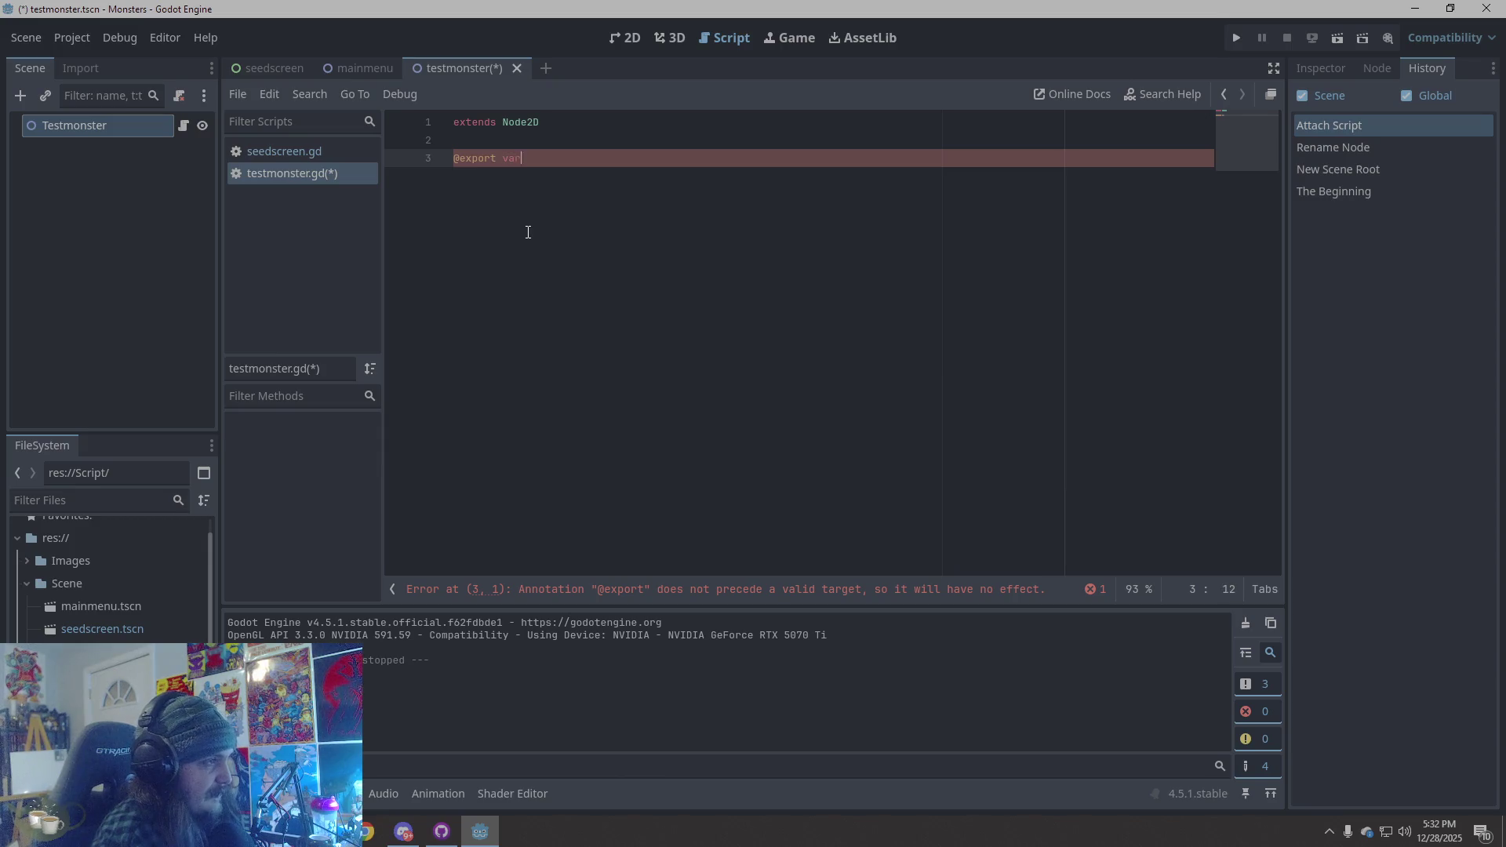
{"action": "type", "text": "def"}
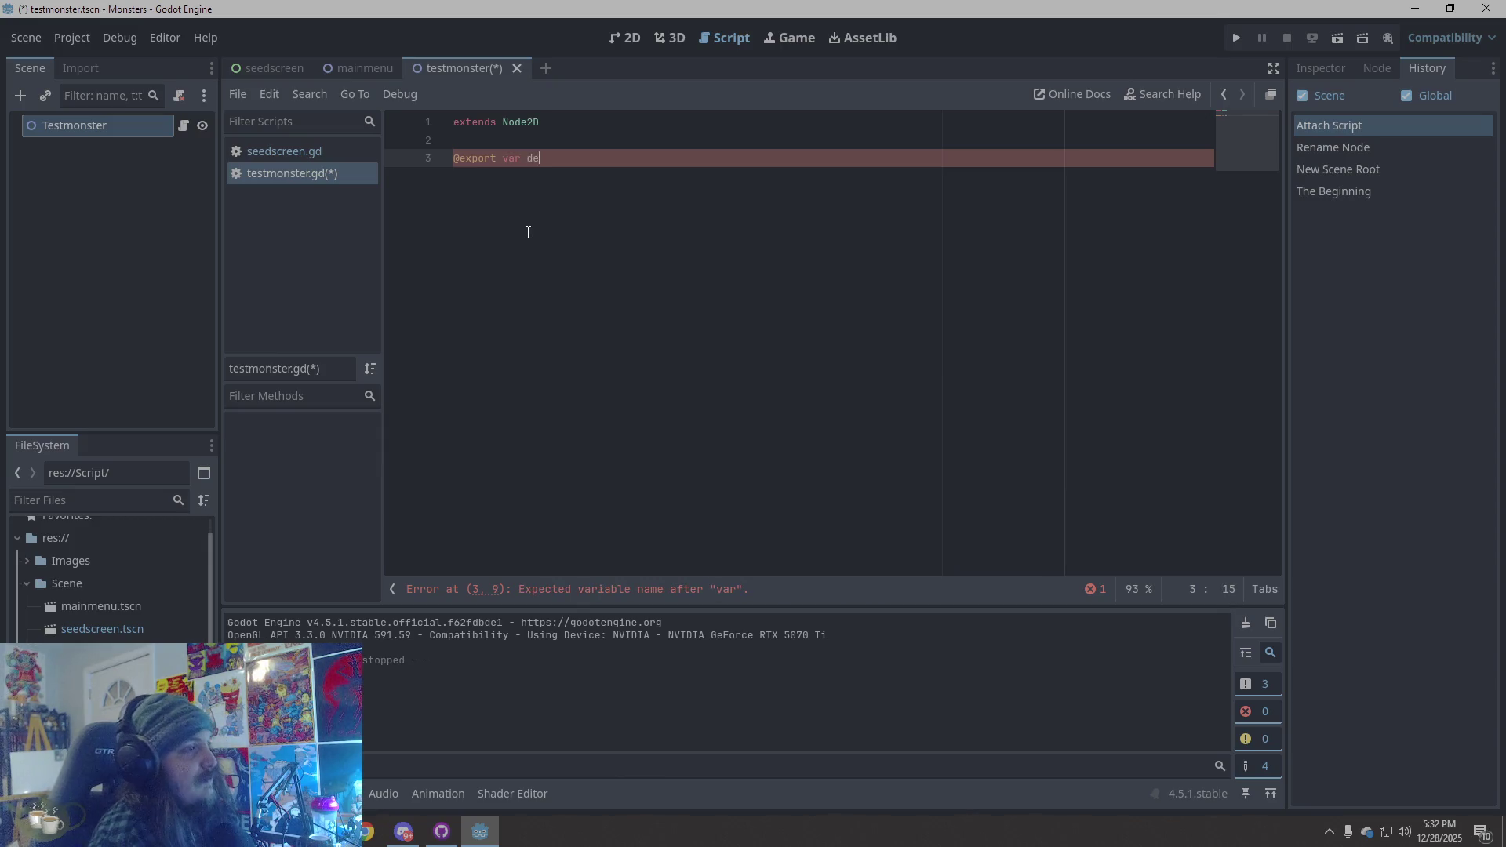
{"action": "type", "text": "ense:int"}
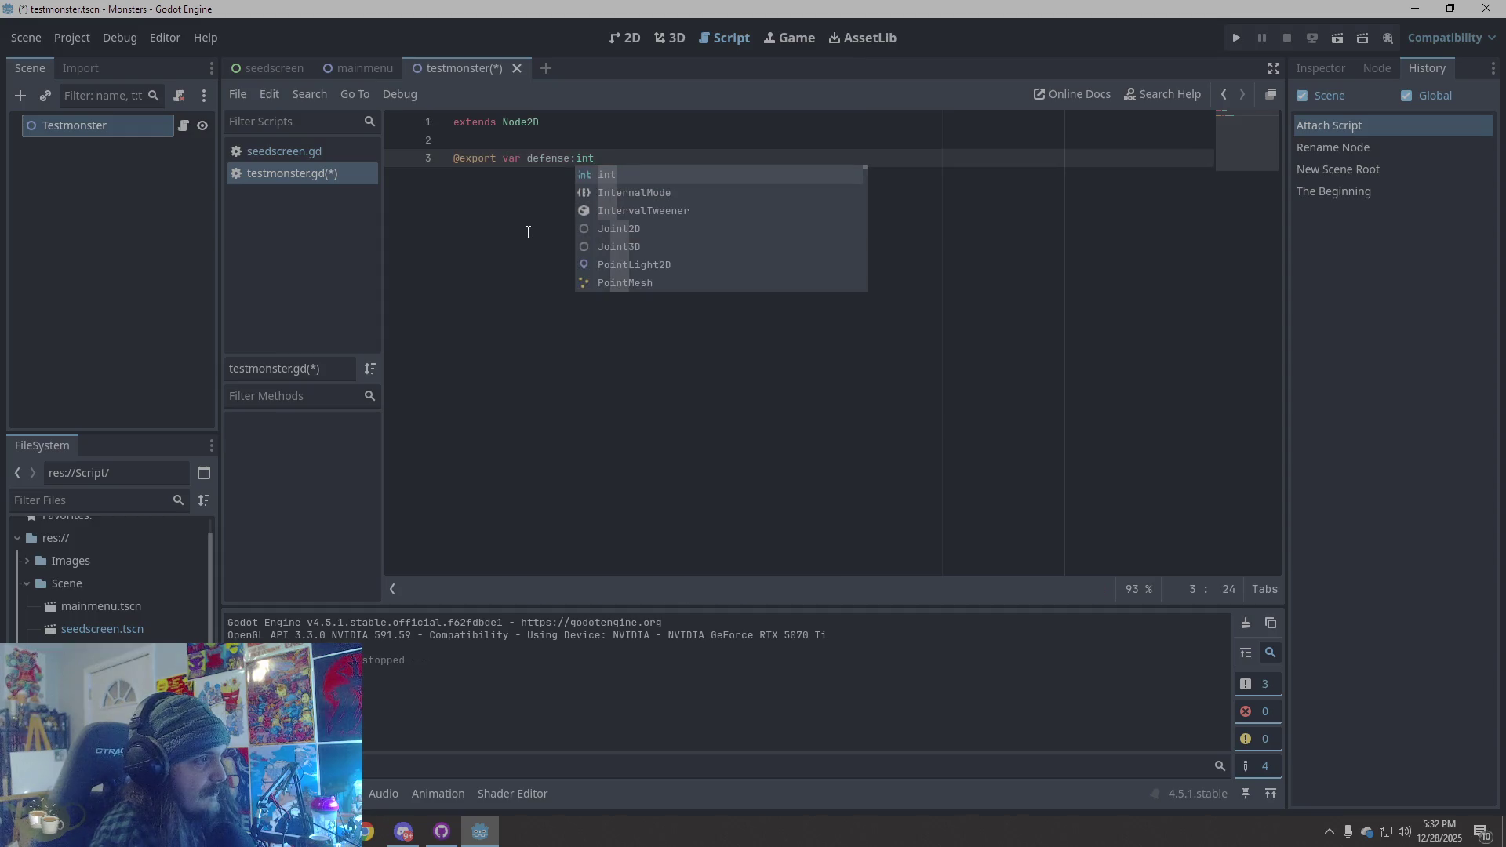
{"action": "key", "text": "Return"}
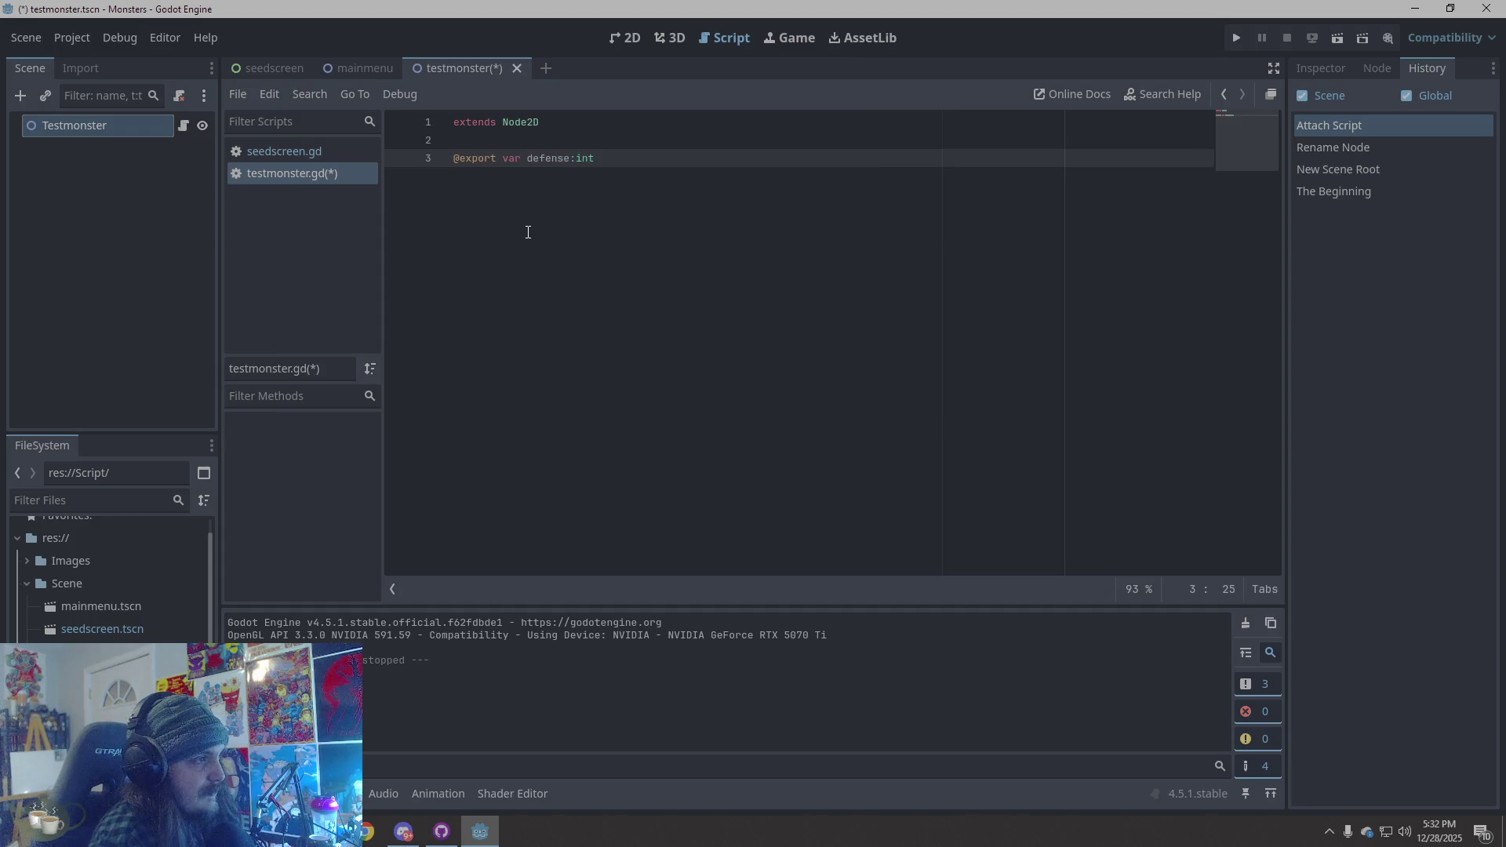
{"action": "type", "text": "1"}
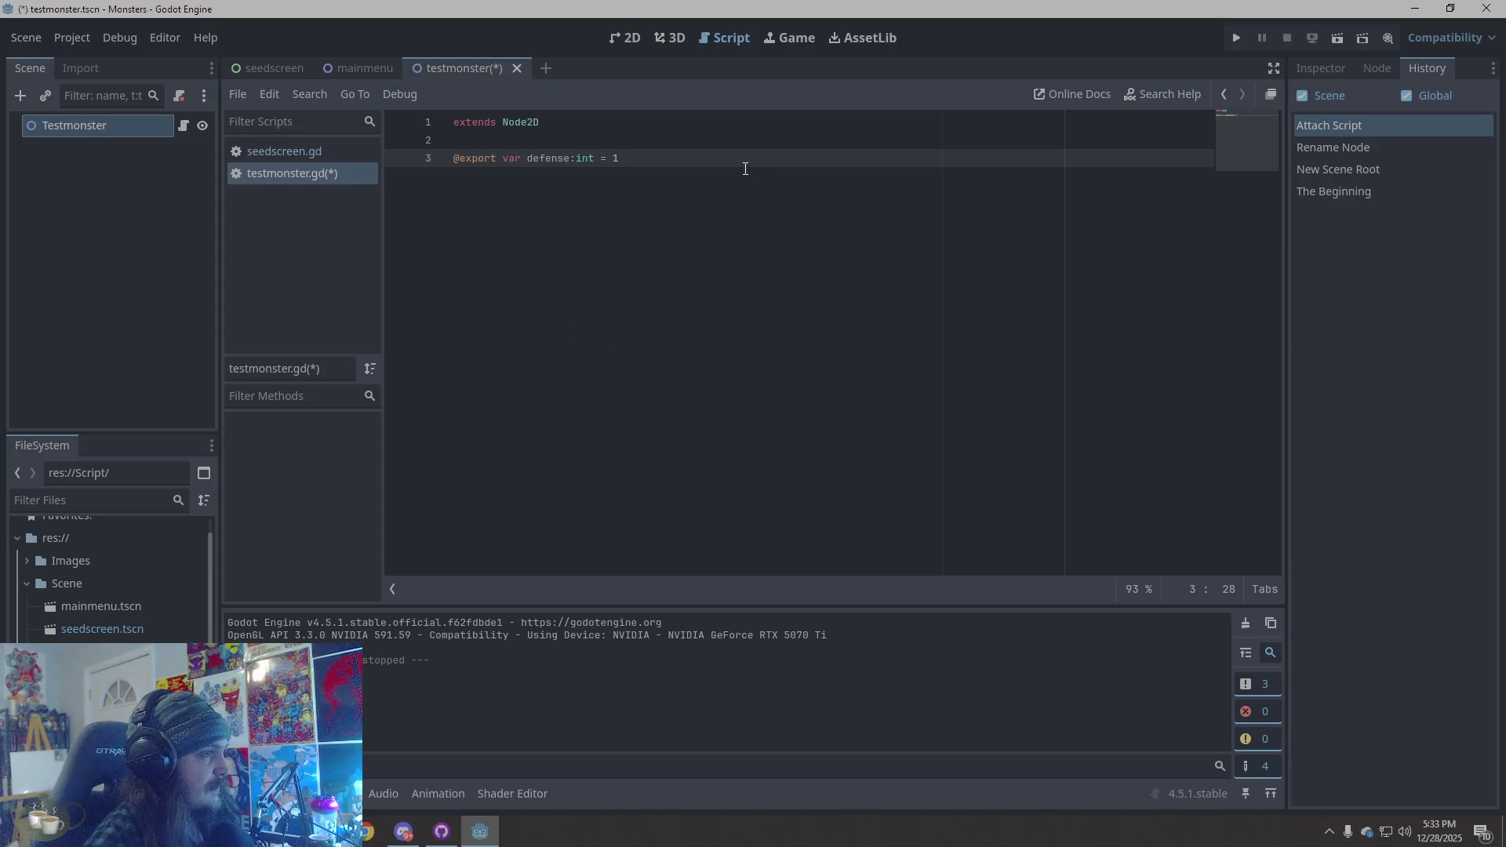
{"action": "key", "text": "shift+Home"}
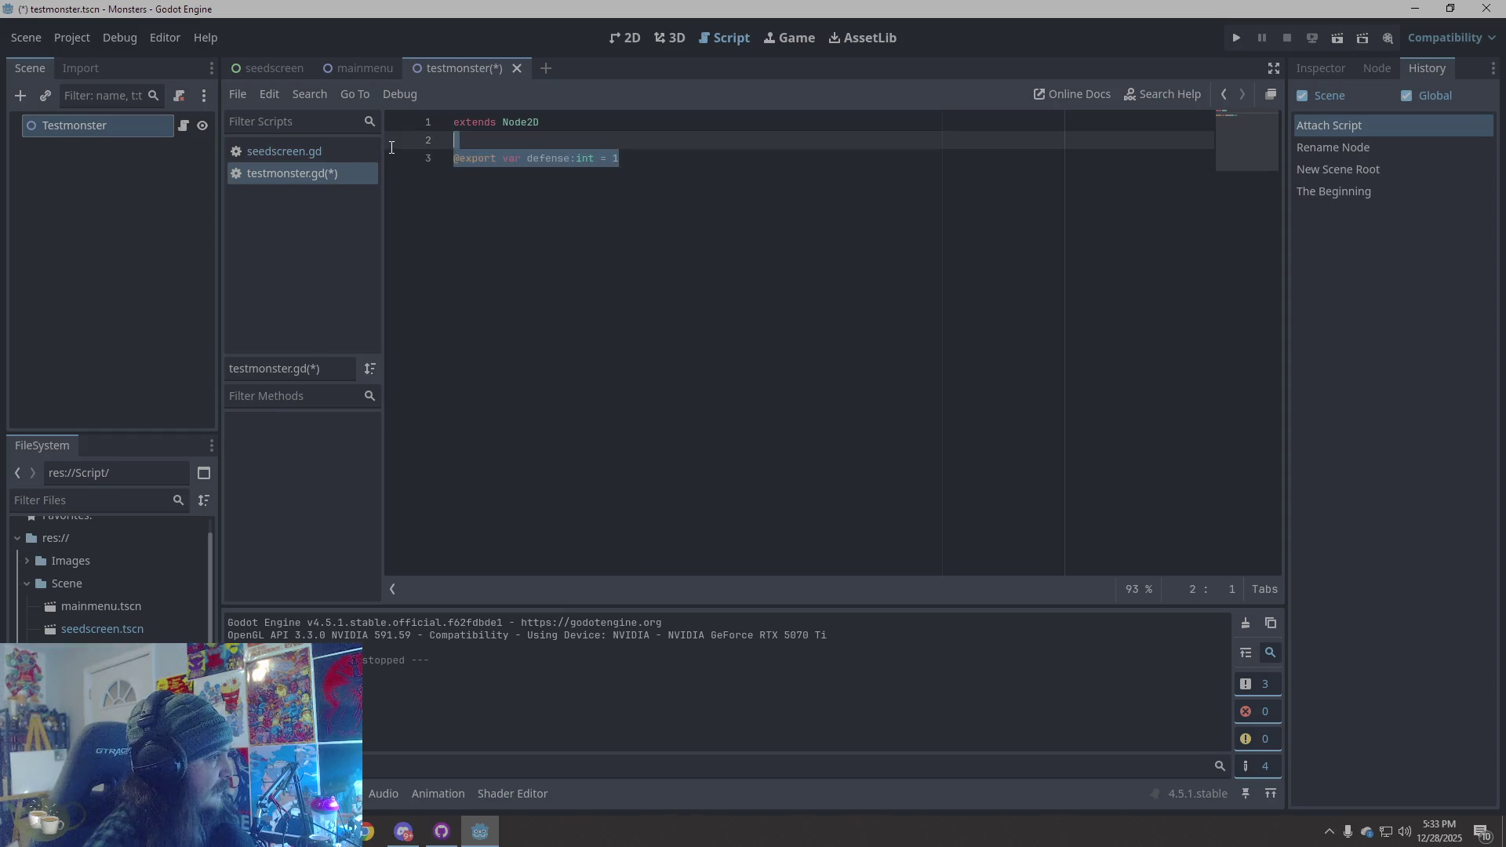
{"action": "key", "text": "End"}
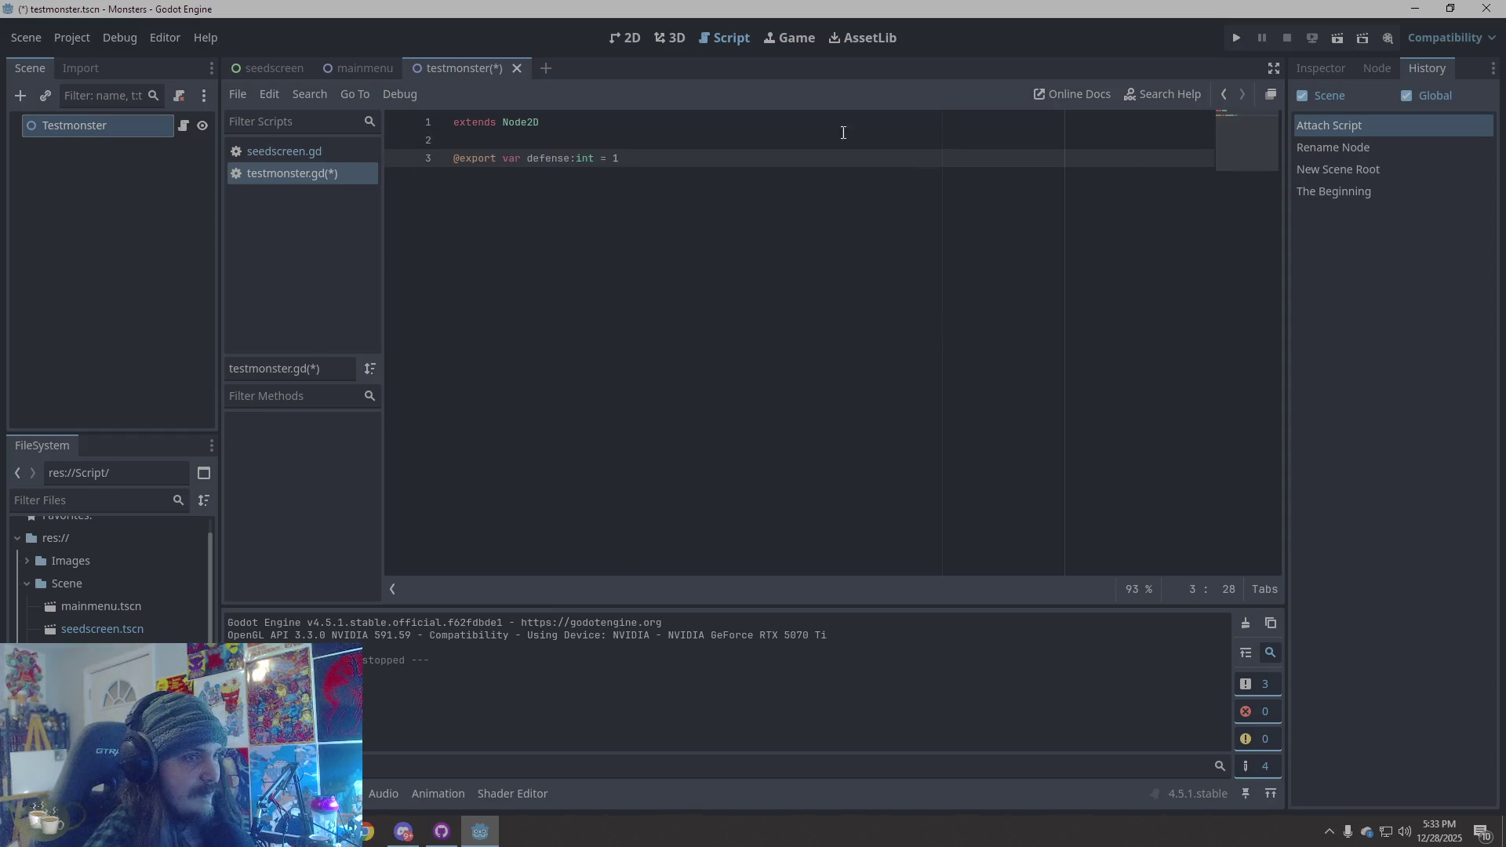
Step: Check the exported Defense property in the Inspector, test editing it, and revert to 1
{"action": "left_click", "coordinate": [1301, 72]}
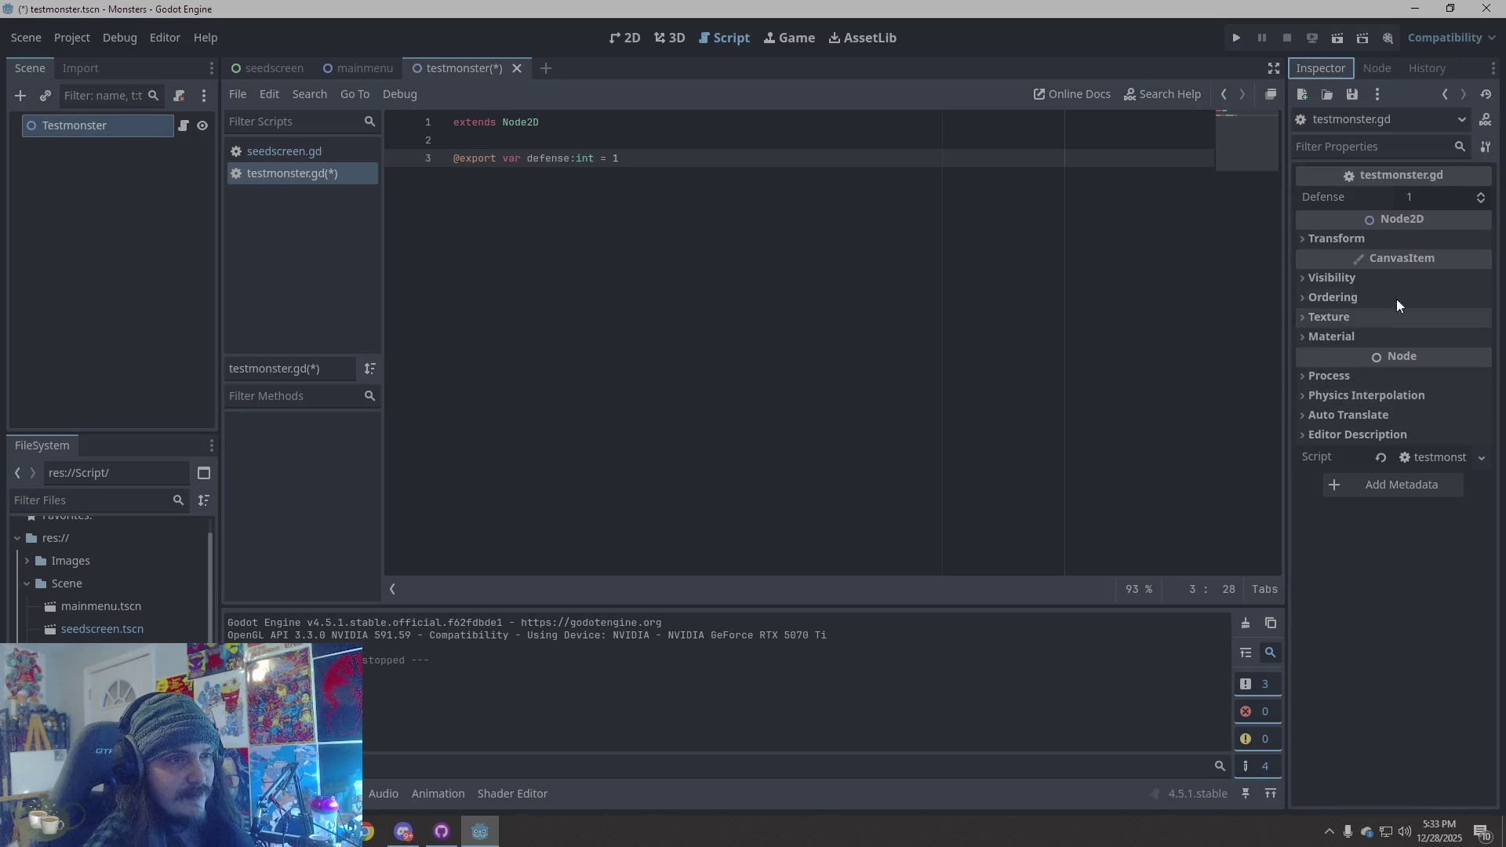
{"action": "mouse_move", "coordinate": [1424, 196]}
{"action": "left_mouse_down"}
{"action": "mouse_move", "coordinate": [1444, 200]}
{"action": "mouse_move", "coordinate": [746, 423]}
{"action": "left_mouse_up"}
{"action": "left_click", "coordinate": [1433, 194]}
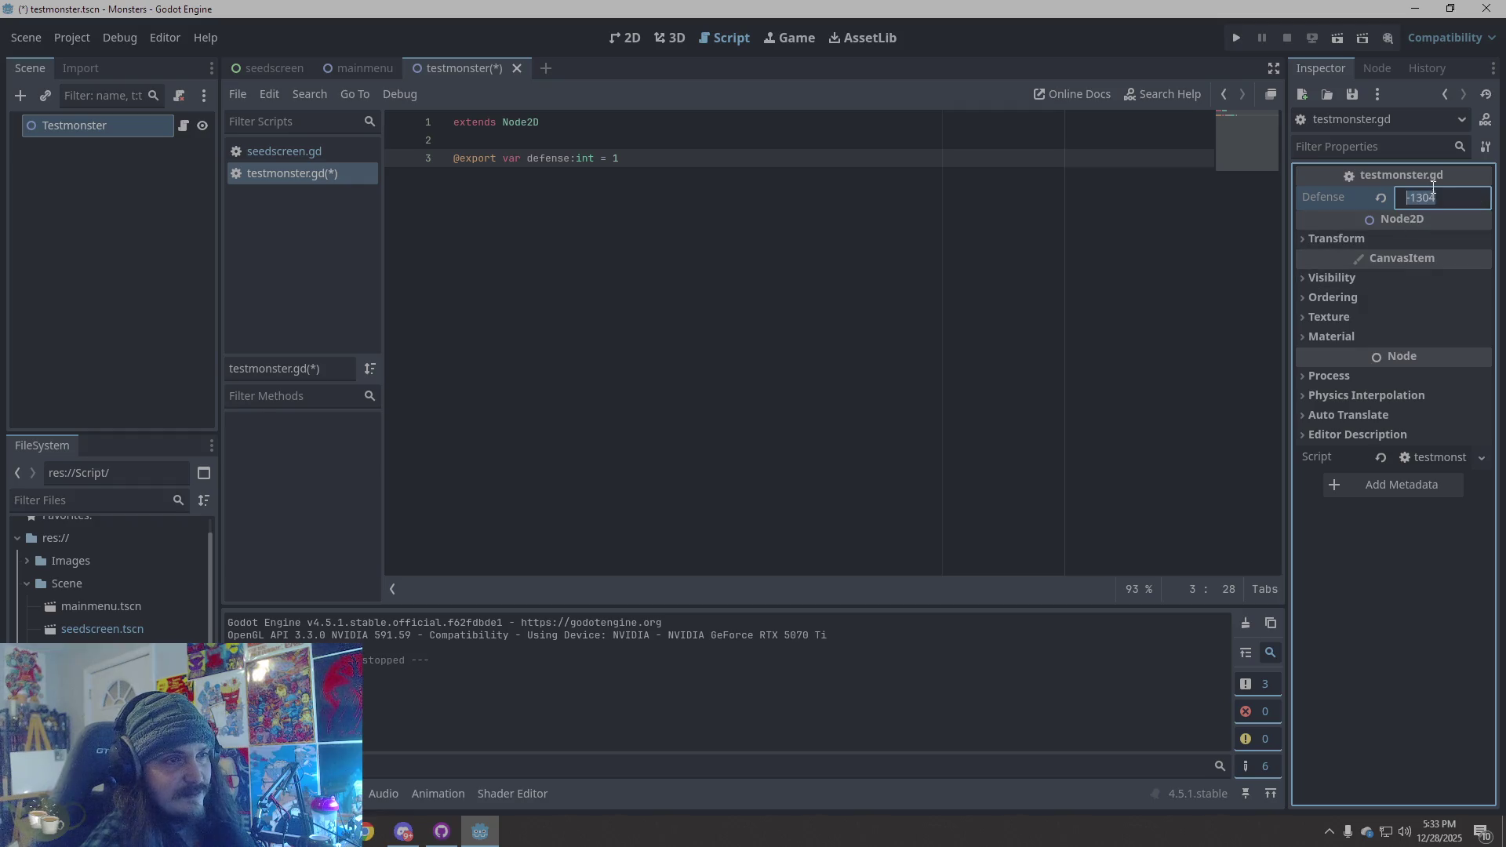
{"action": "key", "text": "ctrl+z"}
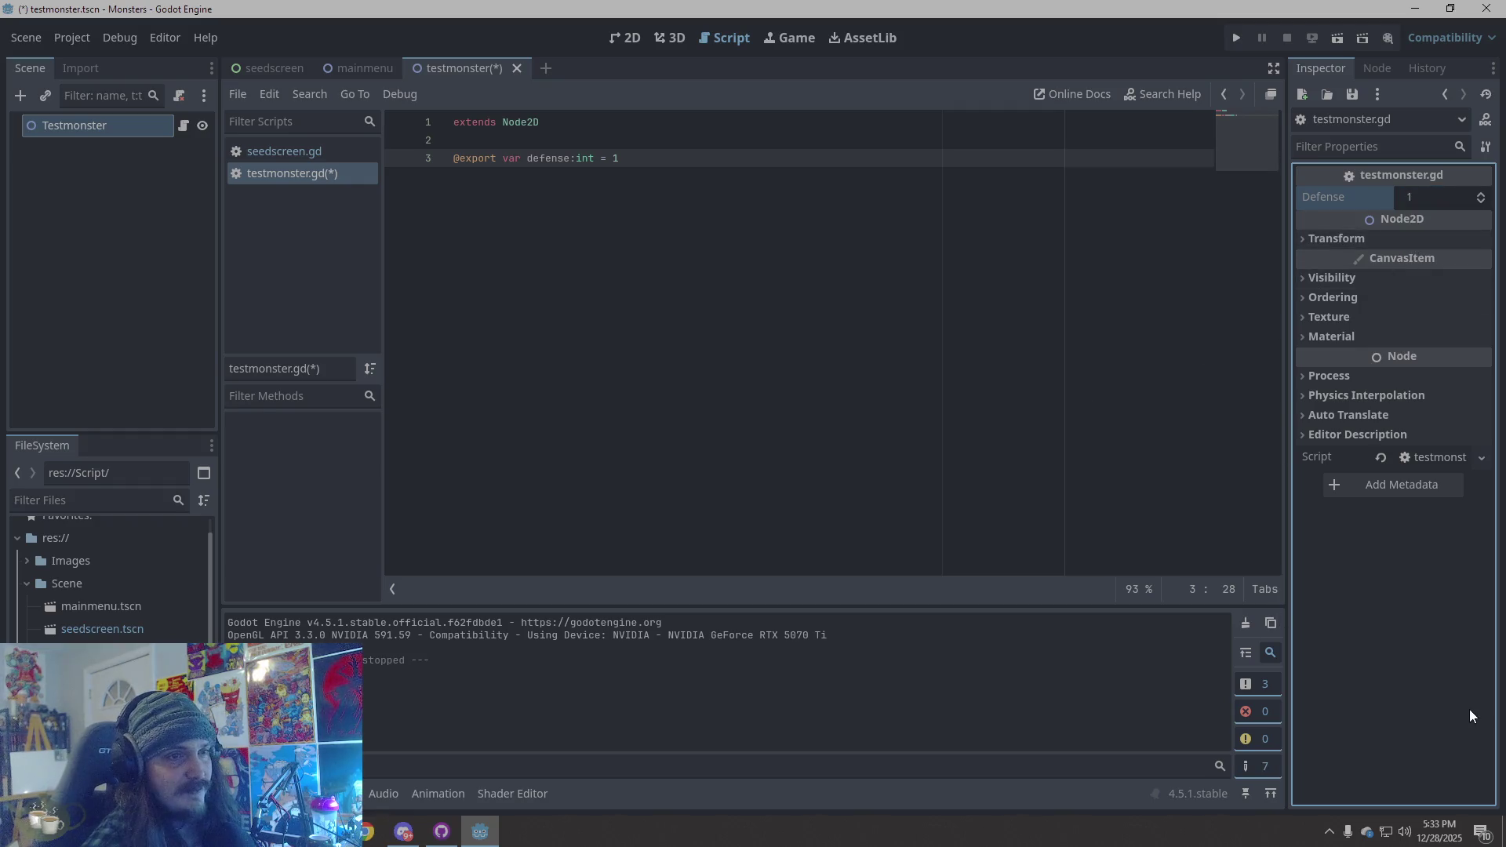
{"action": "left_click", "coordinate": [998, 424]}
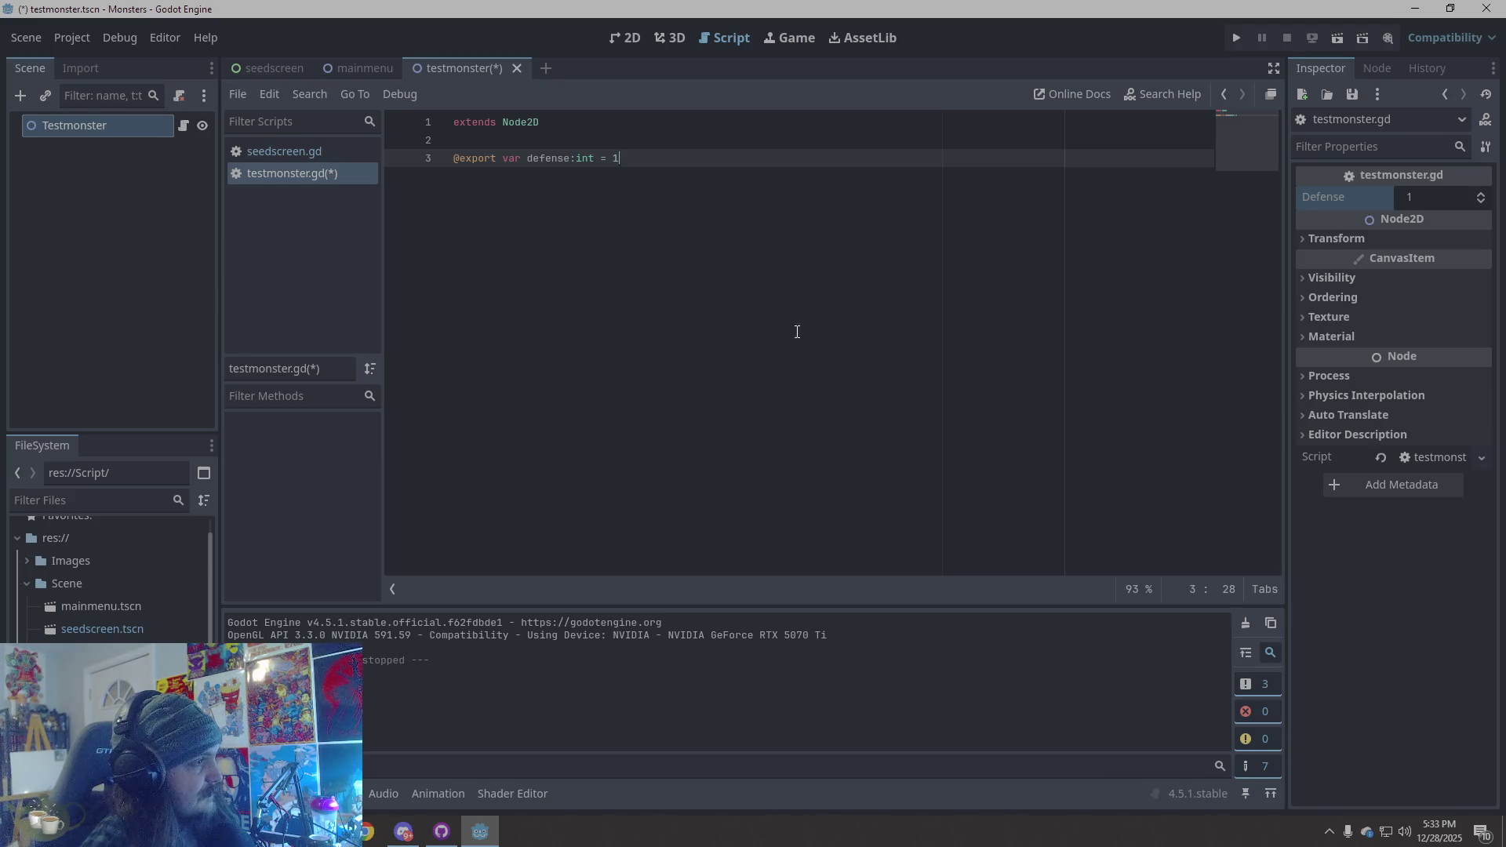
Step: Copy the line 3 defense declaration onto lines 4–8
{"action": "left_click_drag", "start_coordinate": [621, 158], "coordinate": [423, 163]}
{"action": "key", "text": "ctrl+c"}
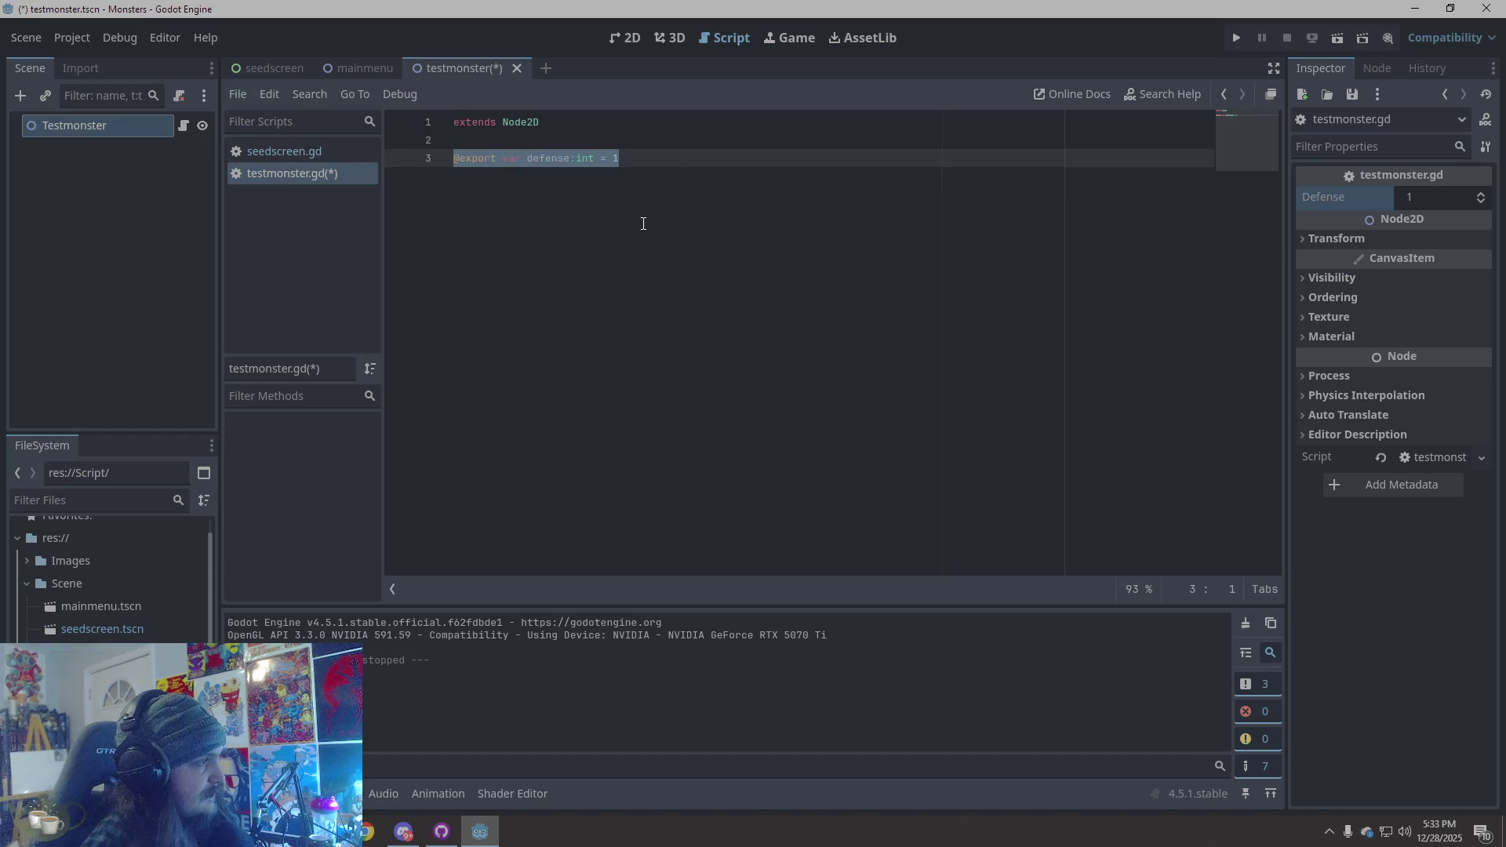
{"action": "left_click", "coordinate": [687, 160]}
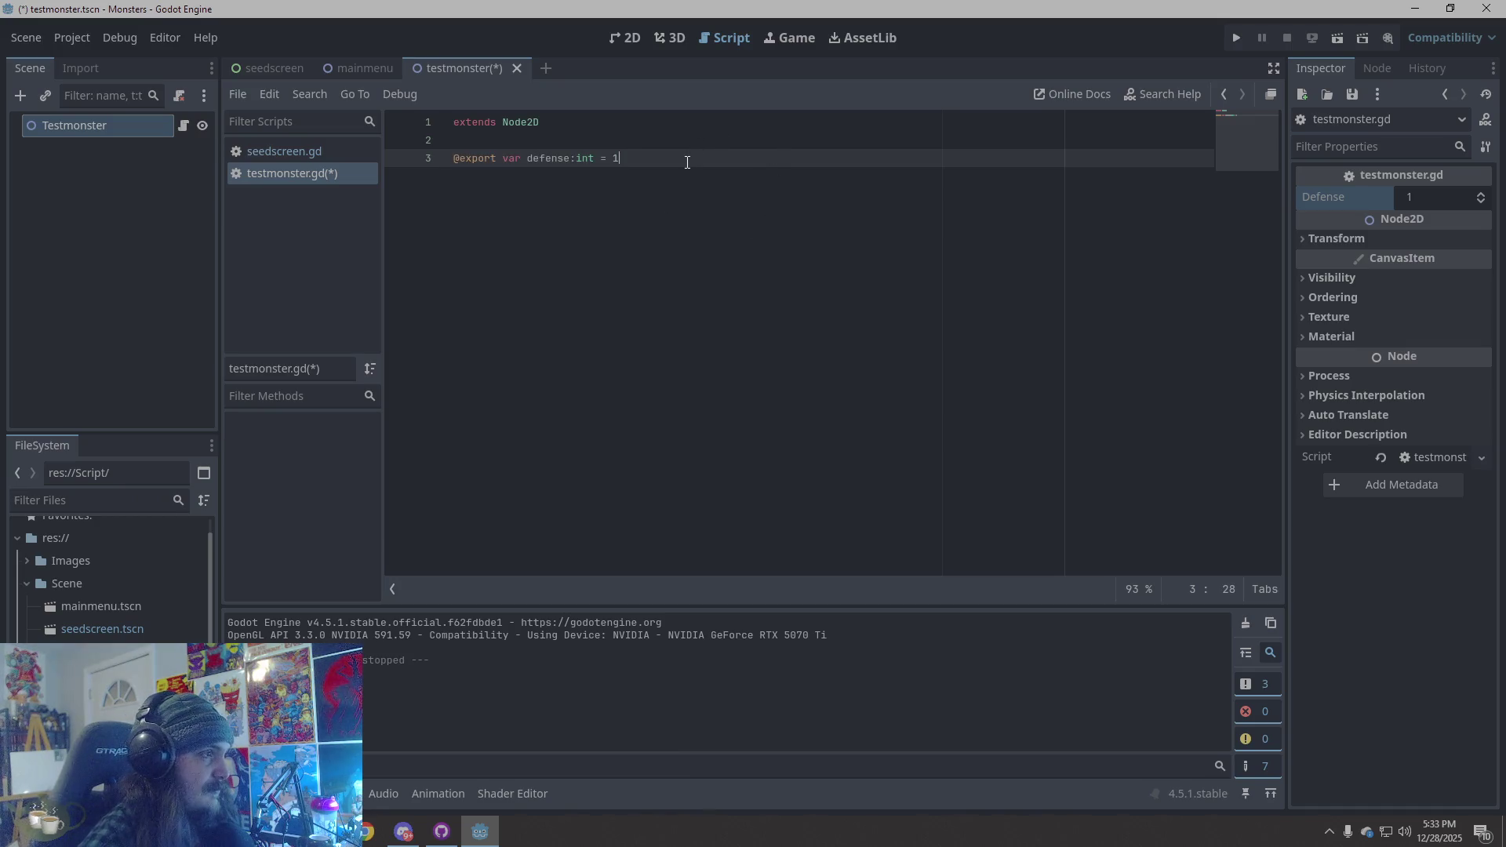
{"action": "key", "text": "Return"}
{"action": "key", "text": "ctrl+v"}
{"action": "key", "text": "Return"}
{"action": "key", "text": "ctrl+v"}
{"action": "key", "text": "Return"}
{"action": "key", "text": "ctrl+v"}
{"action": "key", "text": "Return"}
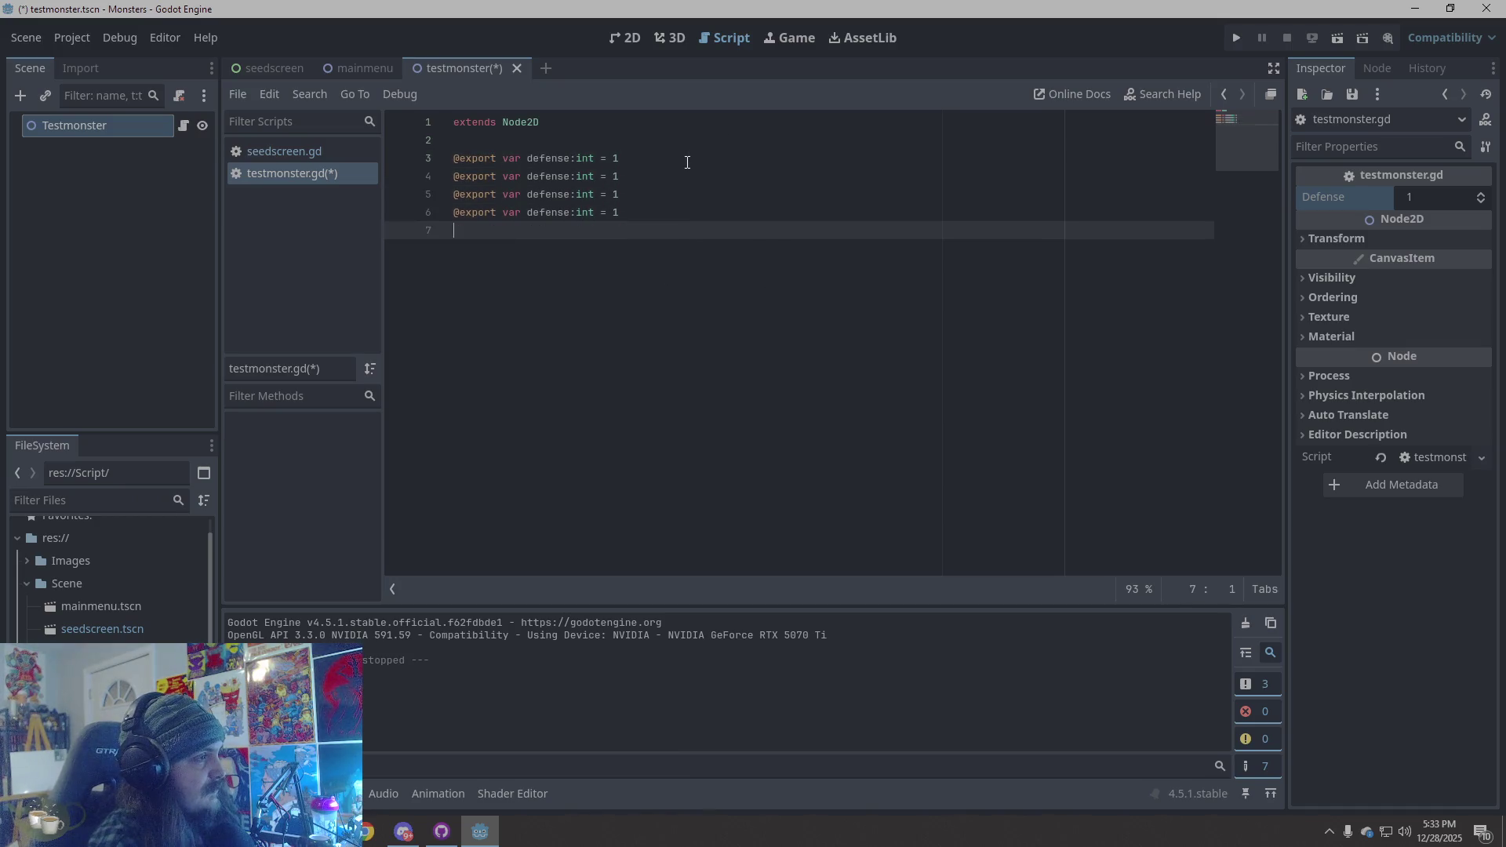
{"action": "key", "text": "ctrl+v"}
{"action": "key", "text": "Return"}
{"action": "key", "text": "ctrl+v"}
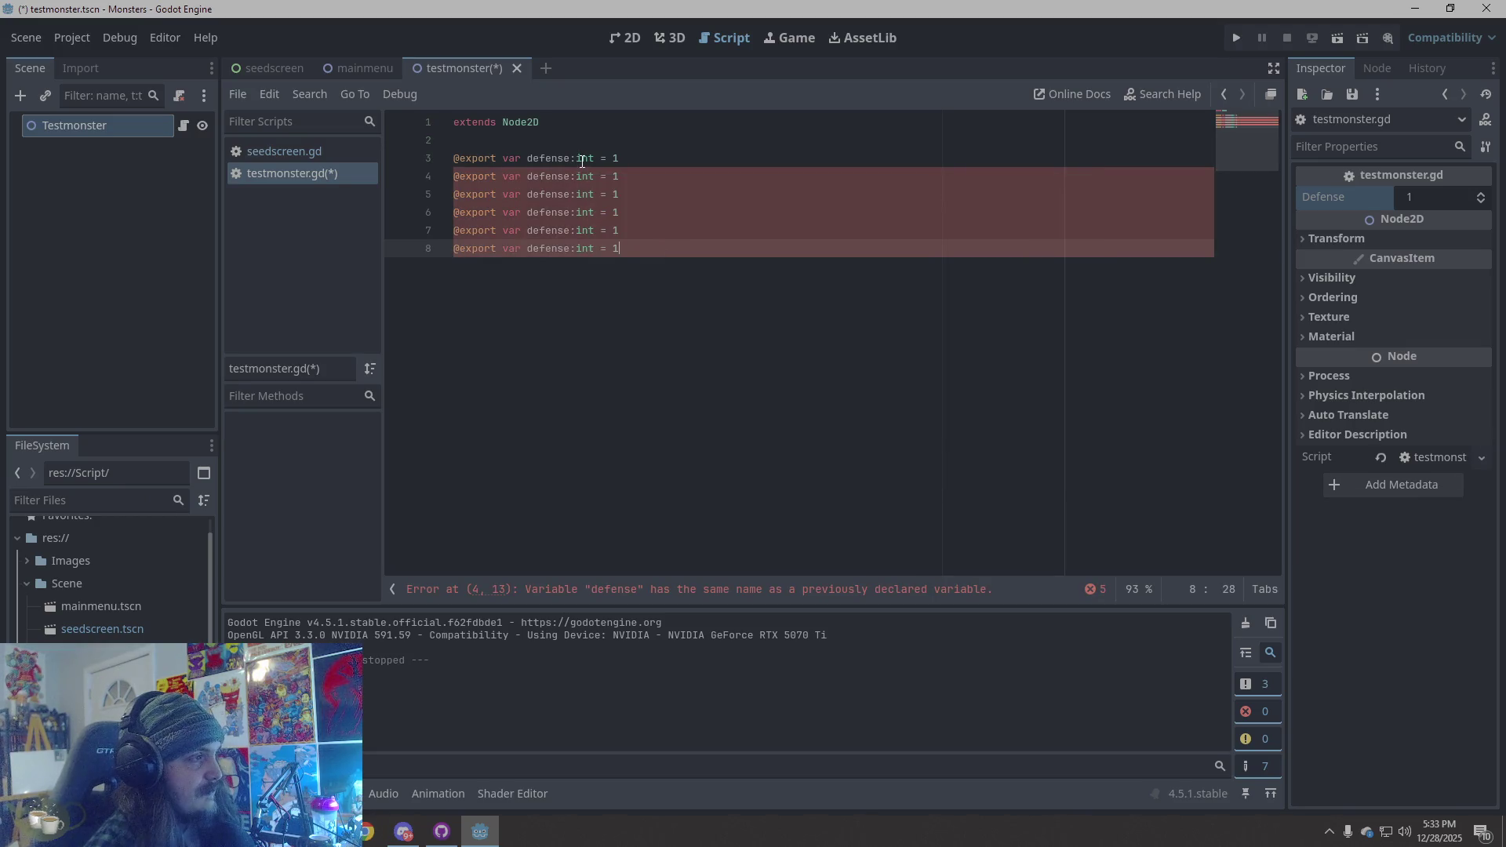
{"action": "left_click", "coordinate": [571, 159]}
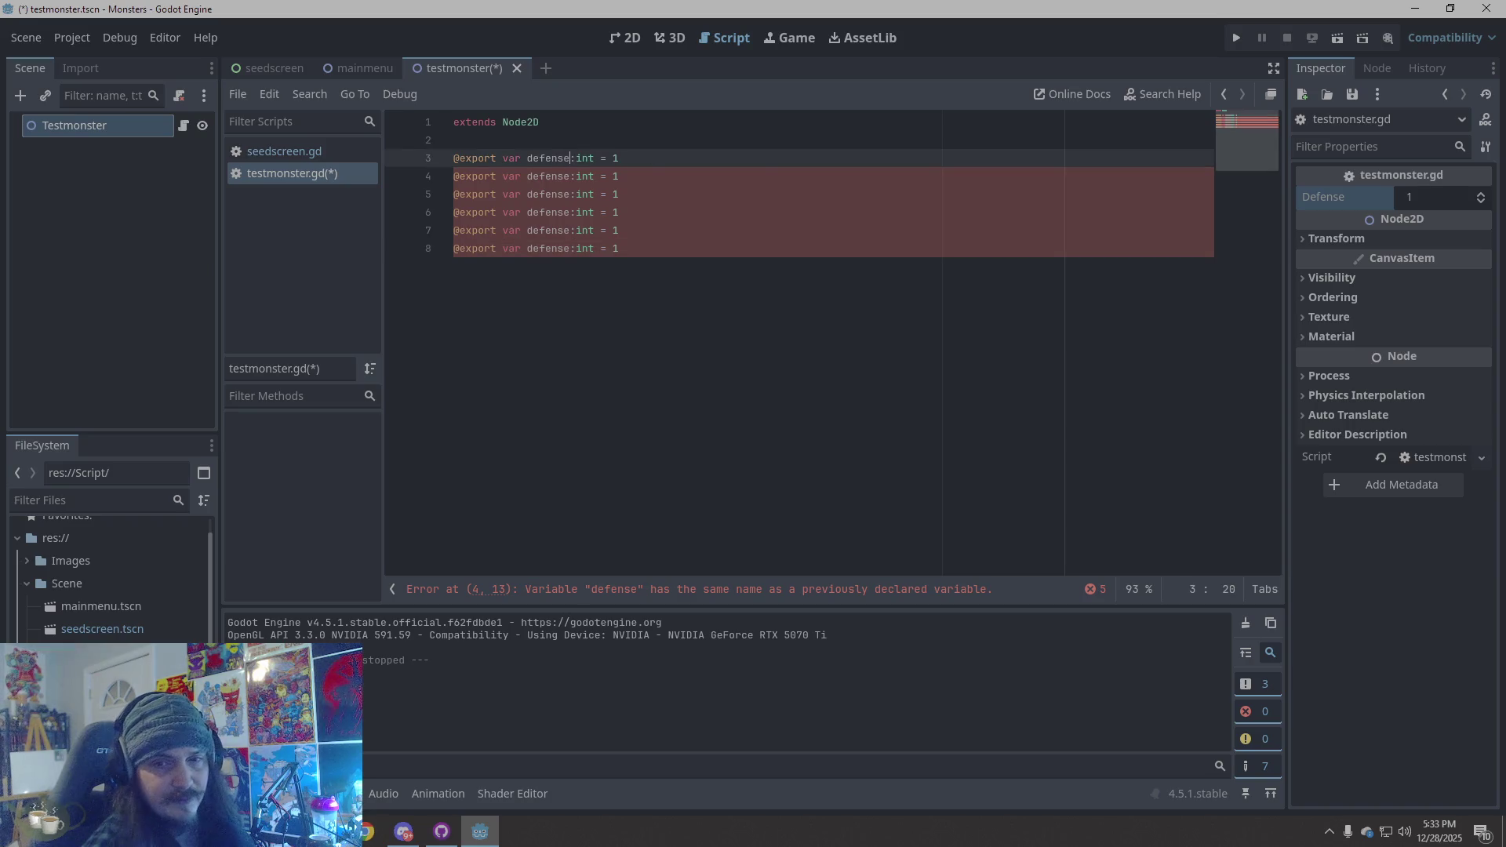
{"action": "left_click", "coordinate": [403, 831]}
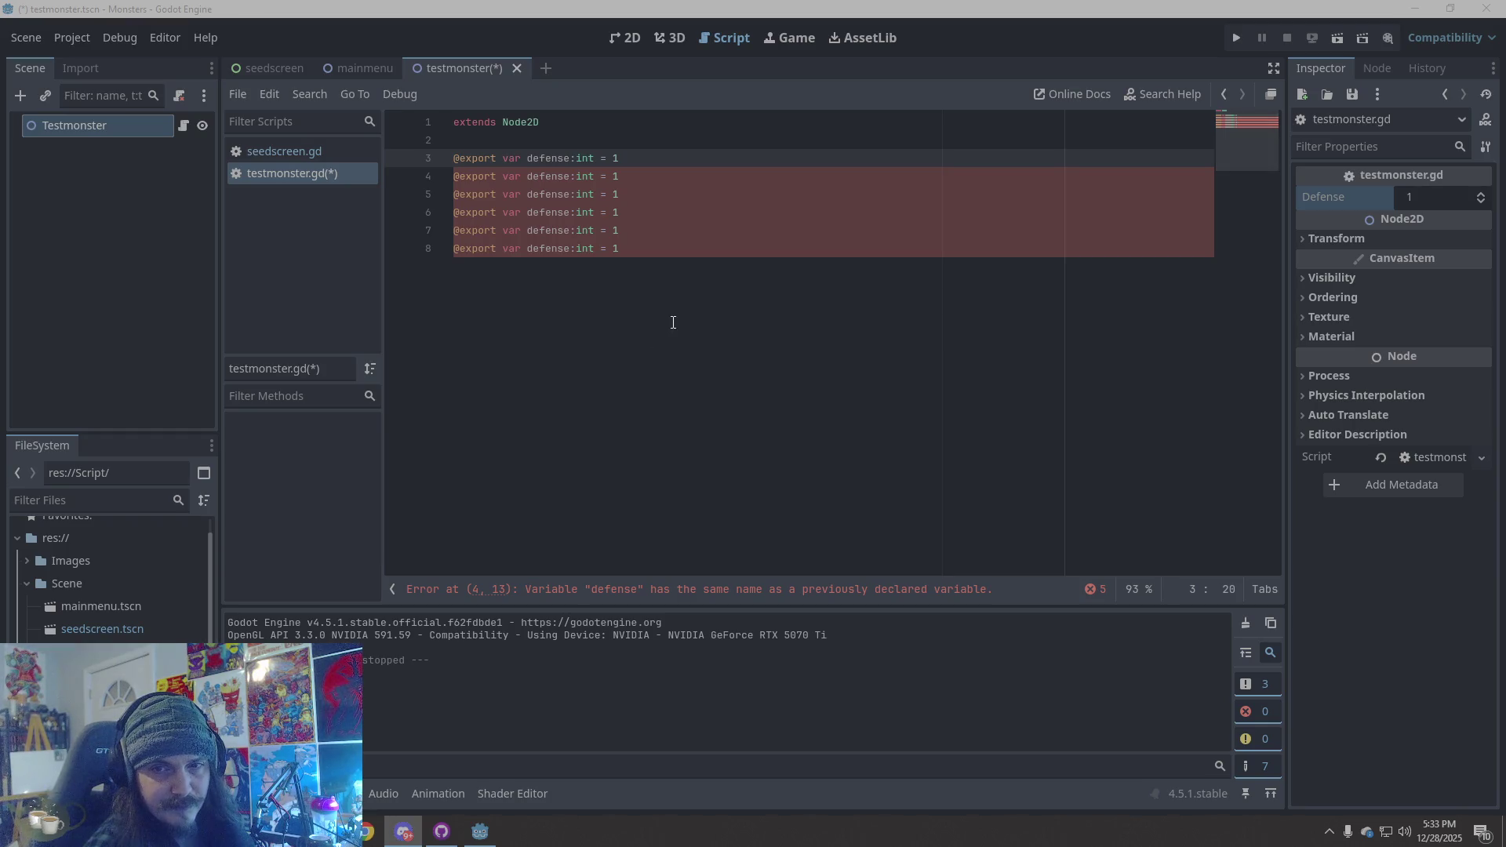
Step: Rename the duplicate variables on lines 3–6 to Life, Power, Intelligence and Skill
{"action": "left_click_drag", "start_coordinate": [570, 159], "coordinate": [530, 159]}
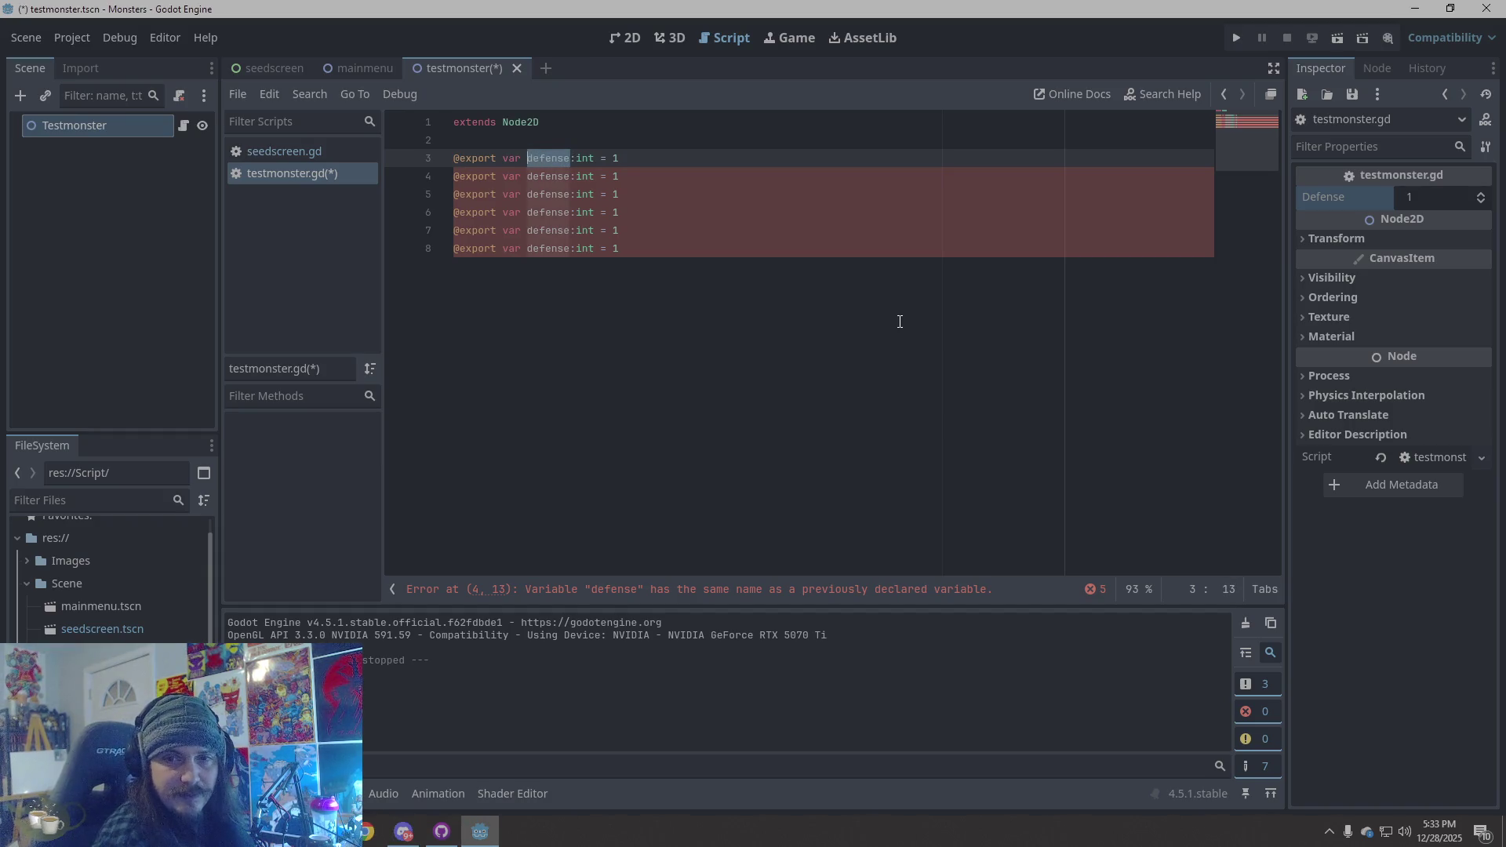
{"action": "type", "text": "lI"}
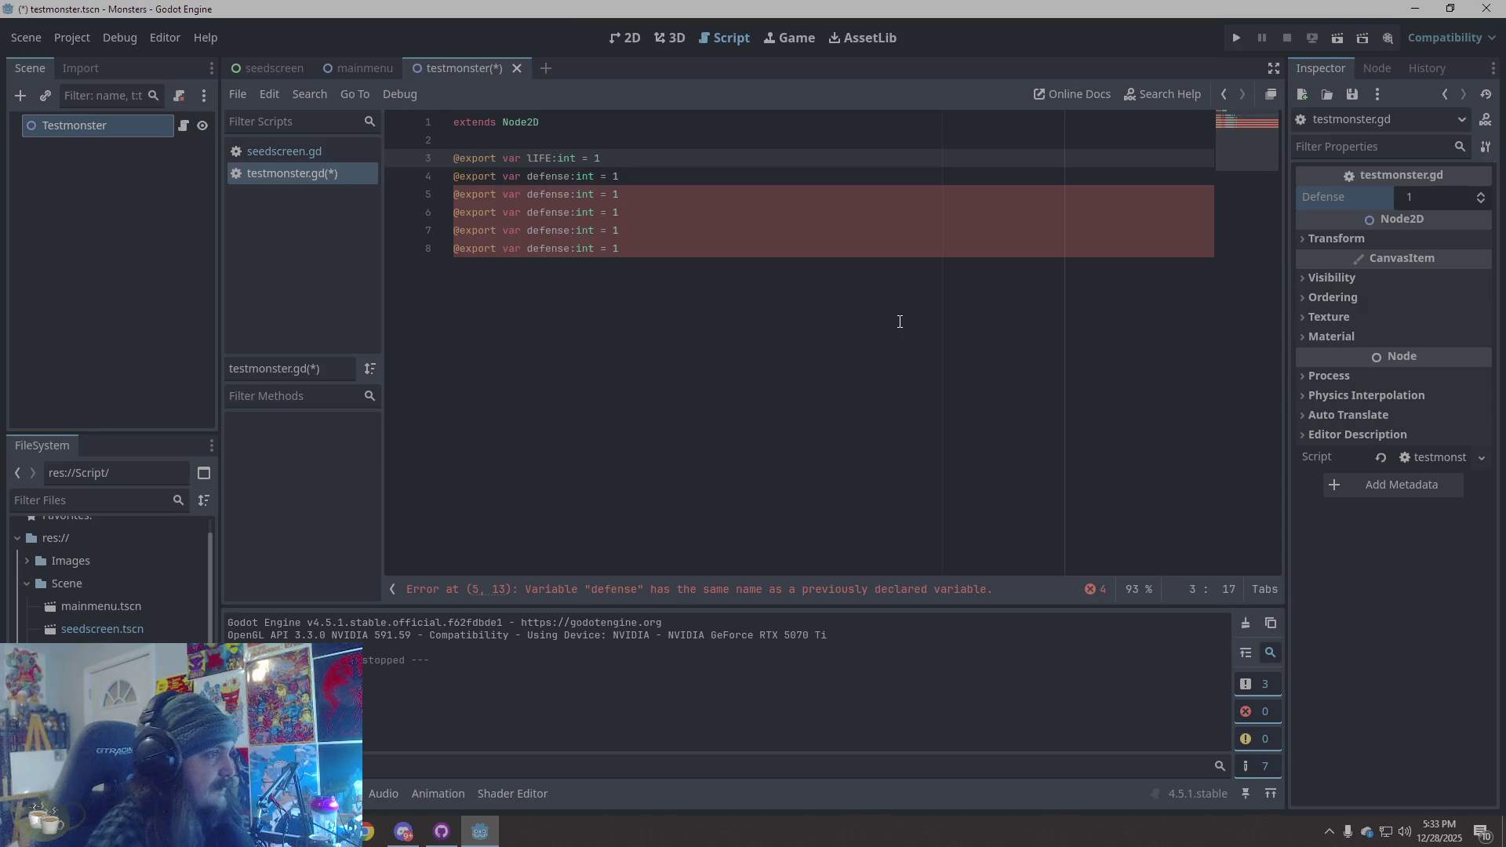
{"action": "type", "text": "fe"}
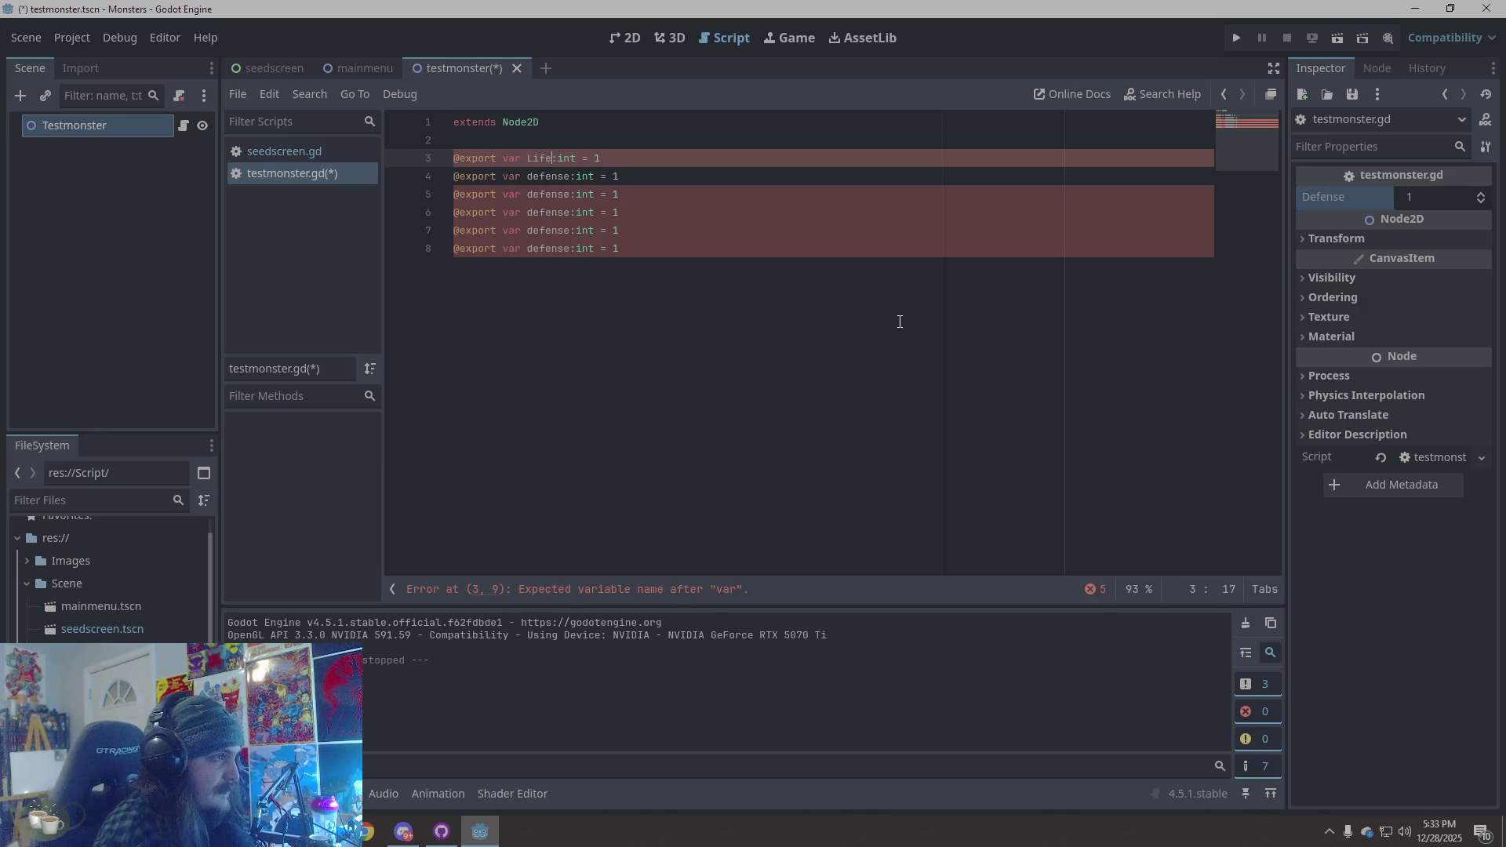
{"action": "left_click_drag", "start_coordinate": [571, 176], "coordinate": [529, 179]}
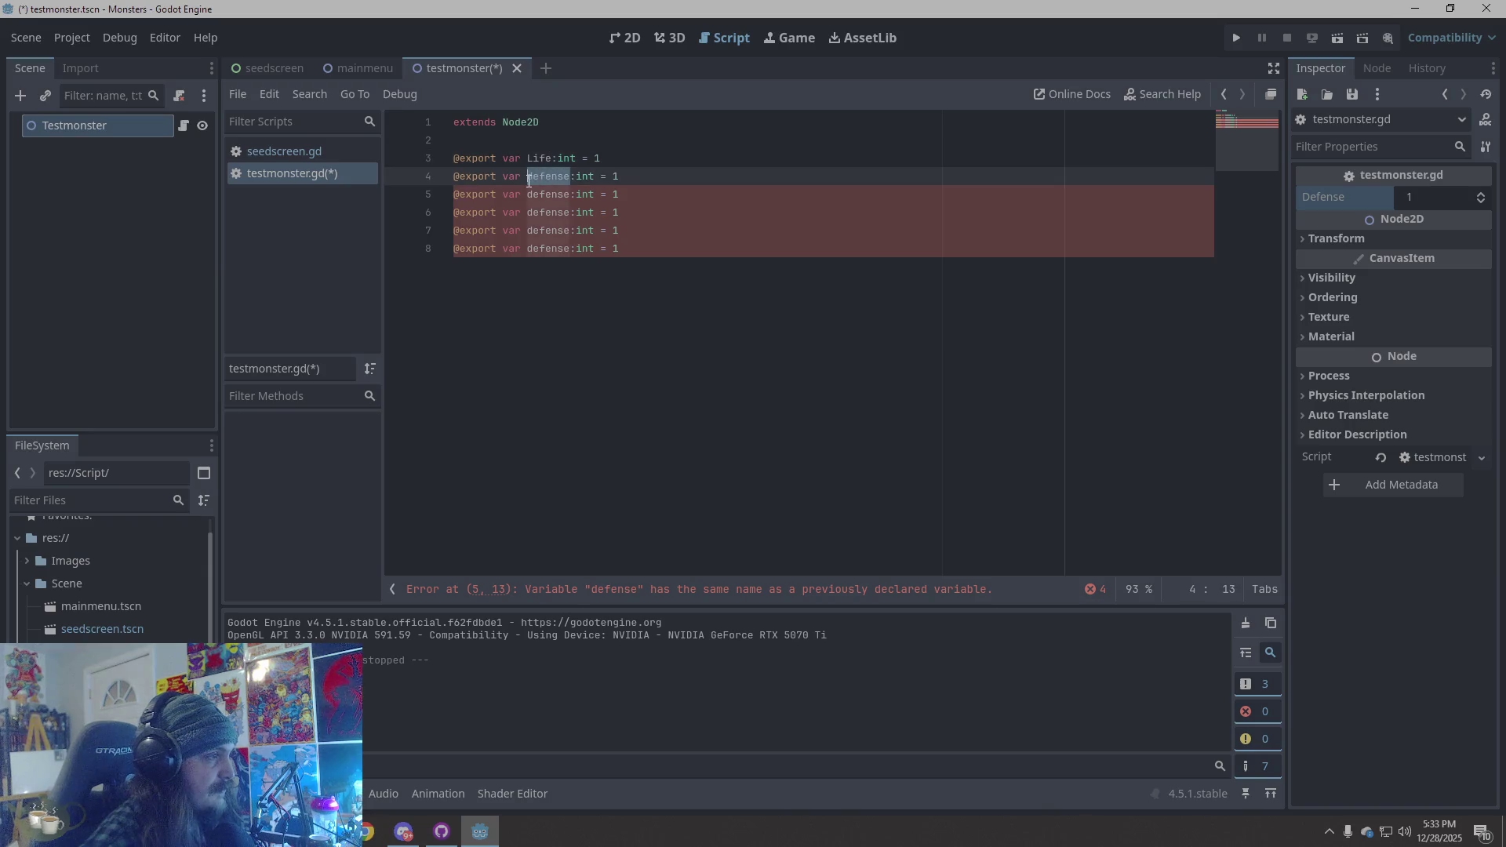
{"action": "type", "text": "Power"}
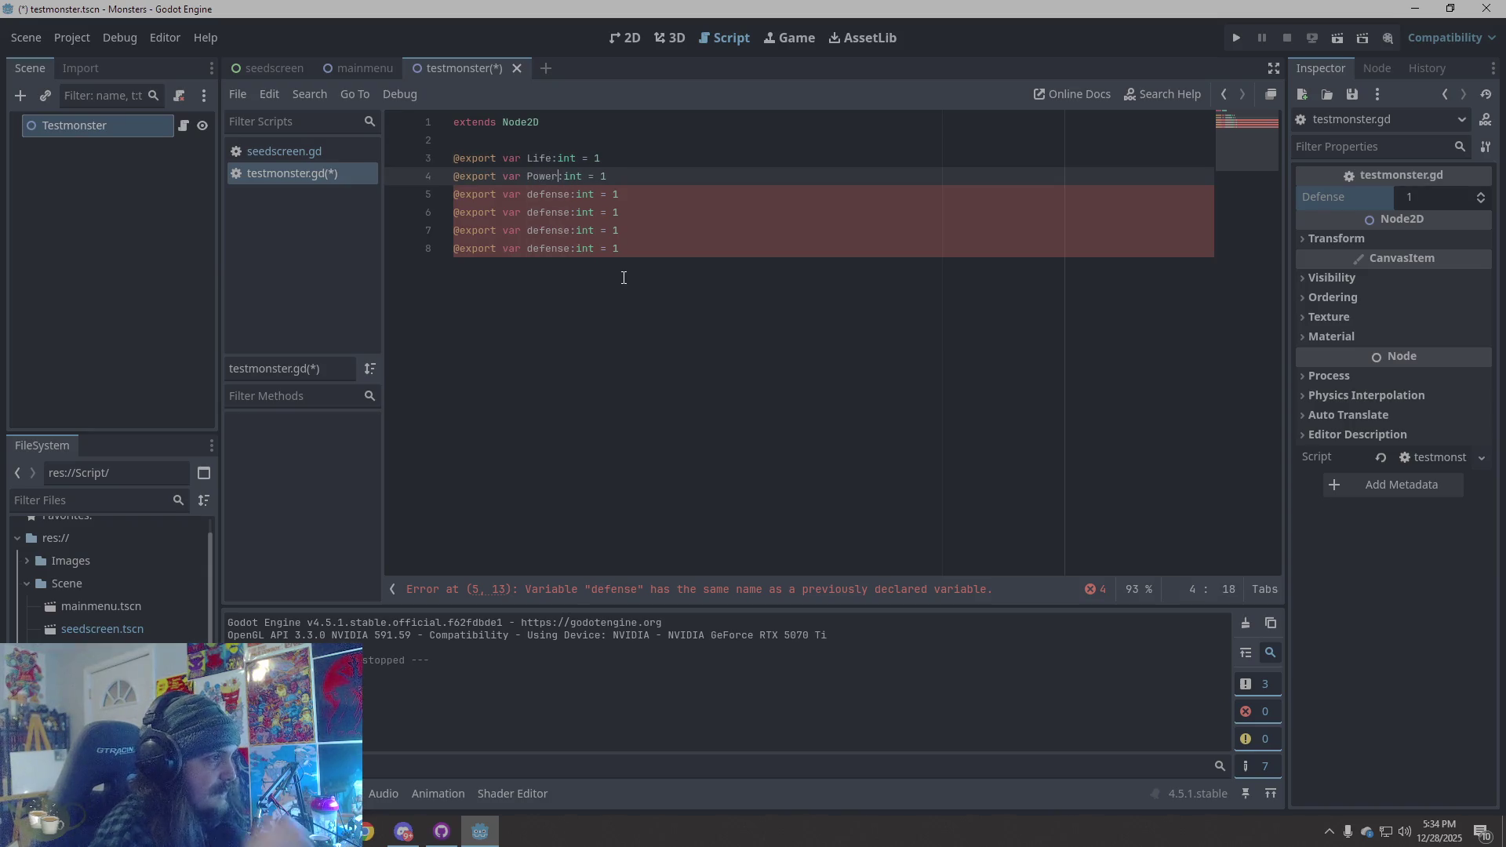
{"action": "left_click_drag", "start_coordinate": [569, 196], "coordinate": [527, 196]}
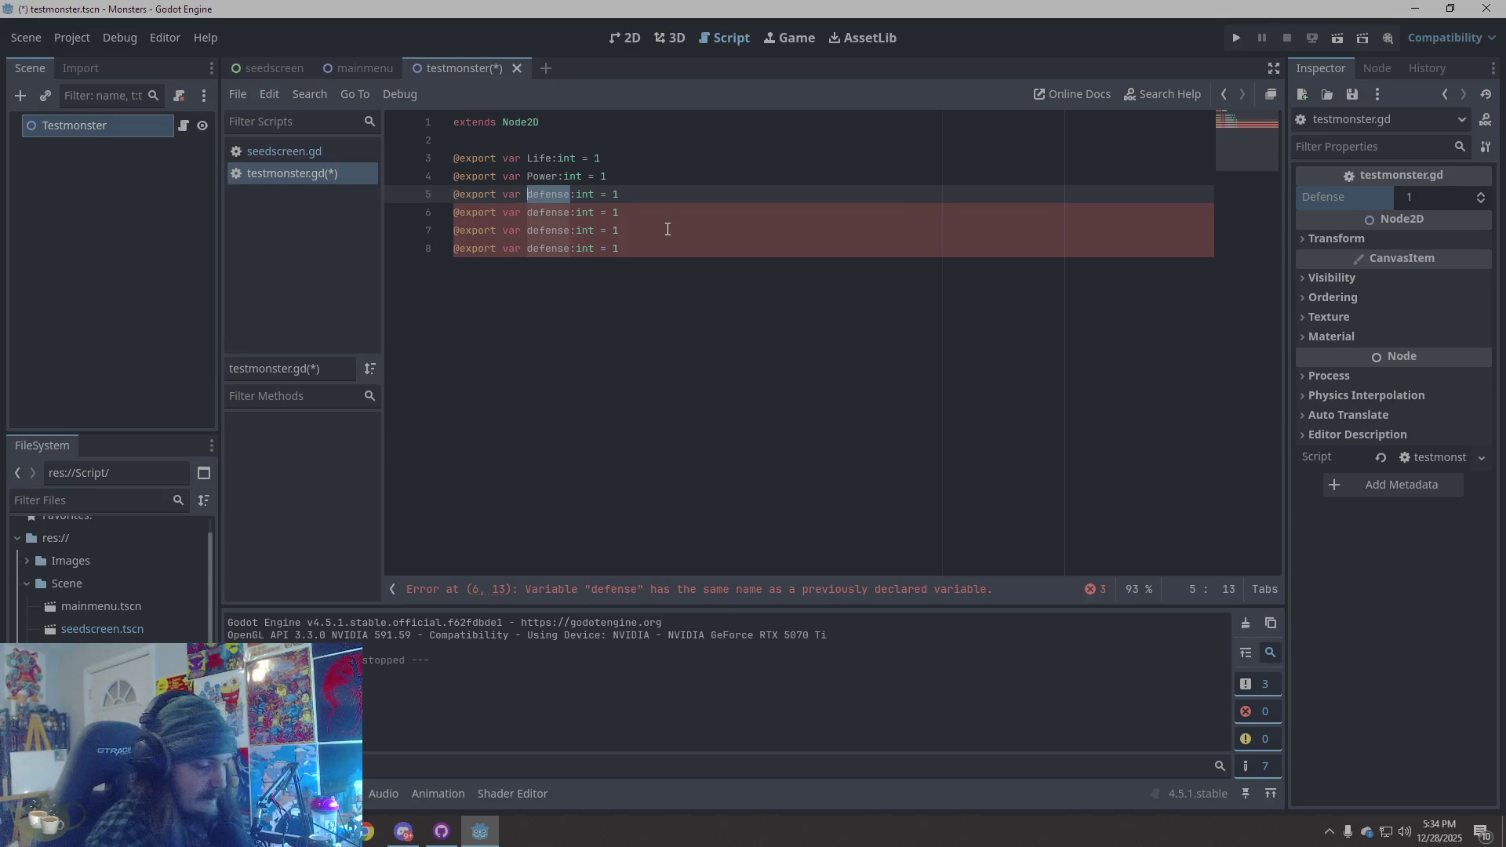
{"action": "type", "text": "Inte"}
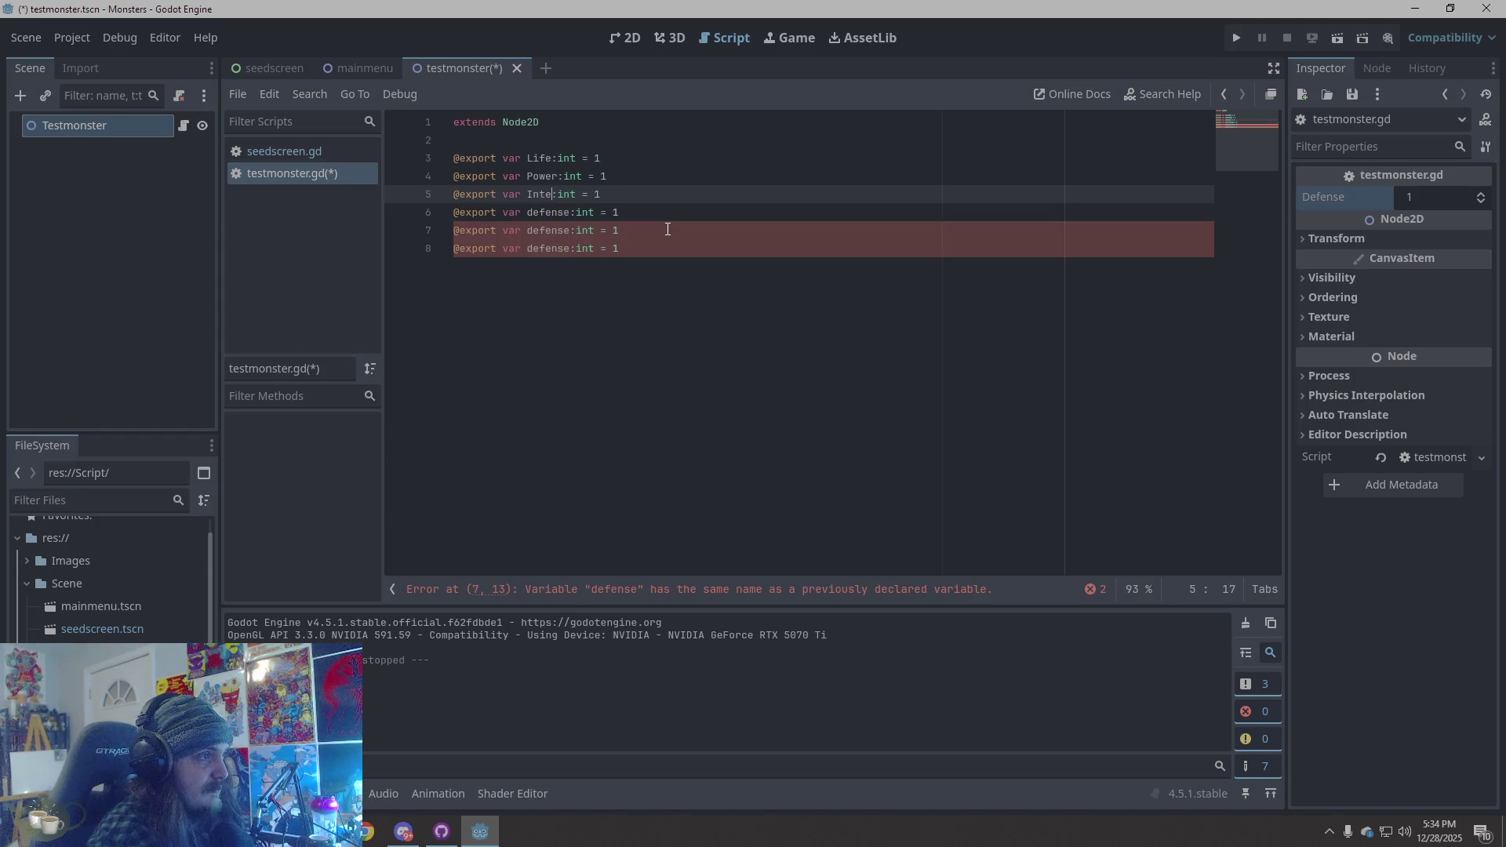
{"action": "type", "text": "lligence"}
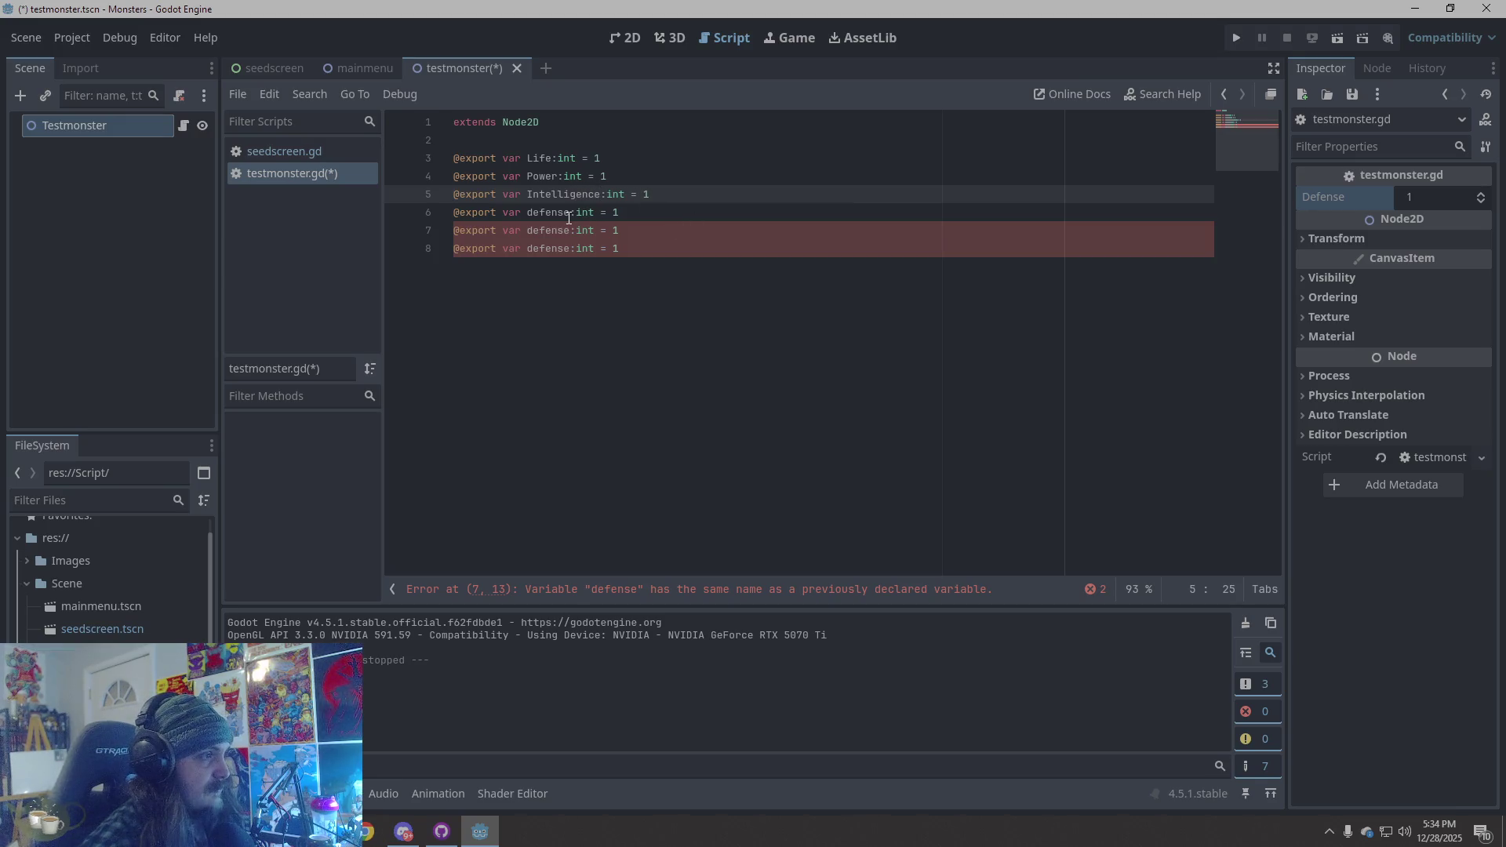
{"action": "left_click", "coordinate": [570, 214]}
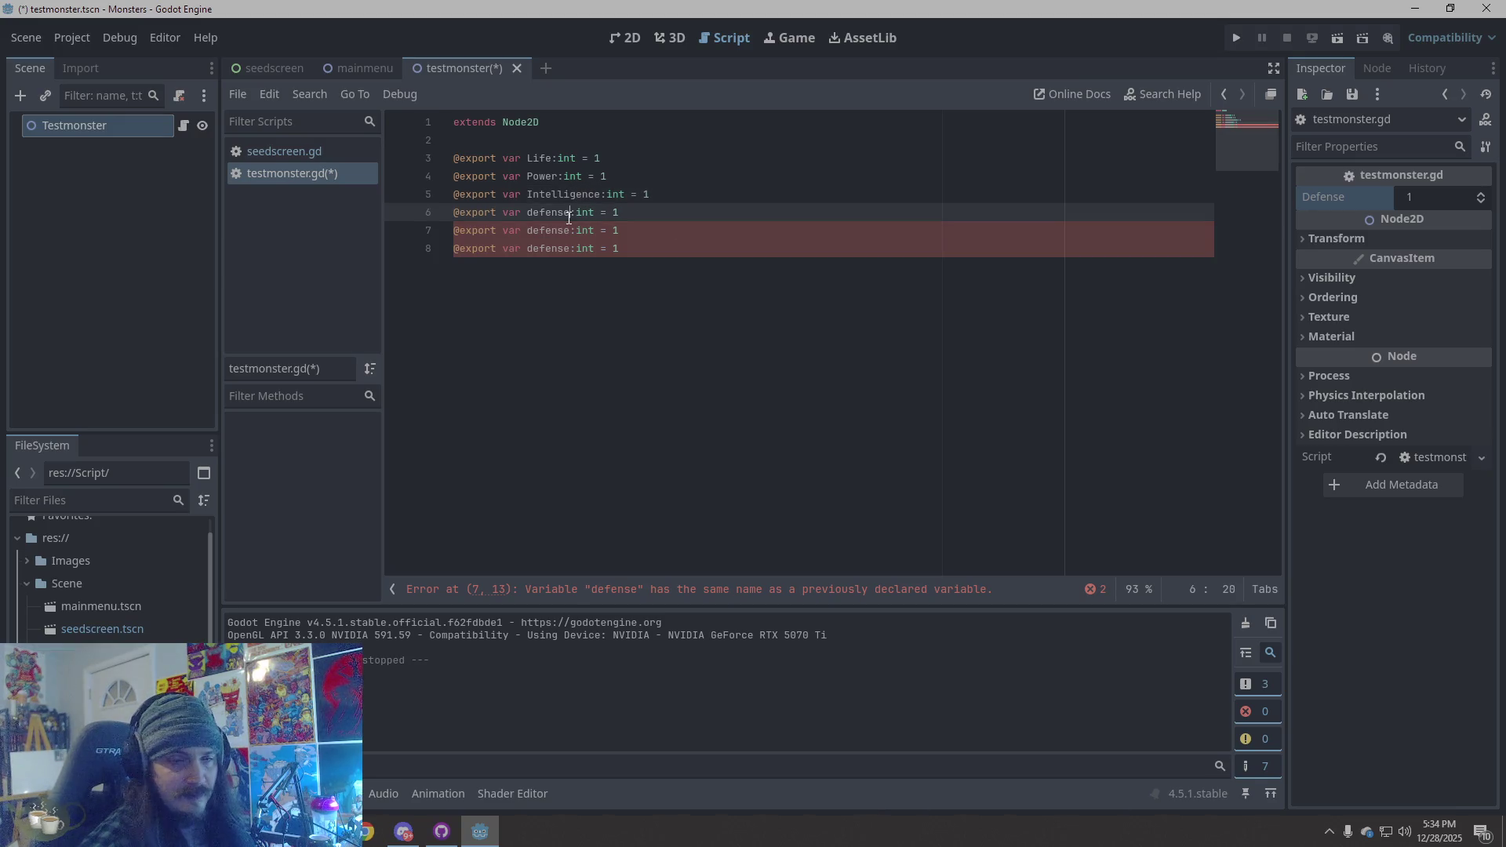
{"action": "left_click_drag", "start_coordinate": [571, 212], "coordinate": [527, 213]}
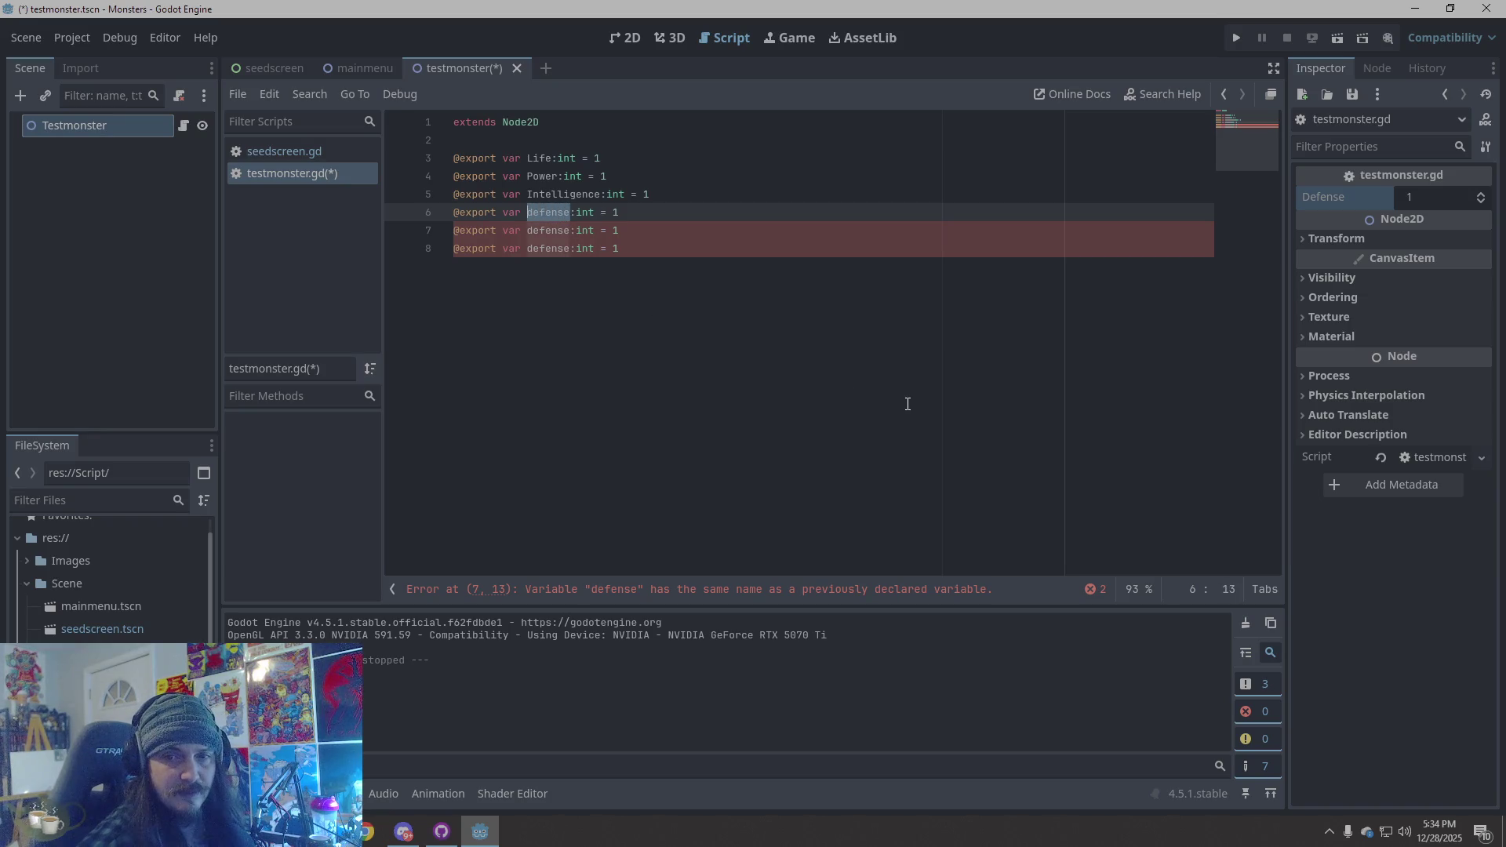
{"action": "type", "text": "Skill"}
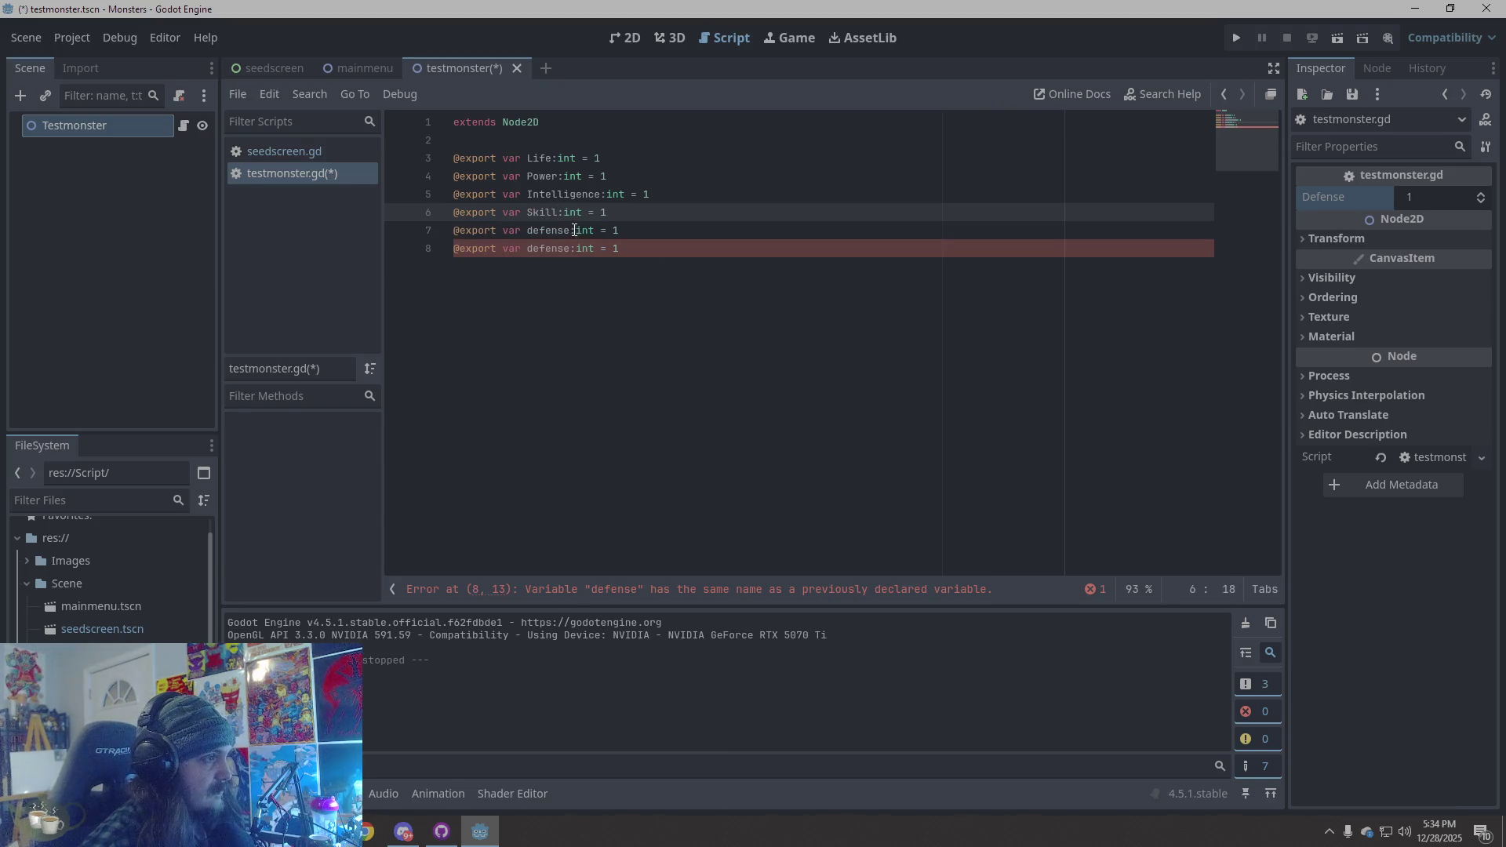
Step: Lowercase the names to skill, intelligence, power and life
{"action": "left_click", "coordinate": [534, 213]}
{"action": "key", "text": "BackSpace"}
{"action": "type", "text": "s"}
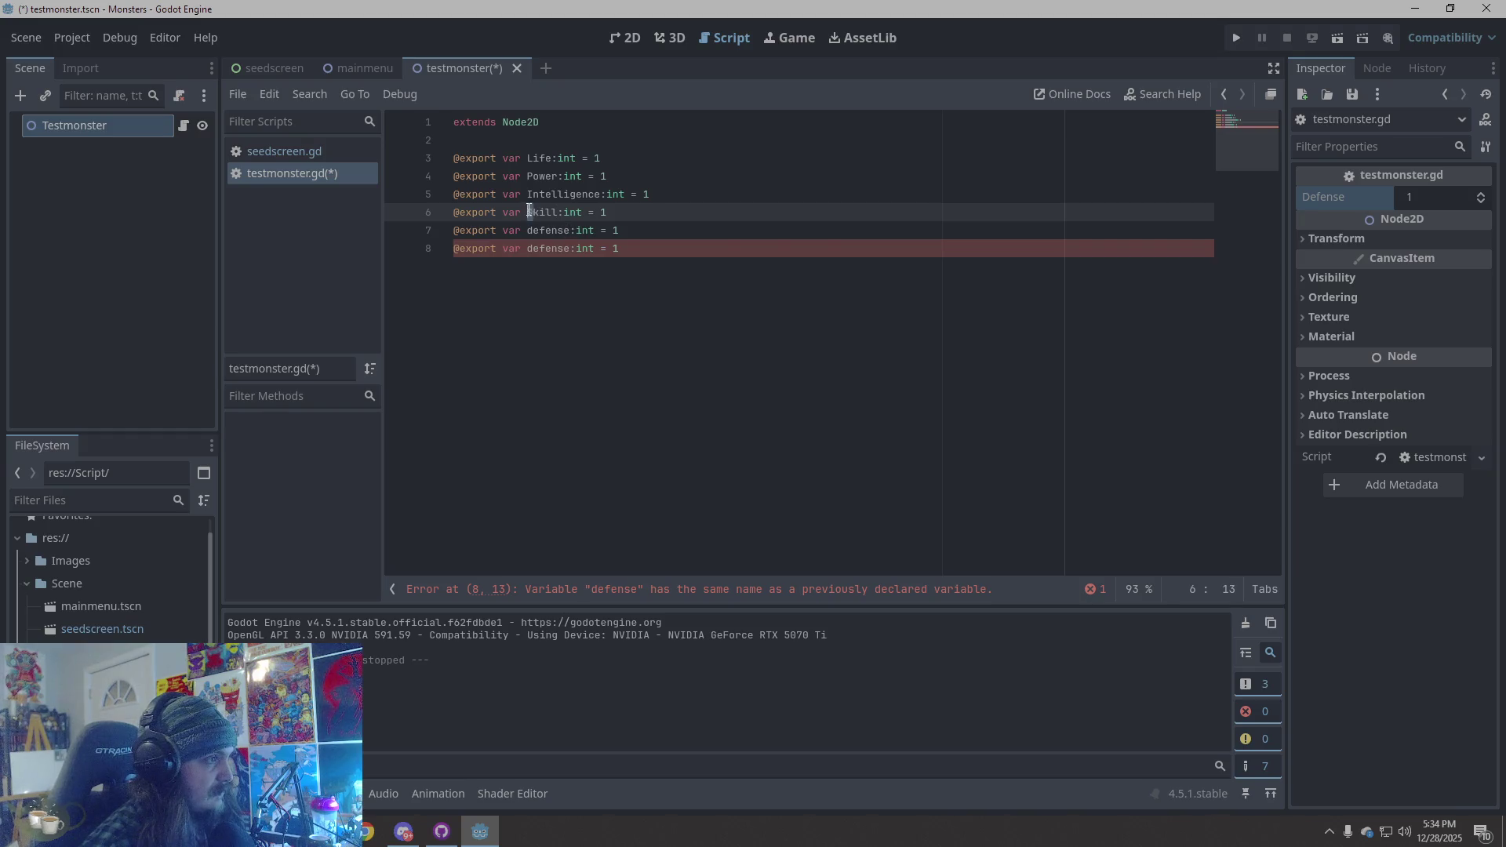
{"action": "left_click", "coordinate": [530, 196]}
{"action": "key", "text": "Delete"}
{"action": "type", "text": "i"}
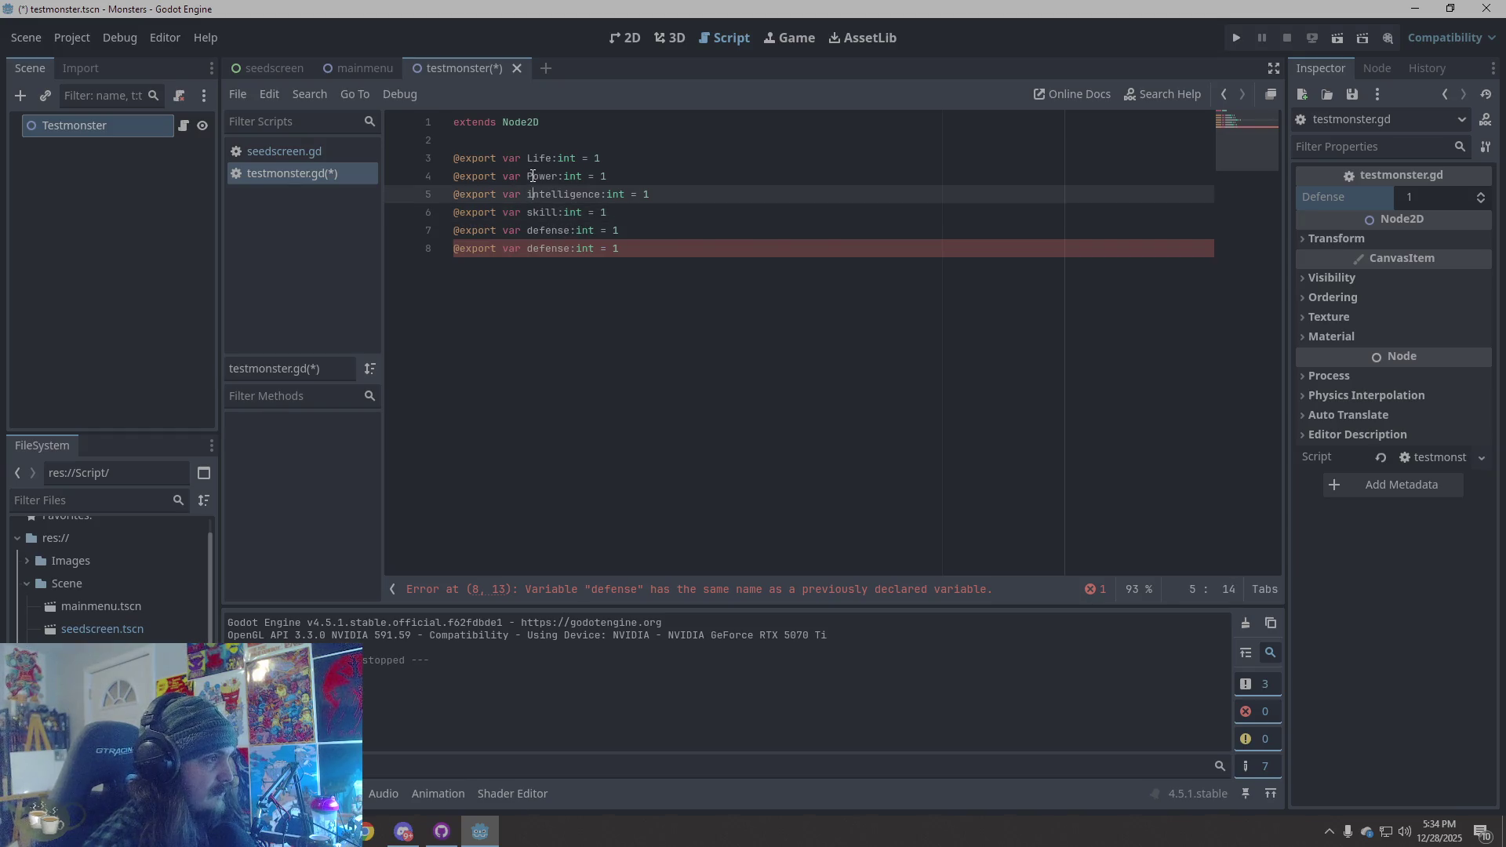
{"action": "left_click", "coordinate": [534, 178]}
{"action": "key", "text": "BackSpace"}
{"action": "type", "text": "p"}
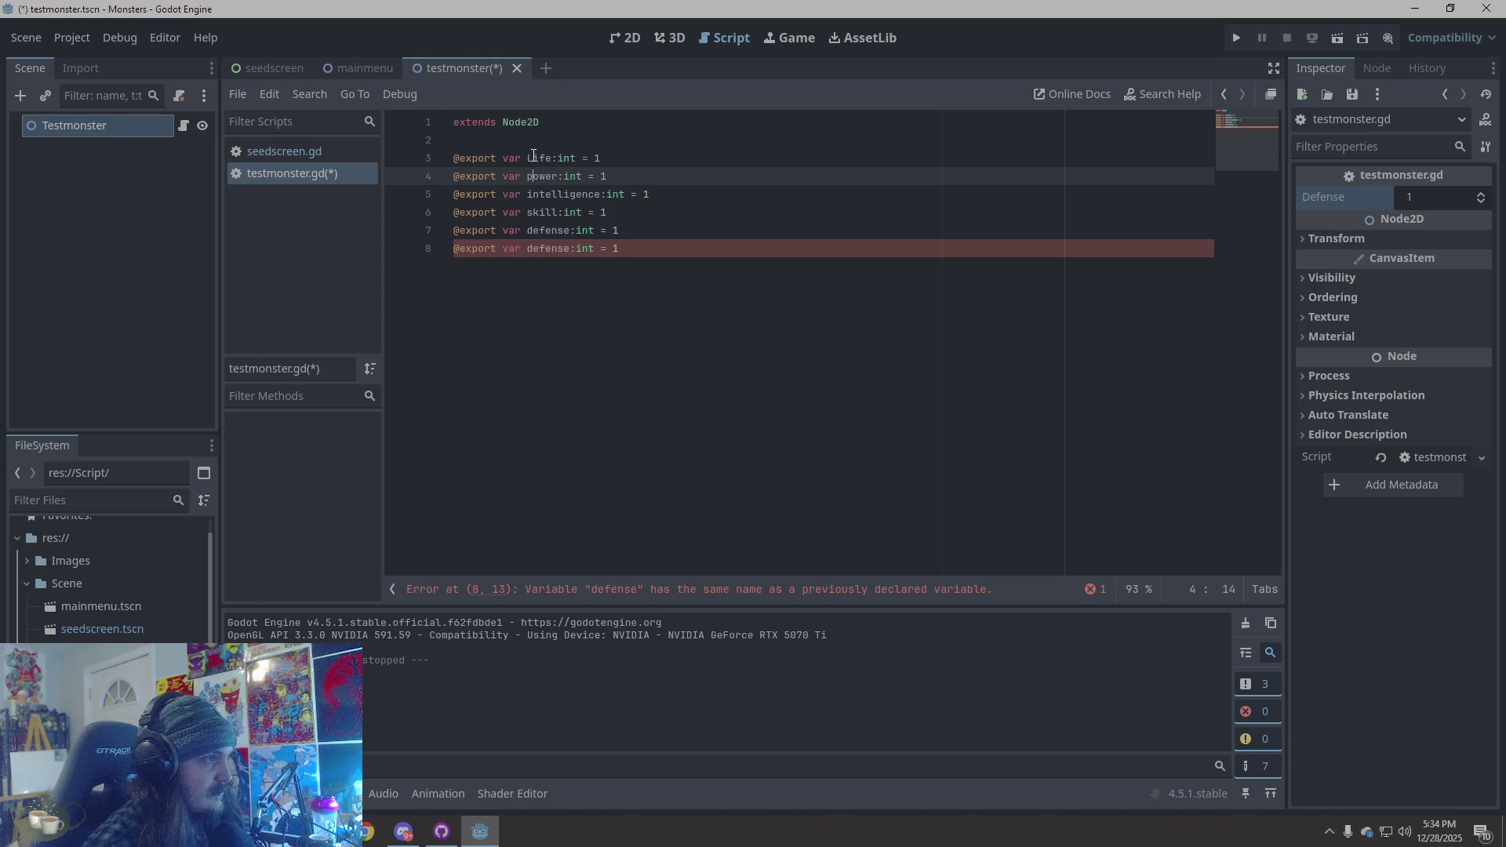
{"action": "left_click", "coordinate": [531, 158]}
{"action": "key", "text": "Delete"}
{"action": "type", "text": "l"}
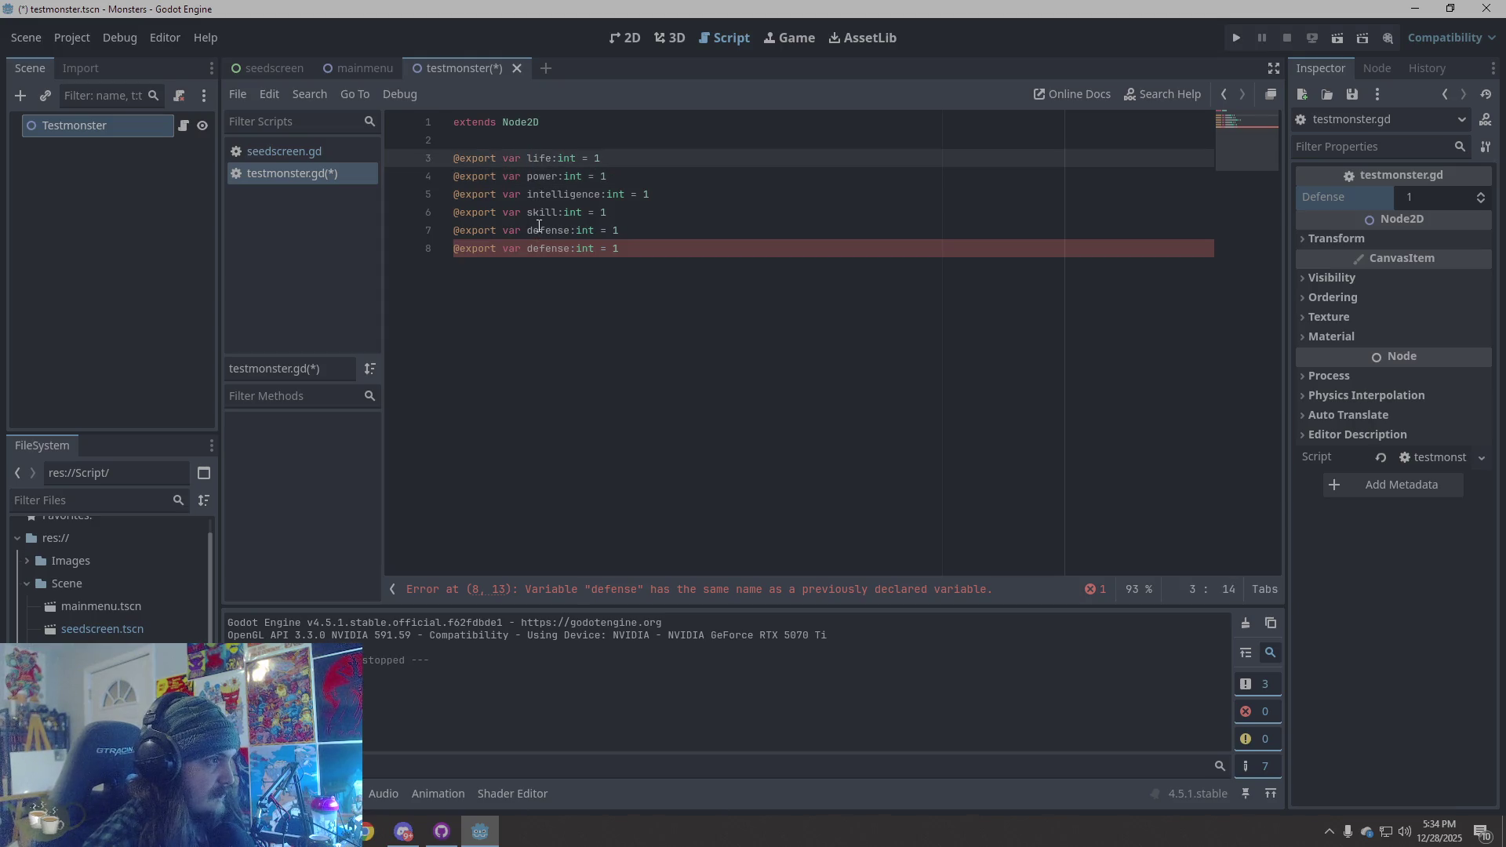
Step: Rename line 7's variable to speed and save testmonster.gd
{"action": "left_click_drag", "start_coordinate": [527, 229], "coordinate": [568, 230]}
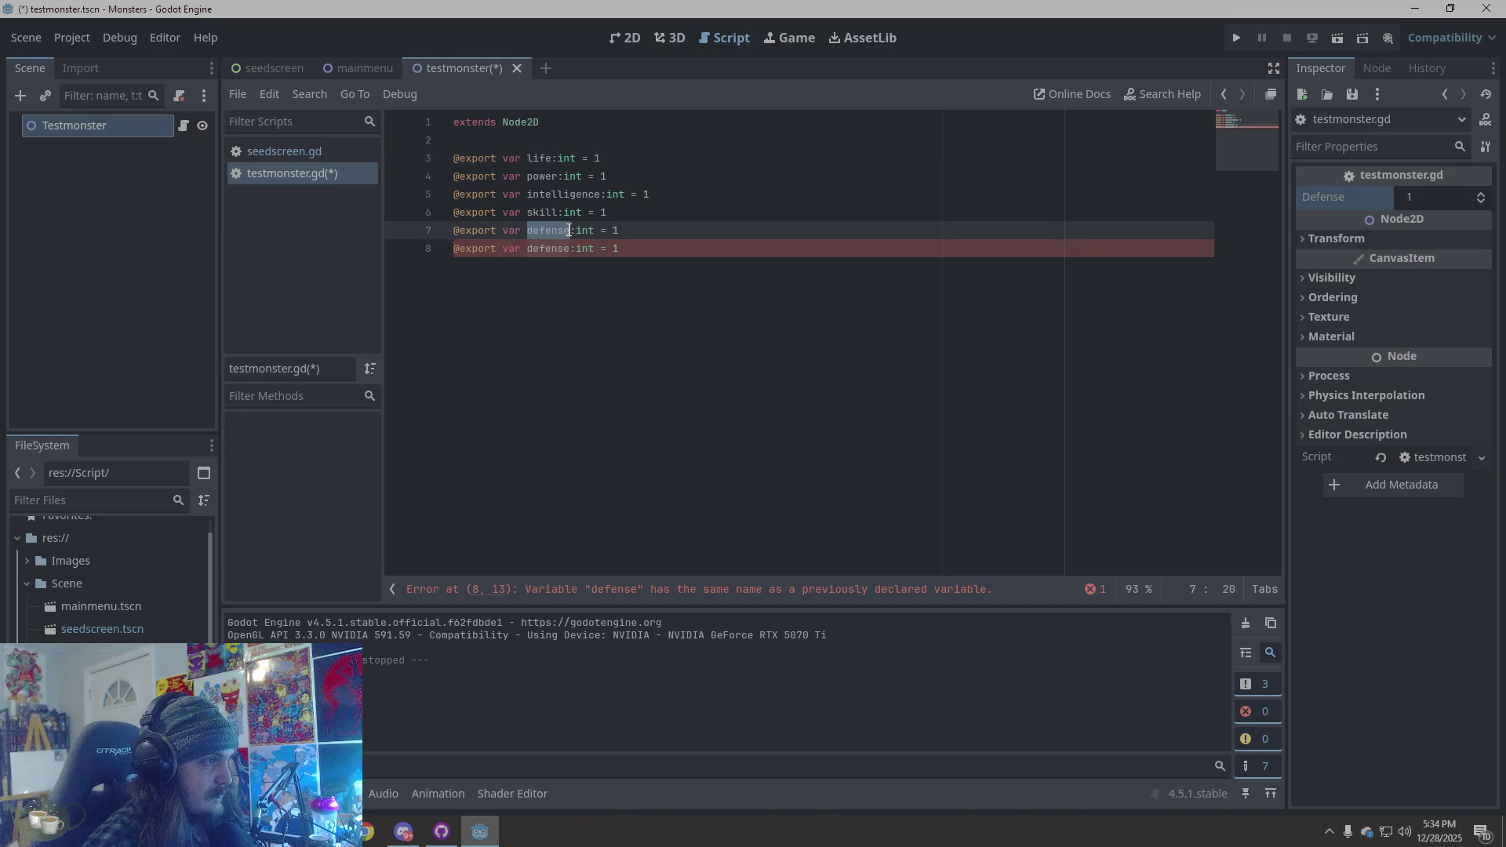
{"action": "type", "text": "speed"}
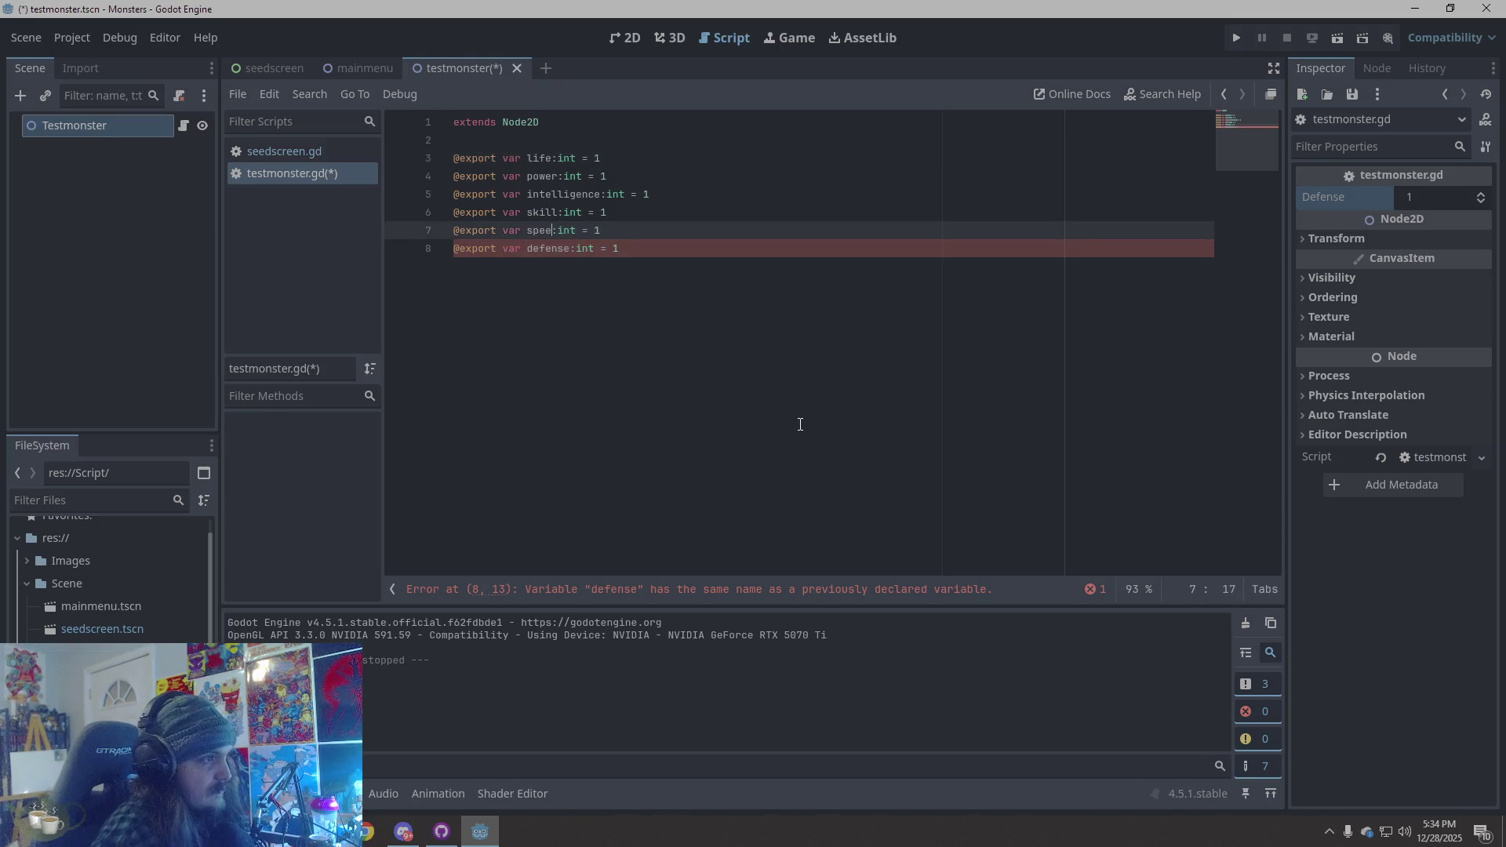
{"action": "left_click", "coordinate": [796, 402]}
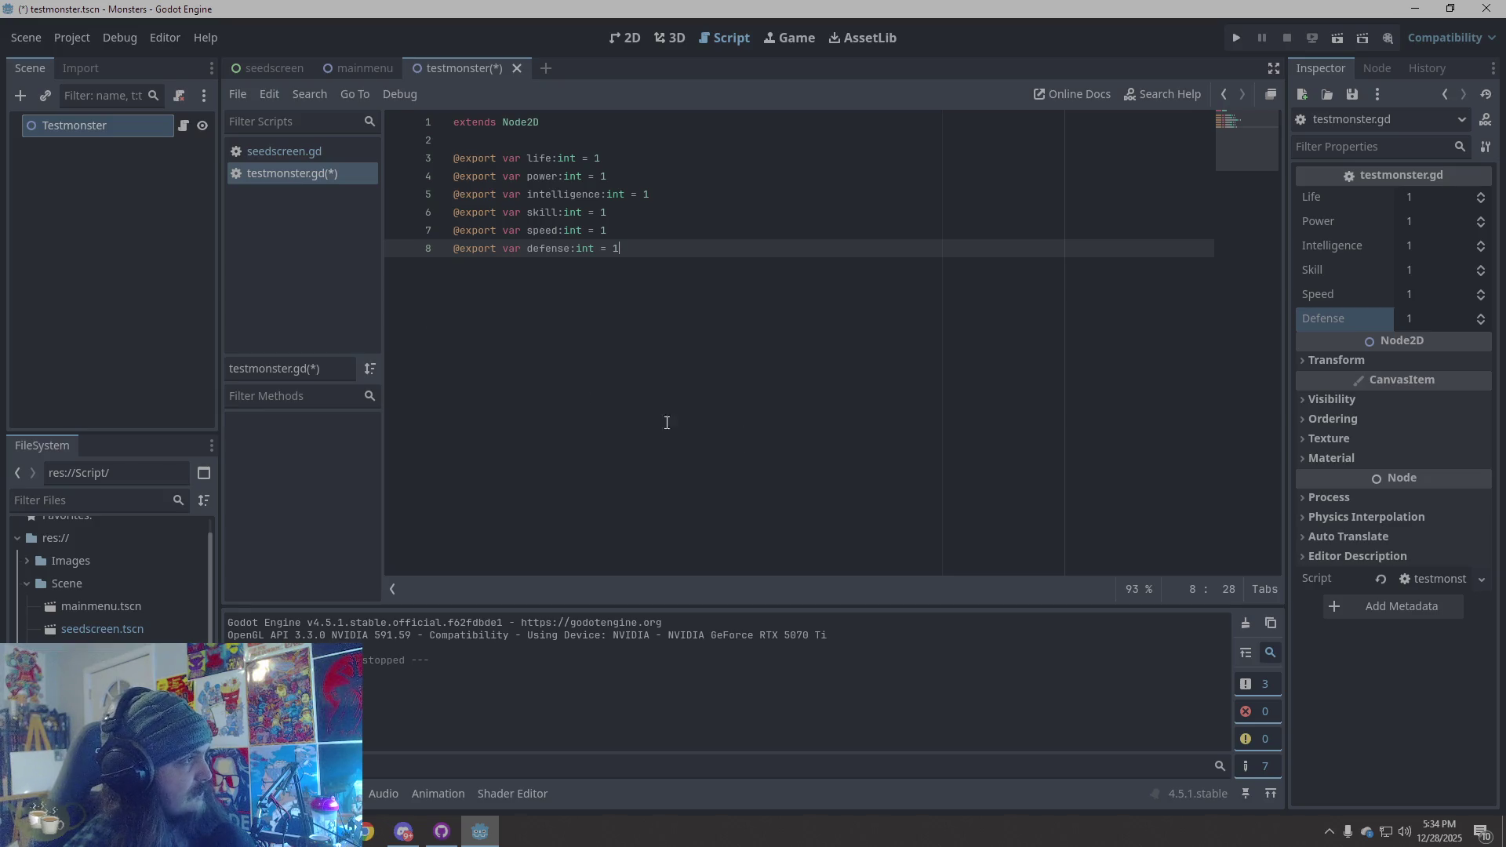
{"action": "key", "text": "ctrl+s"}
Step: Review the four script-reload warnings in the Debugger Errors tab, then check the seedscreen scene
{"action": "left_click", "coordinate": [734, 365]}
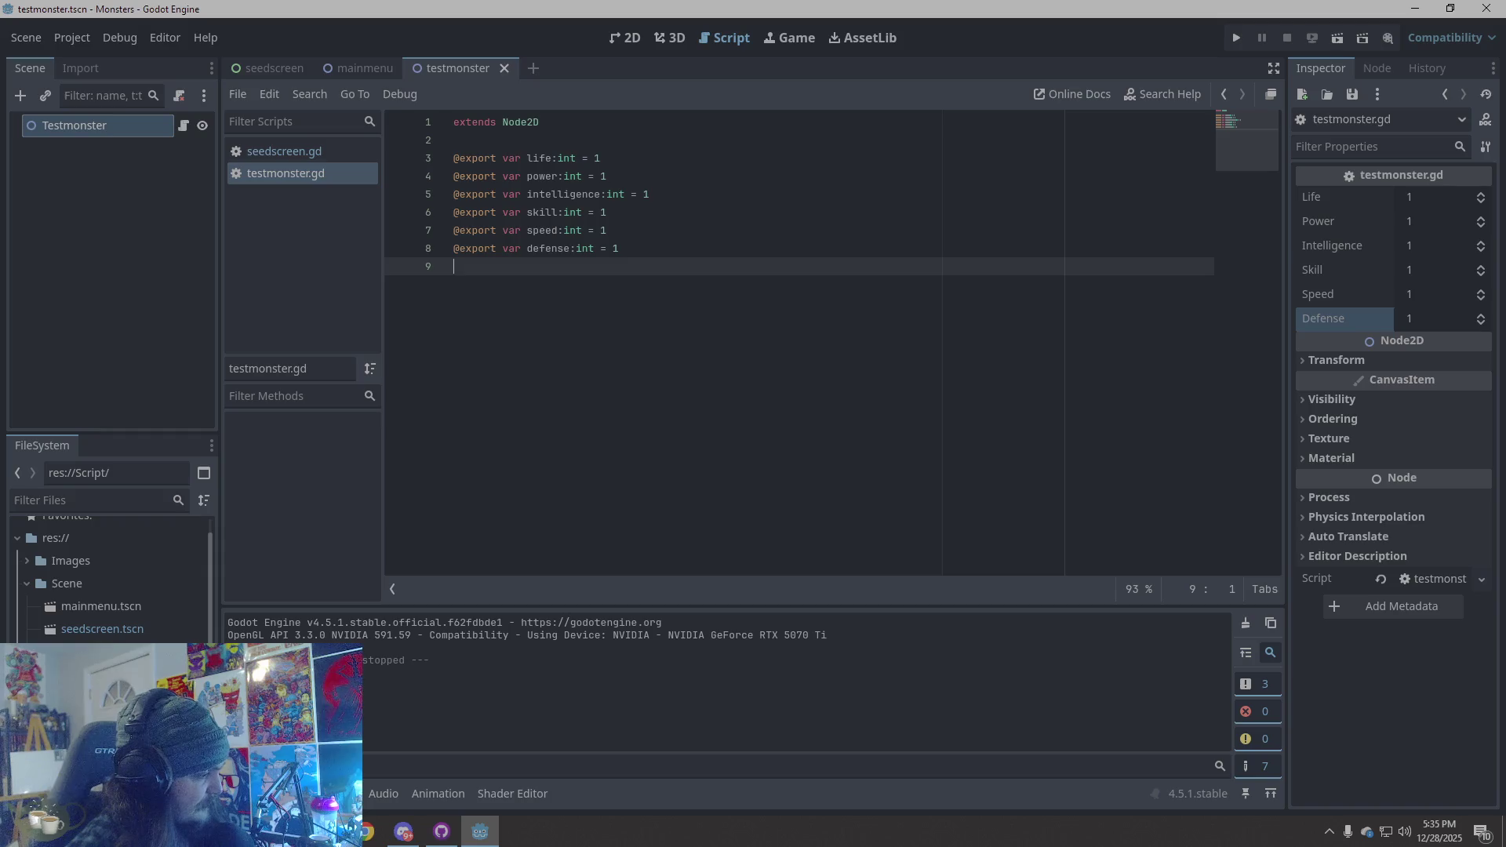
{"action": "left_click", "coordinate": [325, 793]}
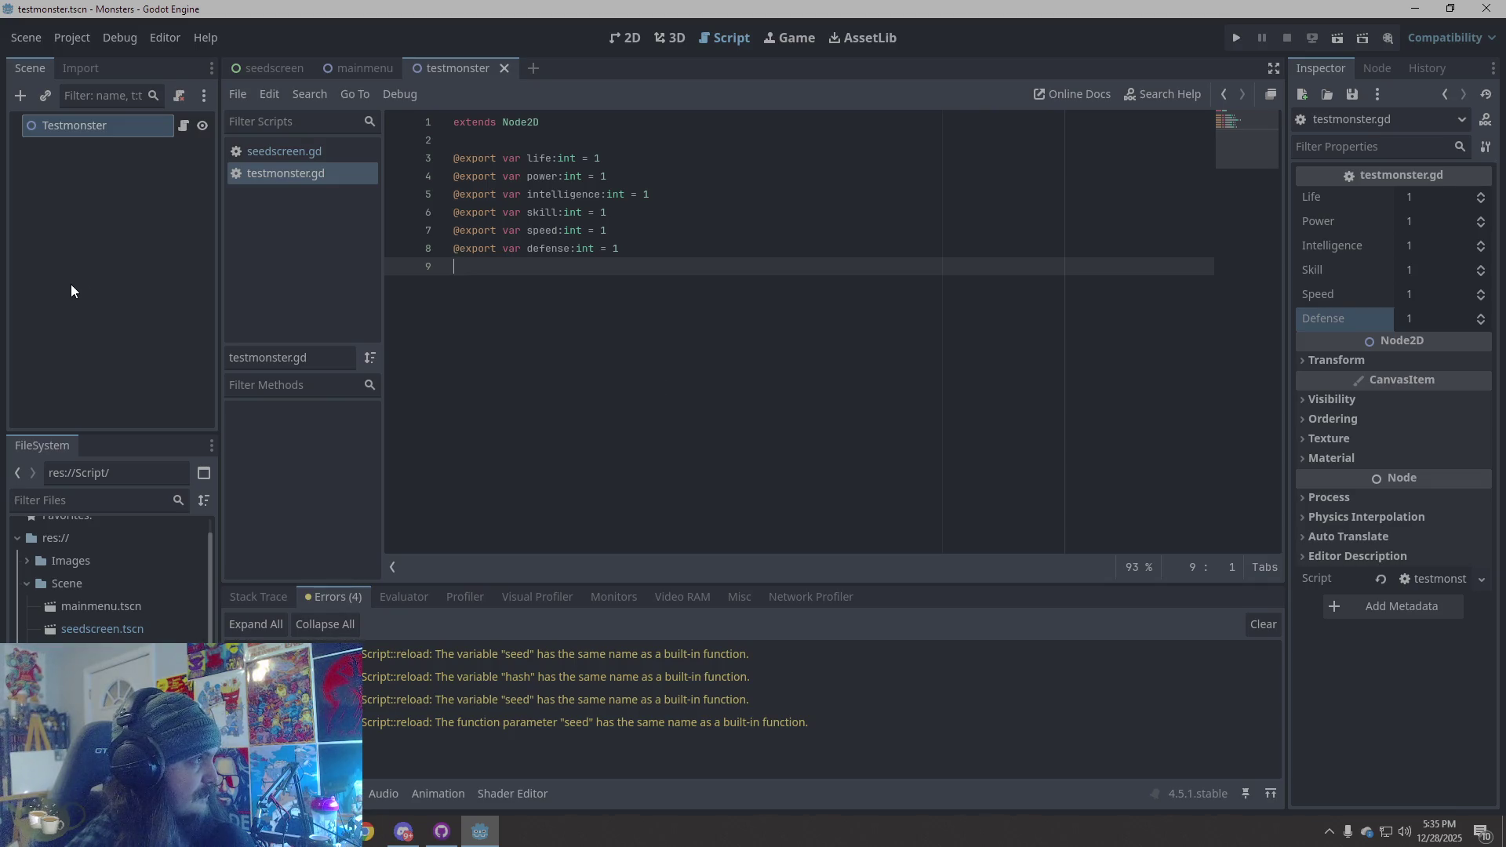
{"action": "left_click", "coordinate": [278, 69]}
{"action": "left_click", "coordinate": [103, 376]}
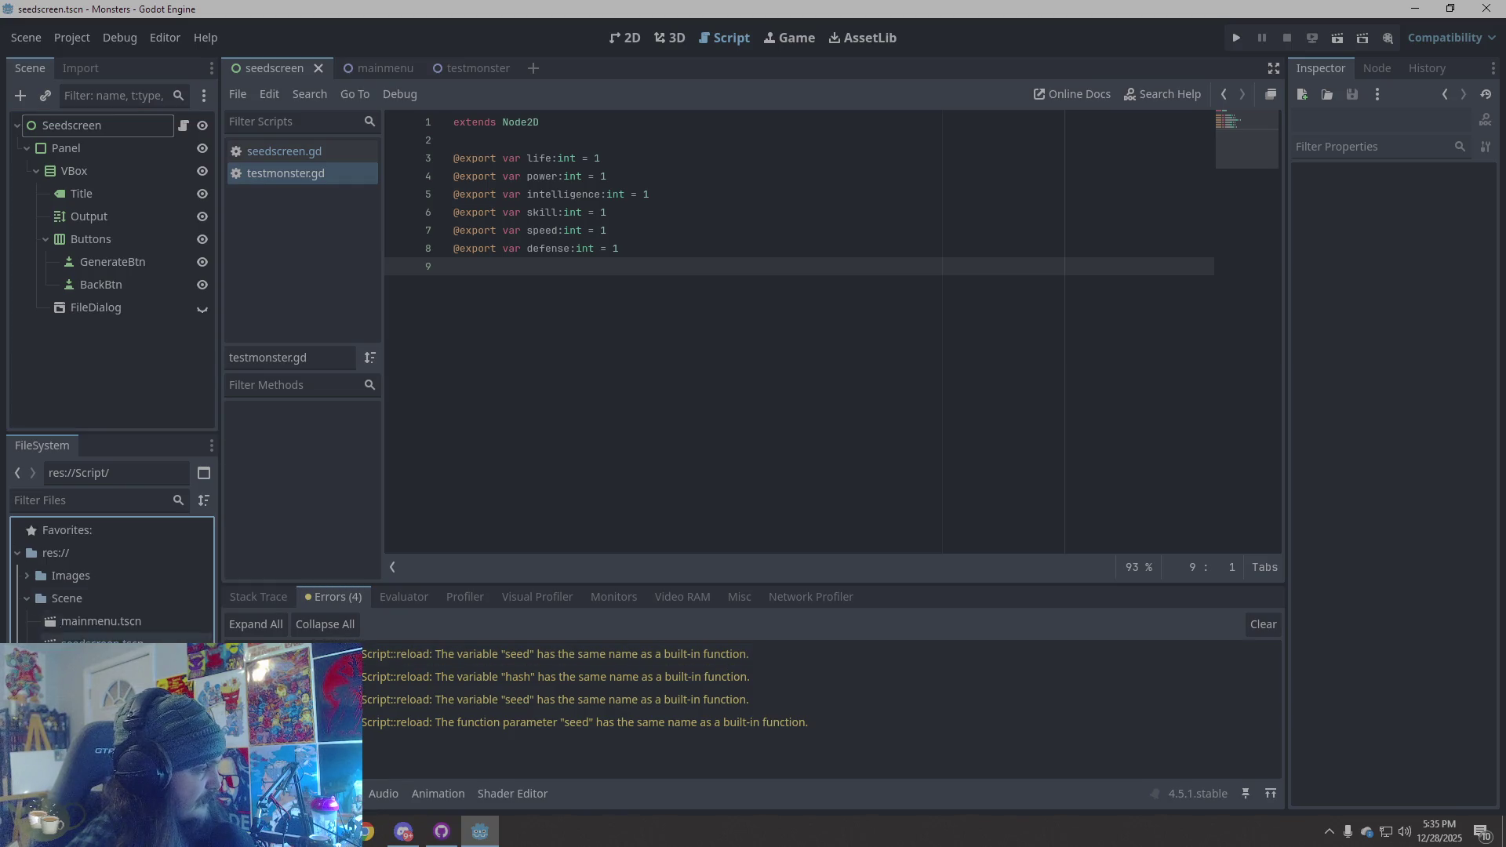
{"action": "left_click", "coordinate": [492, 73]}
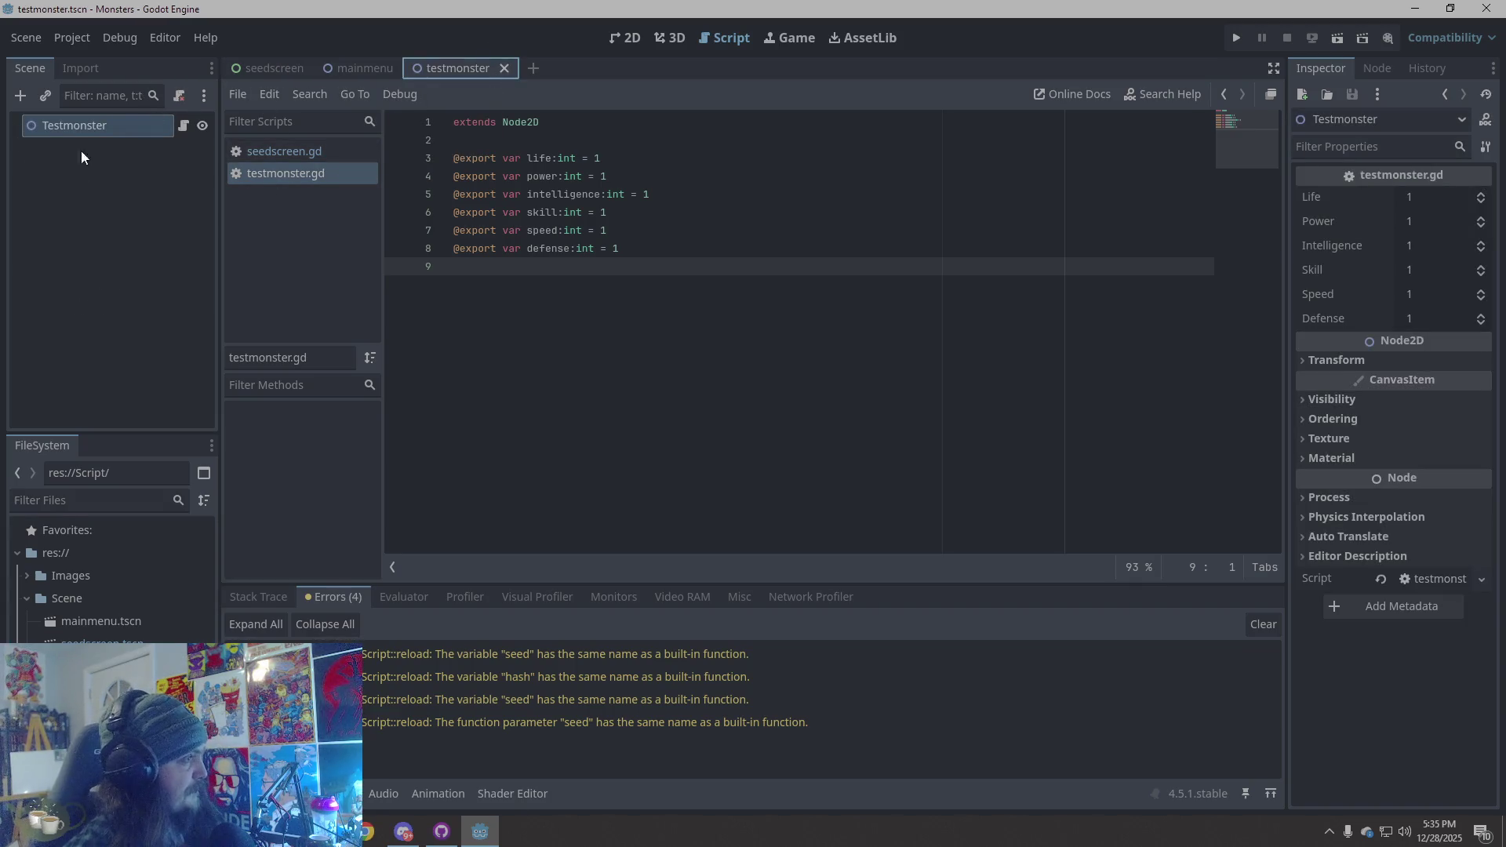
Step: Try dragging testmonster.tscn into the seedscreen scene, then cycle the scene tabs to mainmenu
{"action": "left_click", "coordinate": [279, 66]}
{"action": "left_click_drag", "start_coordinate": [102, 665], "coordinate": [84, 221]}
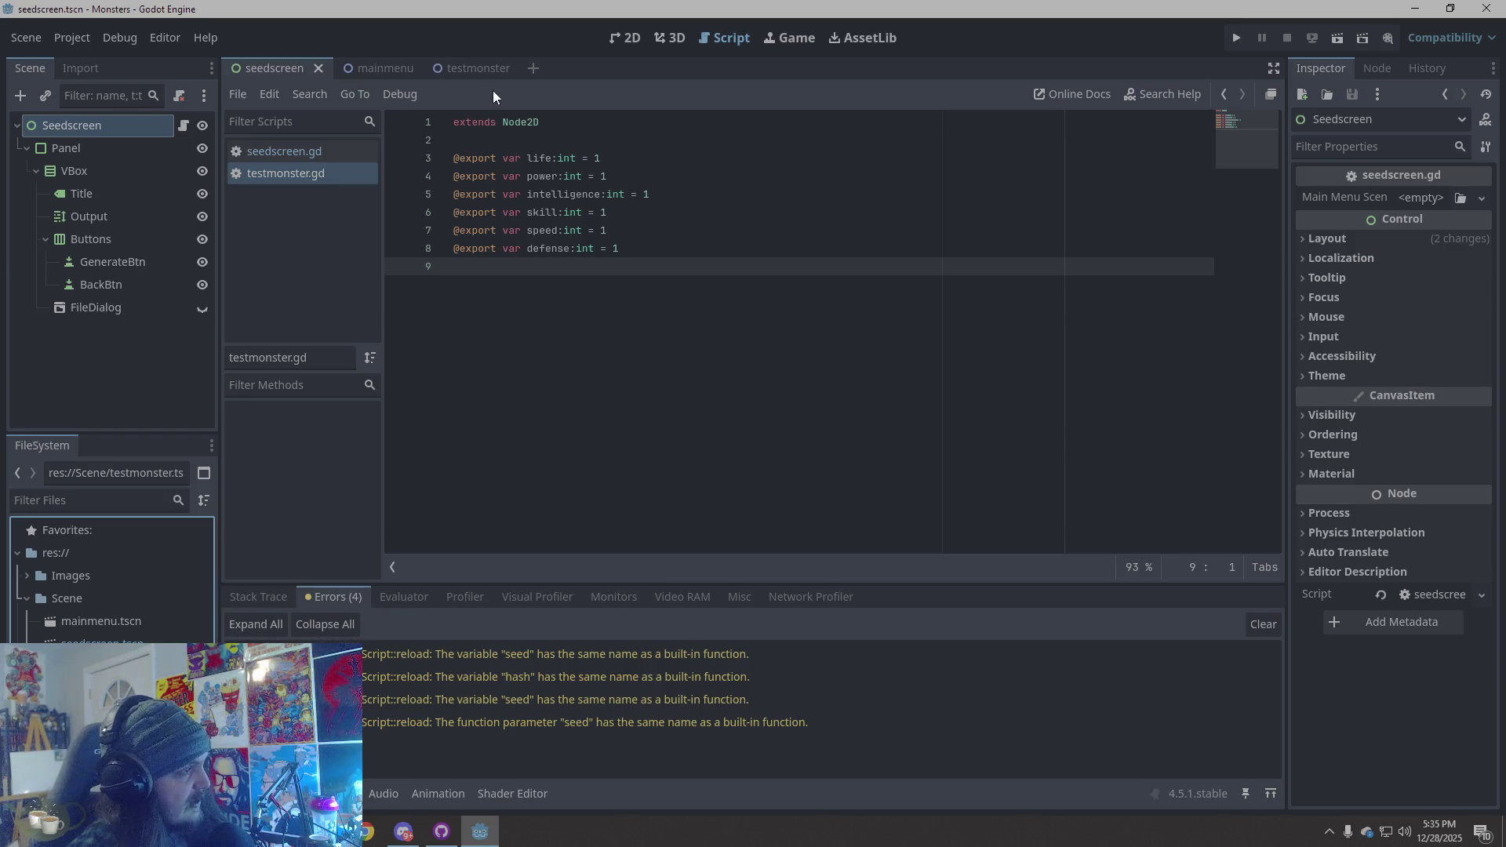
{"action": "left_click", "coordinate": [464, 68]}
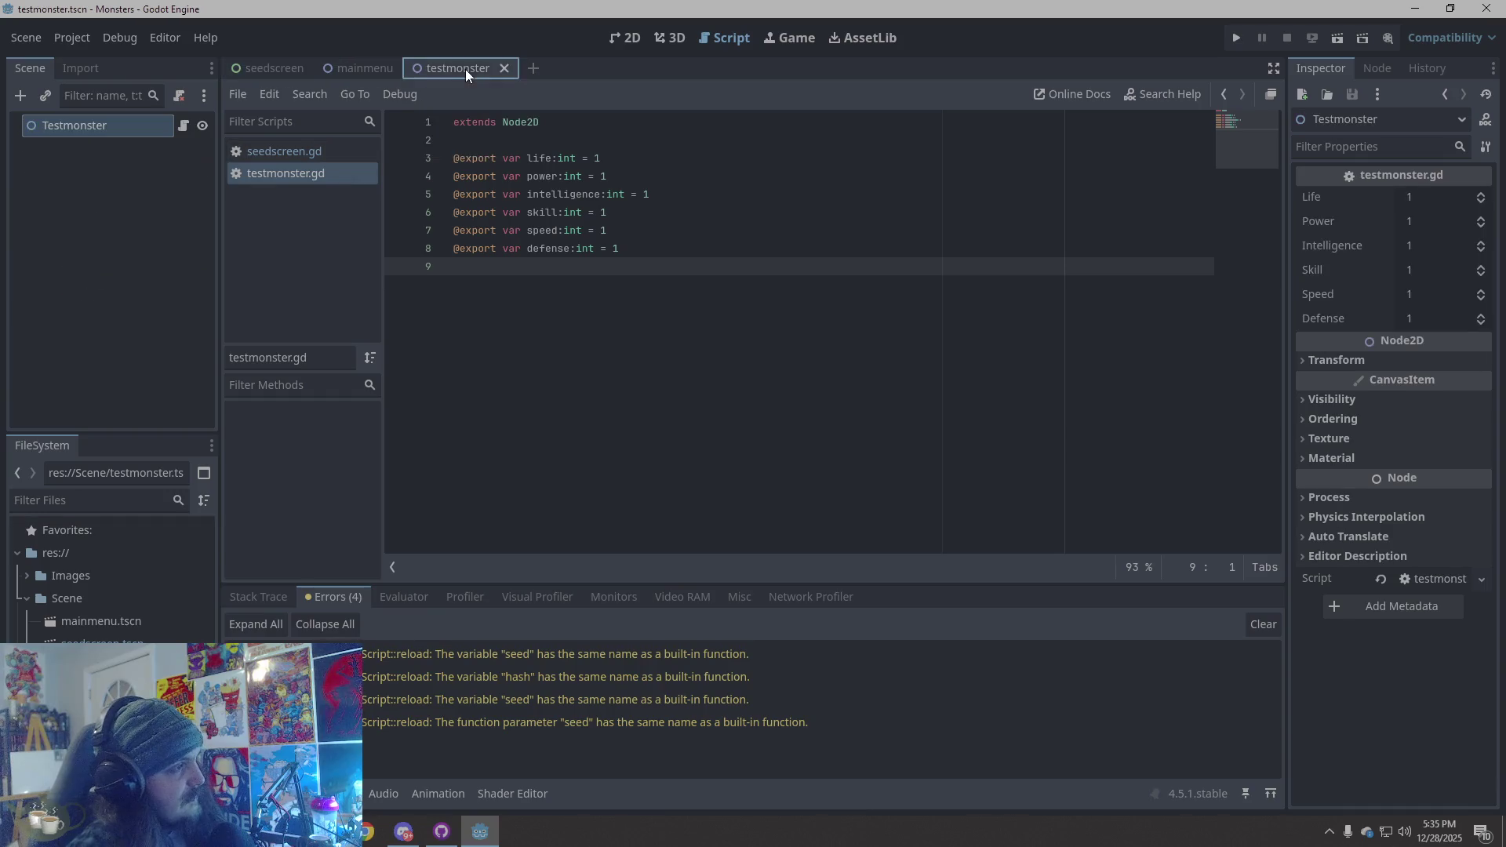
{"action": "left_click", "coordinate": [283, 69]}
{"action": "left_click", "coordinate": [356, 62]}
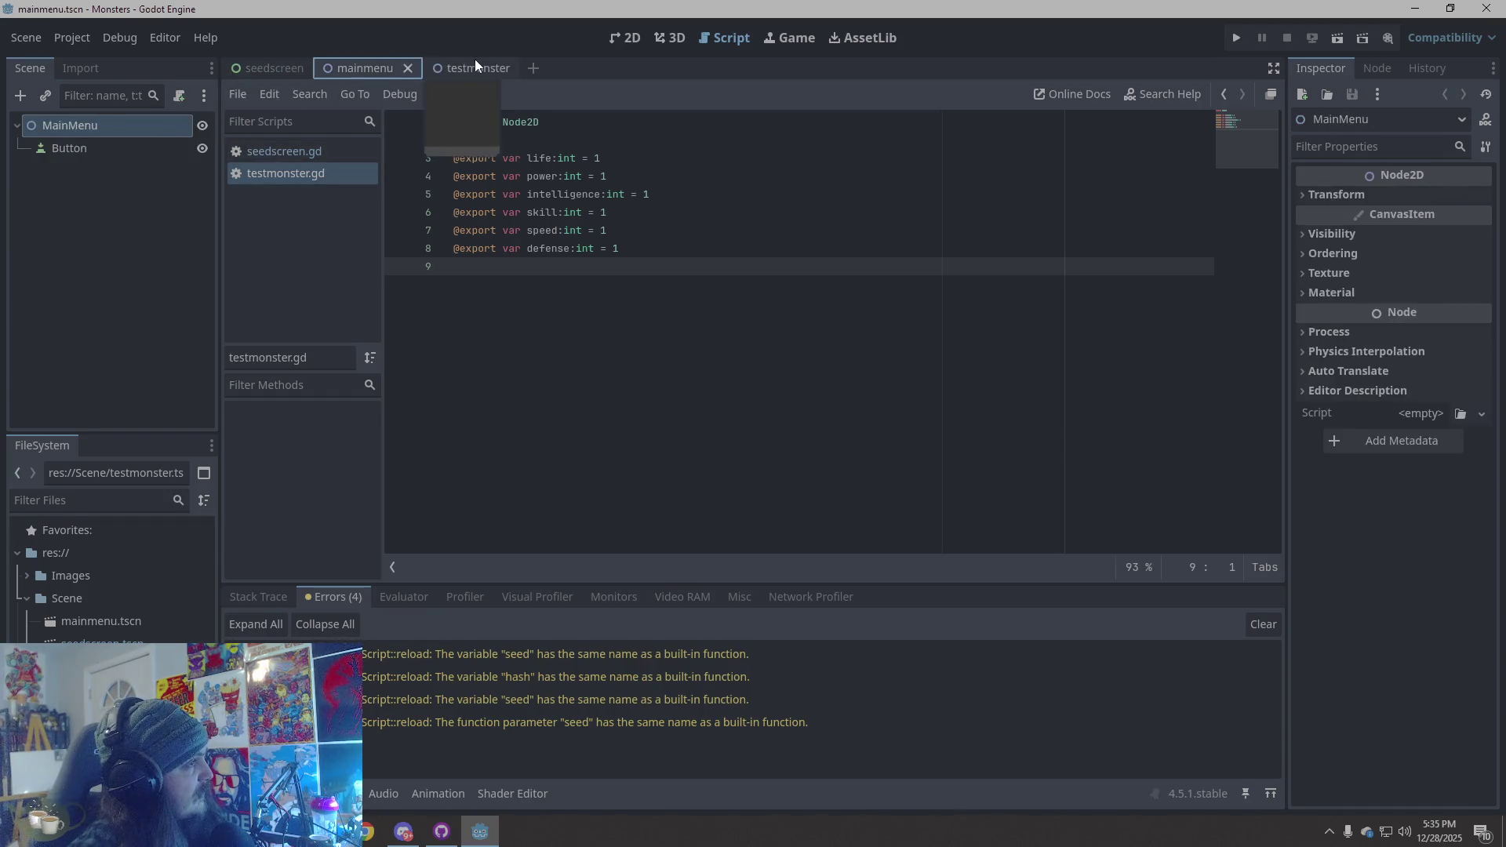
{"action": "left_click", "coordinate": [471, 64]}
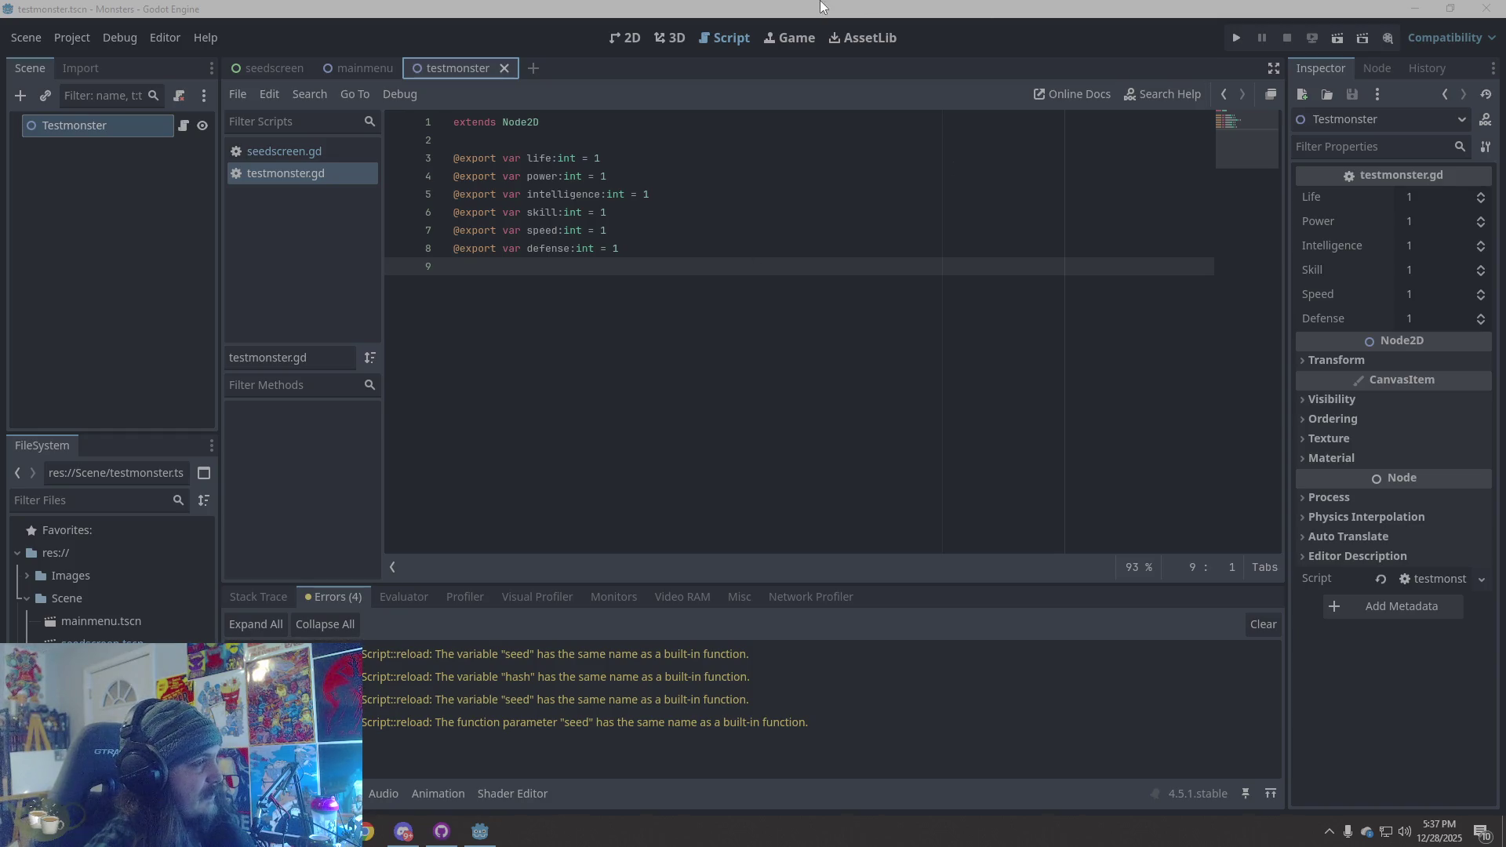
Step: Switch to the seedscreen scene, showing its Panel, VBox, Title, Output and buttons
{"action": "left_click", "coordinate": [279, 67]}
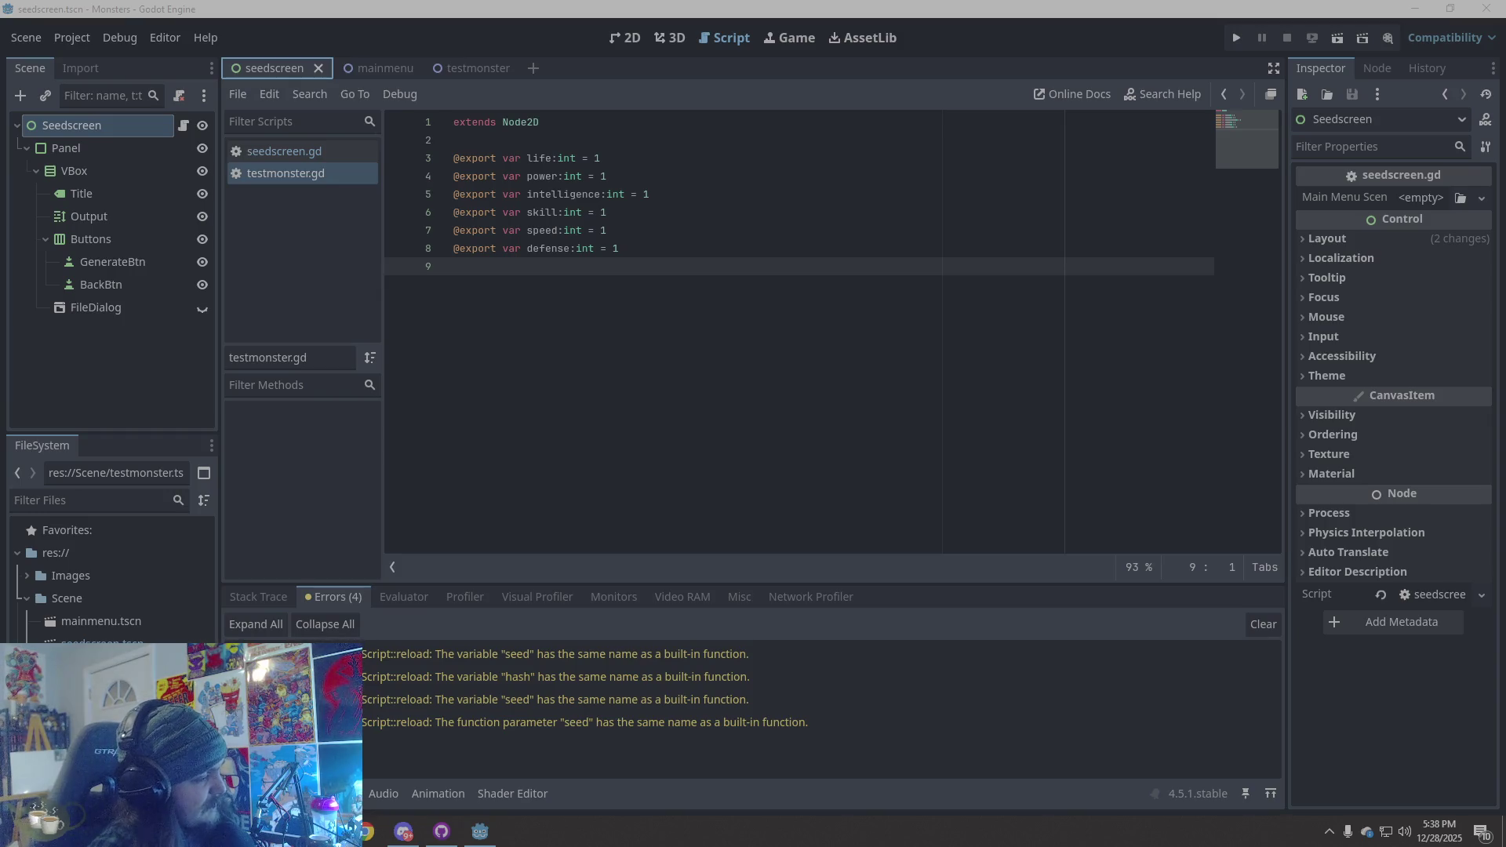
{"action": "left_click", "coordinate": [258, 596]}
{"action": "left_click", "coordinate": [348, 595]}
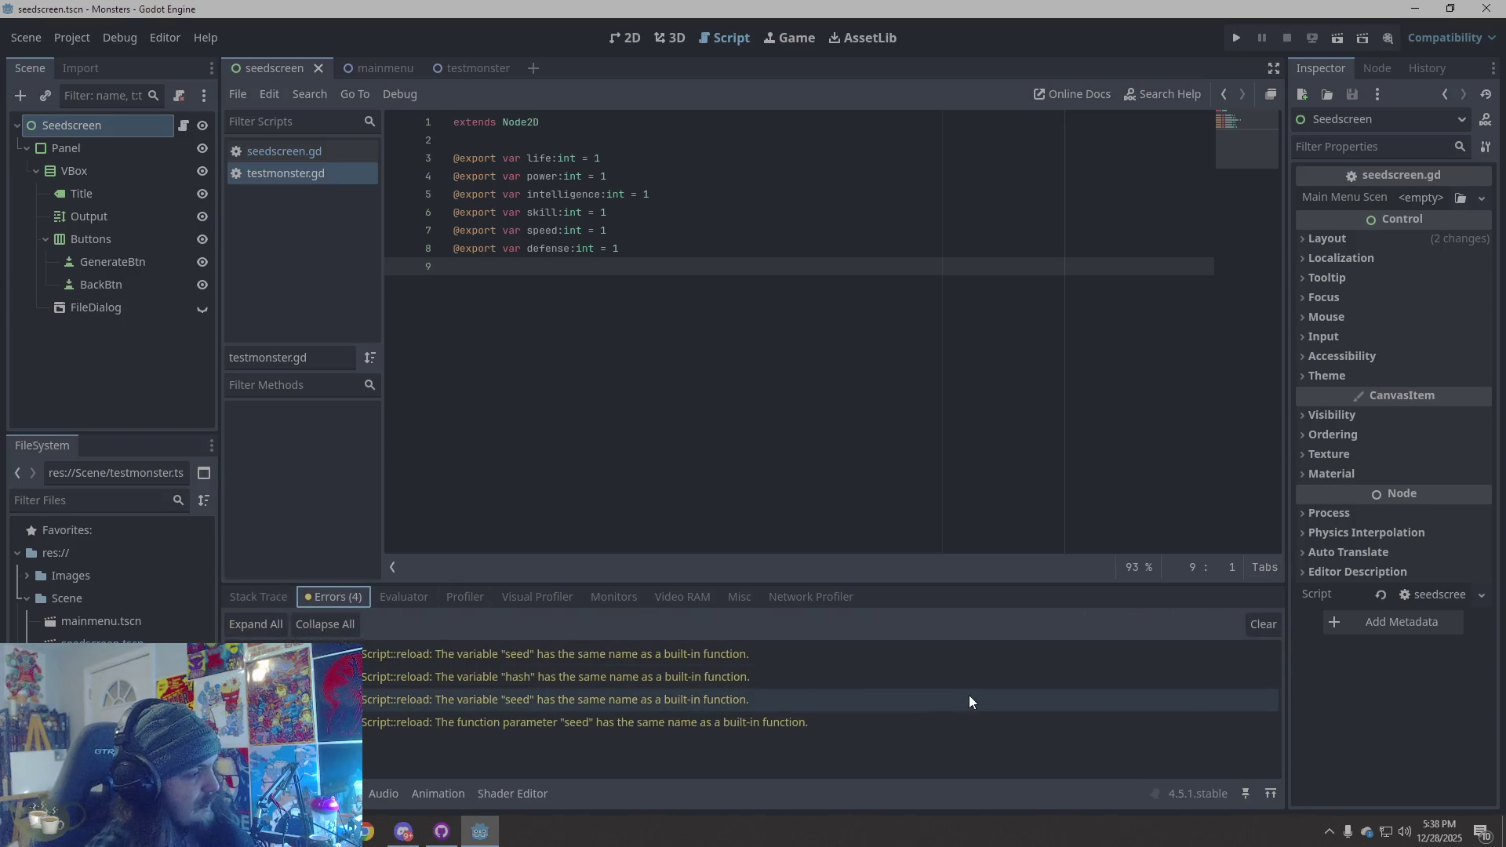
{"action": "mouse_move", "coordinate": [970, 697]}
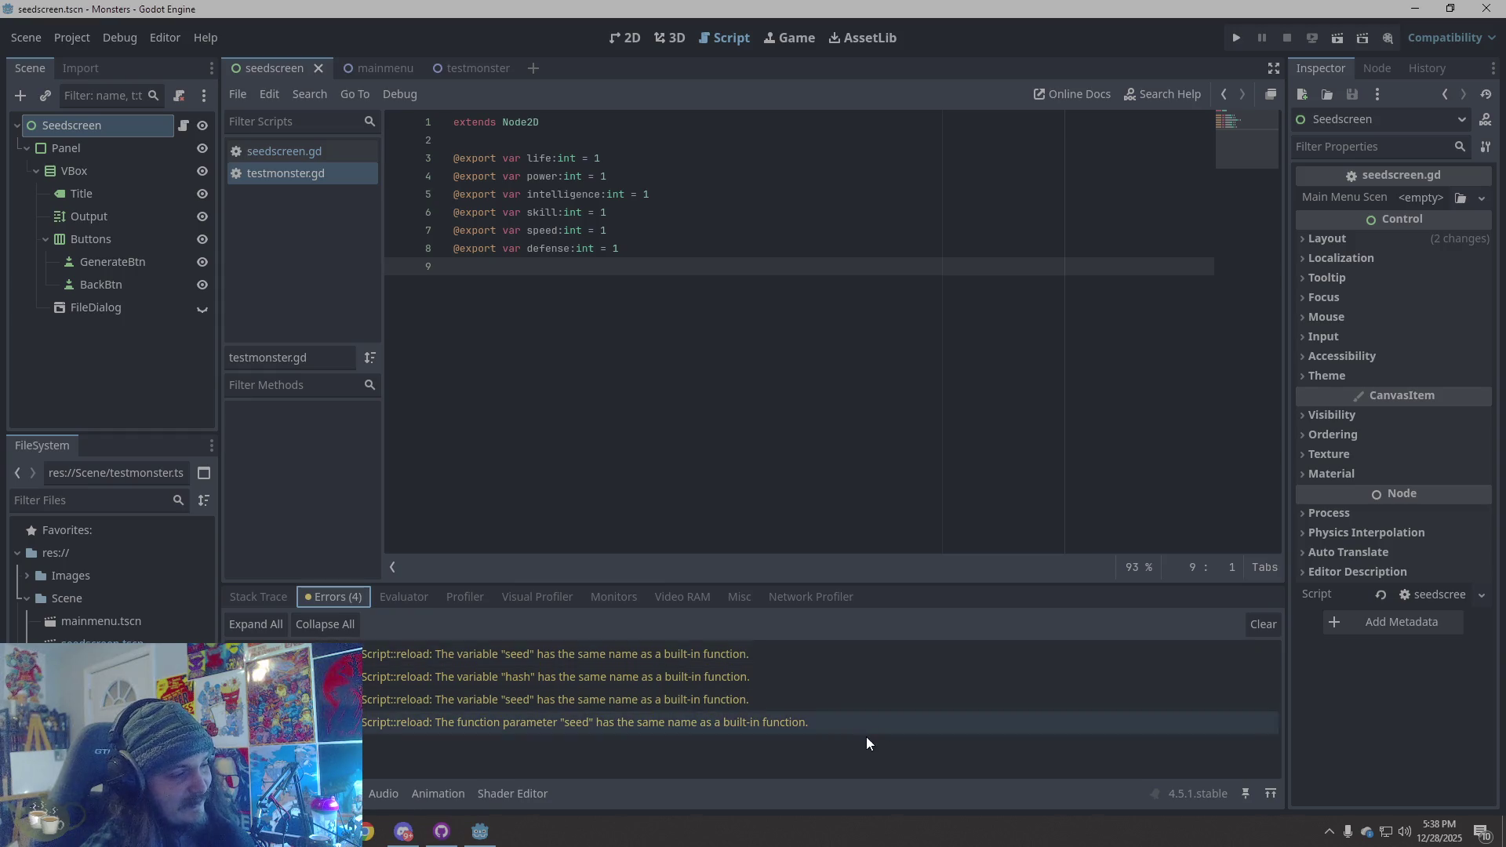
{"action": "left_click", "coordinate": [842, 771]}
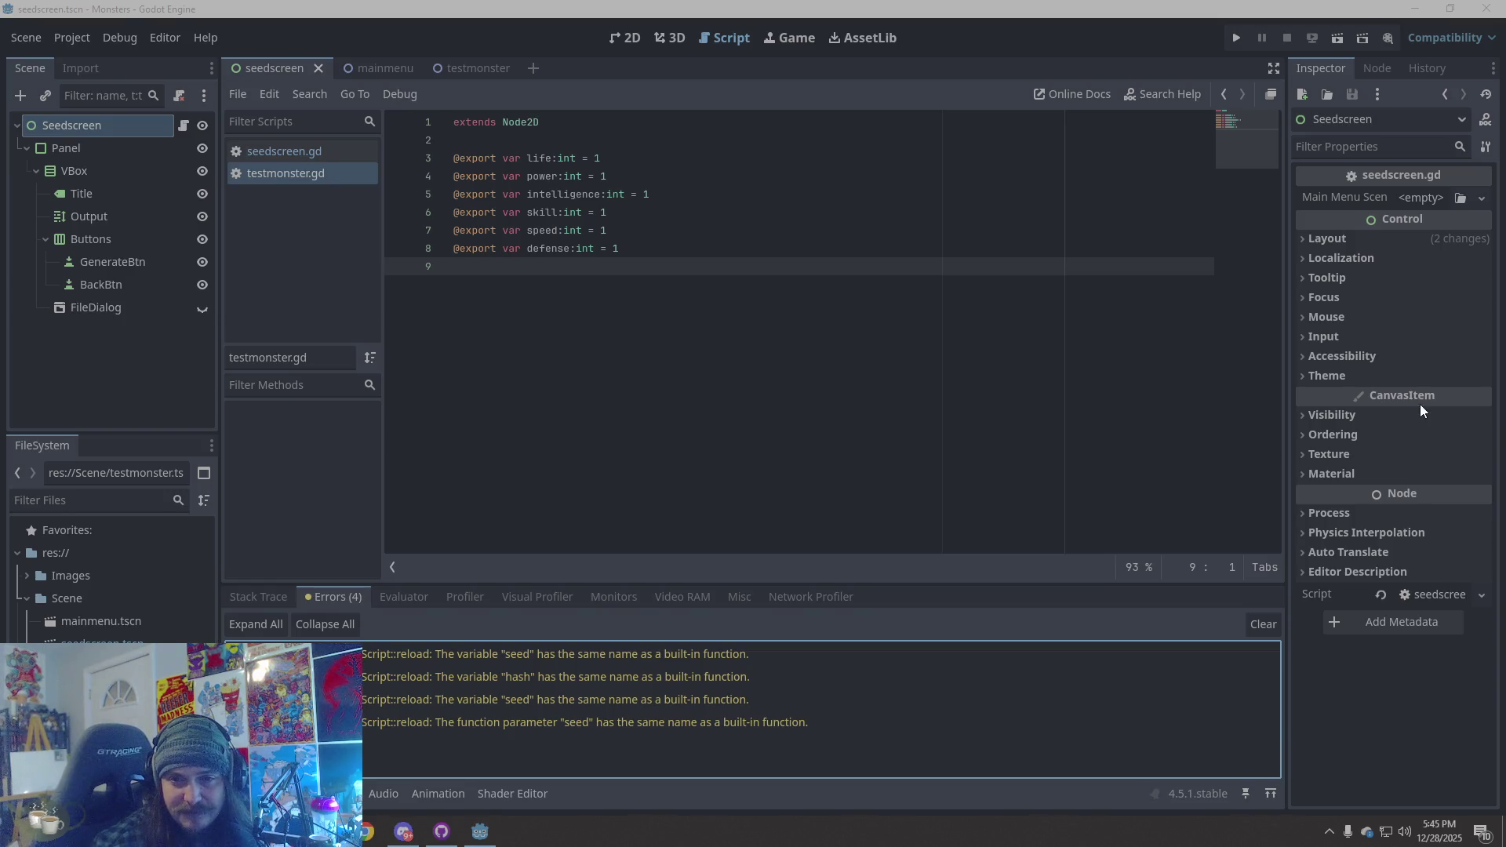
Step: Switch to the testmonster scene and clear its node selection
{"action": "left_click", "coordinate": [465, 63]}
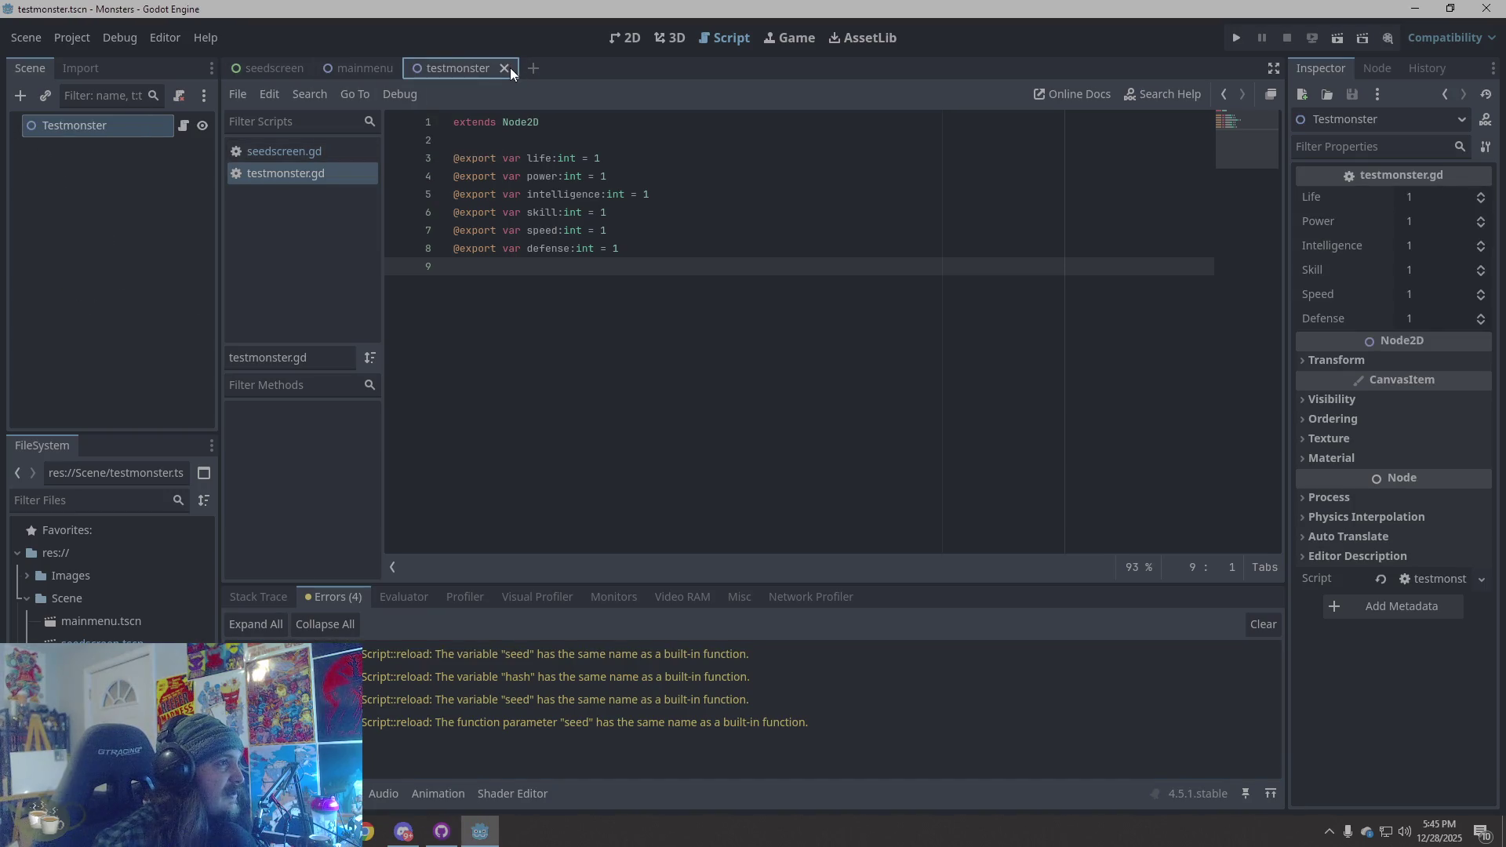
{"action": "left_click", "coordinate": [153, 251]}
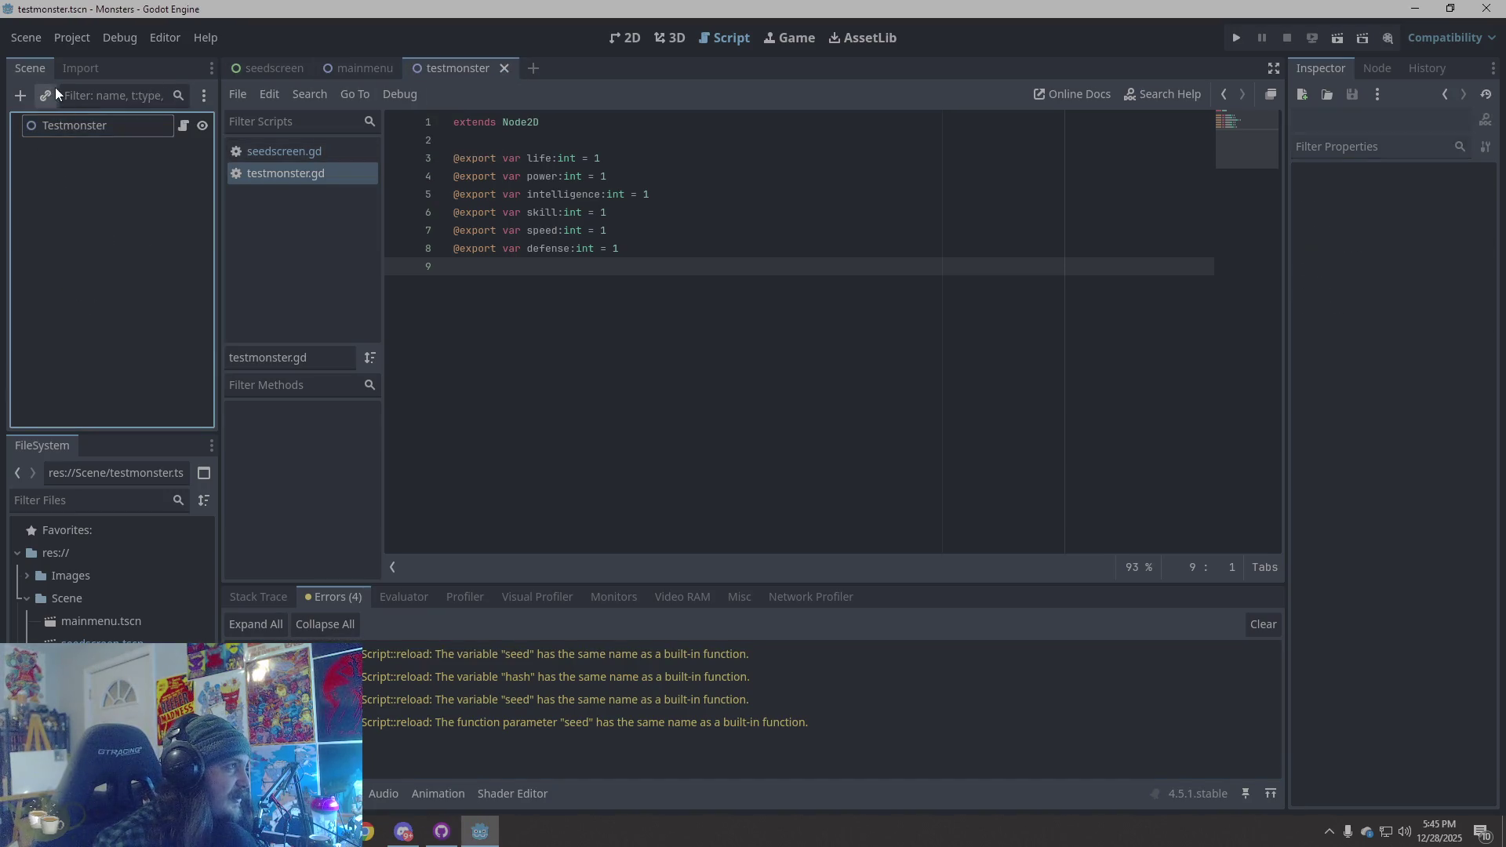
{"action": "right_click", "coordinate": [115, 224]}
{"action": "left_click", "coordinate": [156, 171]}
Step: Open and close an empty scene tab, then browse to the Script folder
{"action": "left_click", "coordinate": [533, 68]}
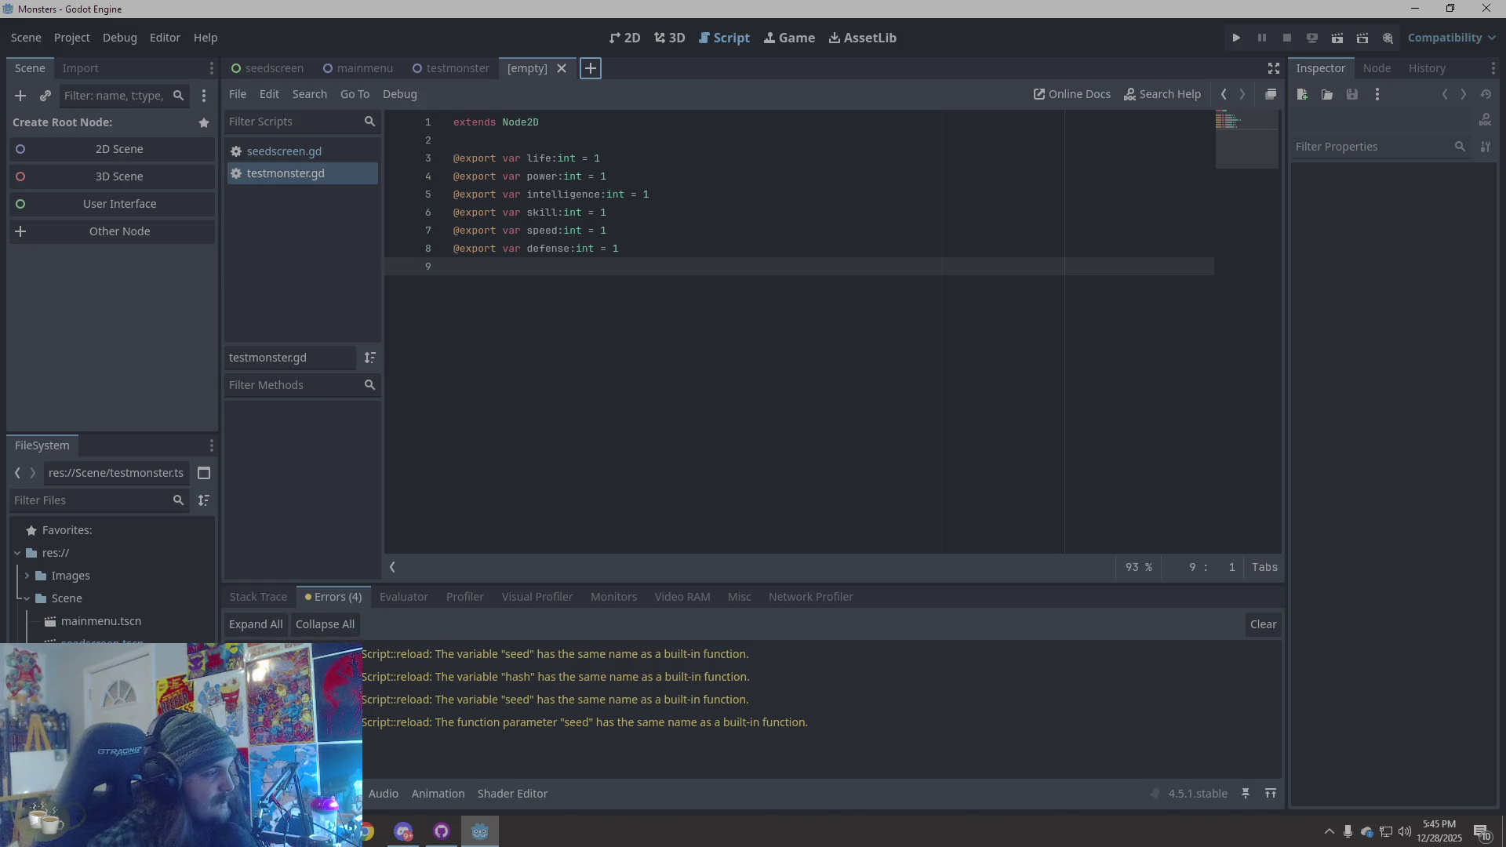
{"action": "left_click", "coordinate": [562, 69]}
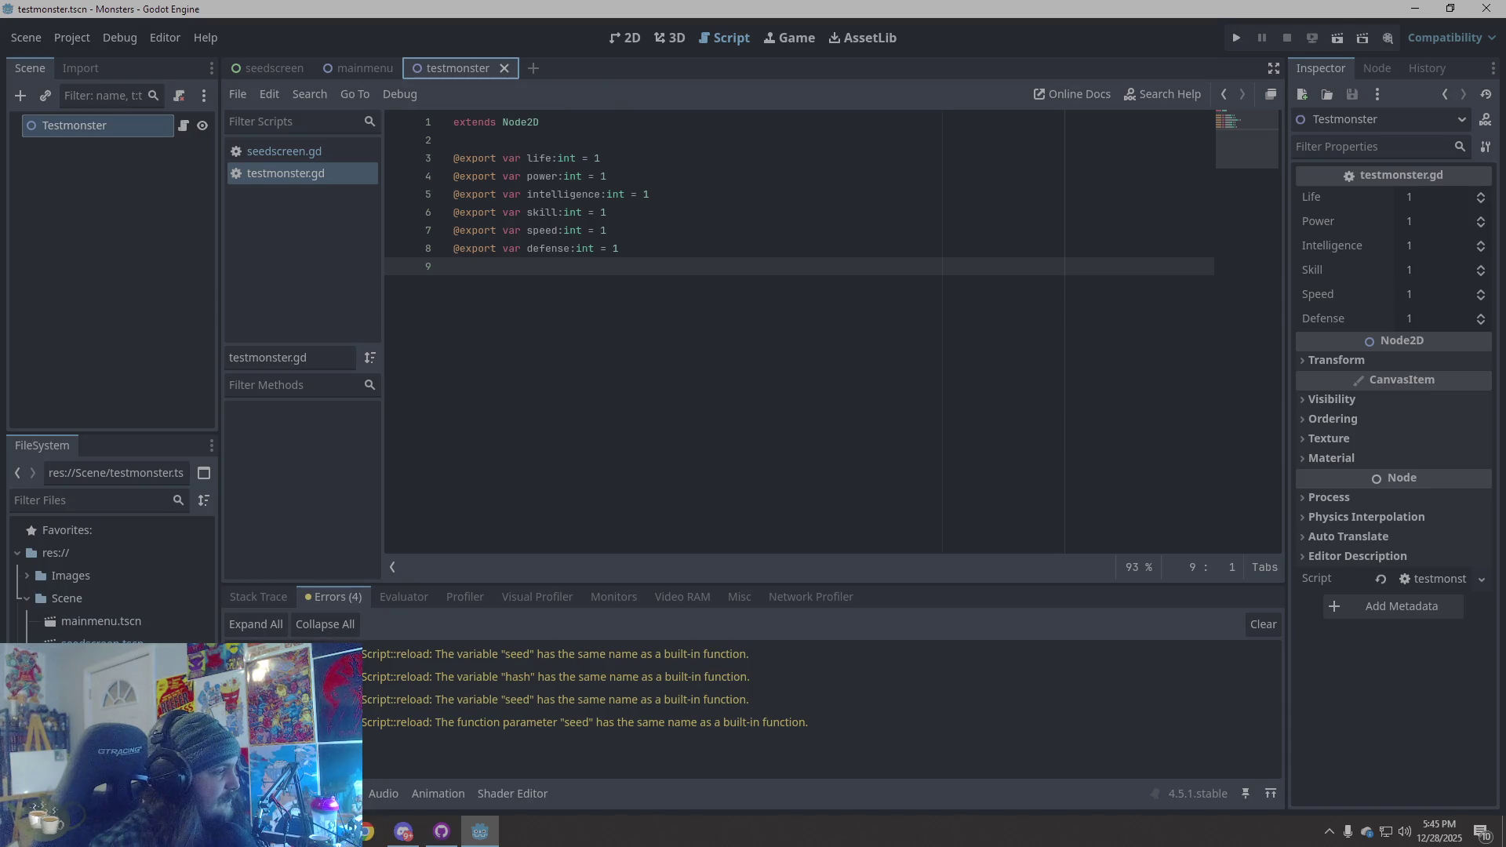
{"action": "left_click", "coordinate": [70, 689]}
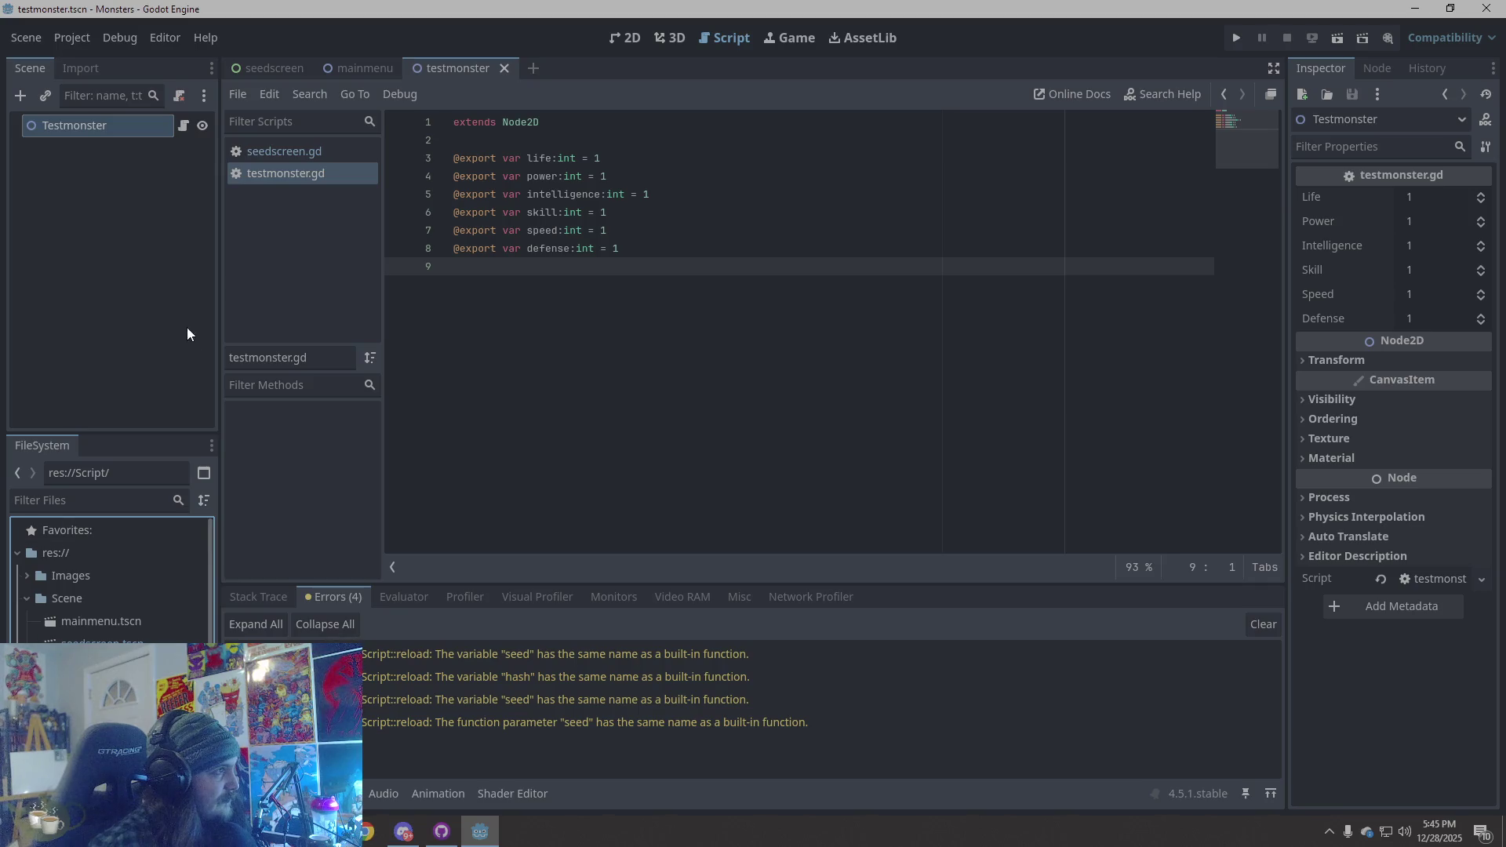
Step: Close testmonster.gd from the open scripts list
{"action": "left_click", "coordinate": [257, 73]}
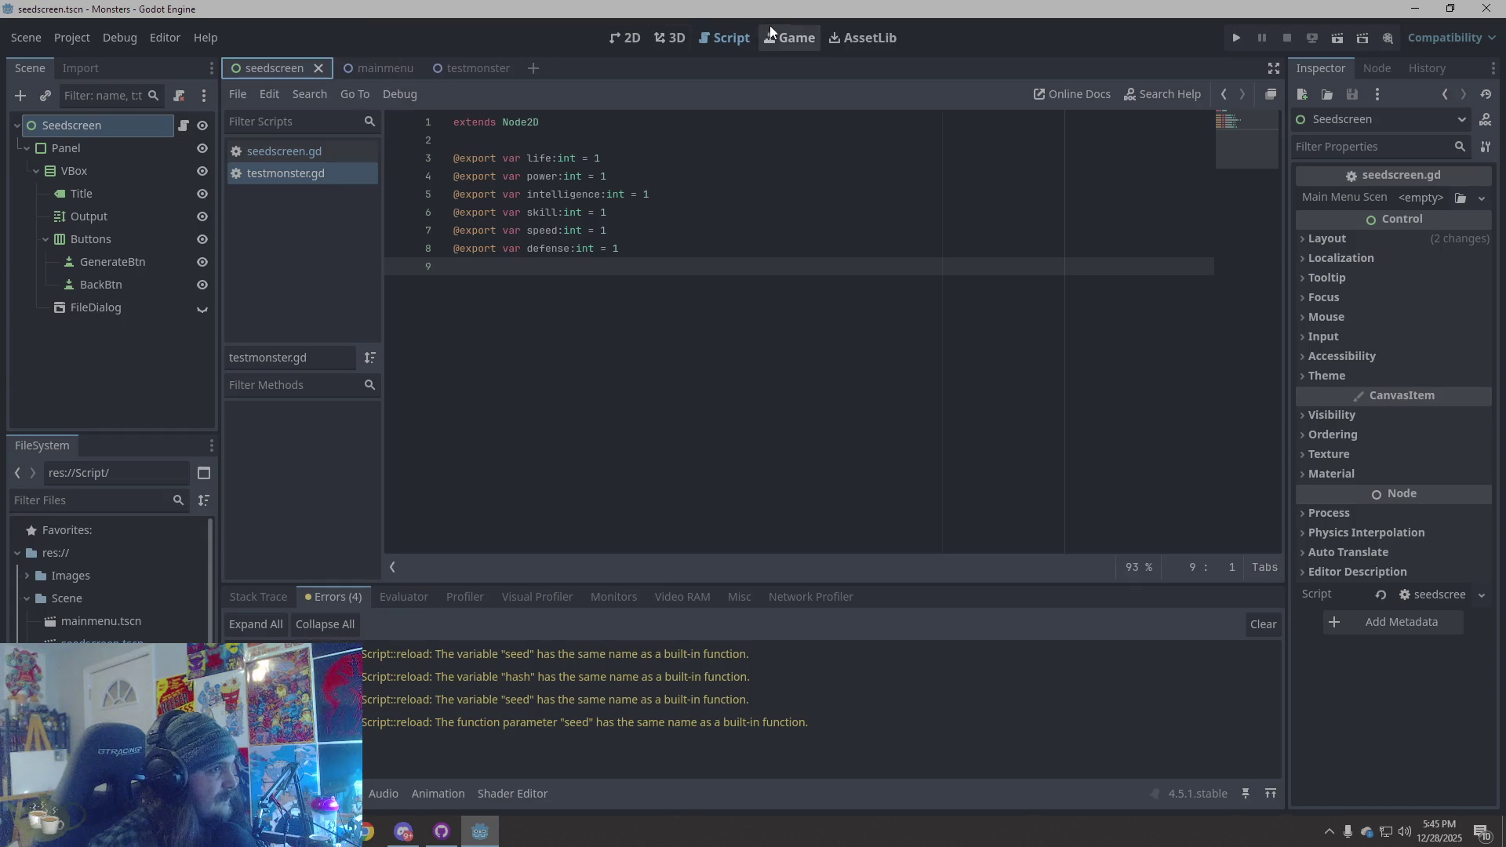
{"action": "left_click", "coordinate": [302, 210]}
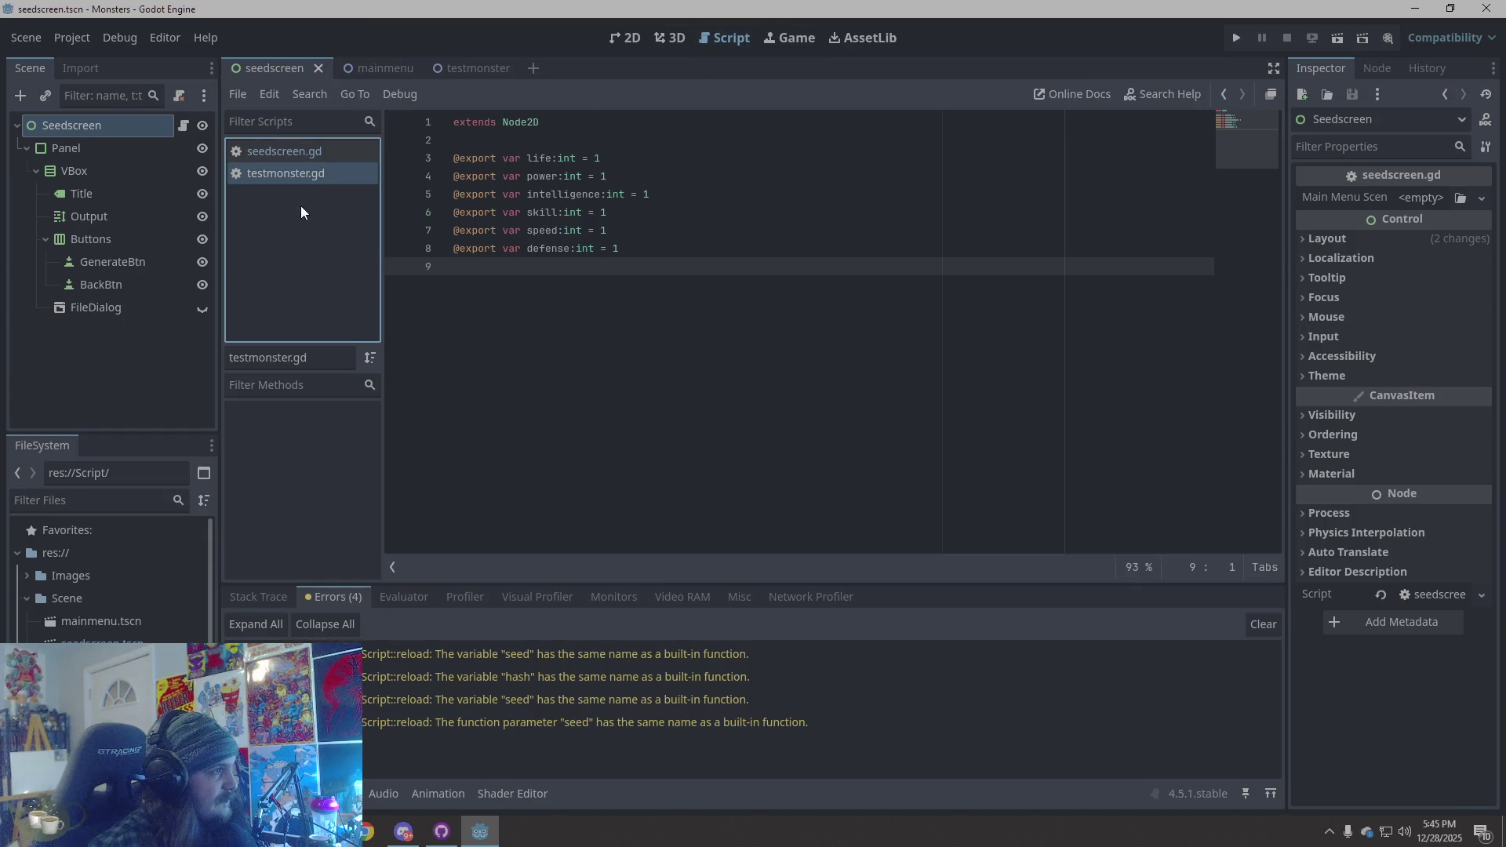
{"action": "right_click", "coordinate": [322, 172]}
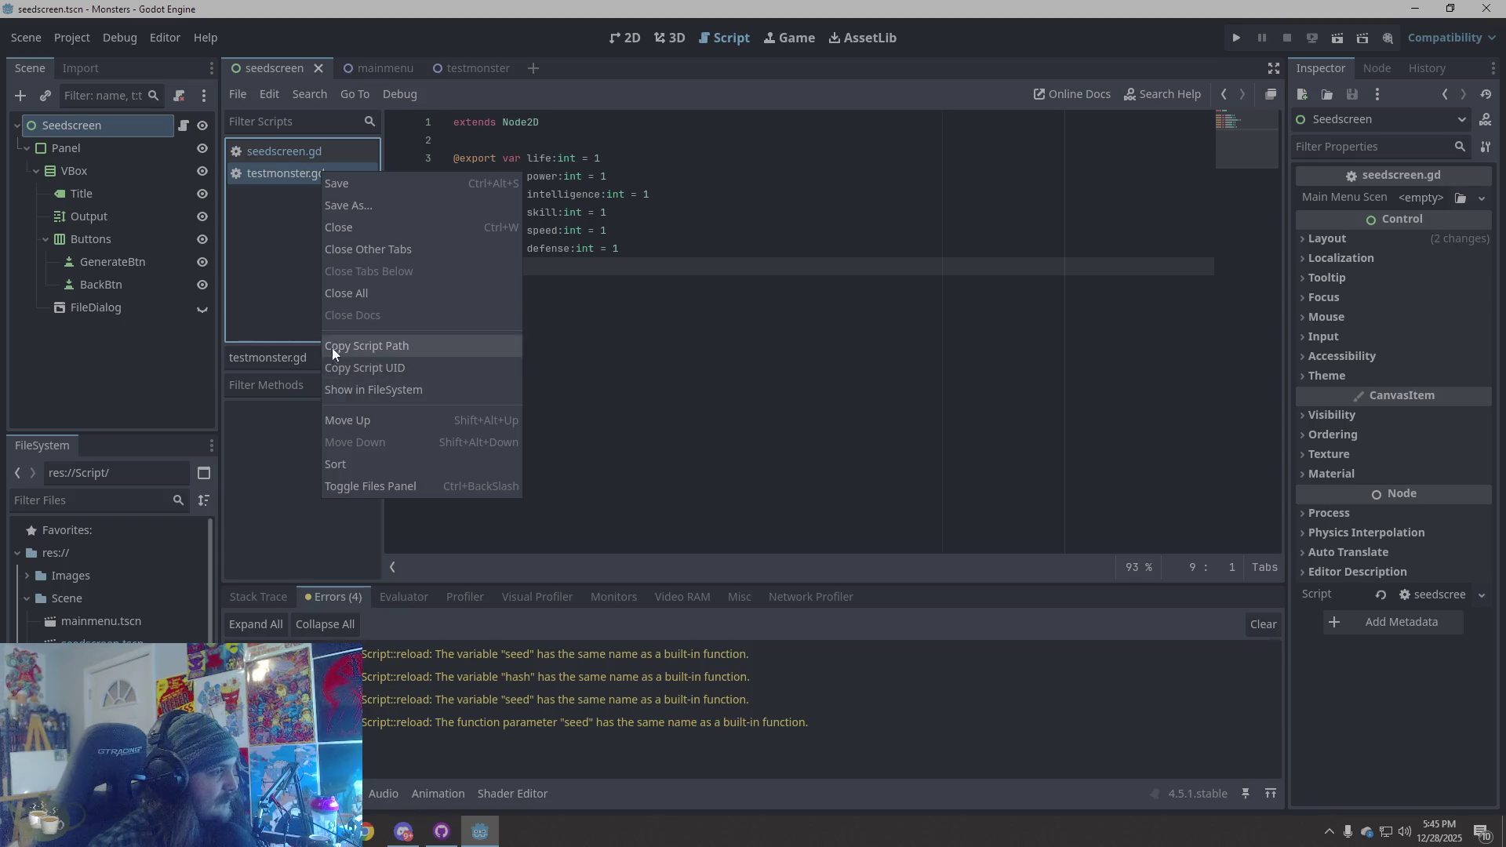
{"action": "left_click", "coordinate": [368, 228]}
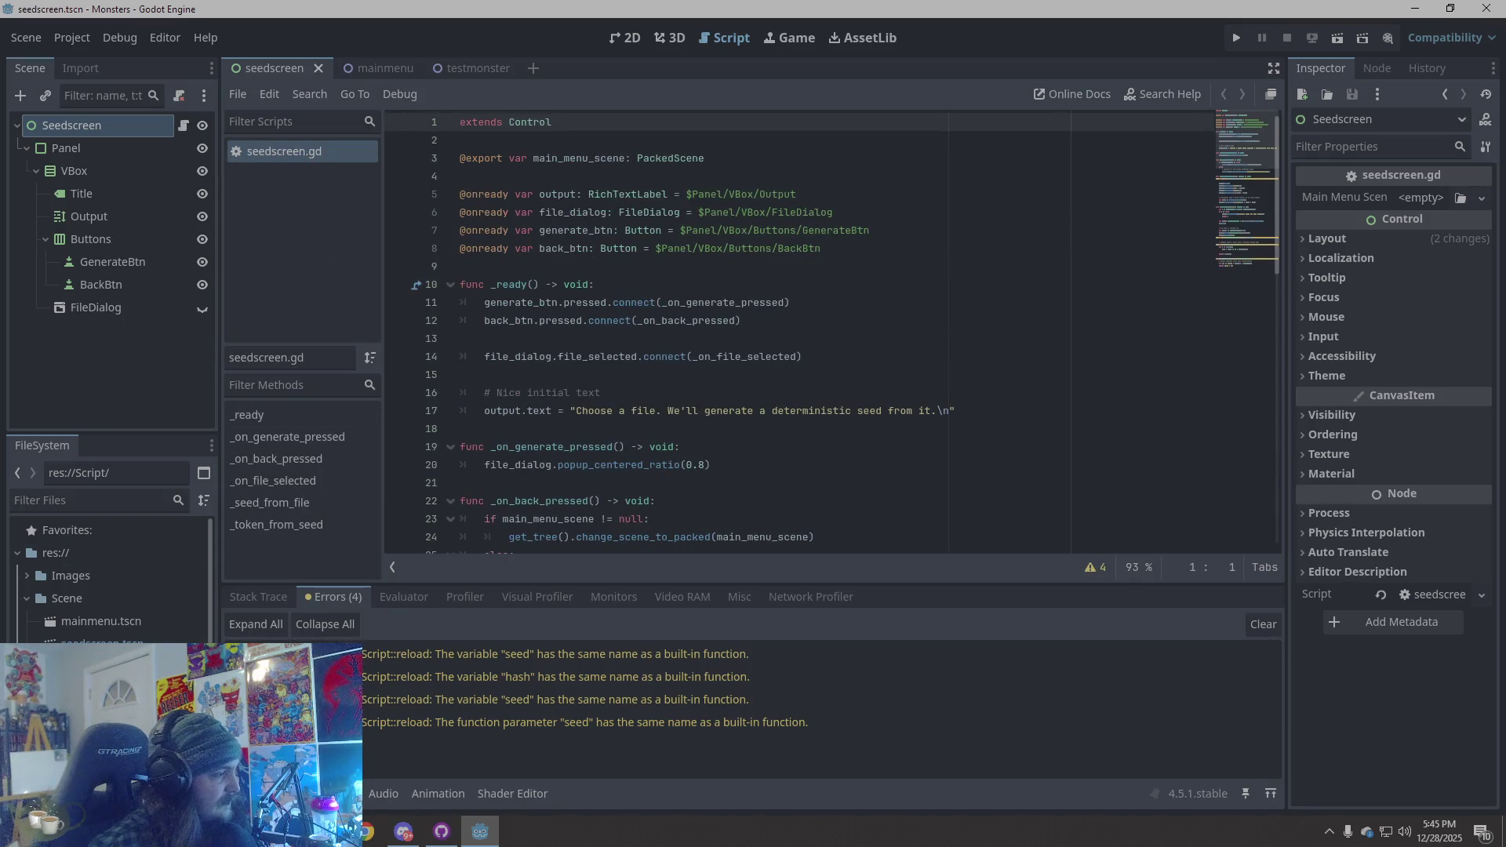
Step: Cancel the delete prompt for testmonster.gd and close the testmonster scene tab
{"action": "right_click", "coordinate": [78, 645]}
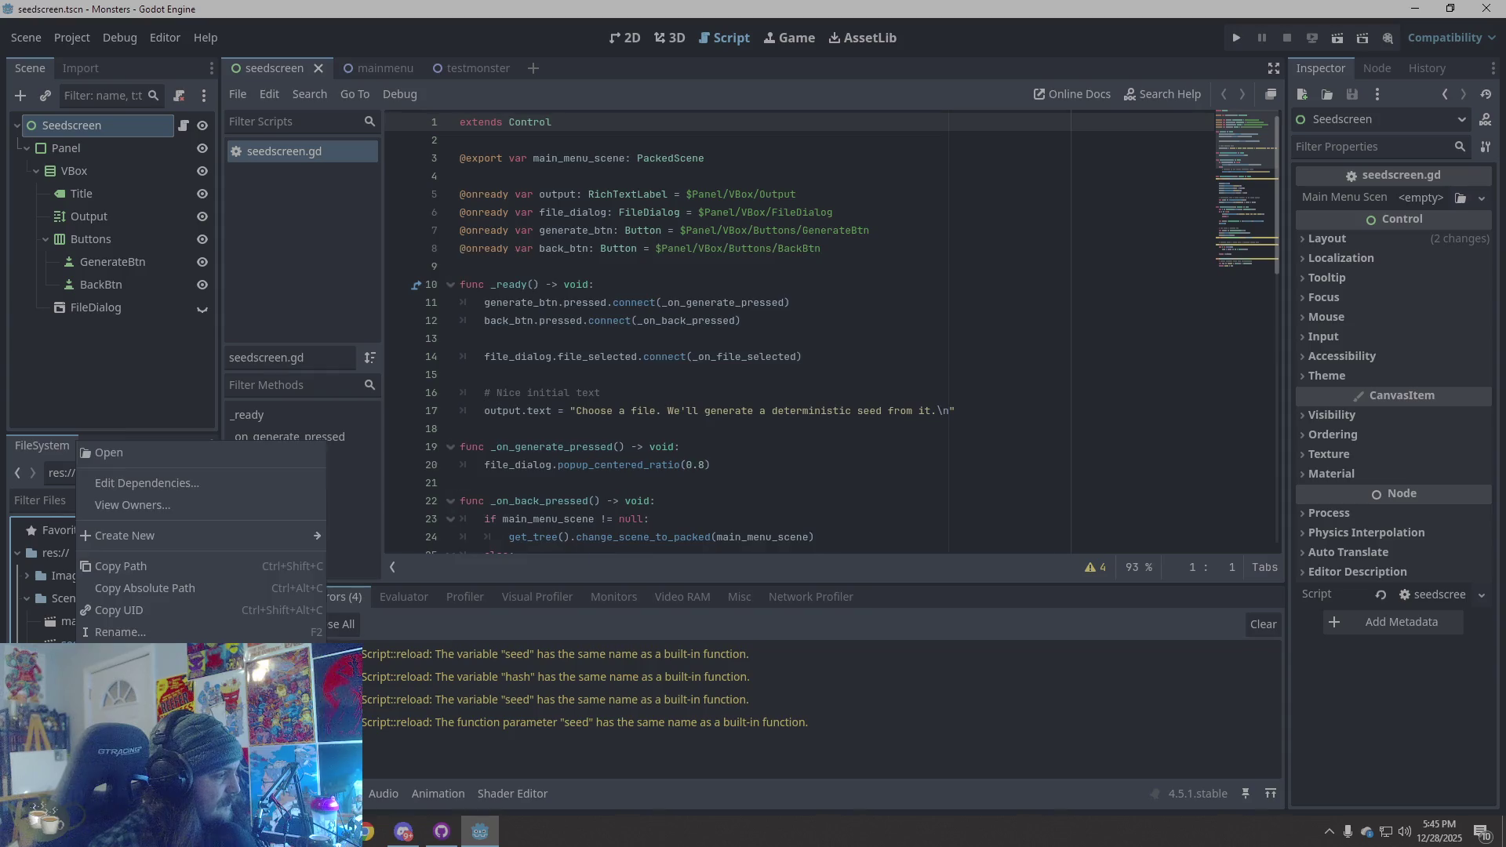
{"action": "left_click", "coordinate": [118, 698]}
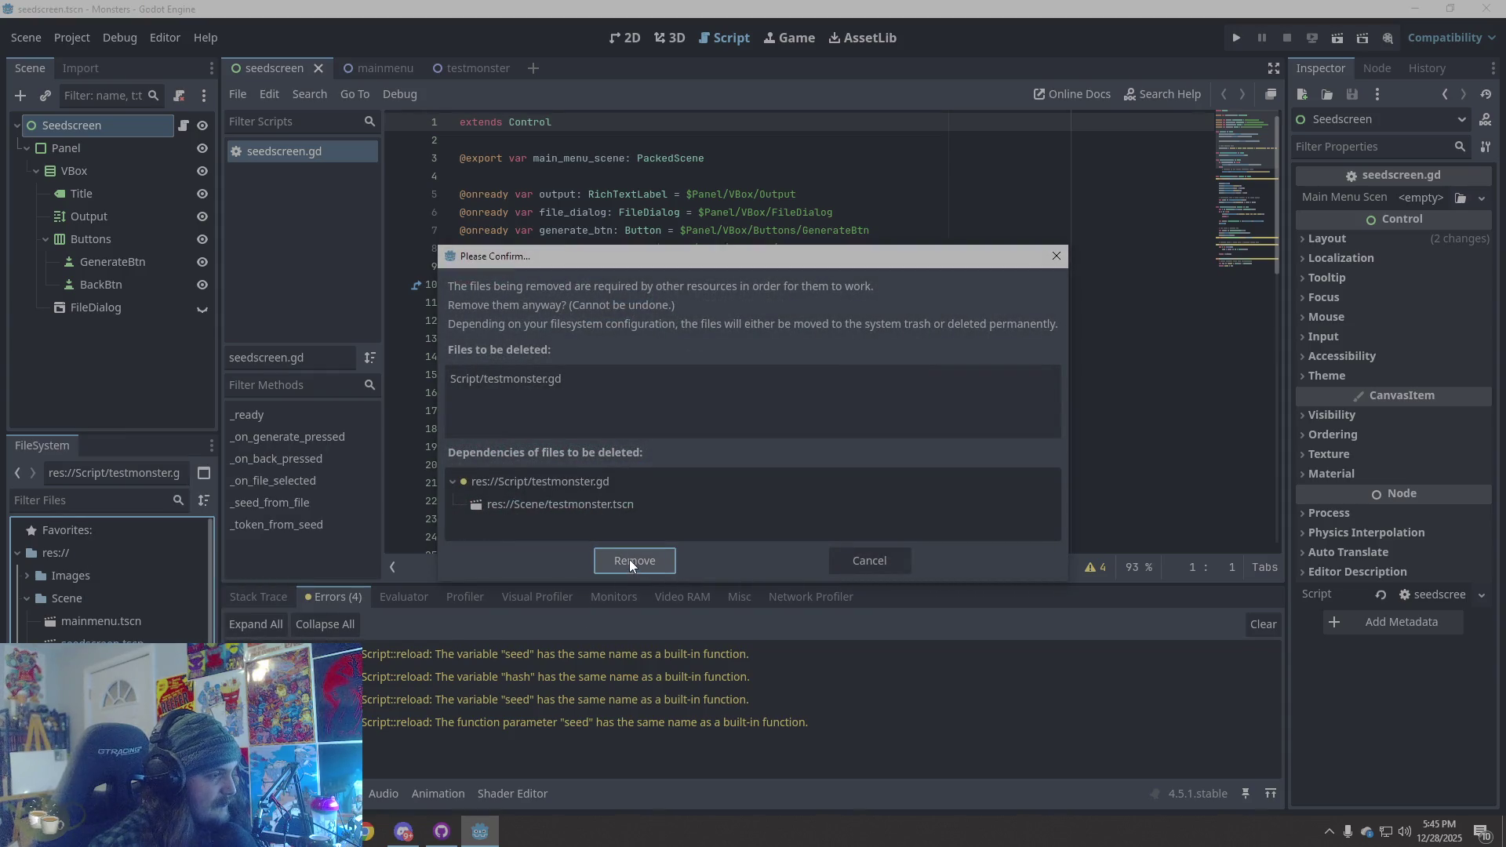
{"action": "left_click", "coordinate": [853, 559]}
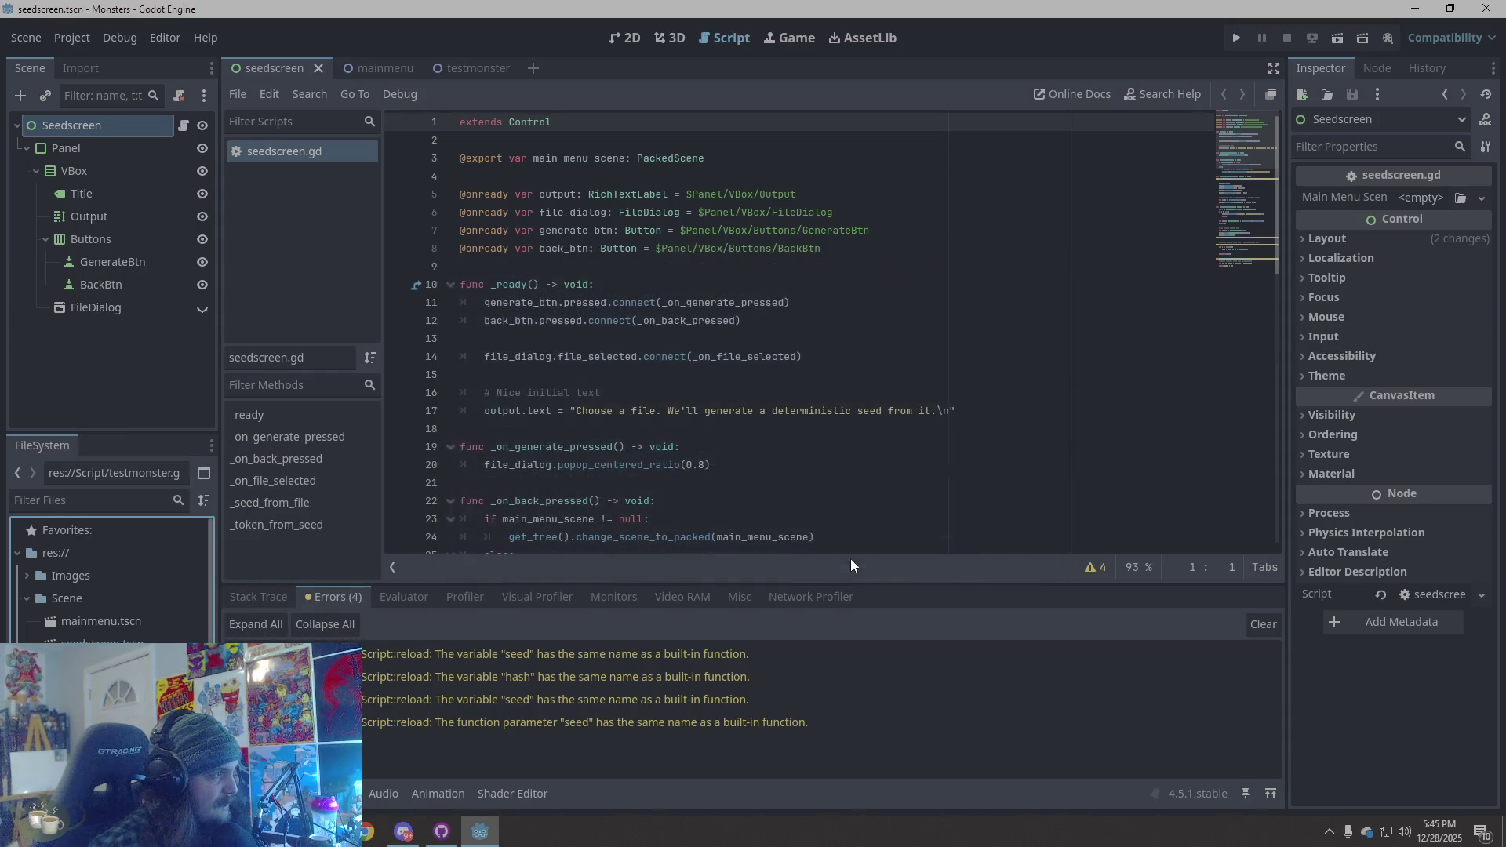
{"action": "left_click", "coordinate": [474, 68]}
{"action": "left_click", "coordinate": [524, 68]}
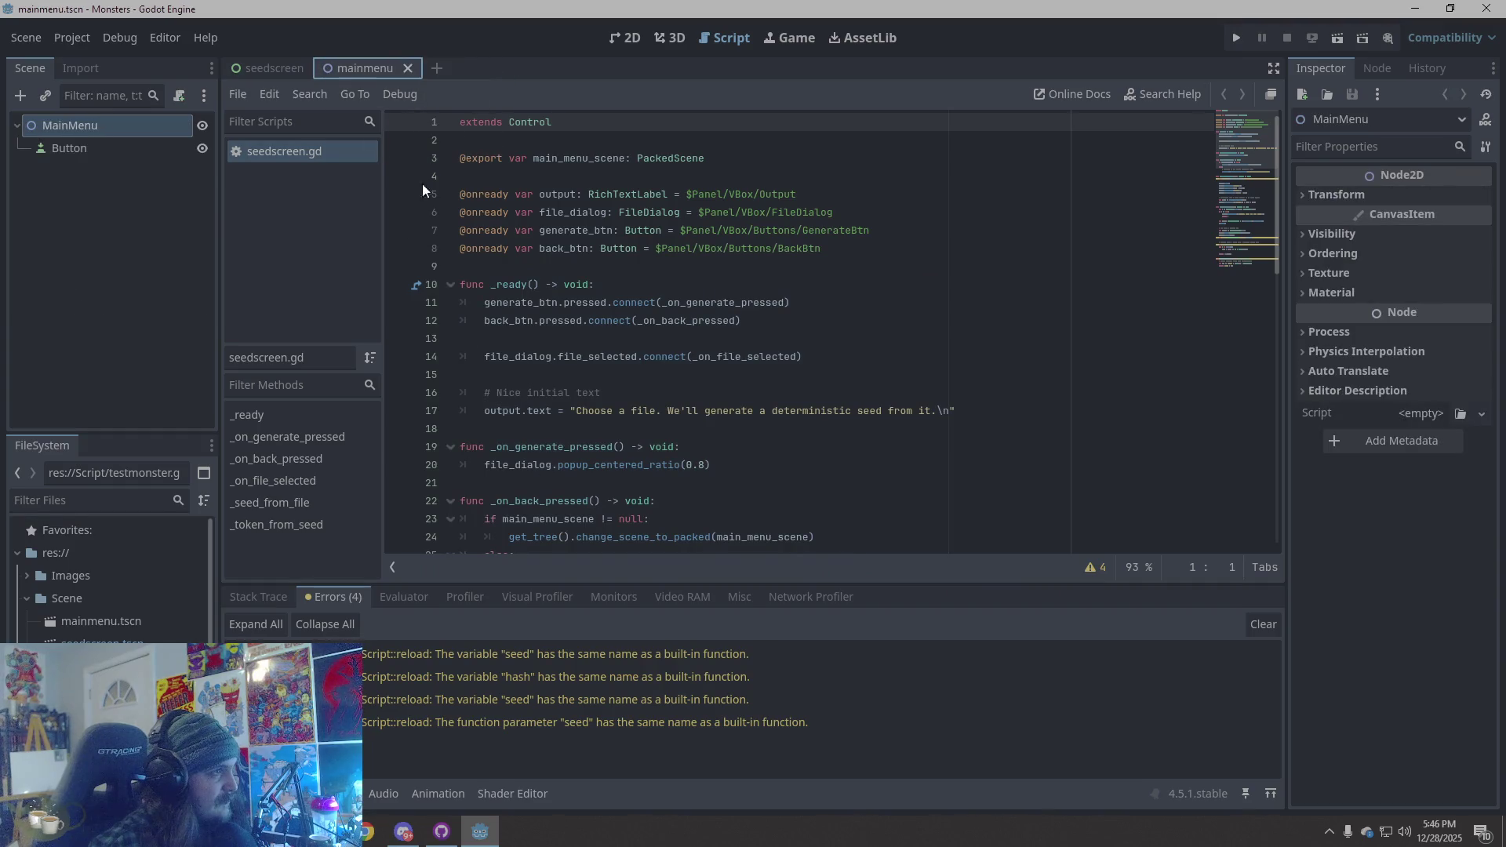
Step: Cancel two more FileSystem delete prompts, keeping the files, and return to seedscreen
{"action": "right_click", "coordinate": [100, 667]}
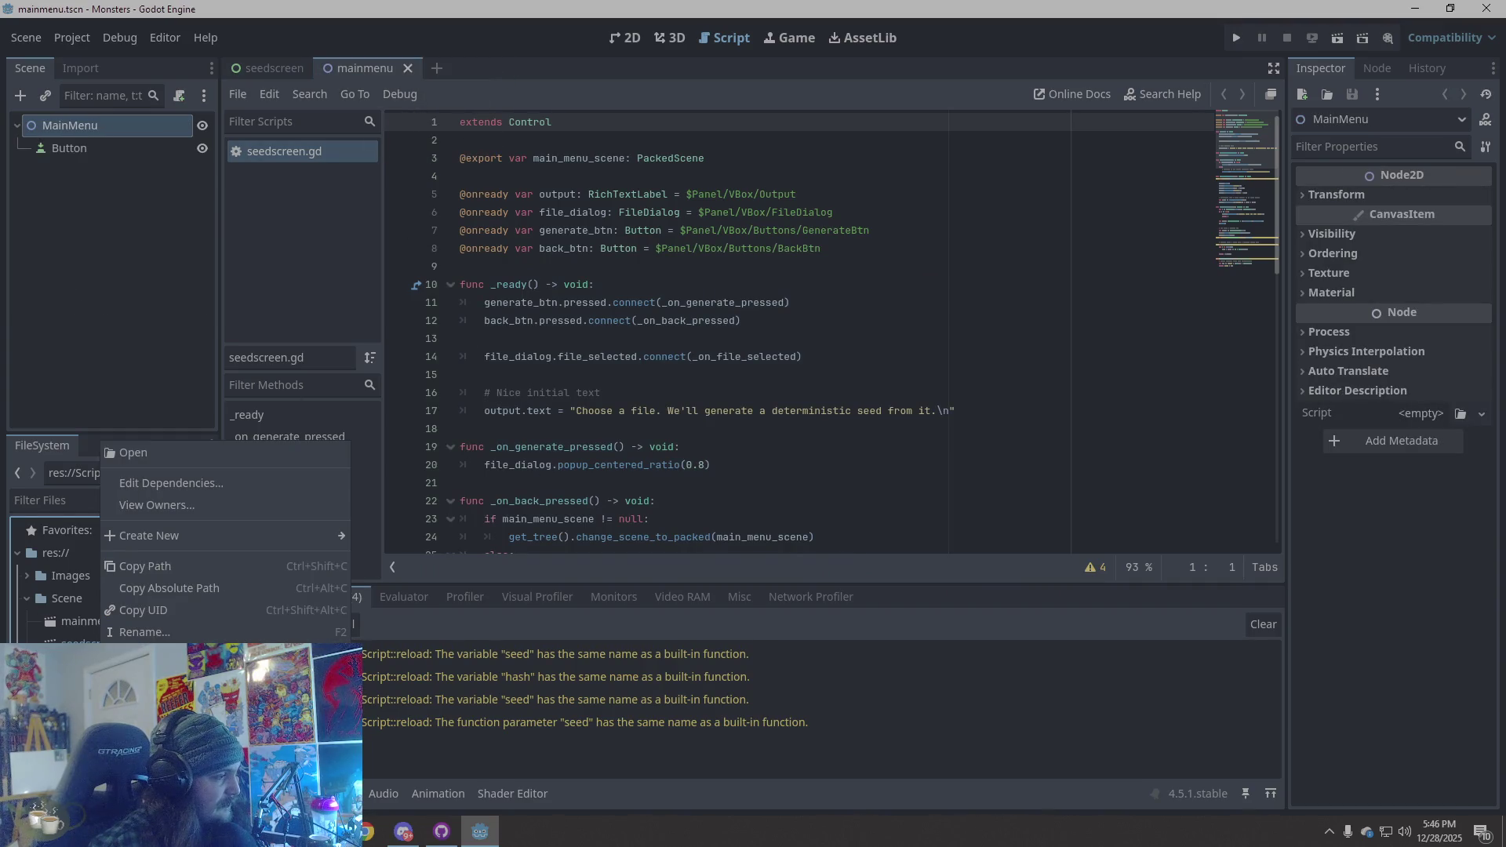
{"action": "left_click", "coordinate": [145, 654]}
{"action": "left_click", "coordinate": [863, 560]}
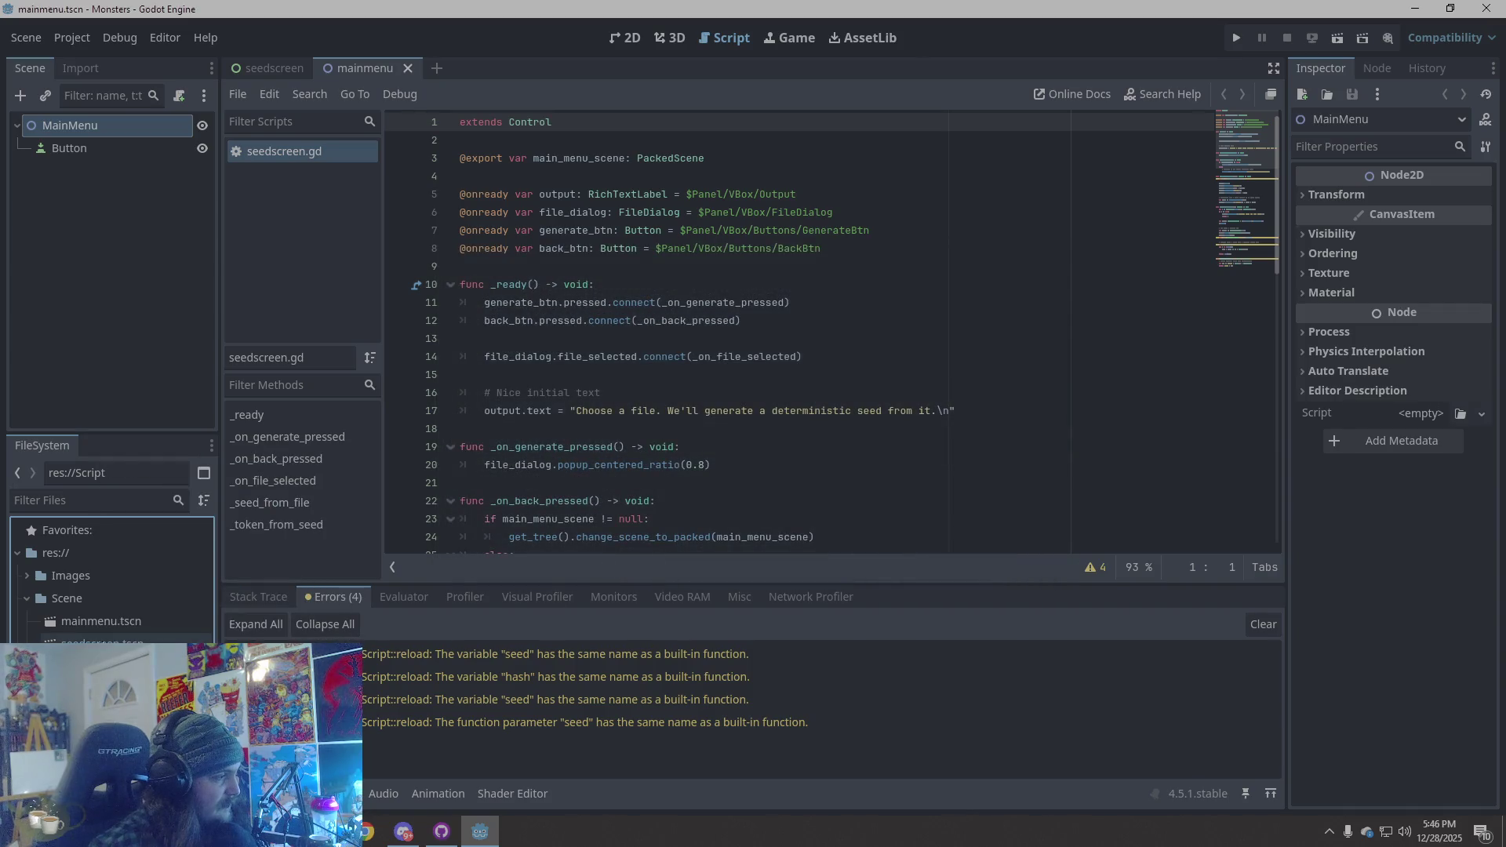
{"action": "right_click", "coordinate": [101, 666]}
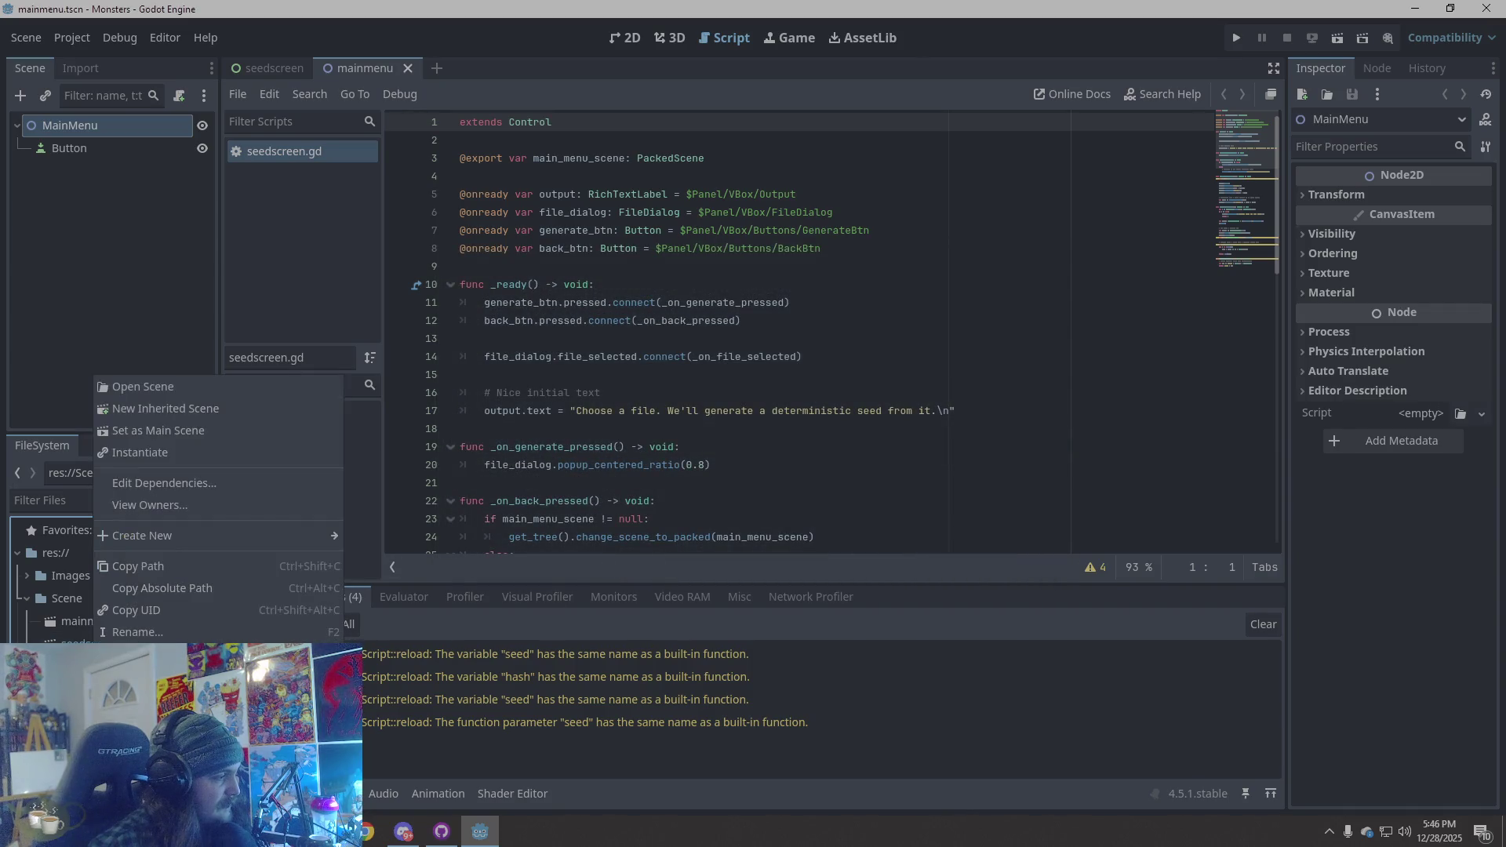
{"action": "left_click", "coordinate": [145, 654]}
{"action": "left_click", "coordinate": [632, 502]}
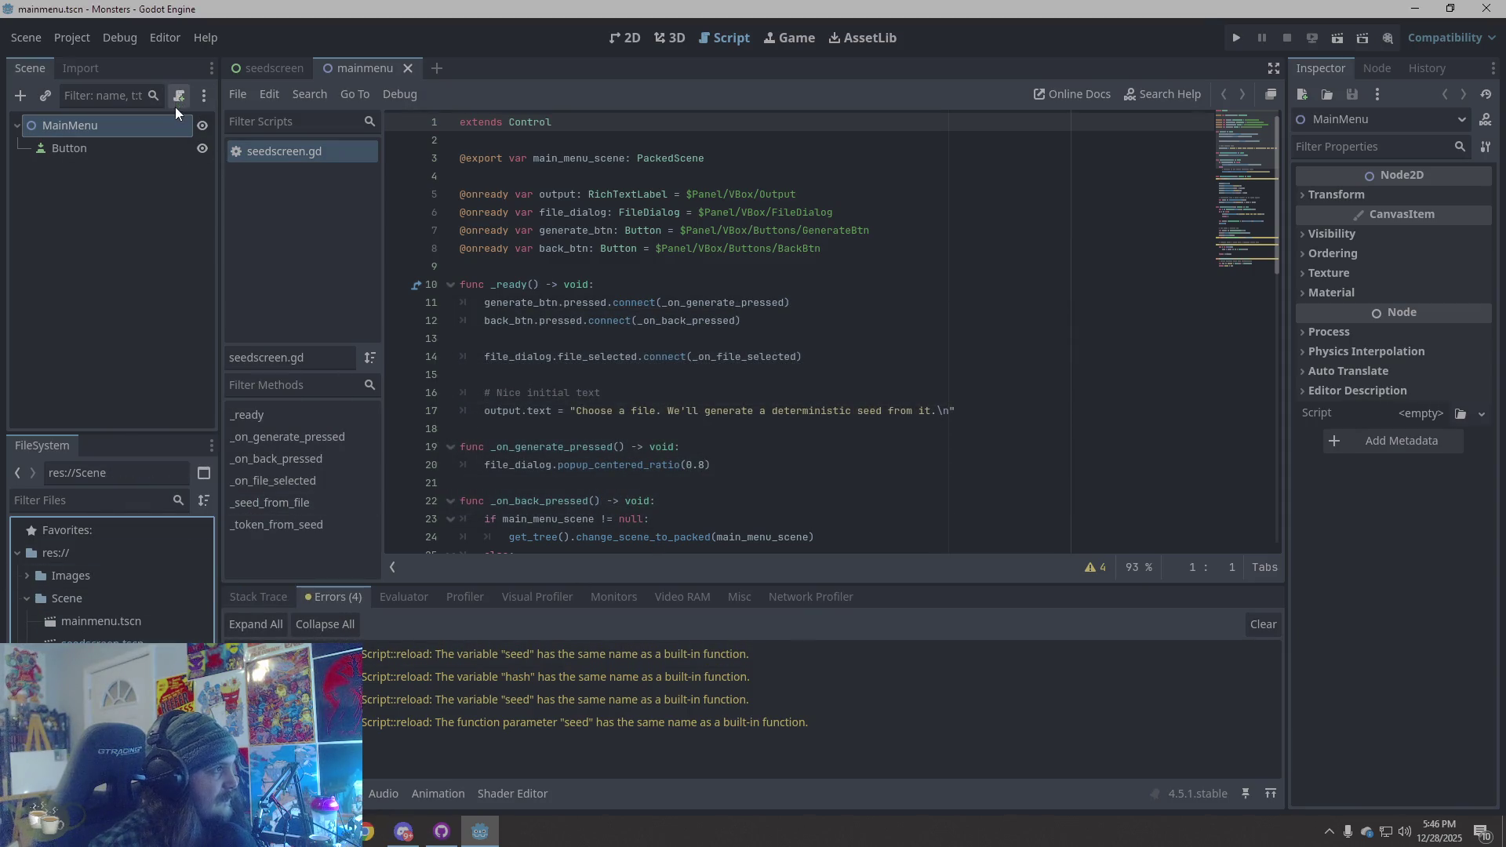
{"action": "left_click", "coordinate": [93, 303]}
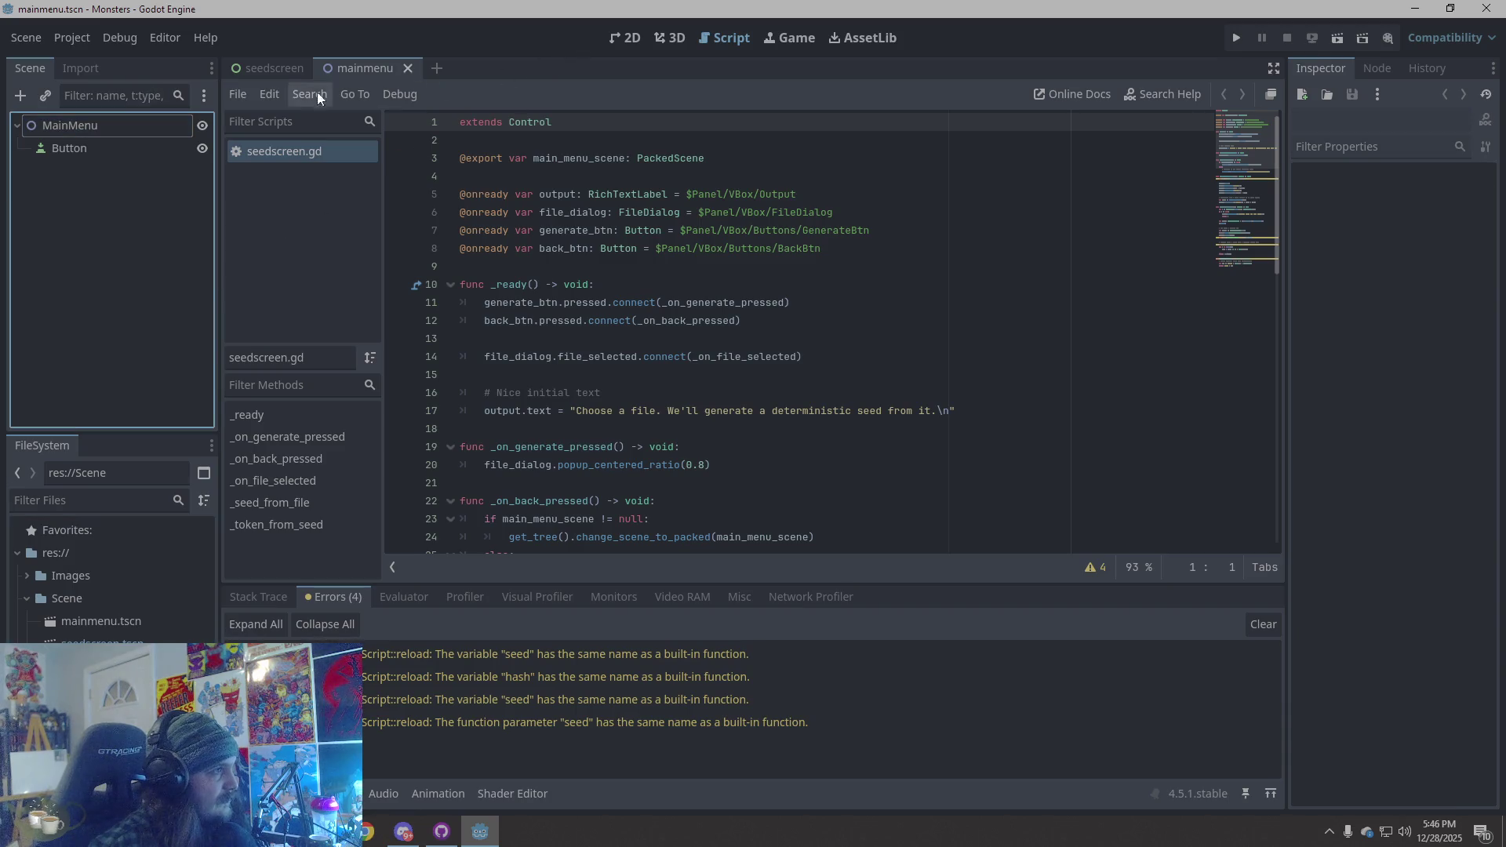
{"action": "left_click", "coordinate": [269, 68]}
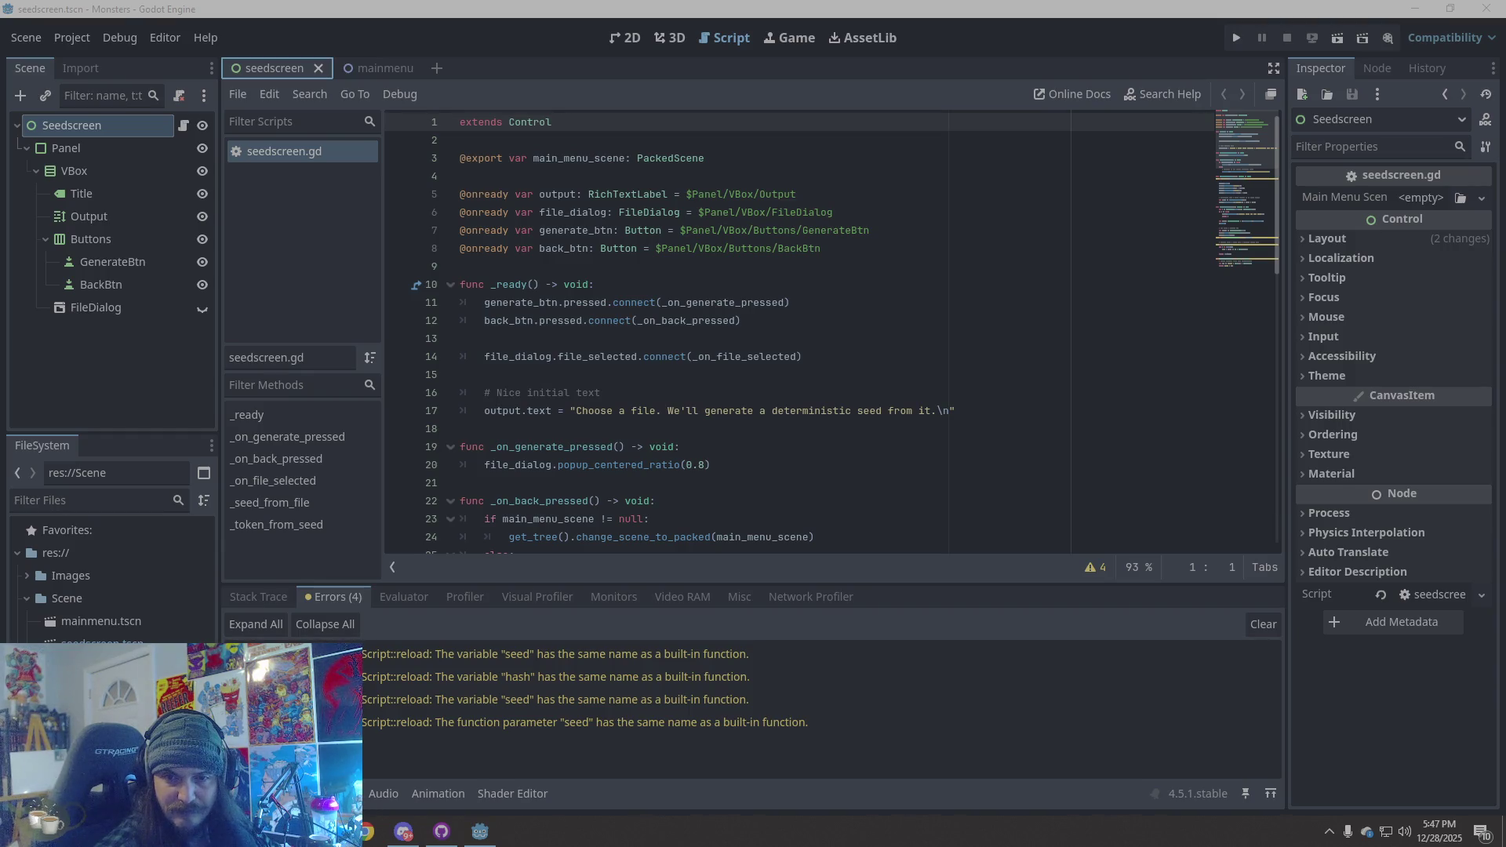
Step: Add a new empty scene tab beside seedscreen and mainmenu
{"action": "left_click", "coordinate": [437, 69]}
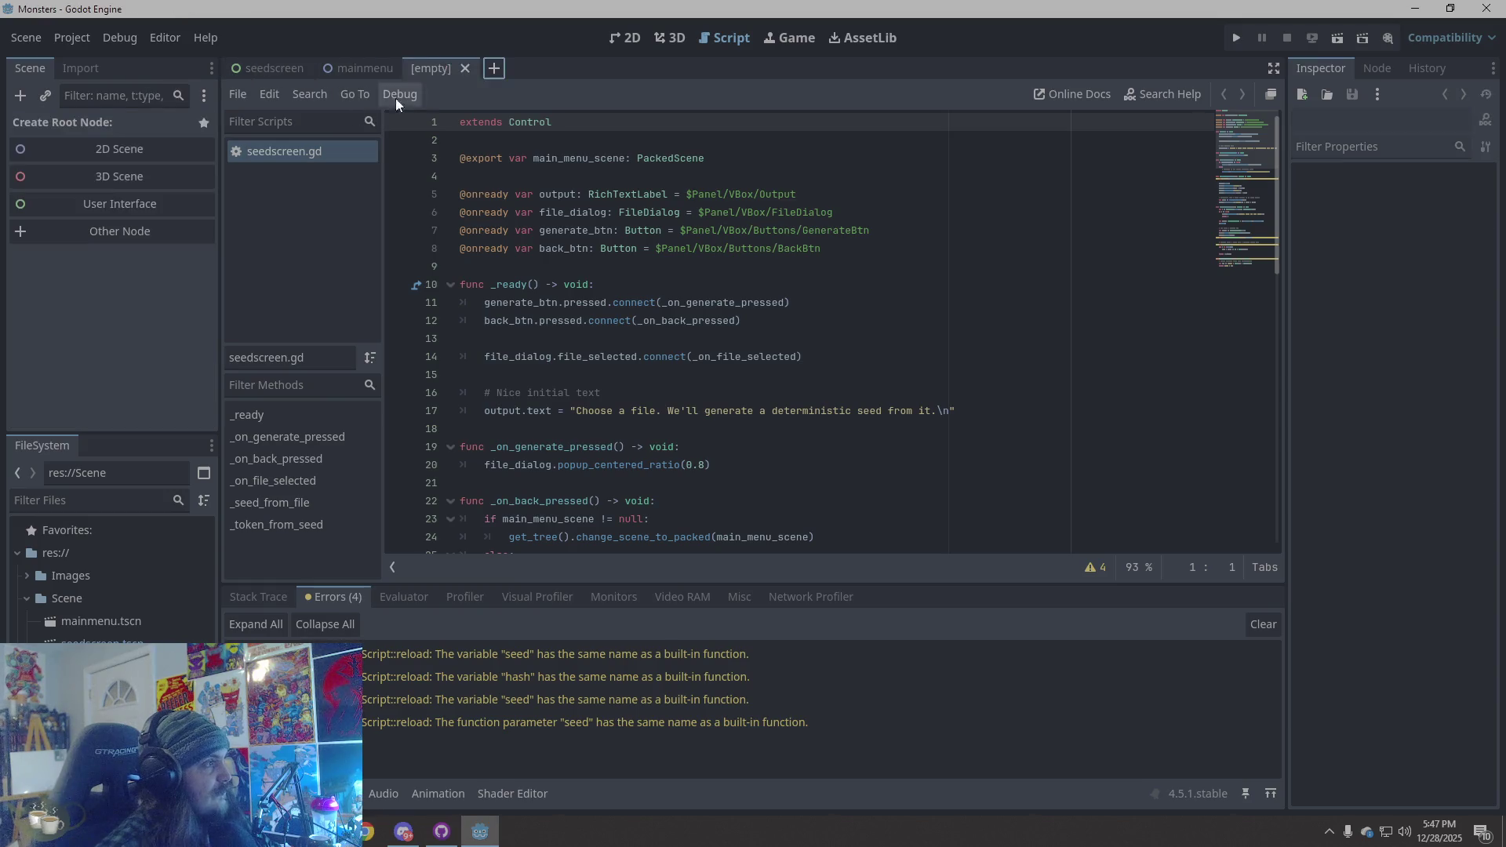
{"action": "left_click", "coordinate": [120, 231]}
{"action": "type", "text": "da"}
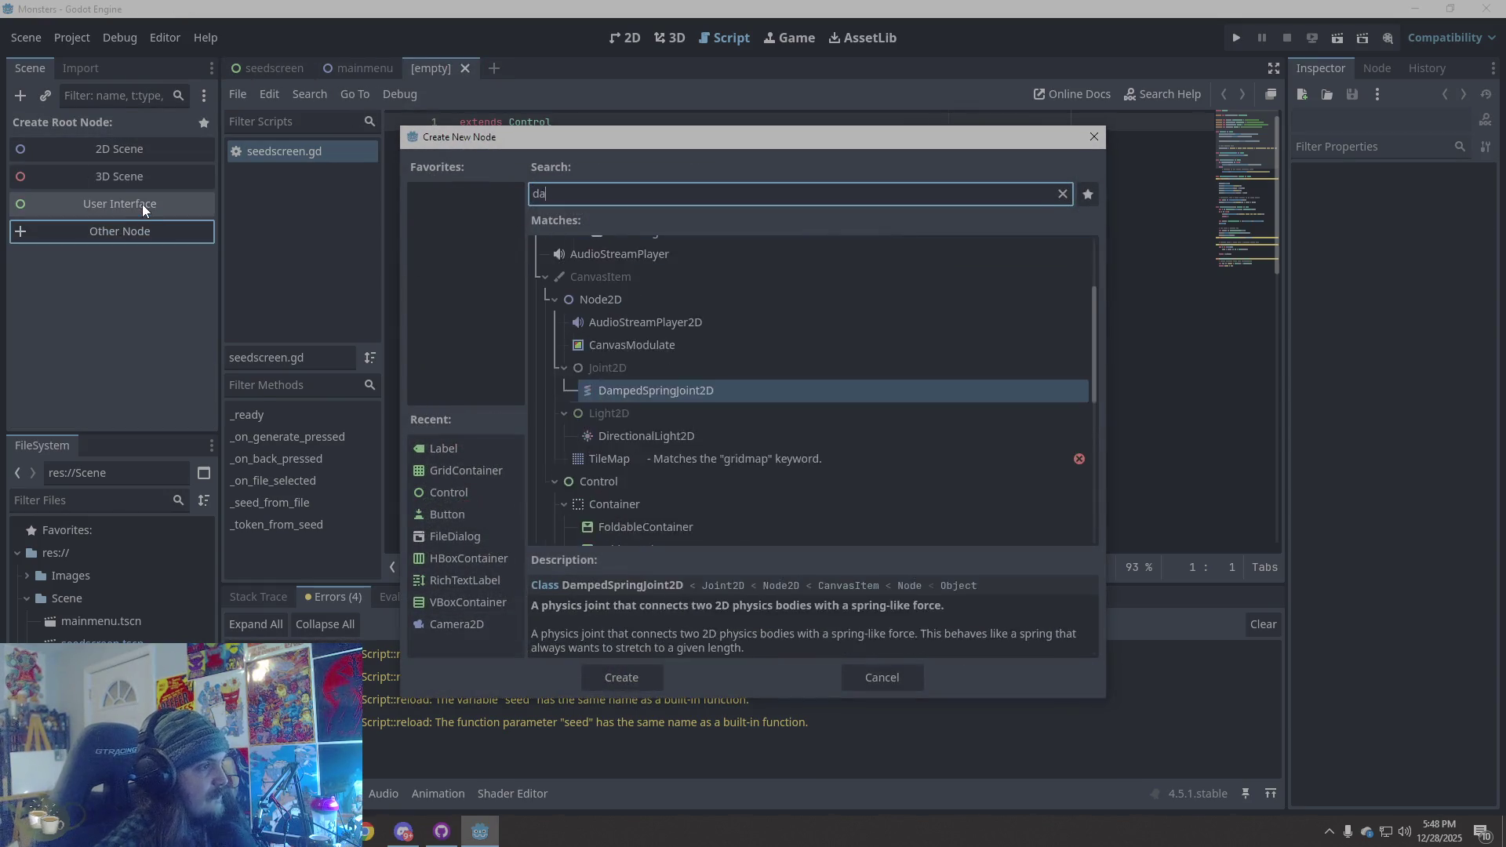
{"action": "type", "text": "ta"}
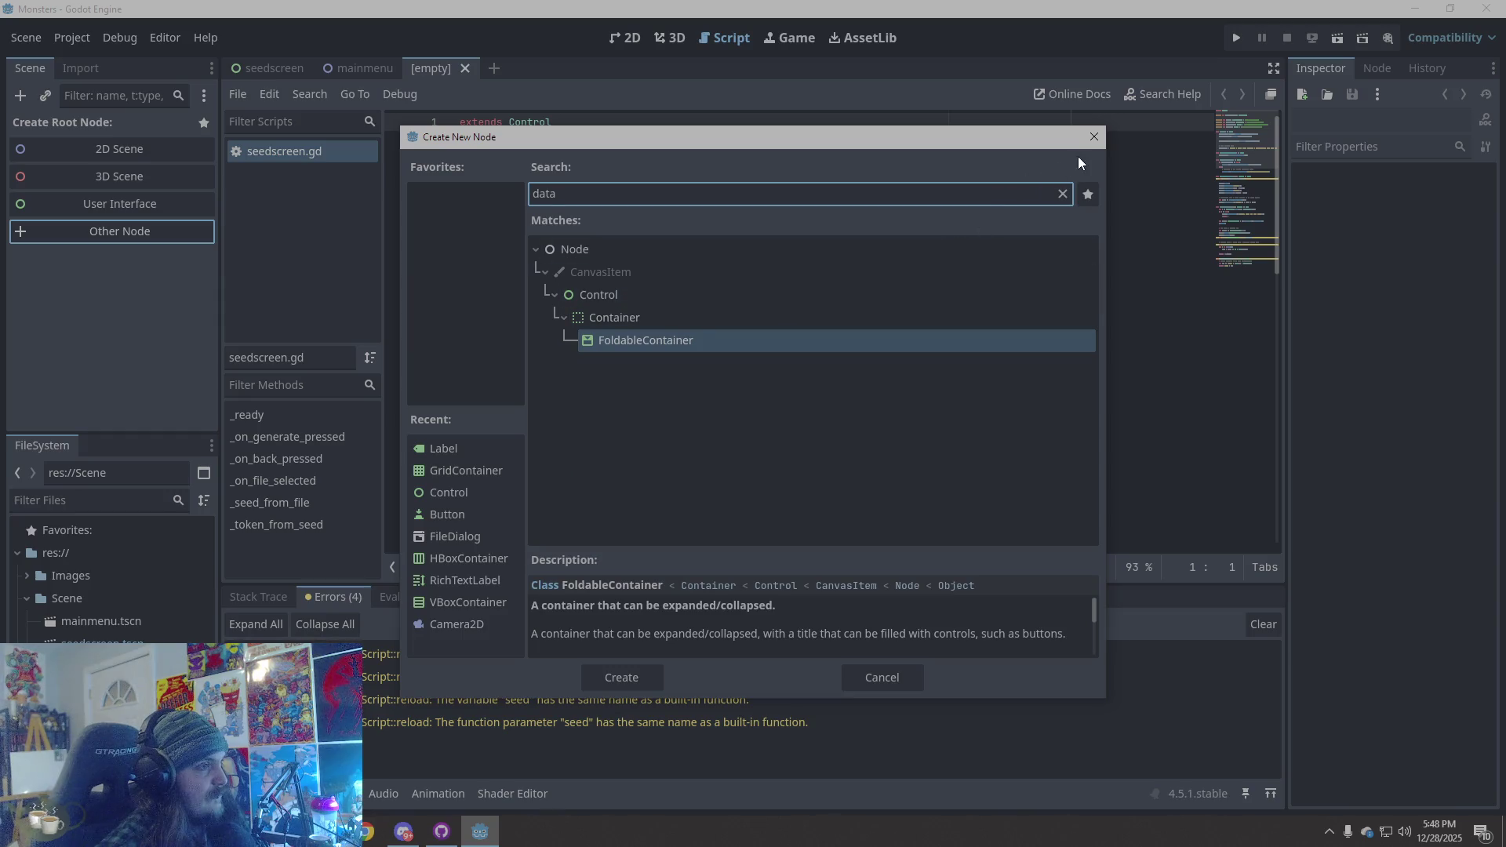
{"action": "left_click", "coordinate": [1093, 136]}
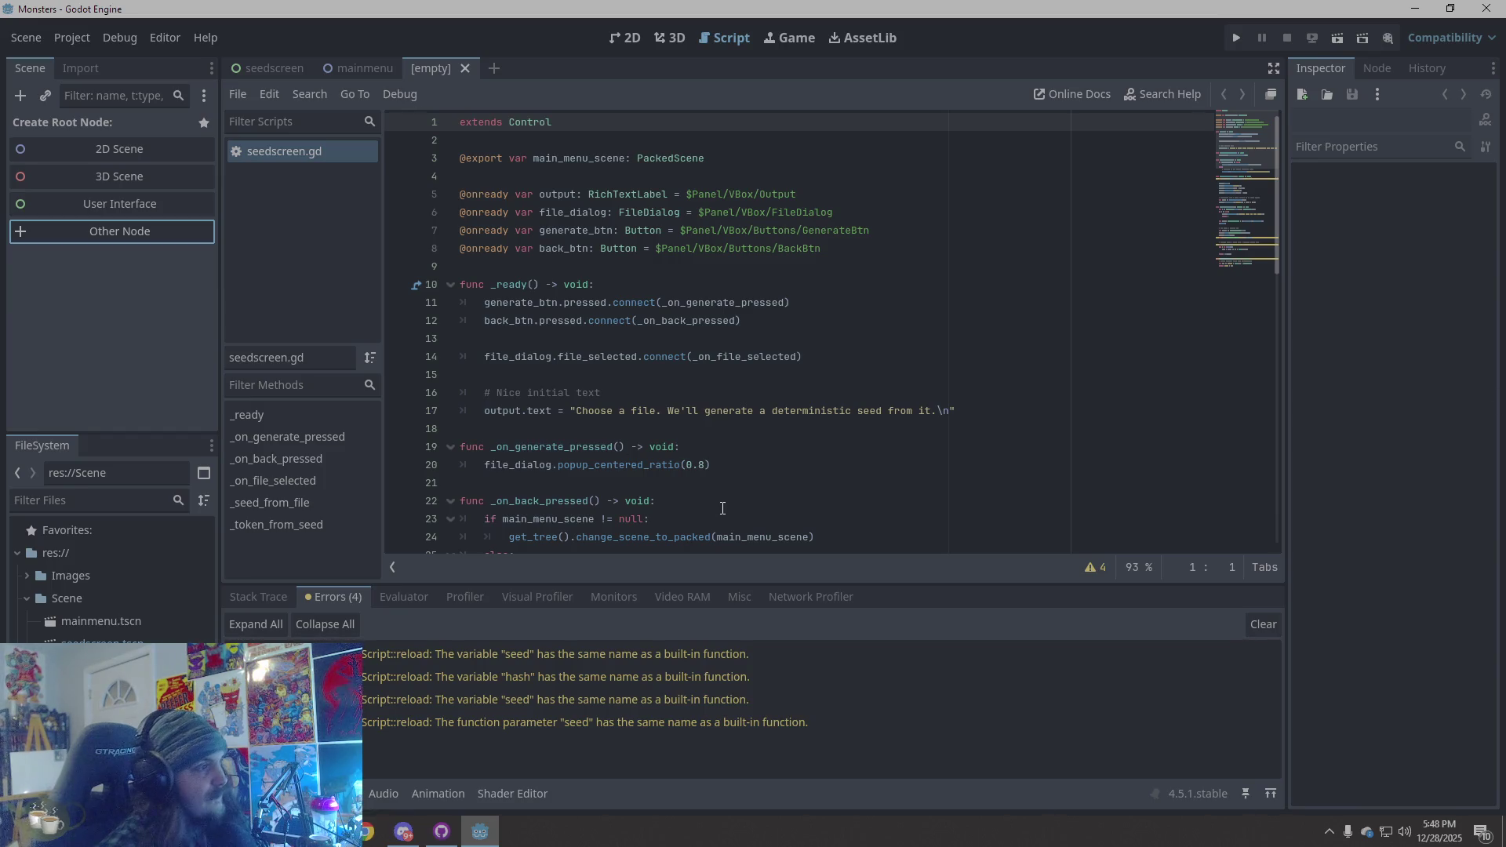
{"action": "left_click", "coordinate": [296, 235]}
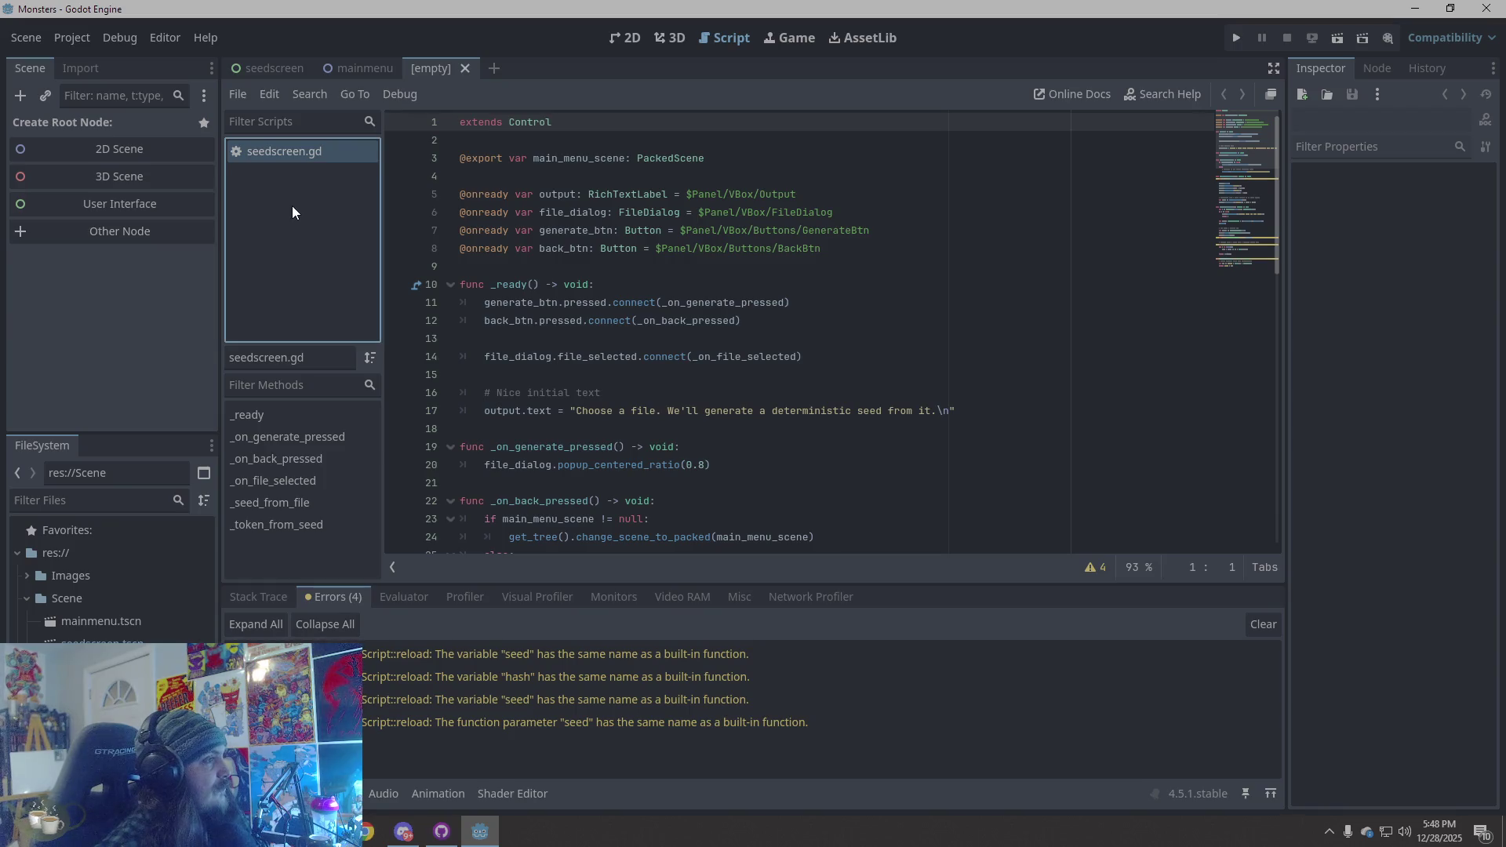
Step: Abandon a first New Script attempt and close the empty scene tab
{"action": "left_click", "coordinate": [239, 93]}
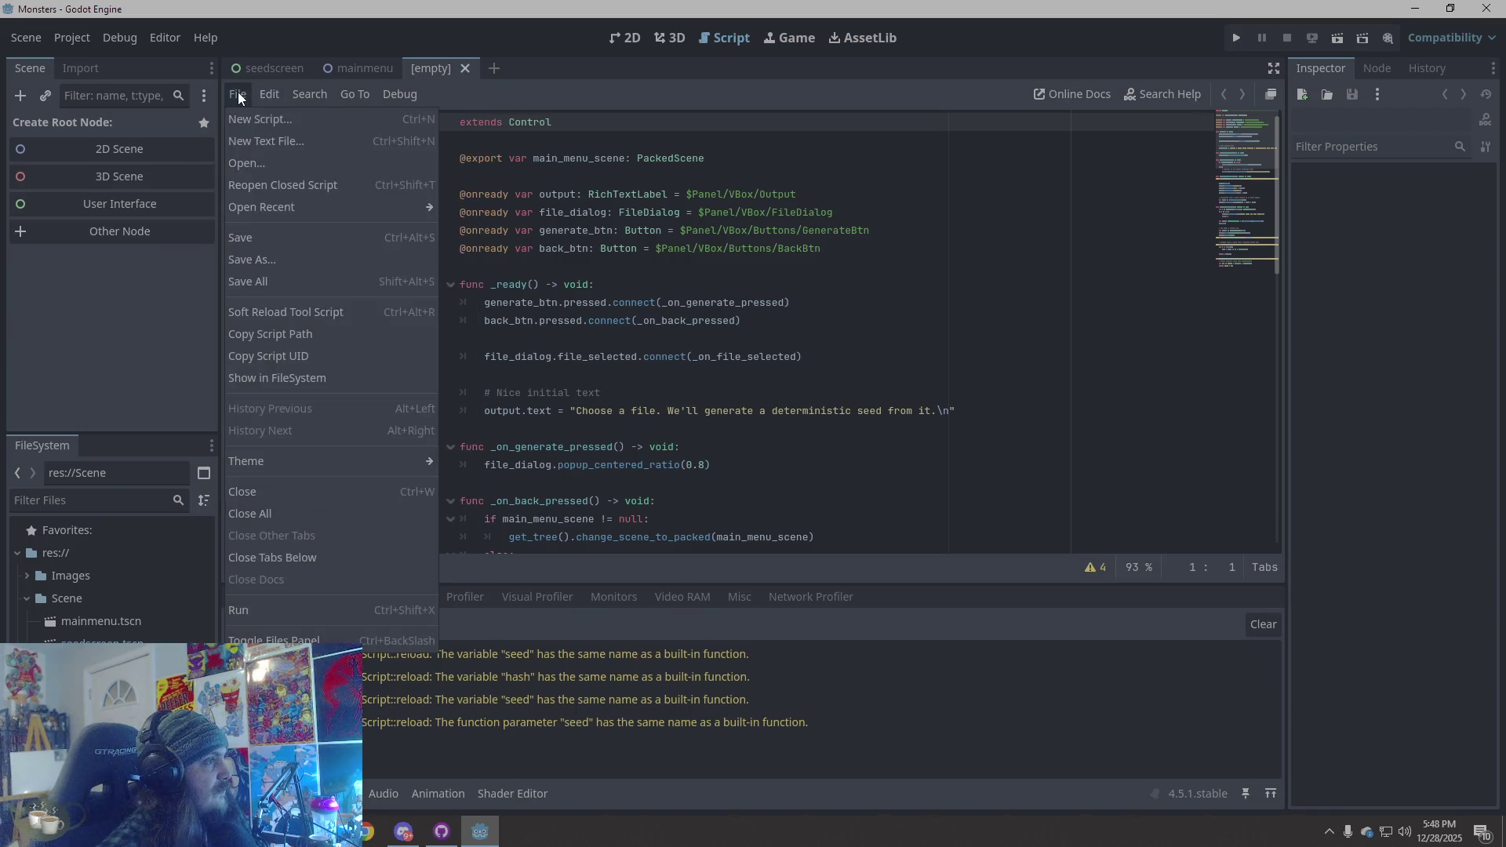
{"action": "left_click", "coordinate": [255, 116]}
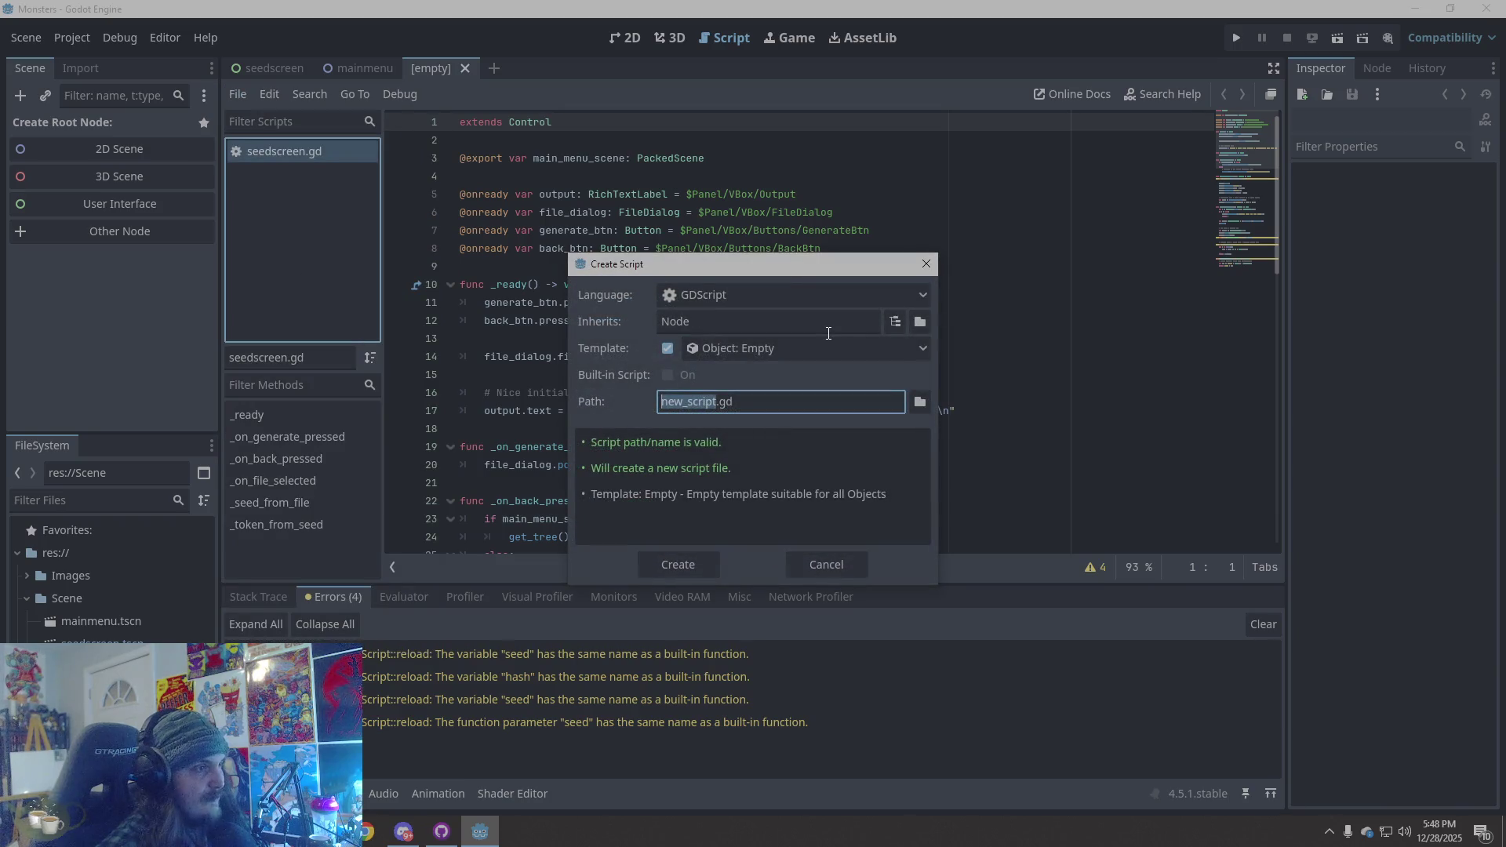
{"action": "left_click", "coordinate": [927, 264]}
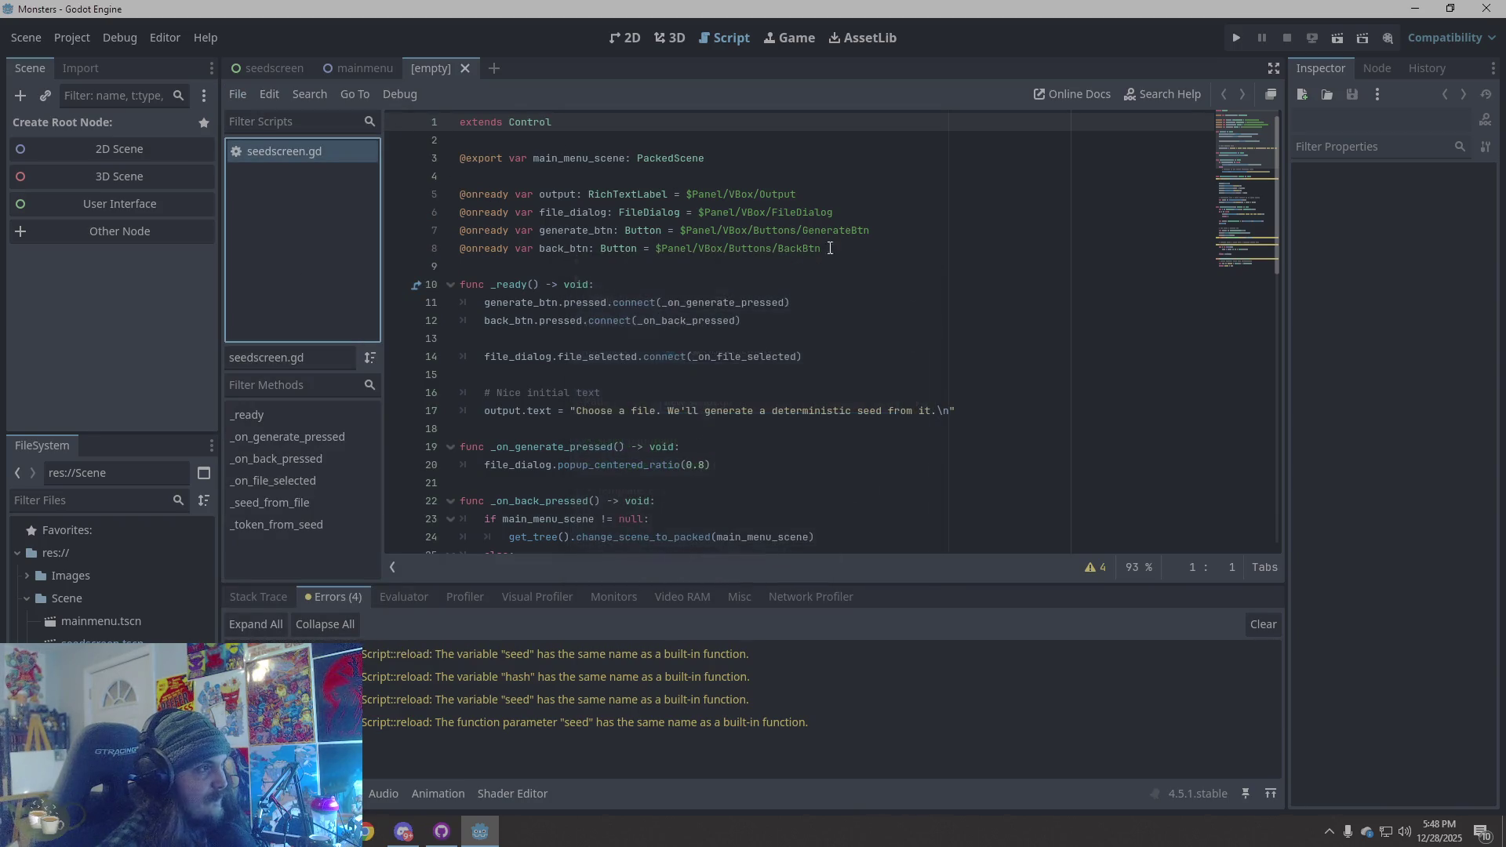
{"action": "left_click", "coordinate": [465, 68]}
Step: Create res://Script/new_script.gd extending Node and return to the seedscreen scene
{"action": "left_click", "coordinate": [233, 100]}
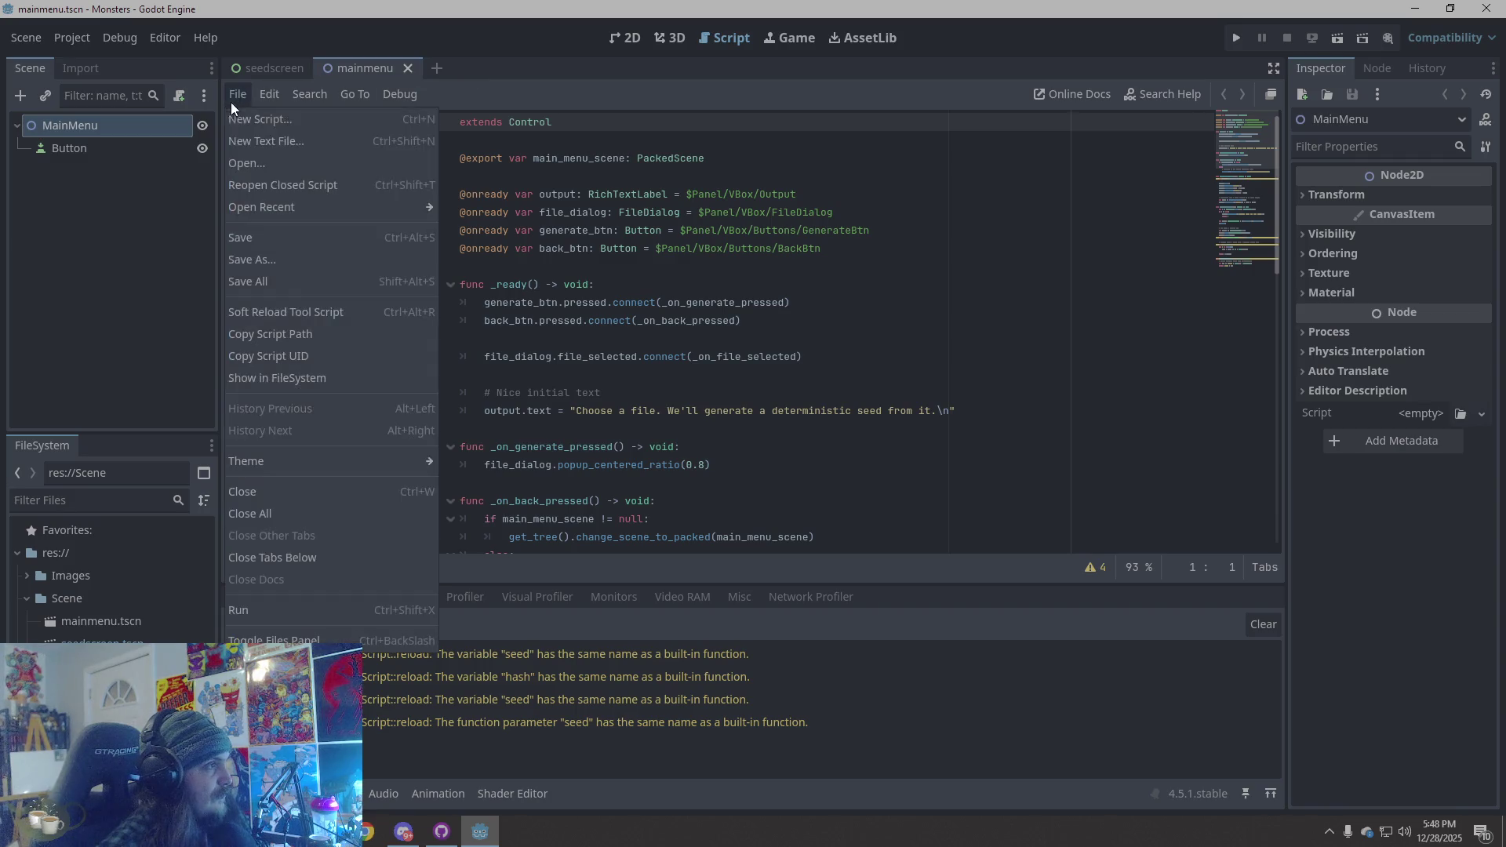
{"action": "left_click", "coordinate": [265, 120]}
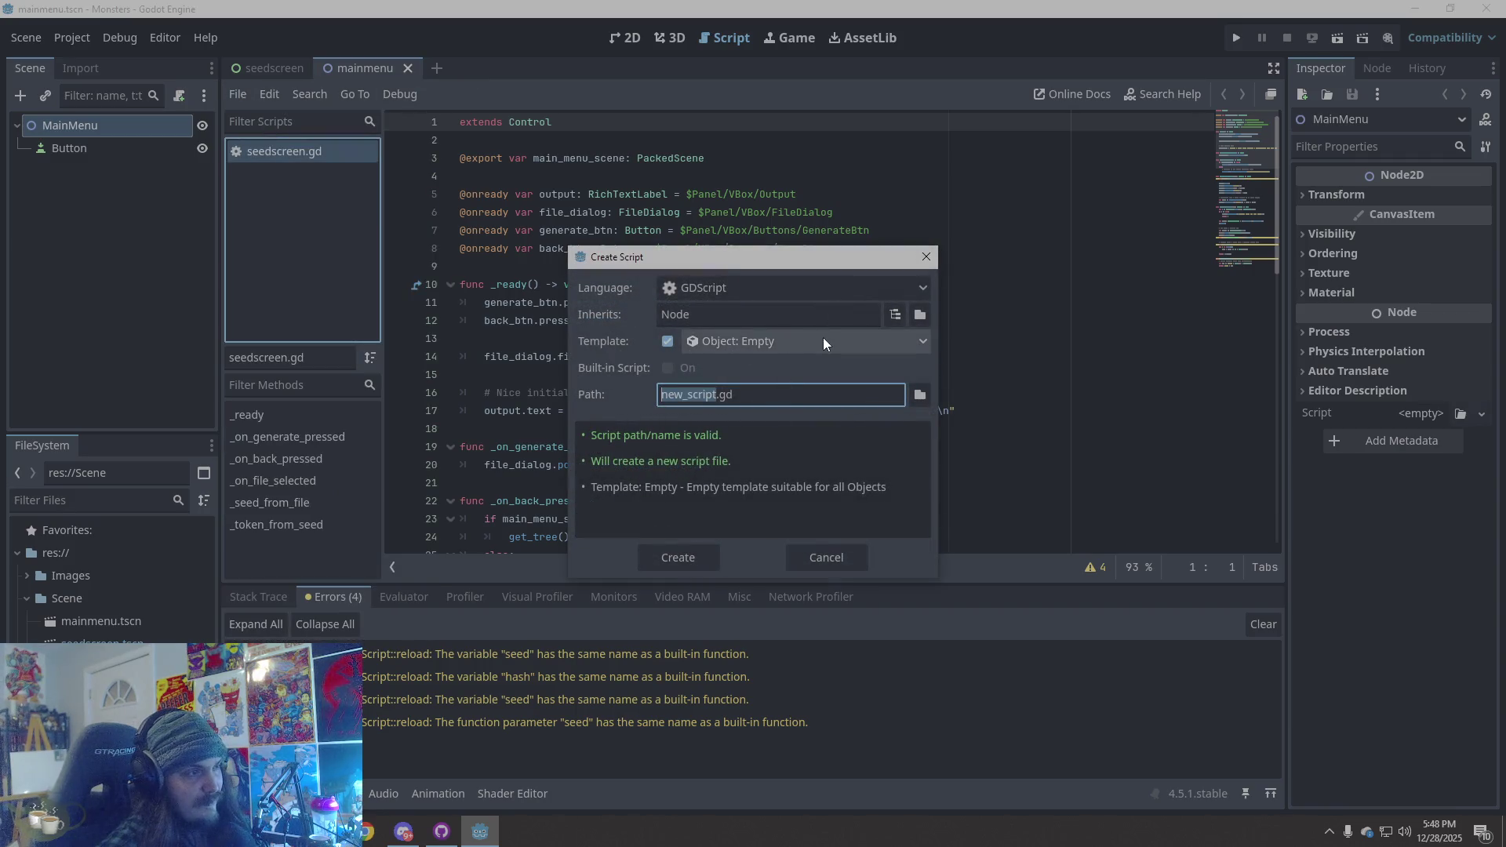
{"action": "left_click", "coordinate": [916, 394]}
{"action": "left_click", "coordinate": [657, 256]}
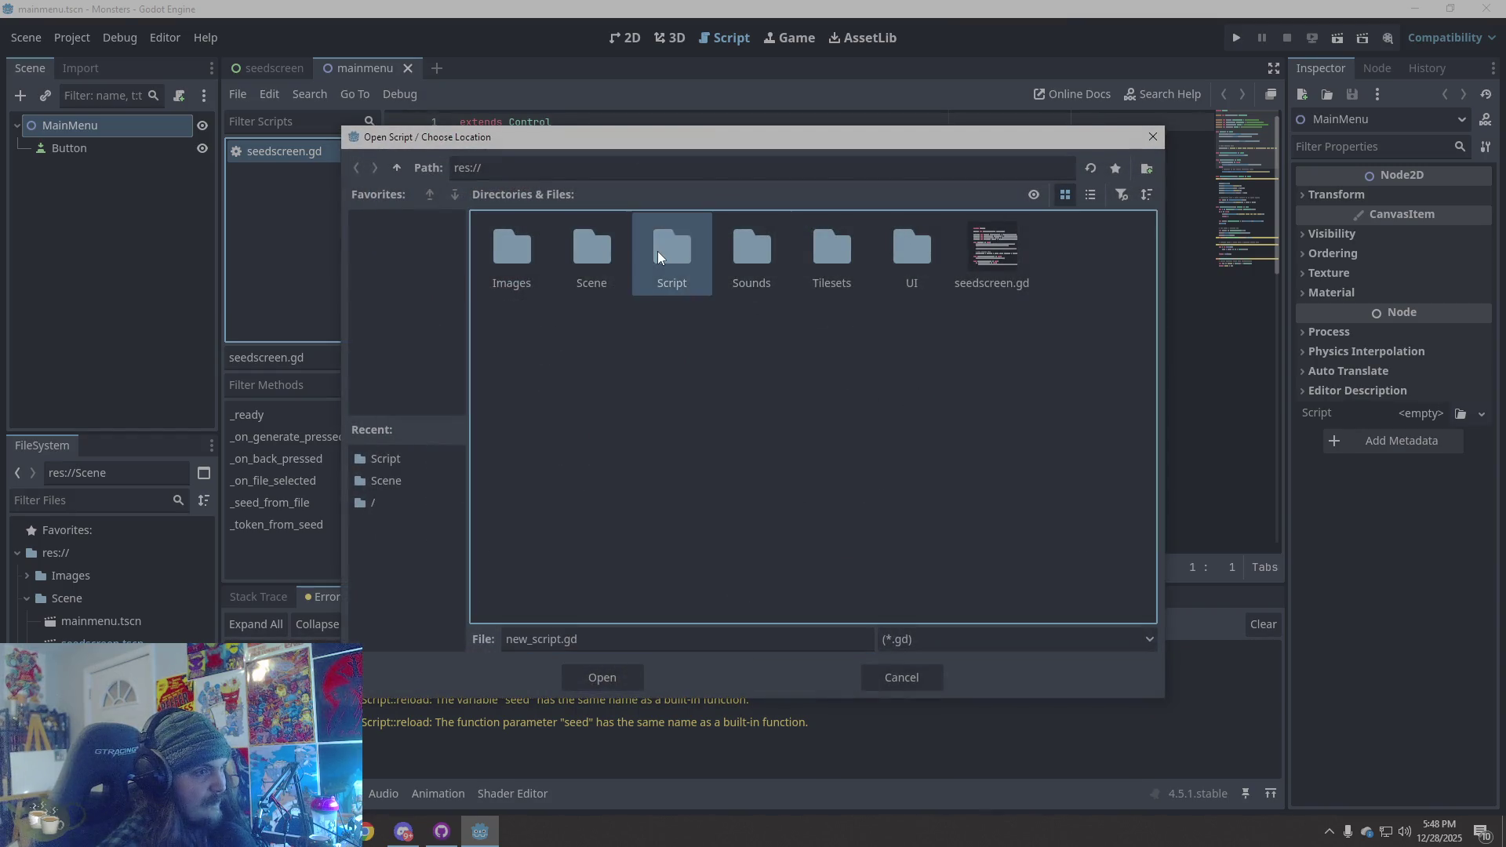
{"action": "double_click", "coordinate": [657, 251]}
{"action": "left_click", "coordinate": [618, 677]}
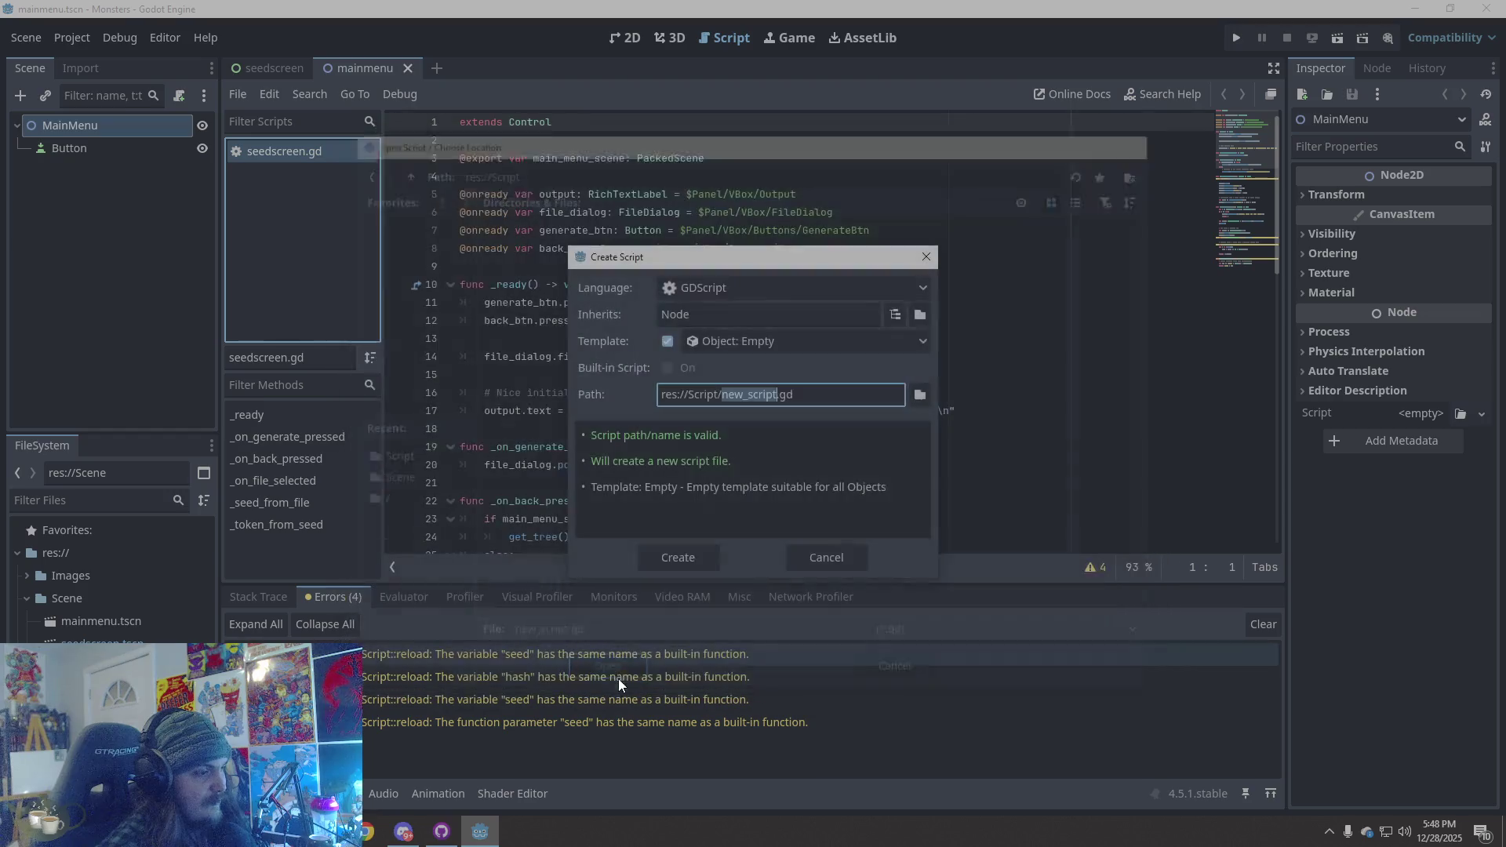
{"action": "left_click", "coordinate": [710, 559]}
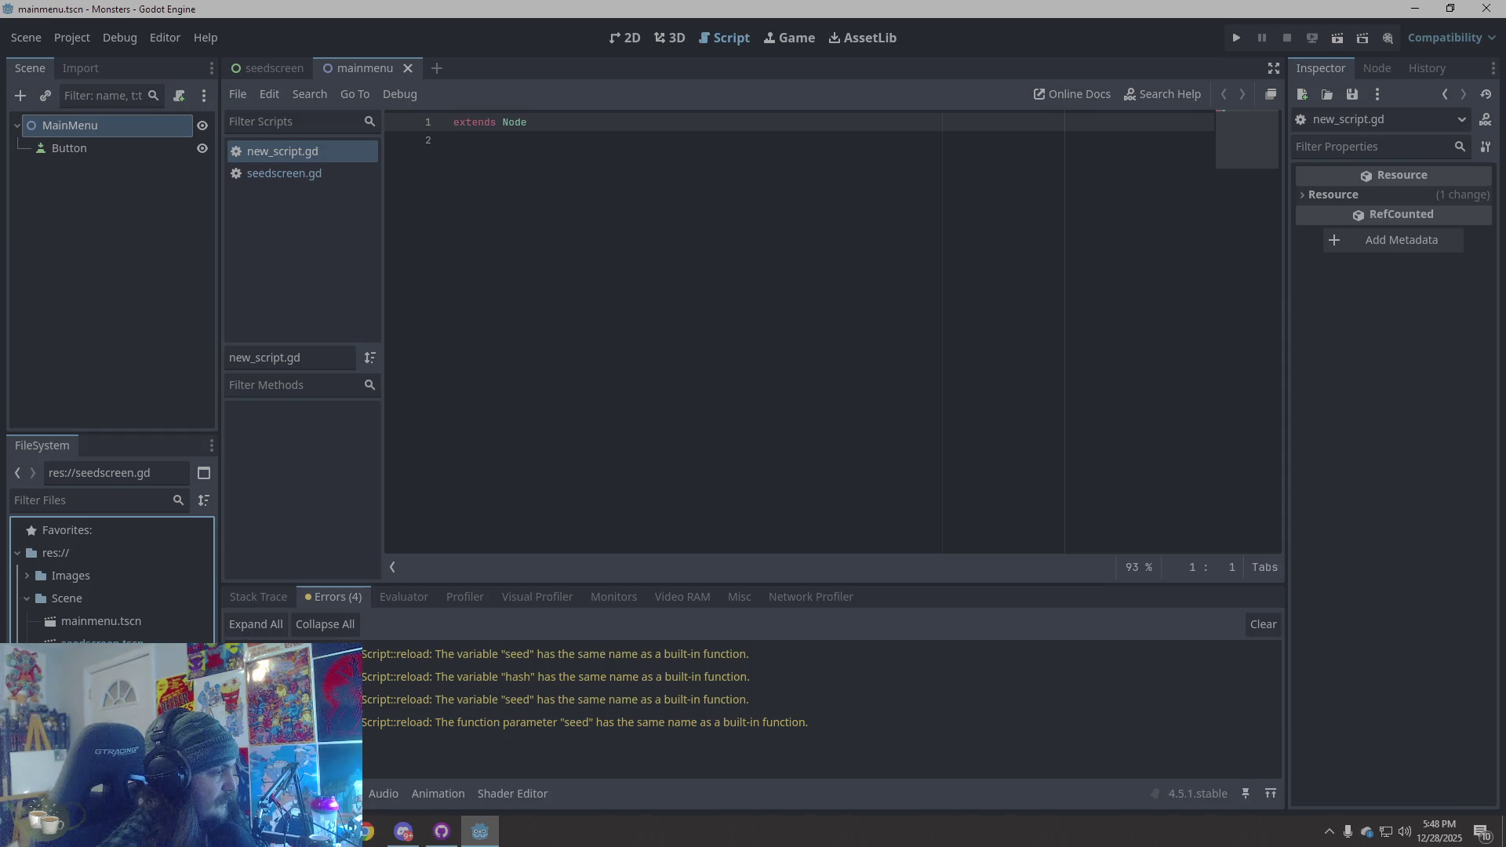
{"action": "key", "text": "ctrl+Tab"}
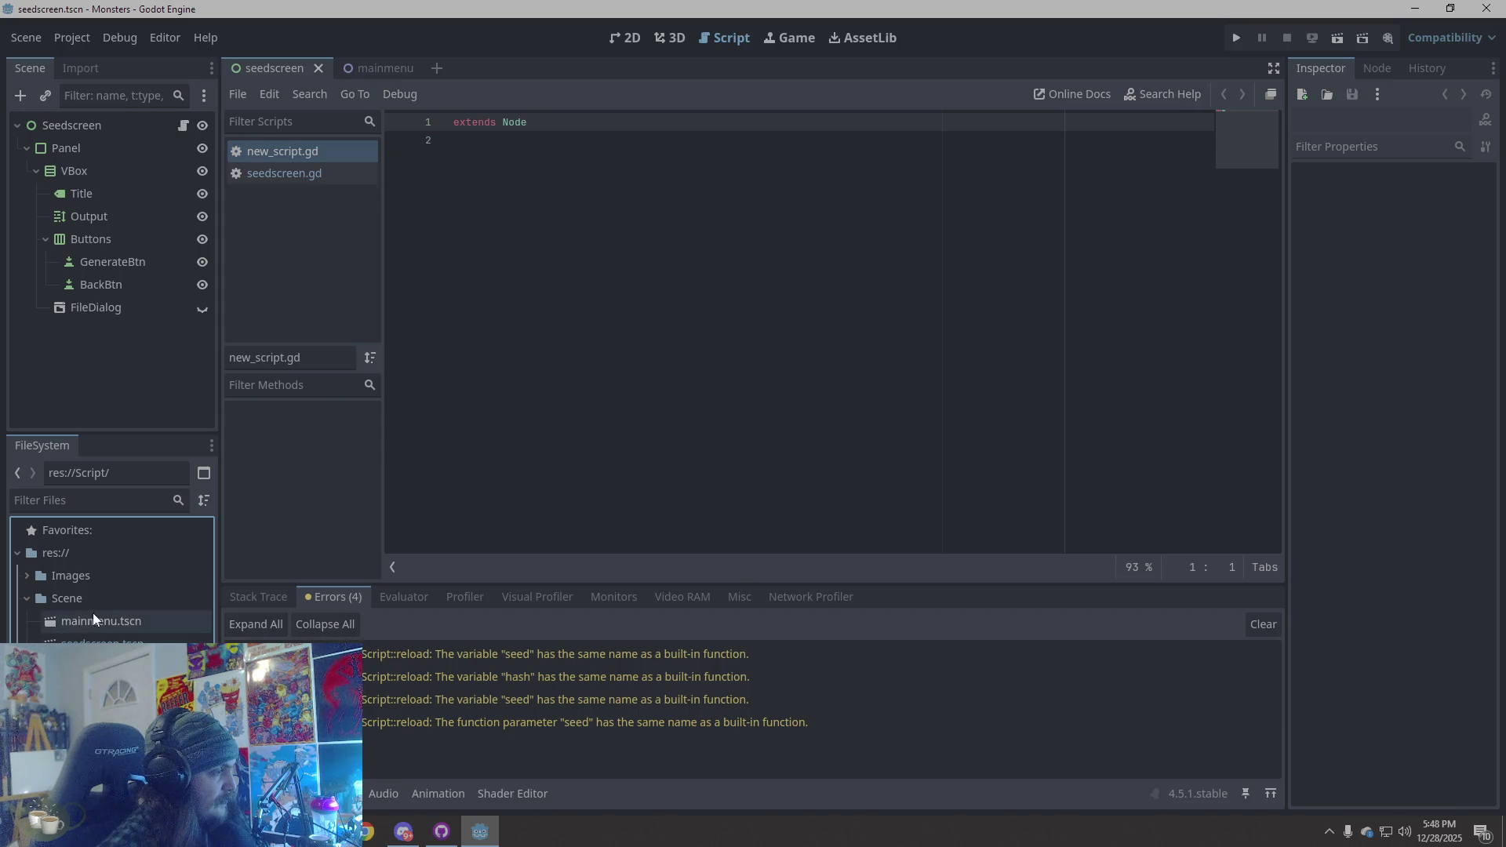
Step: Test-run the project, feed project.godot to generate a seed, then stop with F8
{"action": "left_click", "coordinate": [91, 365]}
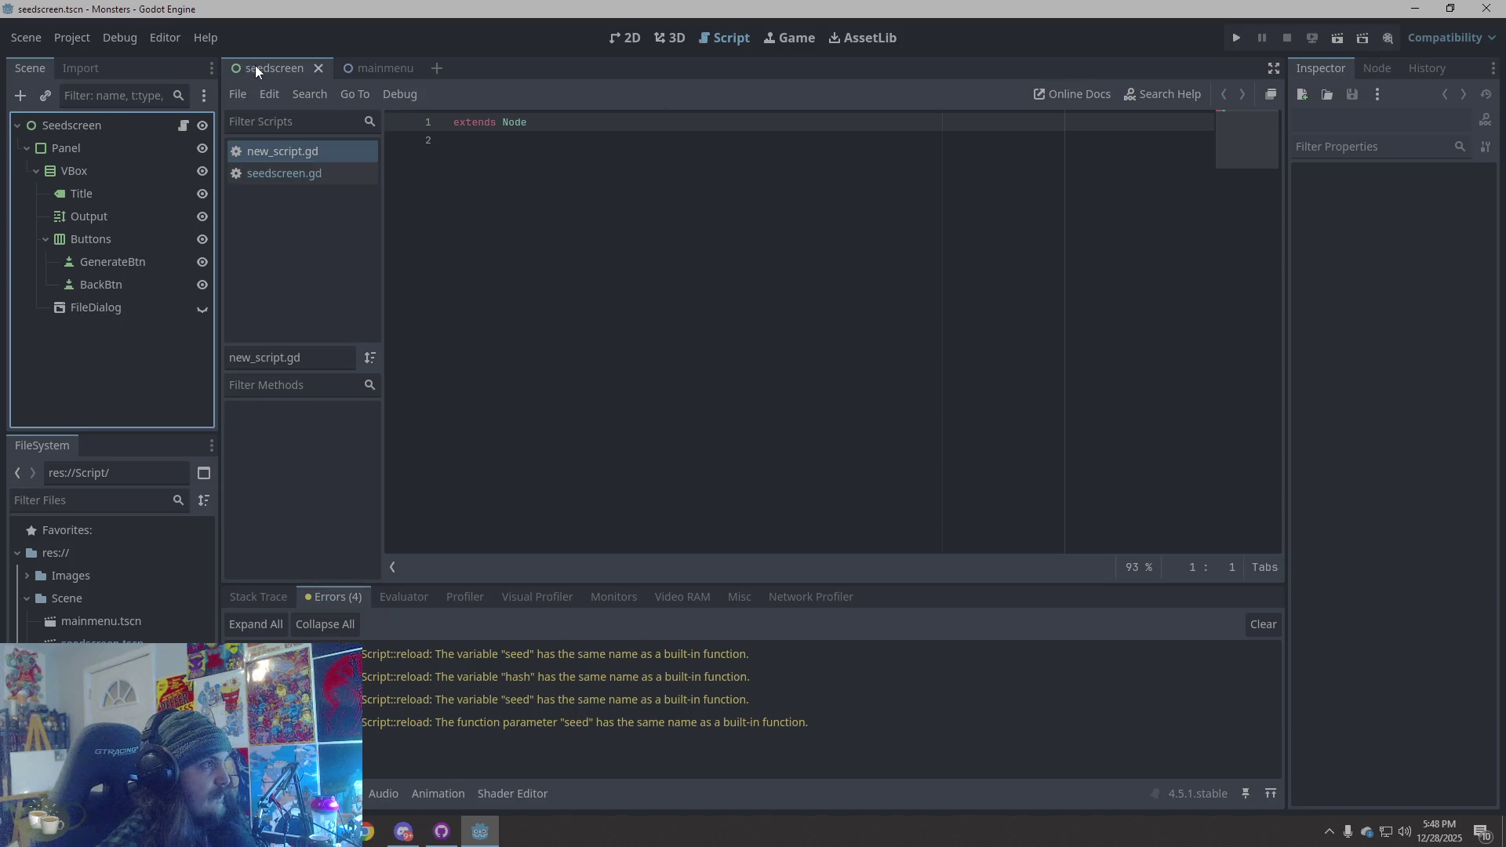
{"action": "left_click", "coordinate": [1239, 36]}
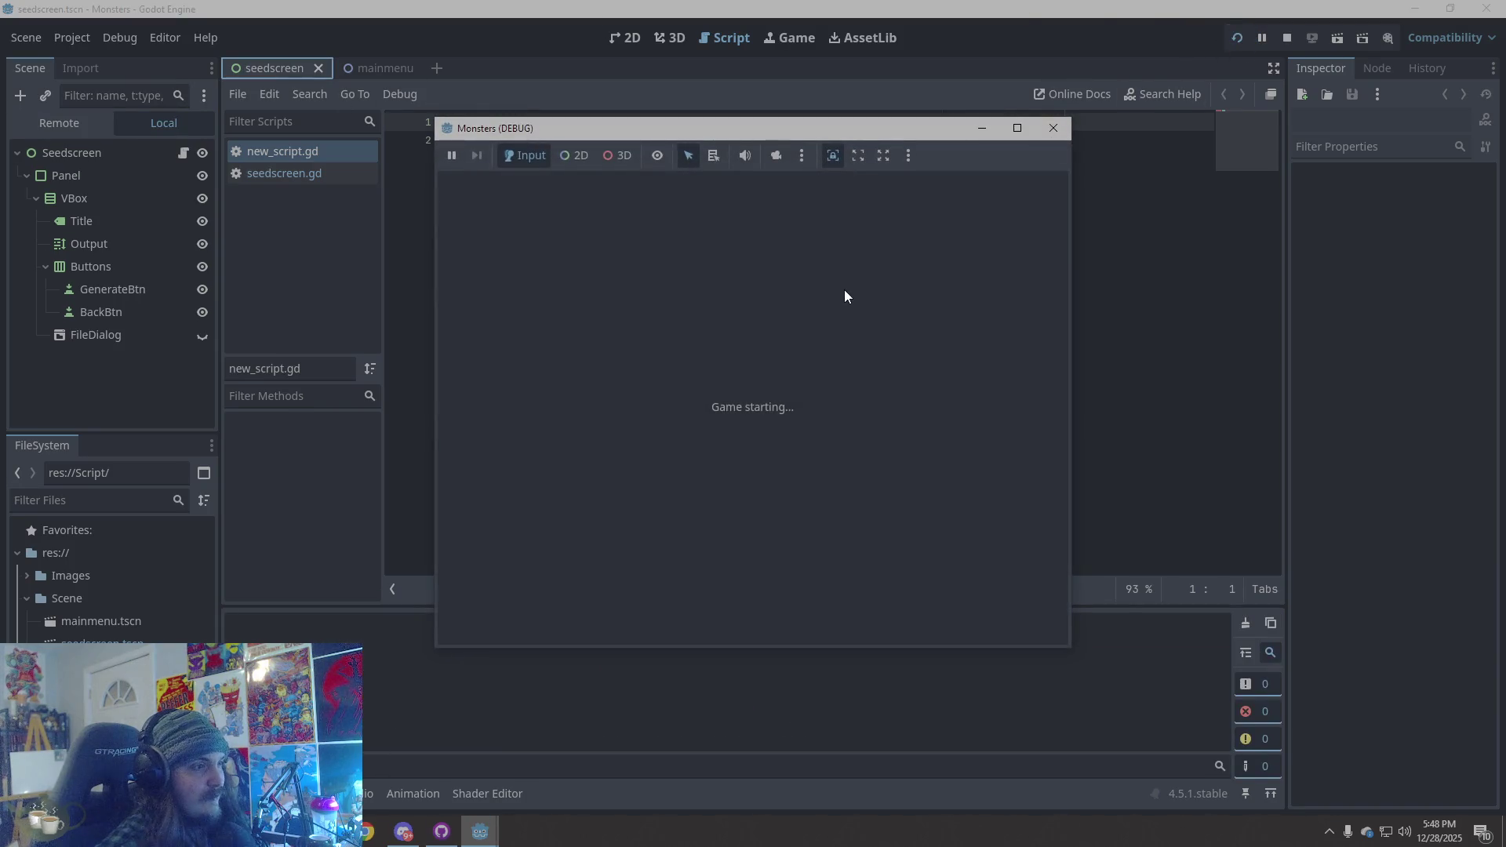
{"action": "left_click", "coordinate": [525, 237]}
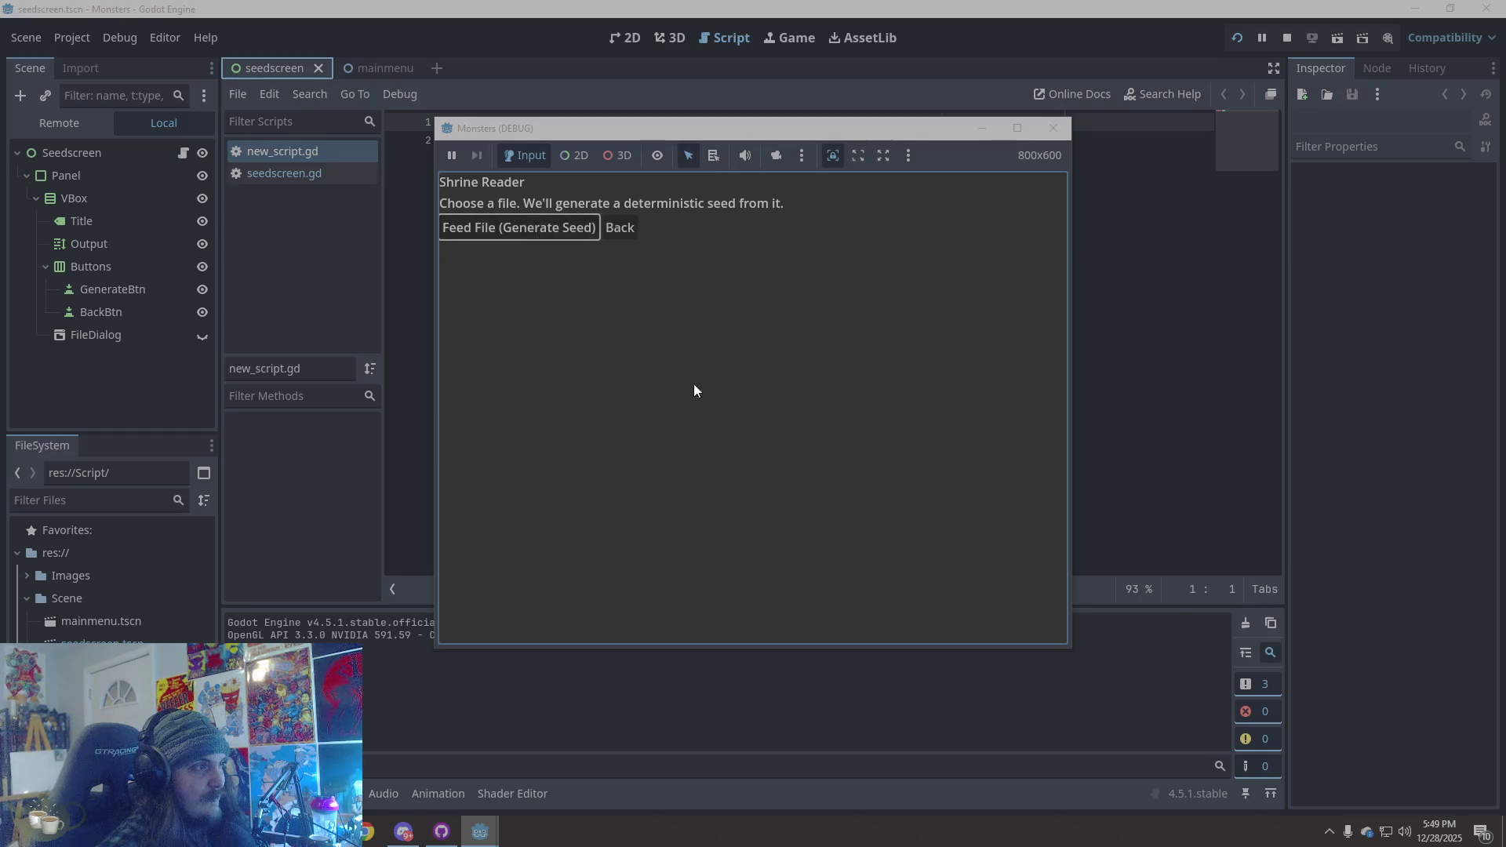
{"action": "left_click", "coordinate": [643, 491]}
{"action": "double_click", "coordinate": [643, 493]}
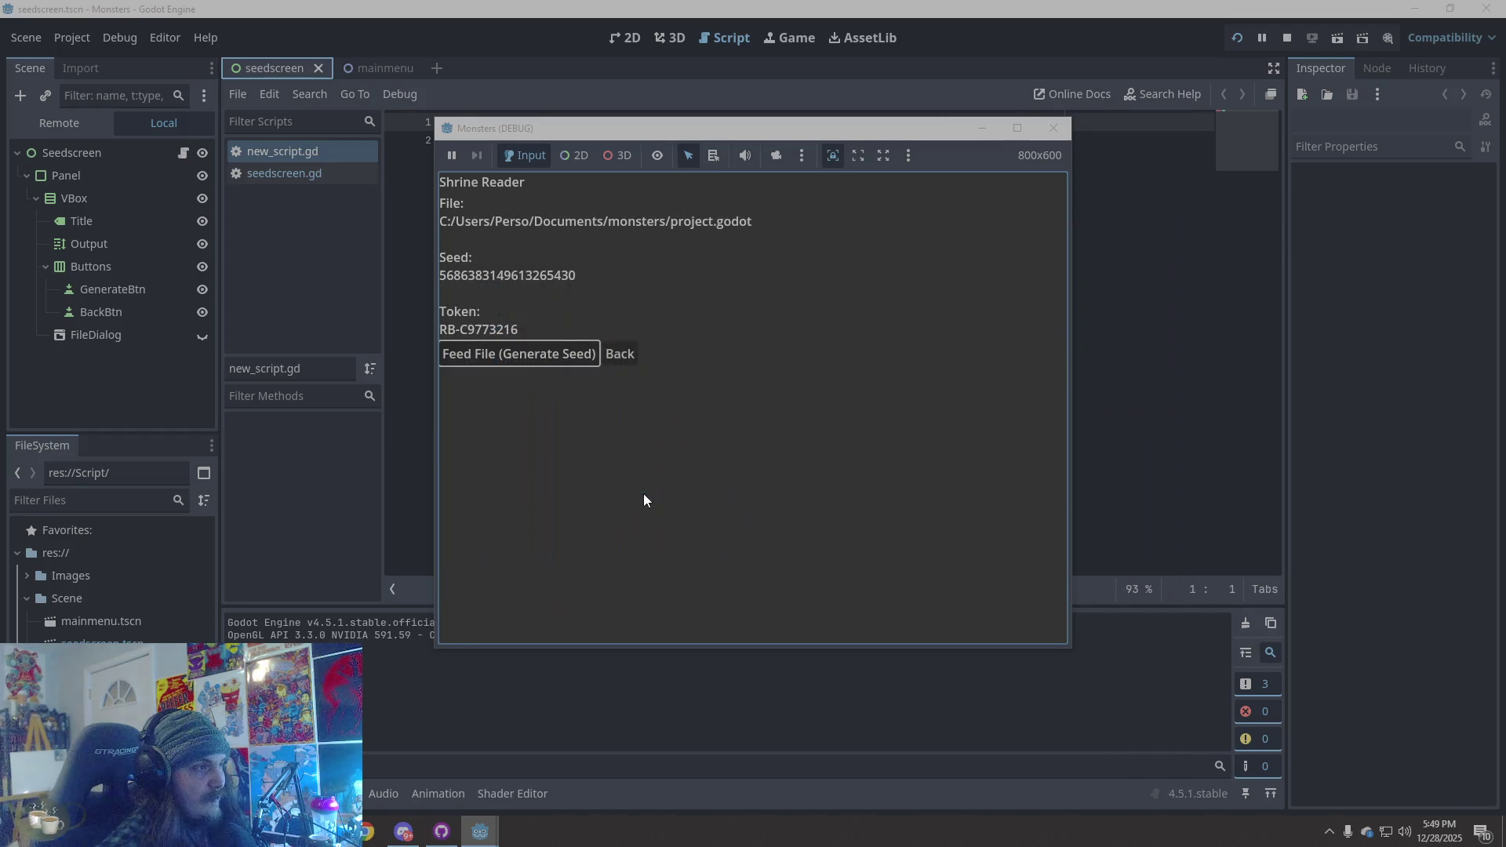
{"action": "key", "text": "F8"}
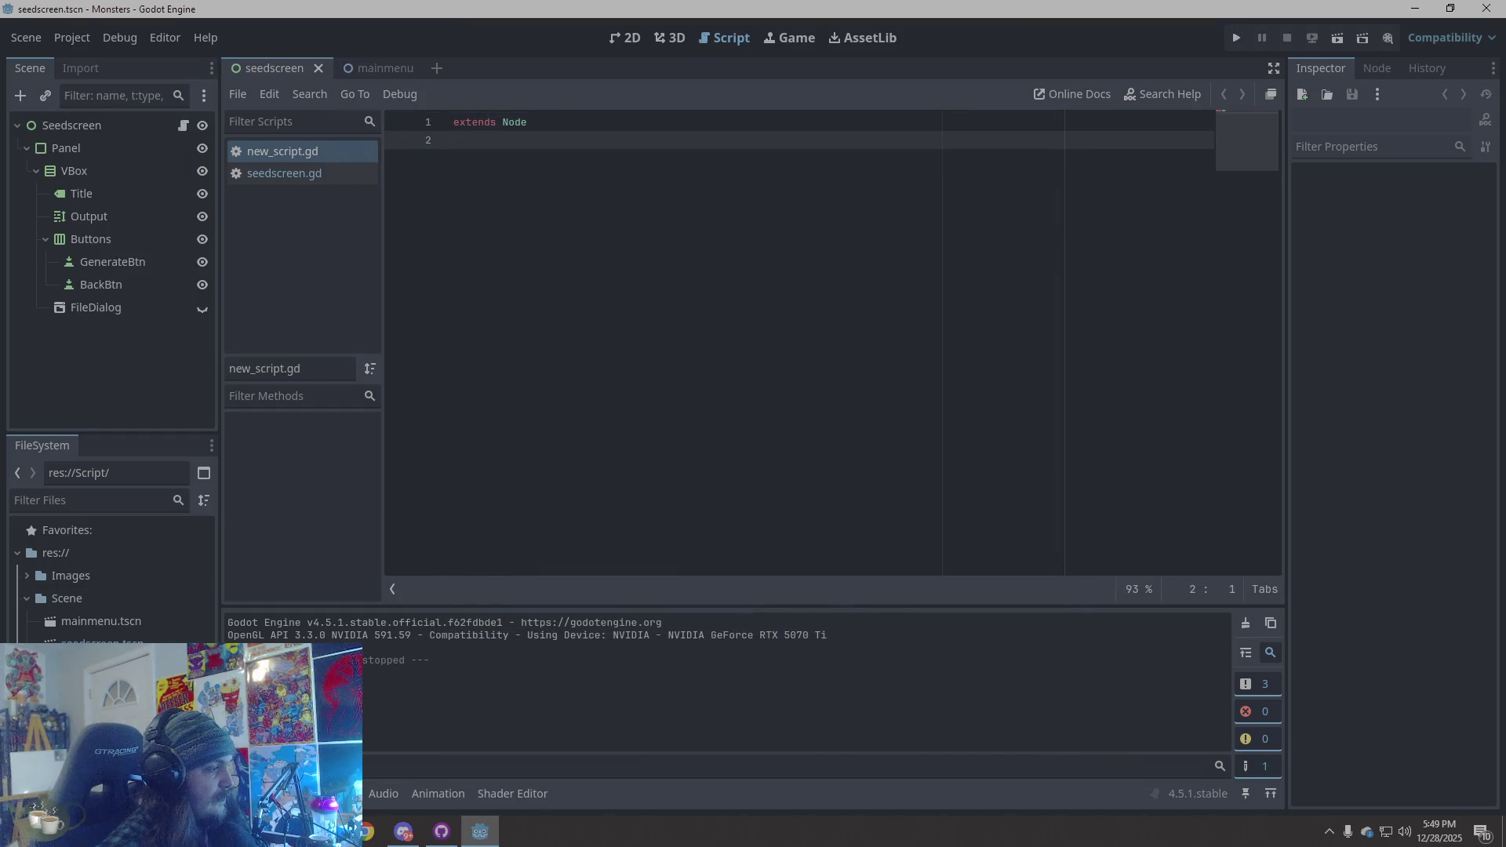
Step: Close new_script.gd in the script editor, leaving seedscreen.gd's code displayed
{"action": "left_click", "coordinate": [337, 793]}
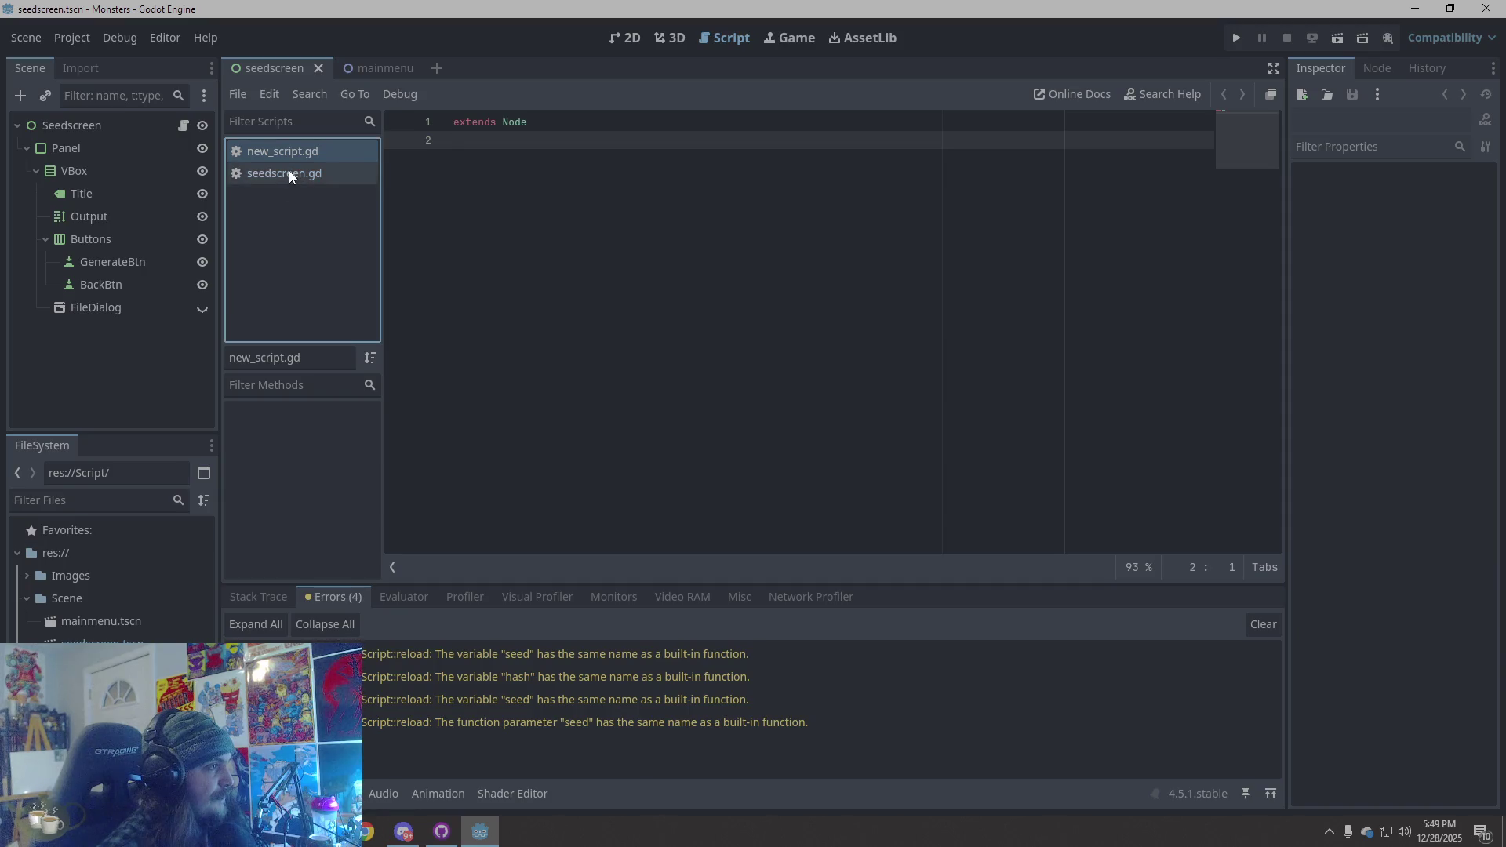
{"action": "right_click", "coordinate": [298, 153]}
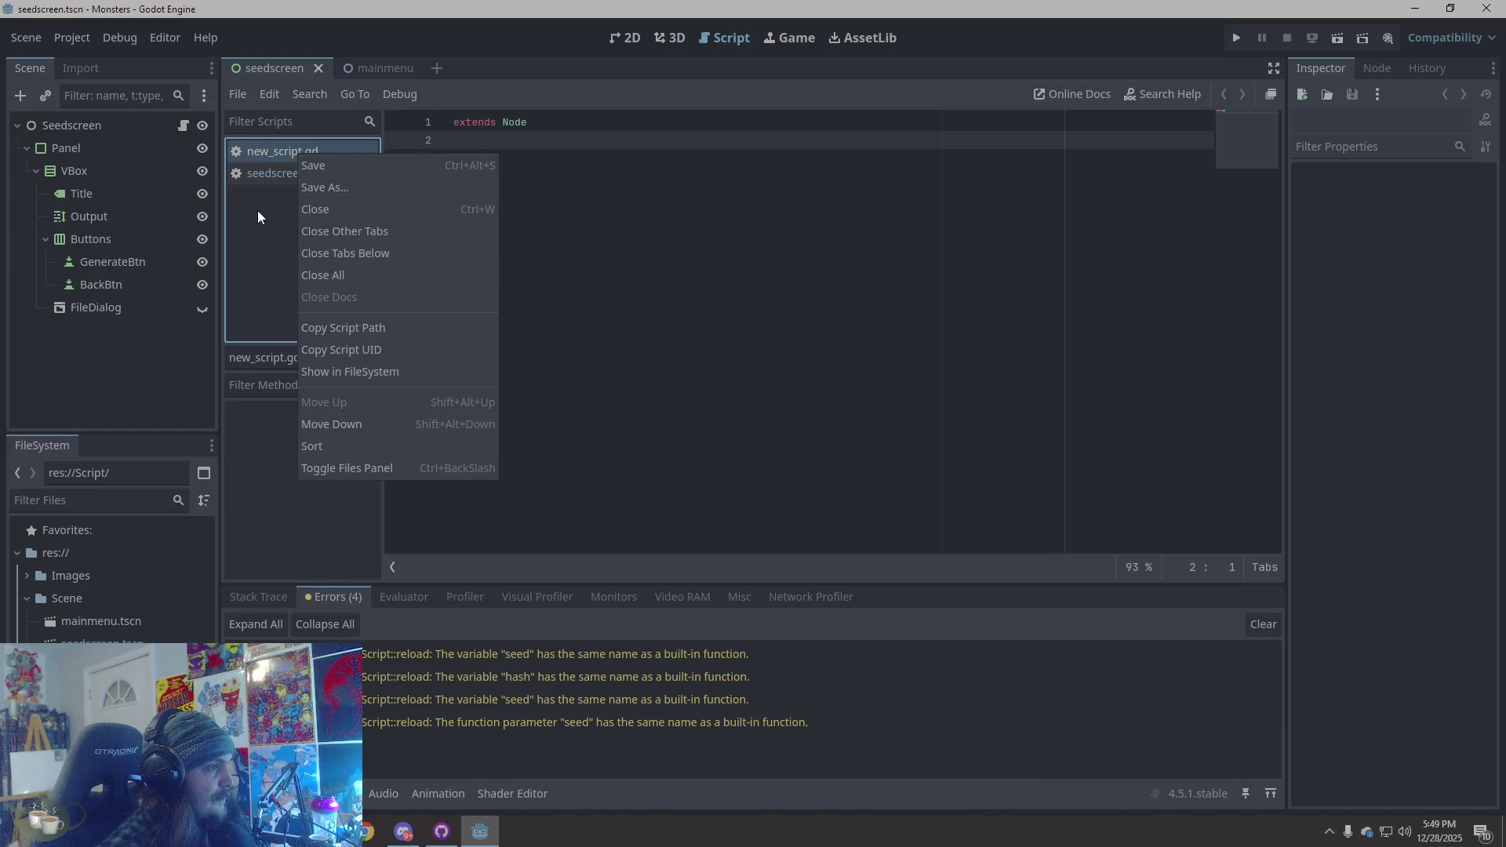
{"action": "left_click", "coordinate": [417, 152]}
{"action": "left_click", "coordinate": [304, 171]}
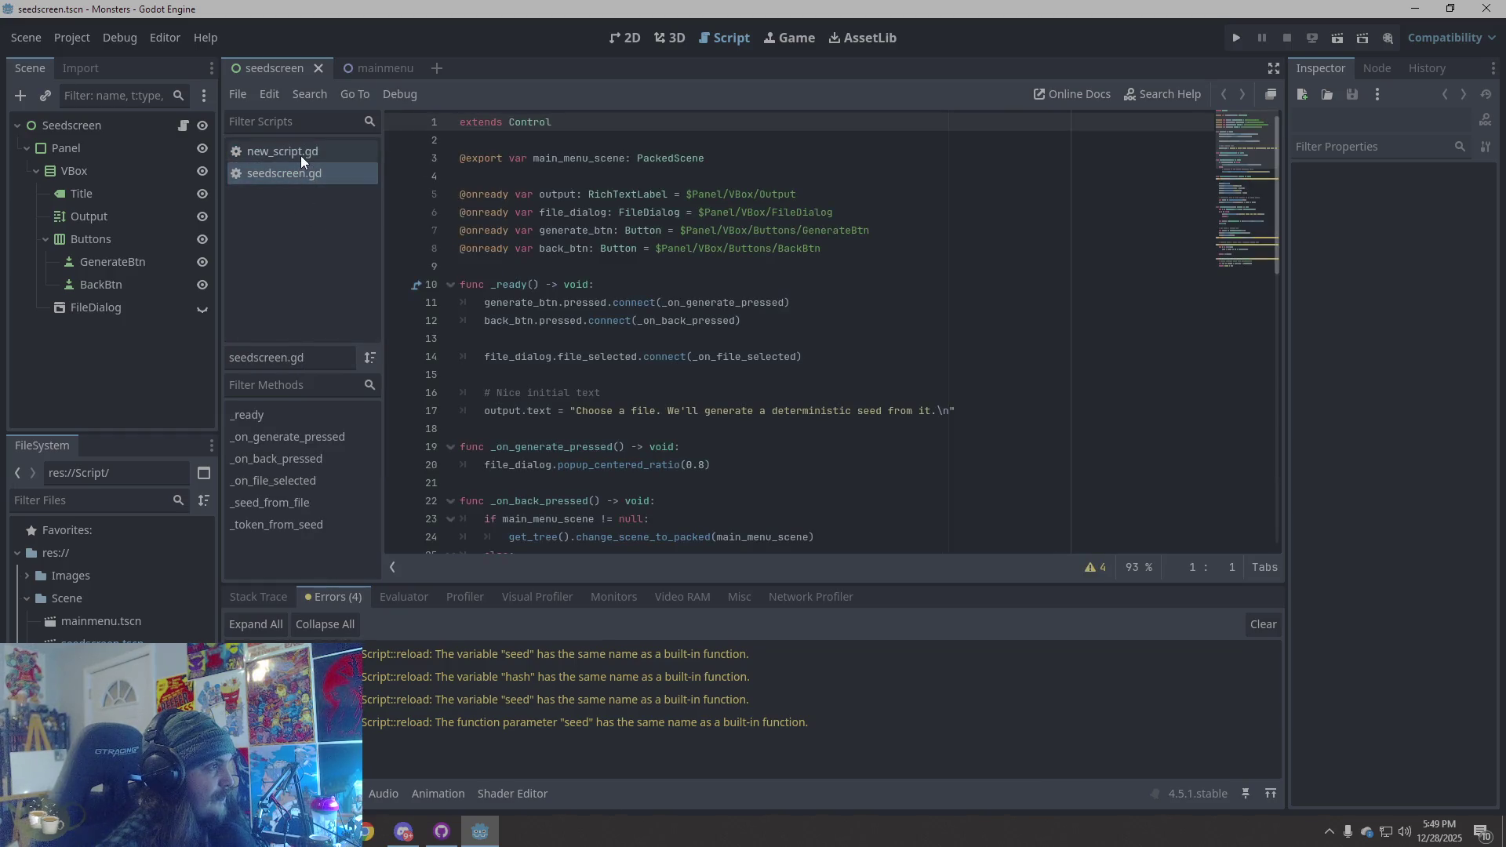
{"action": "right_click", "coordinate": [300, 155]}
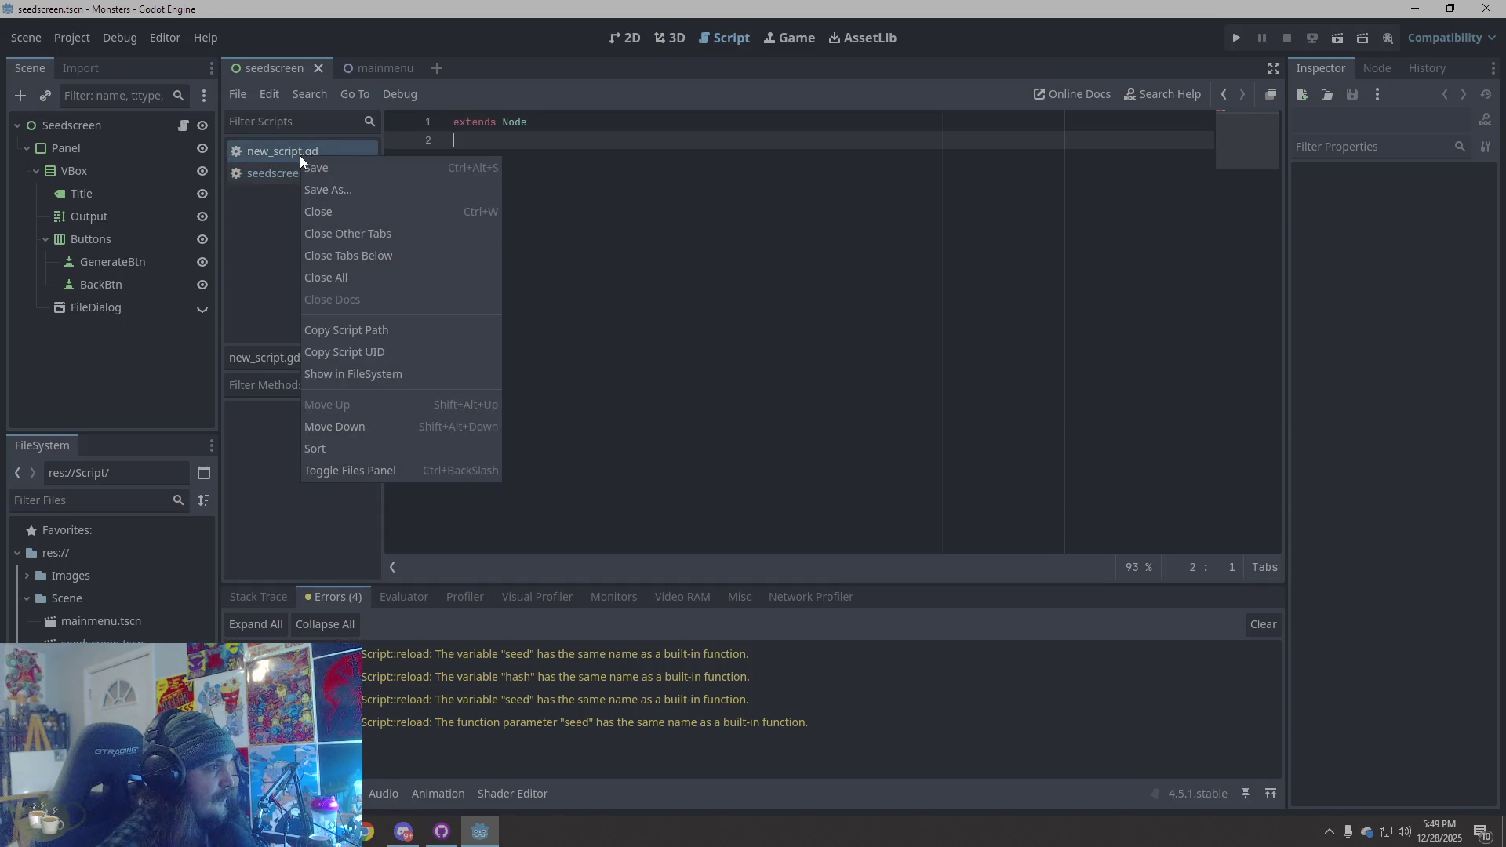
{"action": "left_click", "coordinate": [345, 212]}
Step: Delete new_script.gd from the Script folder and start a new empty scene
{"action": "left_click", "coordinate": [110, 659]}
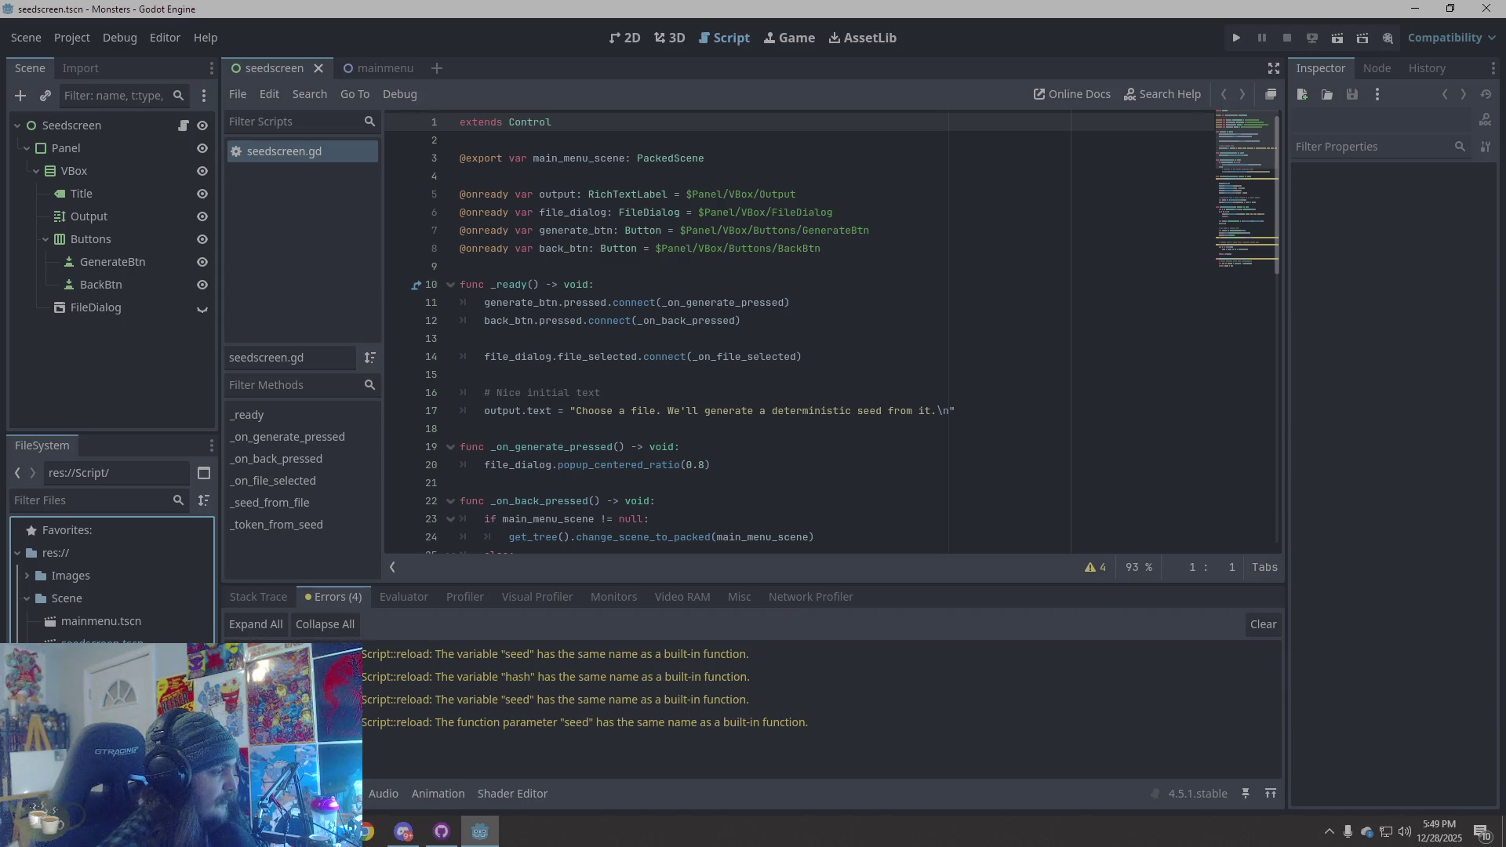
{"action": "double_click", "coordinate": [106, 659]}
{"action": "right_click", "coordinate": [107, 659]}
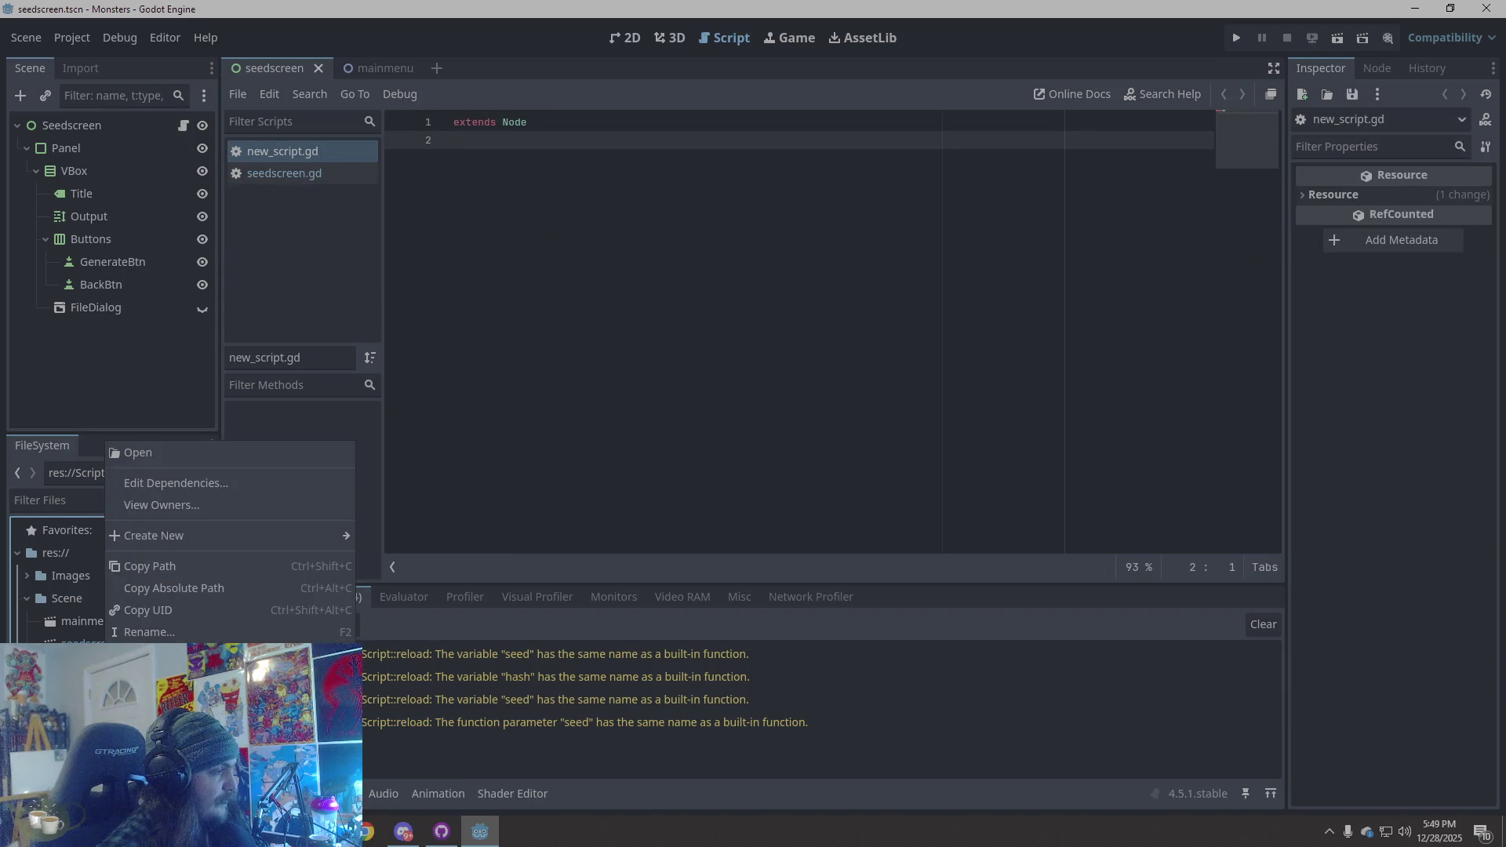
{"action": "left_click", "coordinate": [159, 627]}
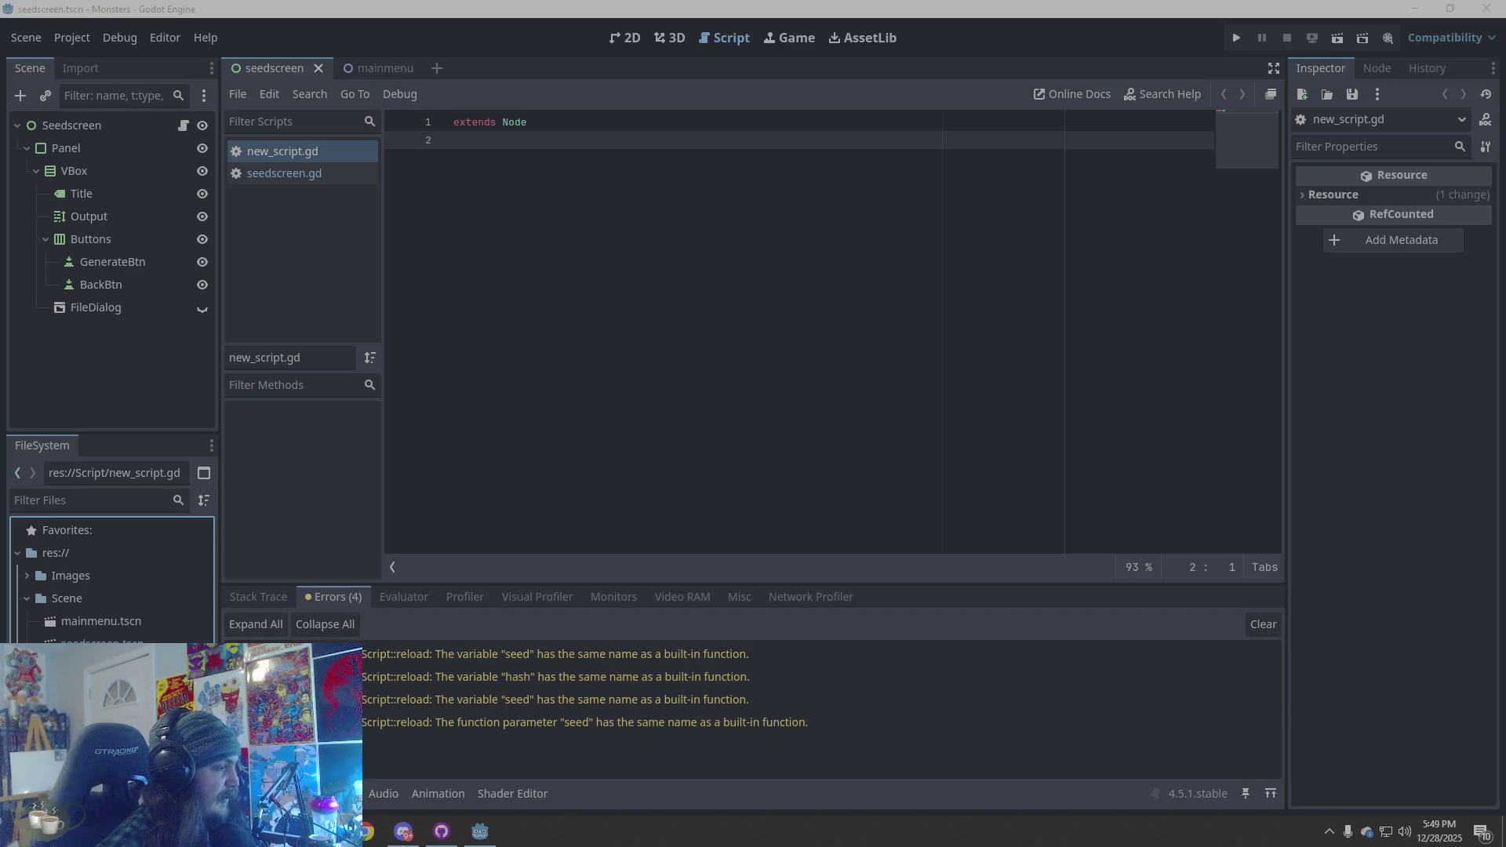
{"action": "right_click", "coordinate": [94, 643]}
{"action": "left_click", "coordinate": [133, 584]}
{"action": "left_click", "coordinate": [657, 502]}
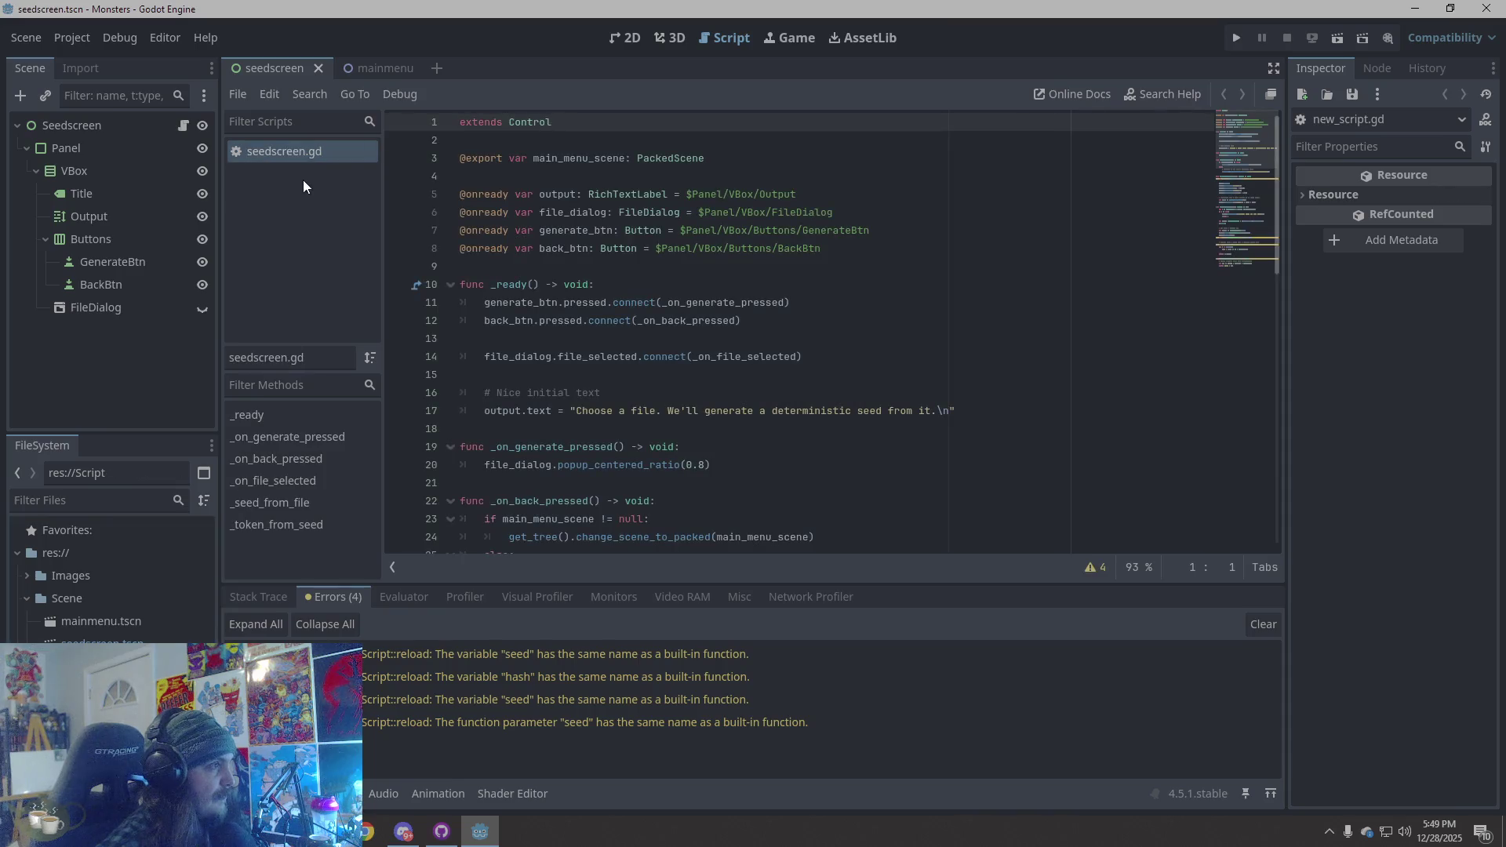
{"action": "left_click", "coordinate": [434, 69]}
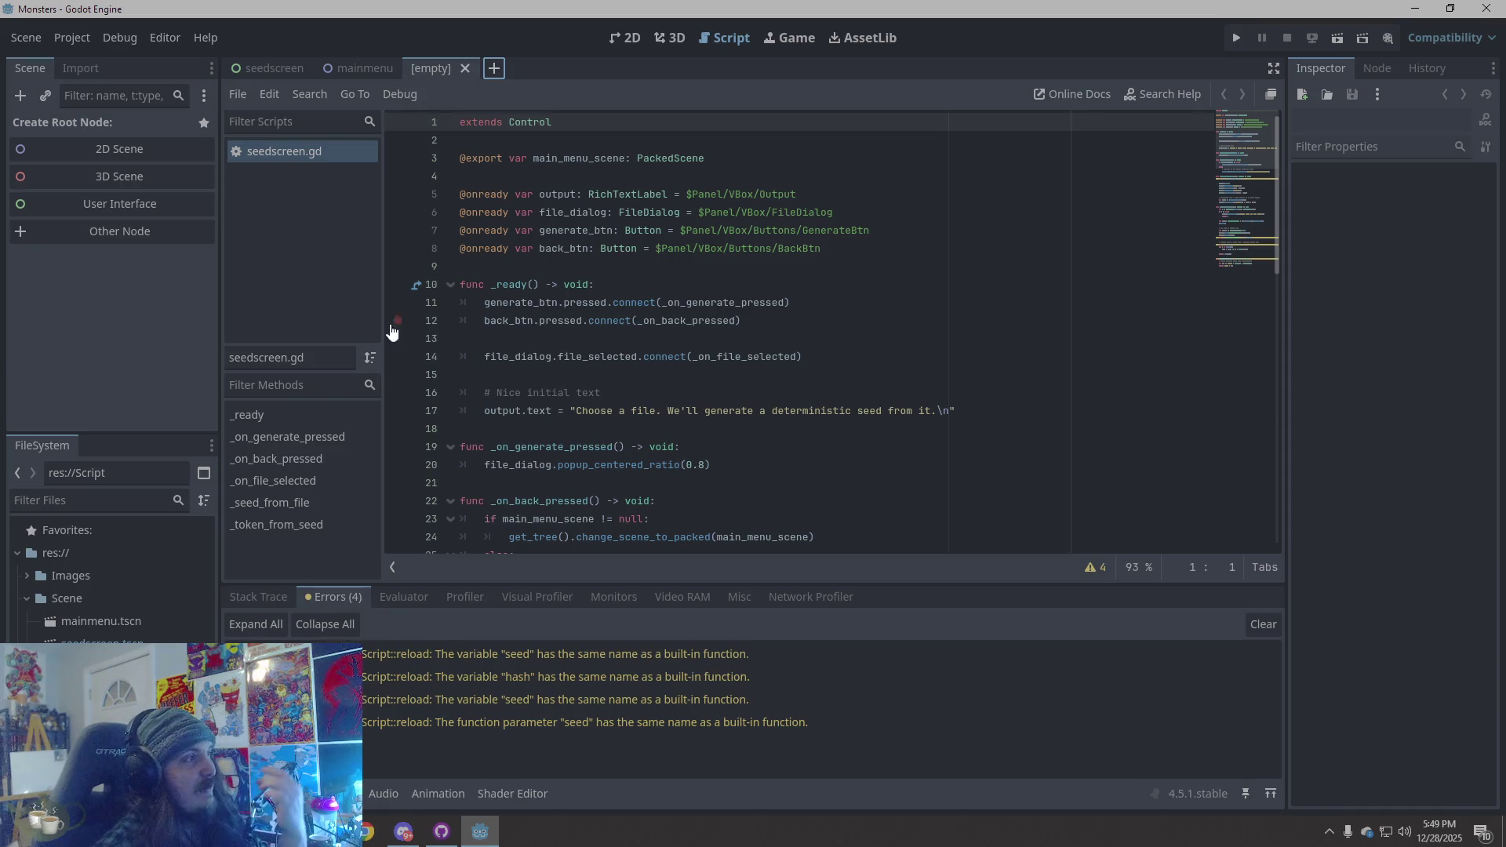
Step: Create a 2D scene and rename its Node2D root to TestMonster
{"action": "left_click", "coordinate": [111, 148]}
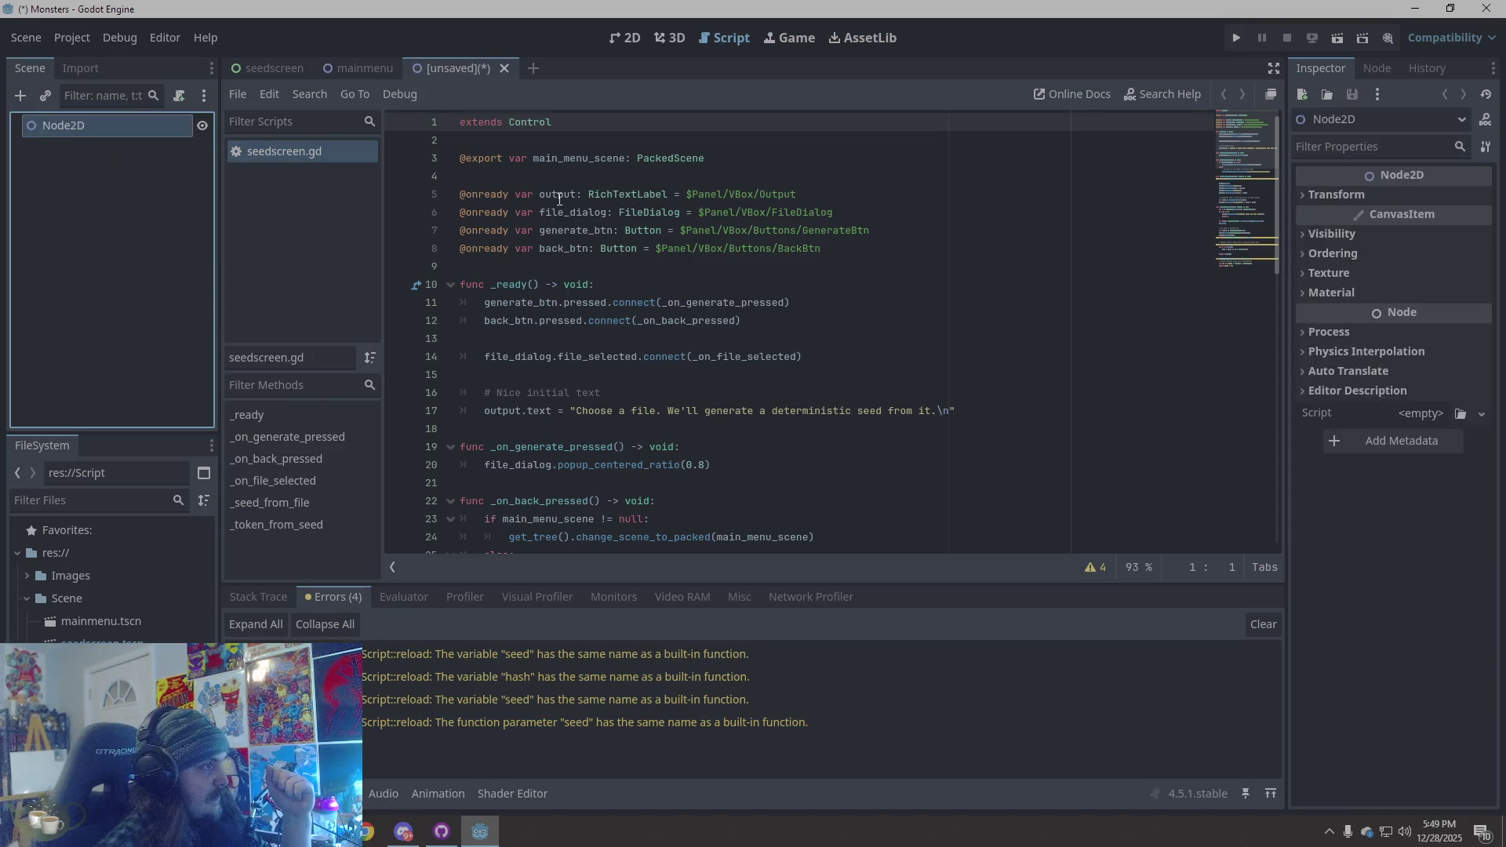
{"action": "double_click", "coordinate": [63, 135]}
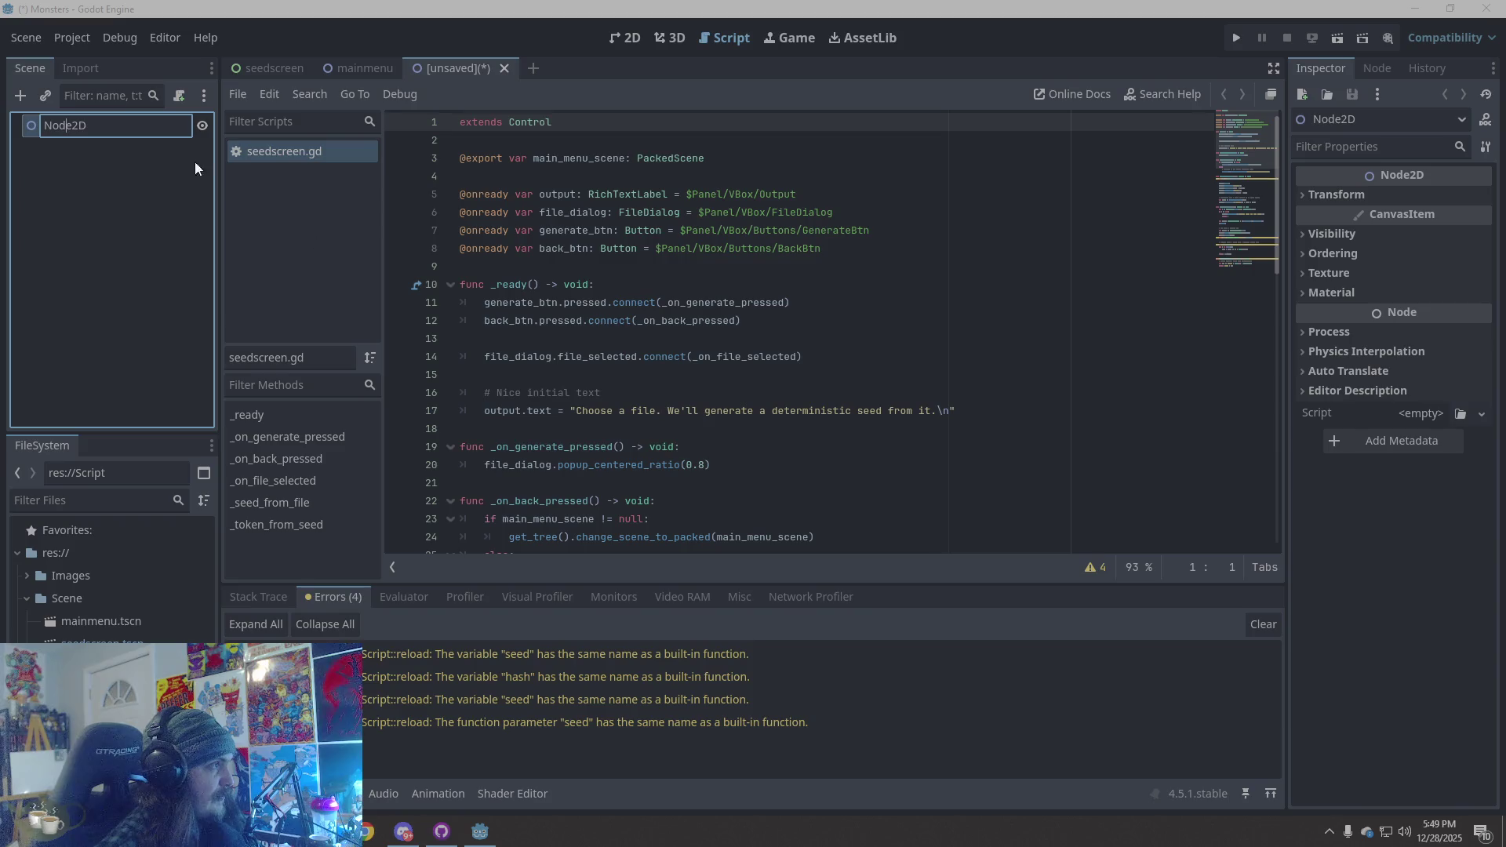
{"action": "double_click", "coordinate": [128, 122]}
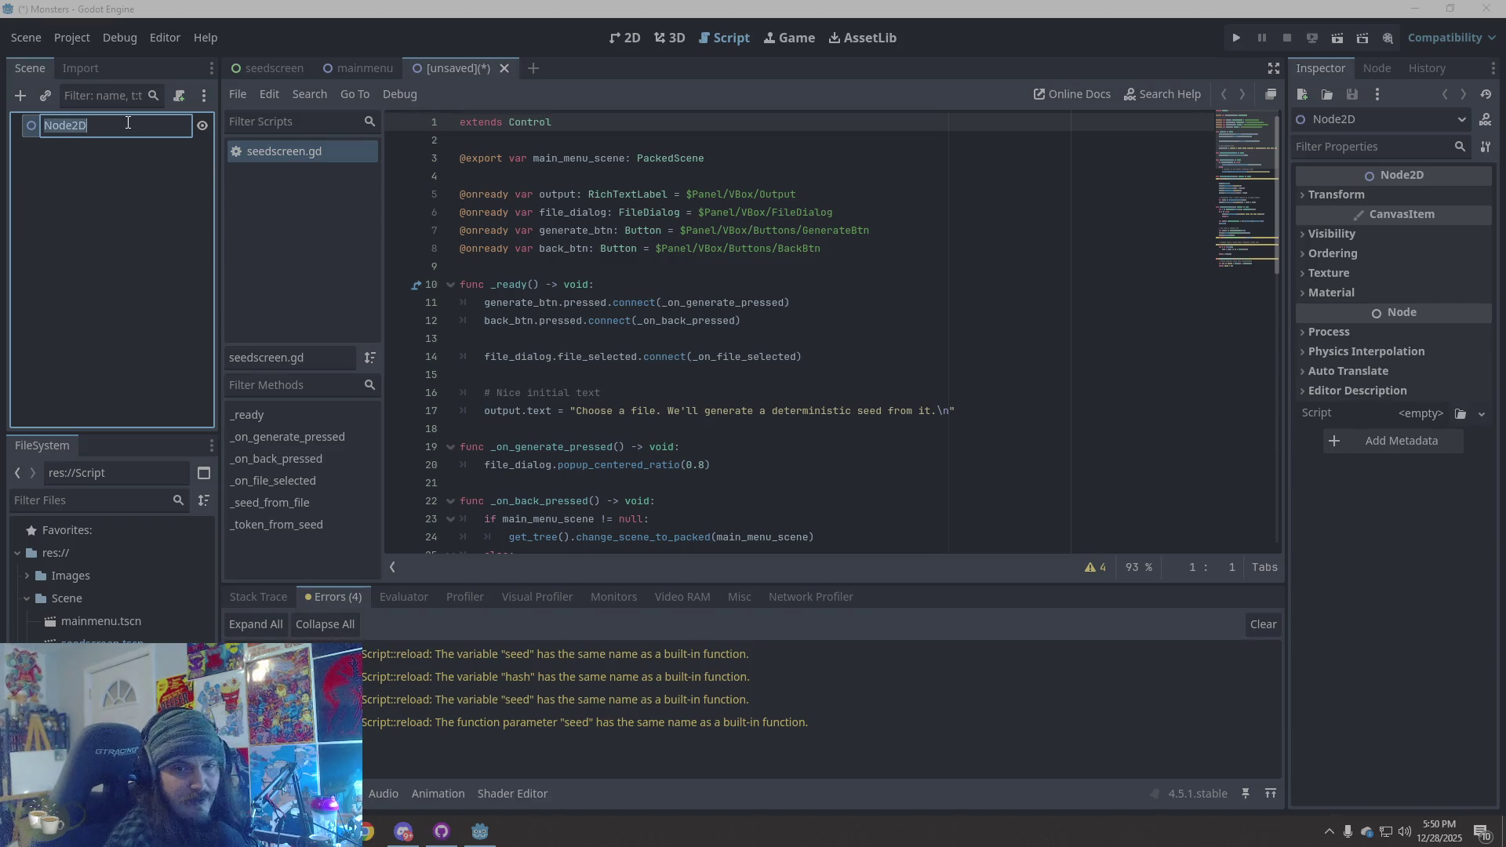
{"action": "type", "text": "Test"}
{"action": "type", "text": "onster"}
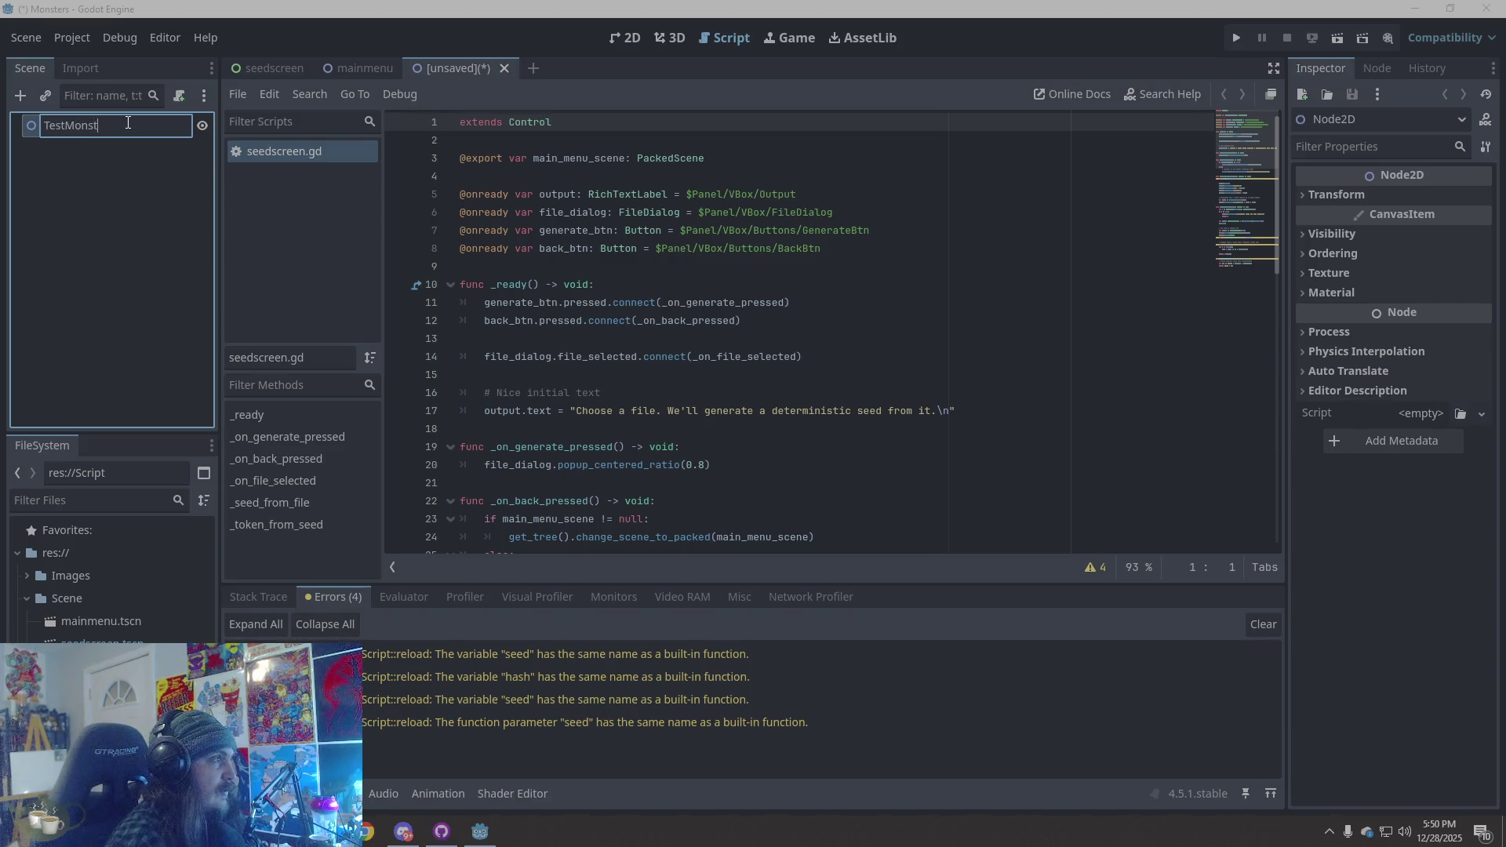
{"action": "key", "text": "Return"}
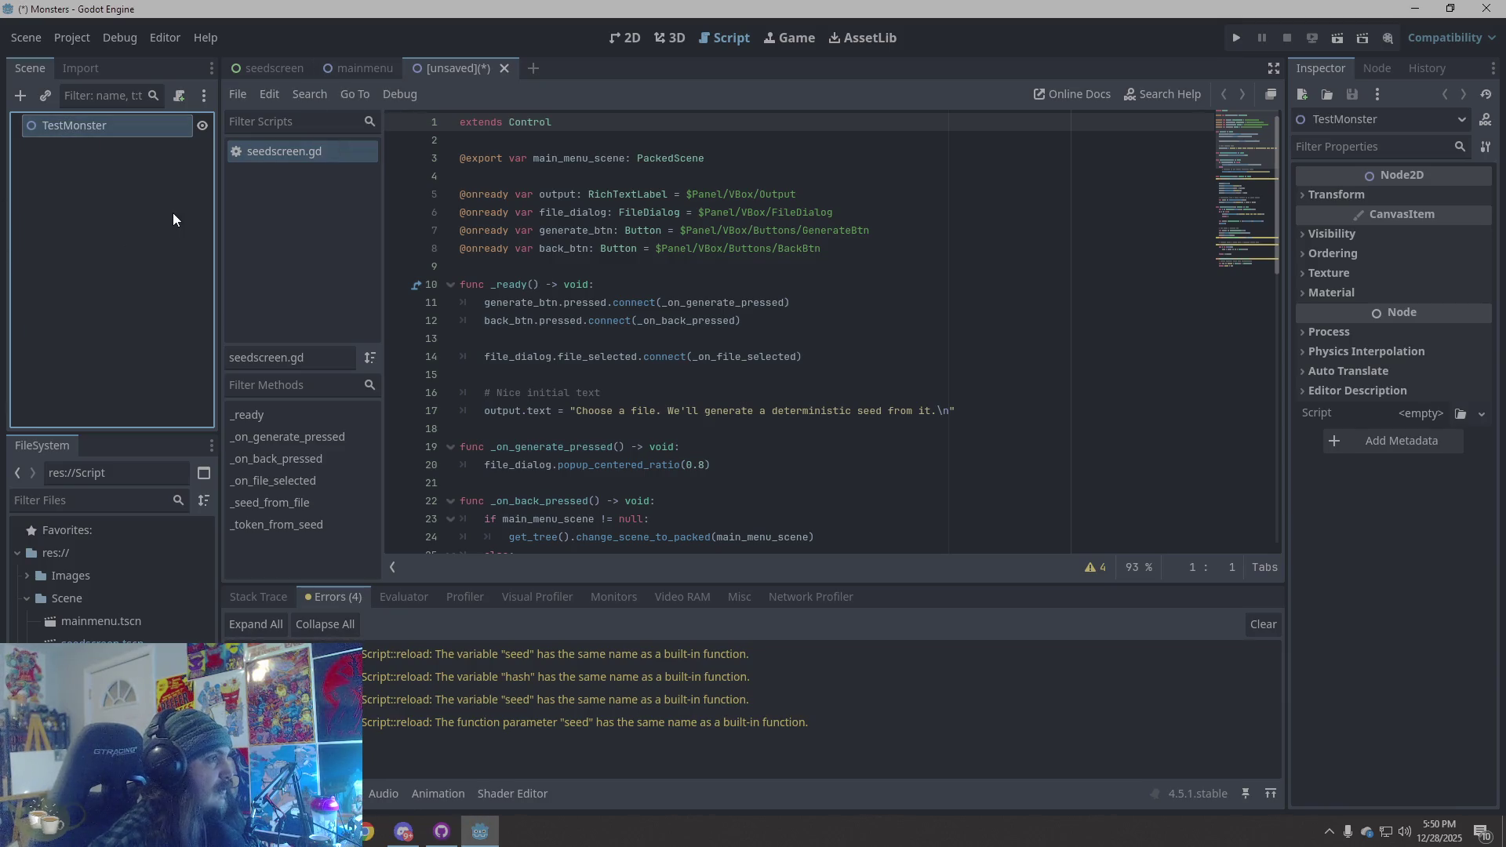
Step: Save the scene, rename the file to testmonster.tscn, and open another new scene
{"action": "key", "text": "ctrl+s"}
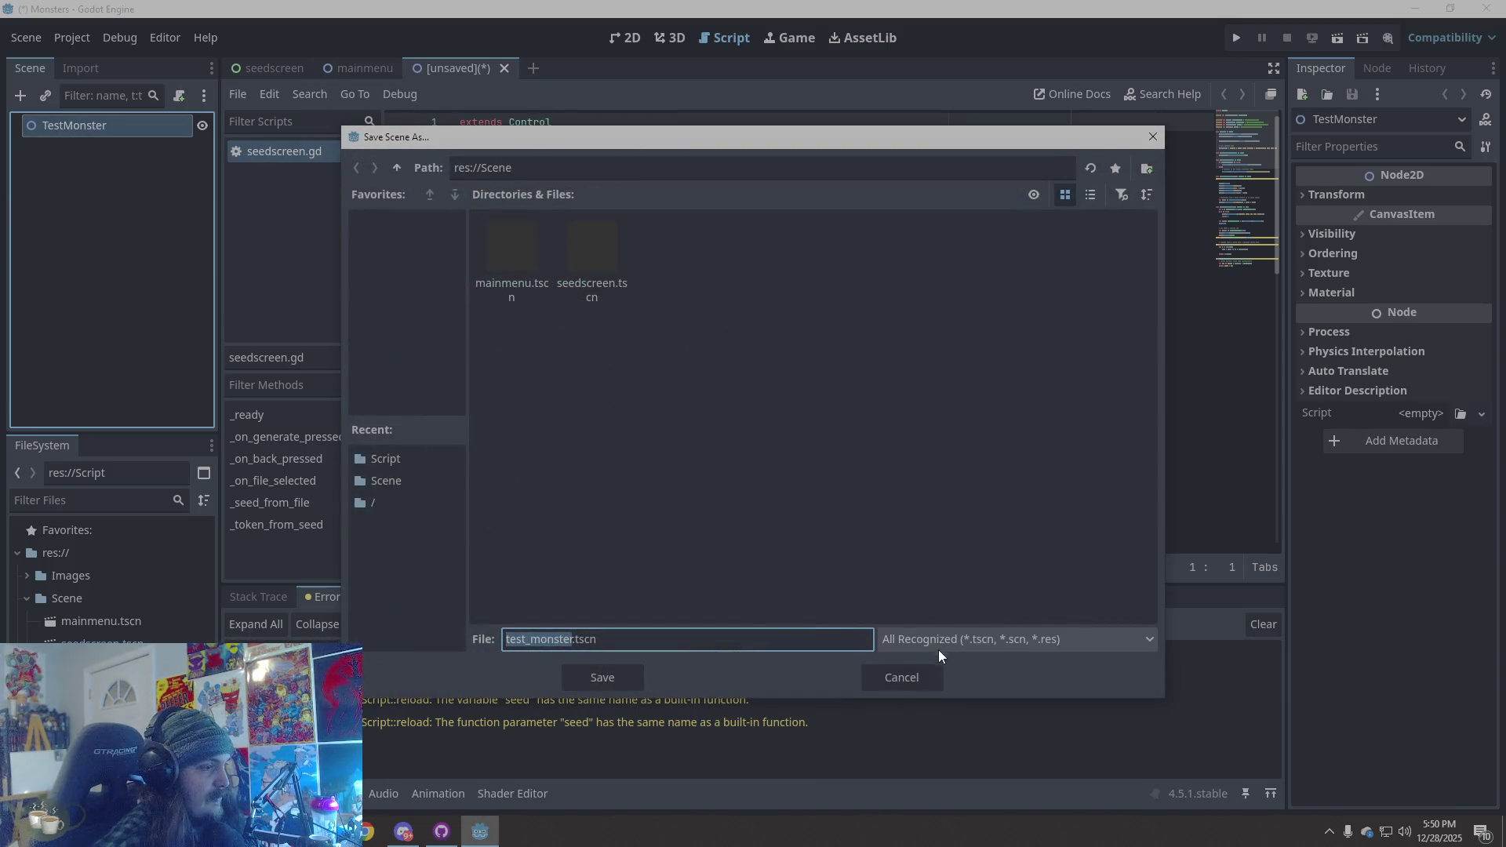
{"action": "left_click", "coordinate": [619, 675]}
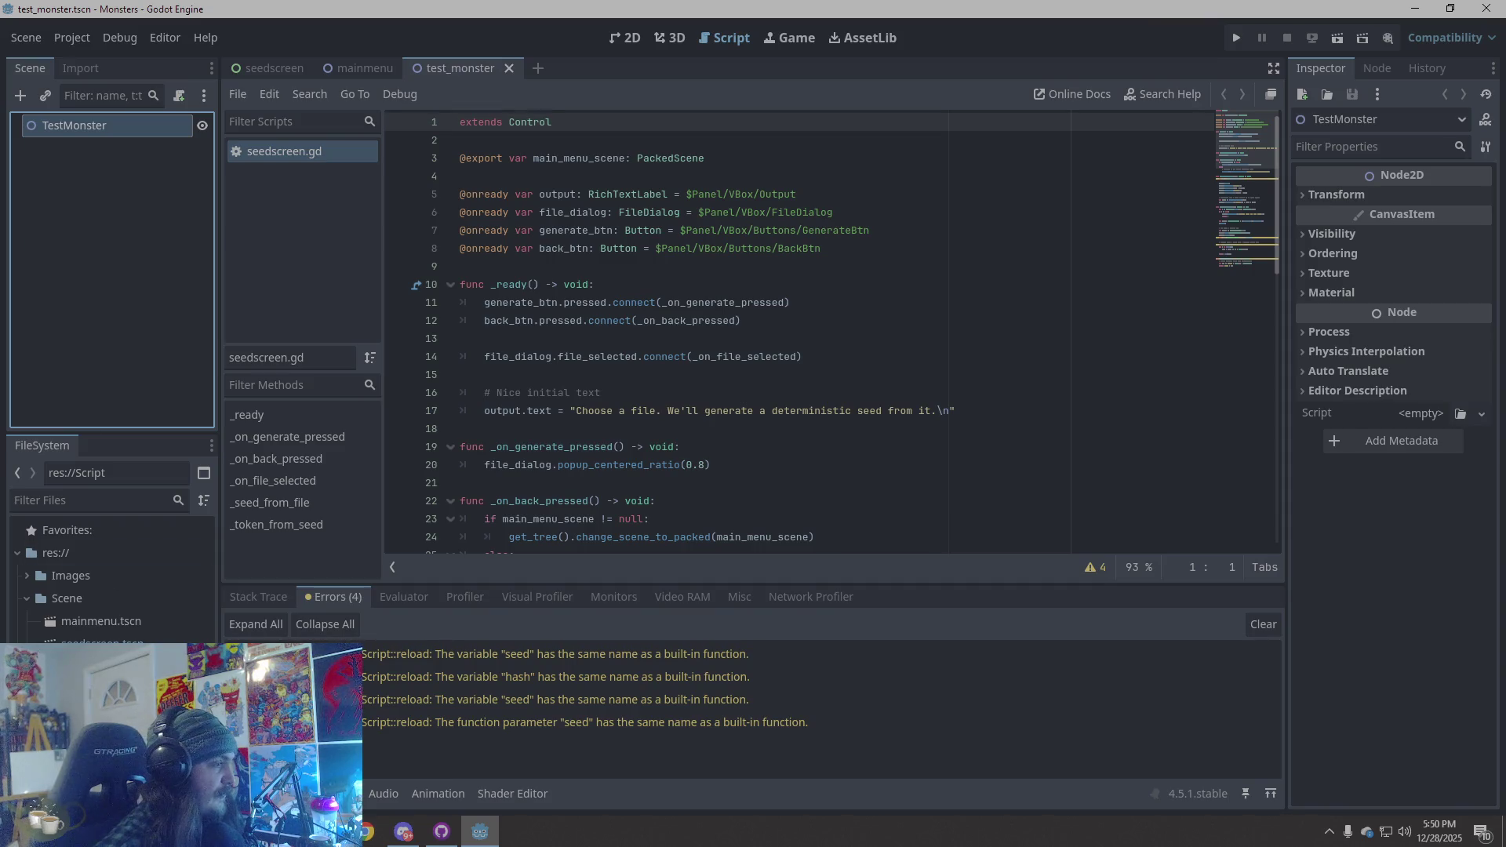
{"action": "right_click", "coordinate": [107, 655]}
{"action": "left_click", "coordinate": [161, 633]}
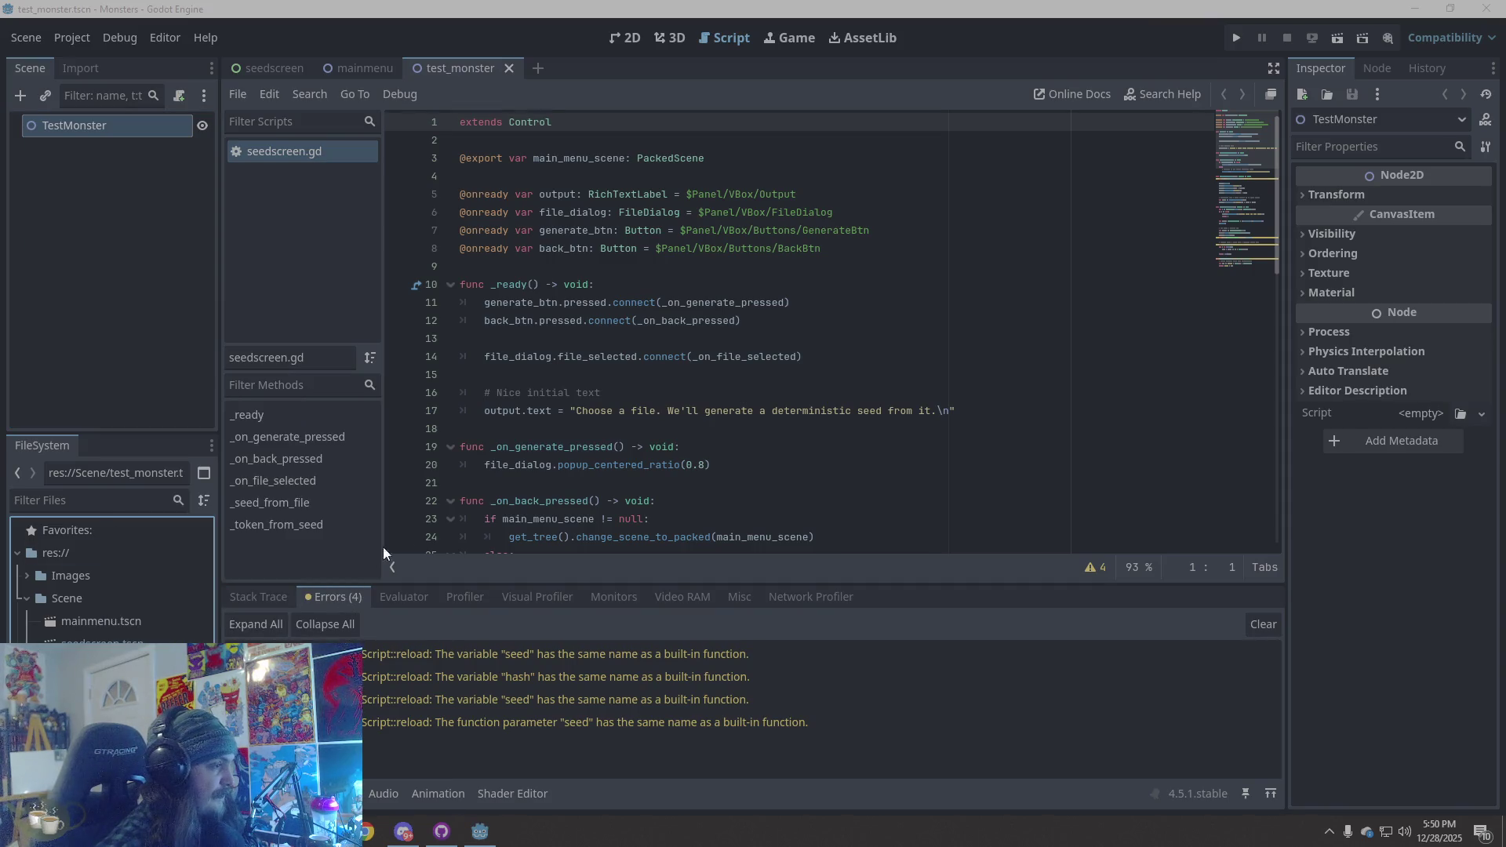
{"action": "key", "text": "Return"}
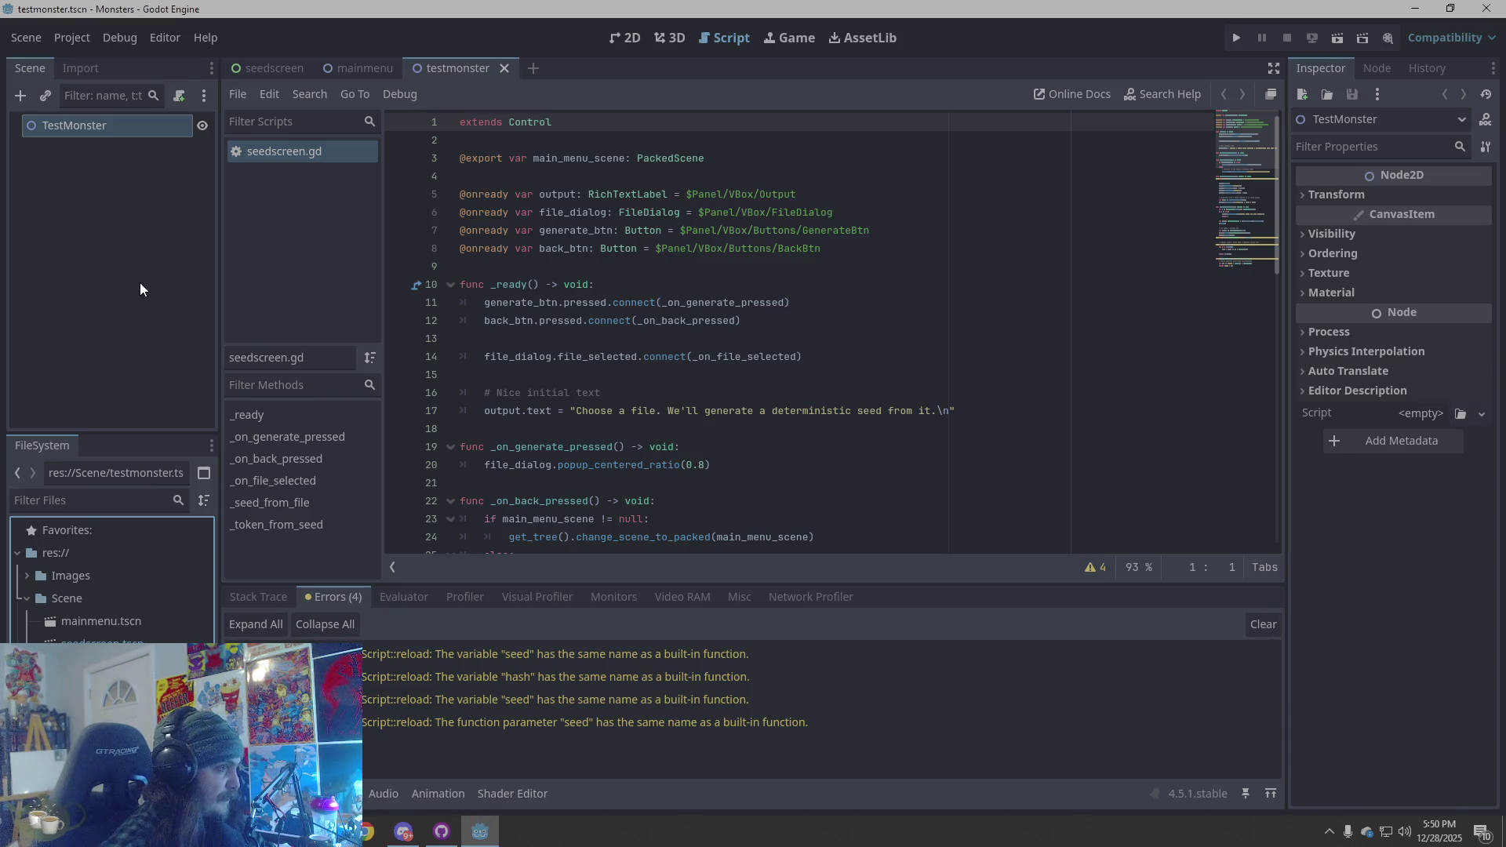
{"action": "left_click", "coordinate": [140, 282]}
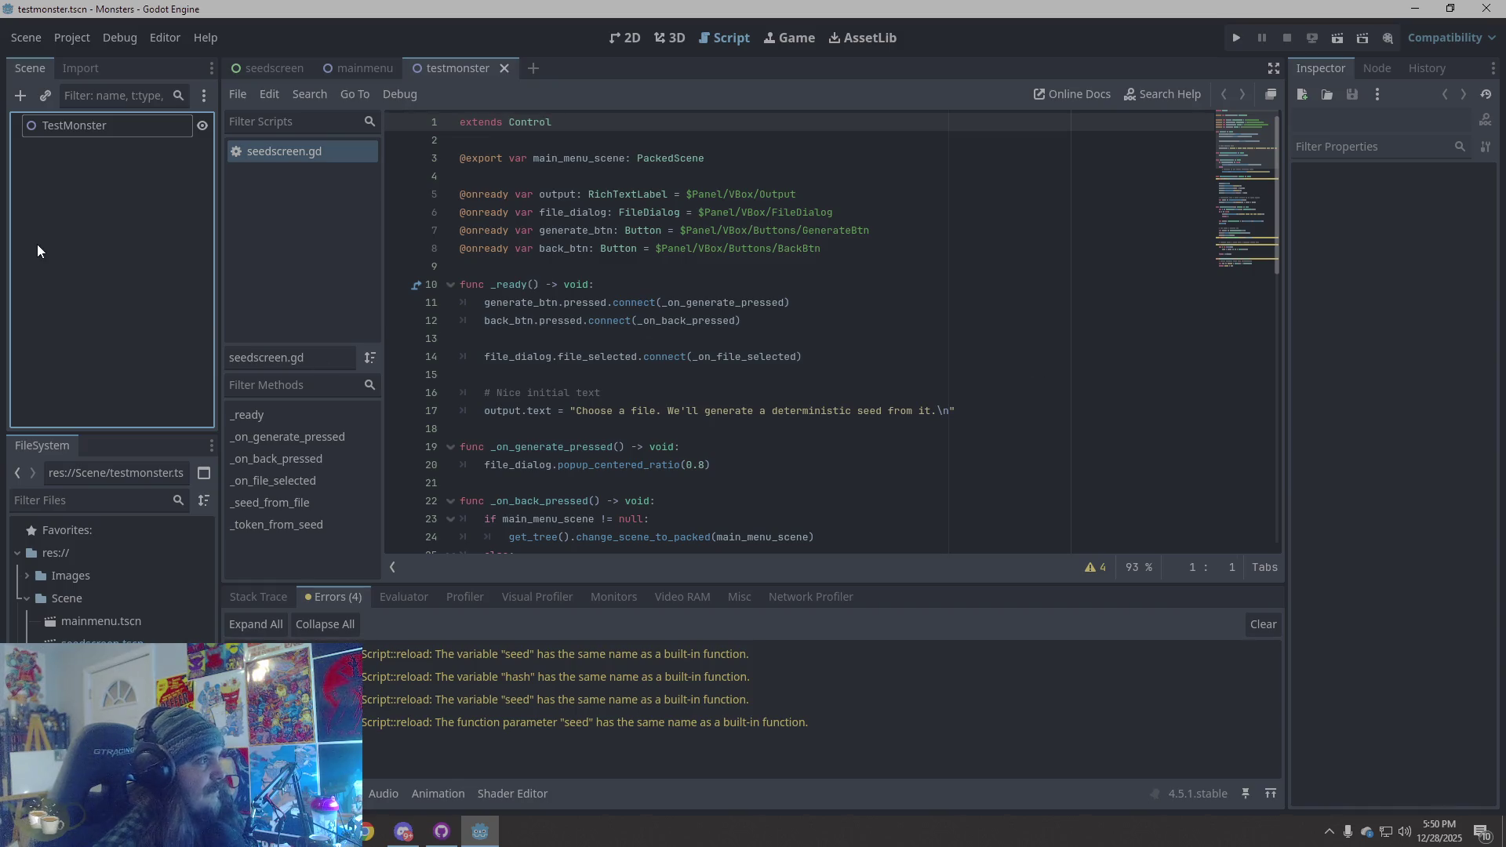
{"action": "left_click", "coordinate": [538, 68]}
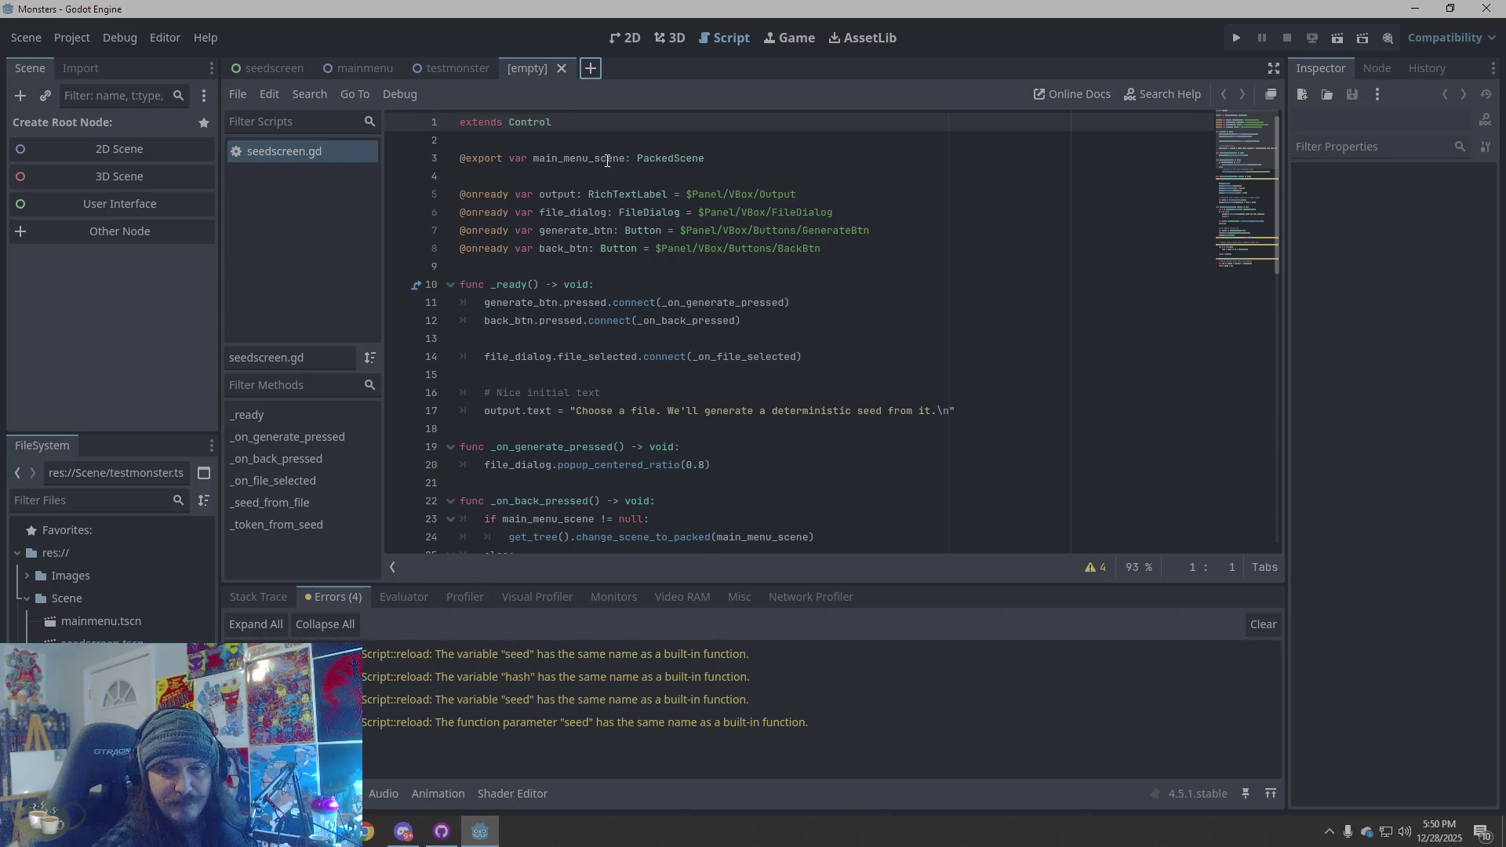
Step: Give the new scene a Node2D root renamed TestNature
{"action": "left_click", "coordinate": [133, 151]}
{"action": "right_click", "coordinate": [114, 127]}
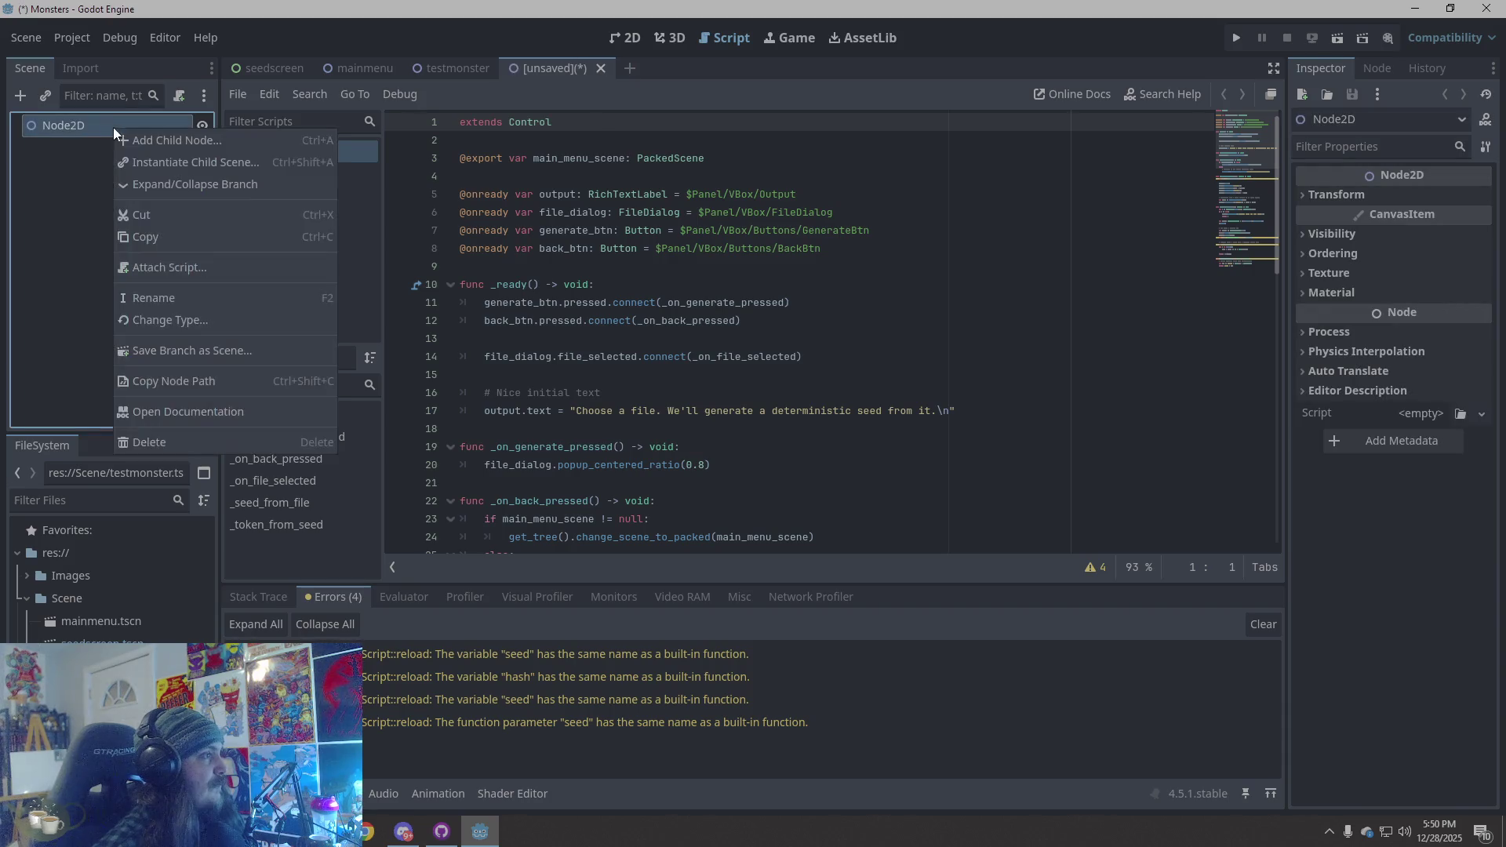
{"action": "left_click", "coordinate": [71, 258]}
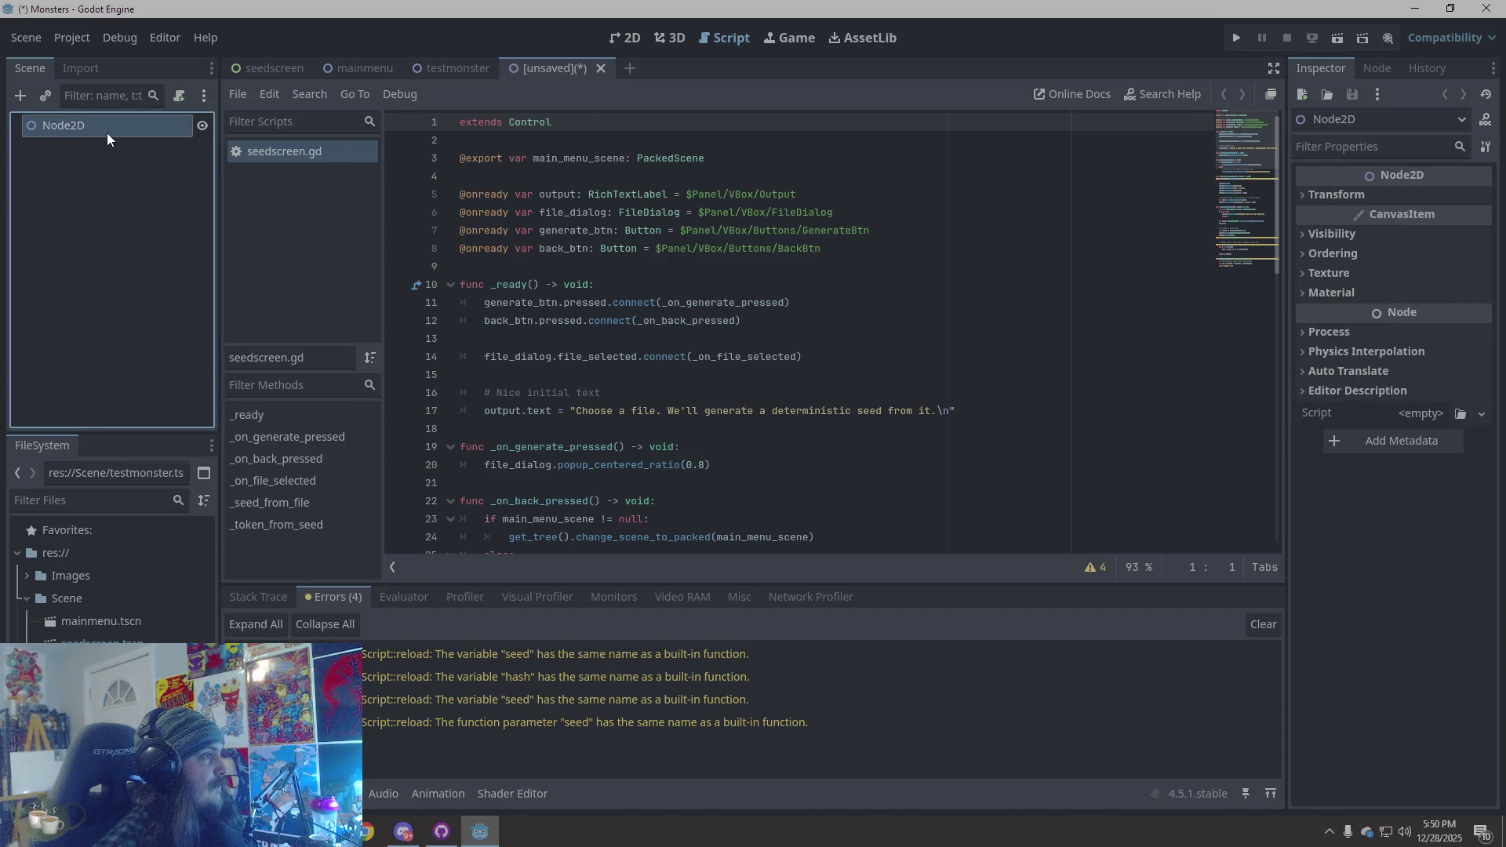
{"action": "double_click", "coordinate": [106, 130]}
{"action": "double_click", "coordinate": [109, 134]}
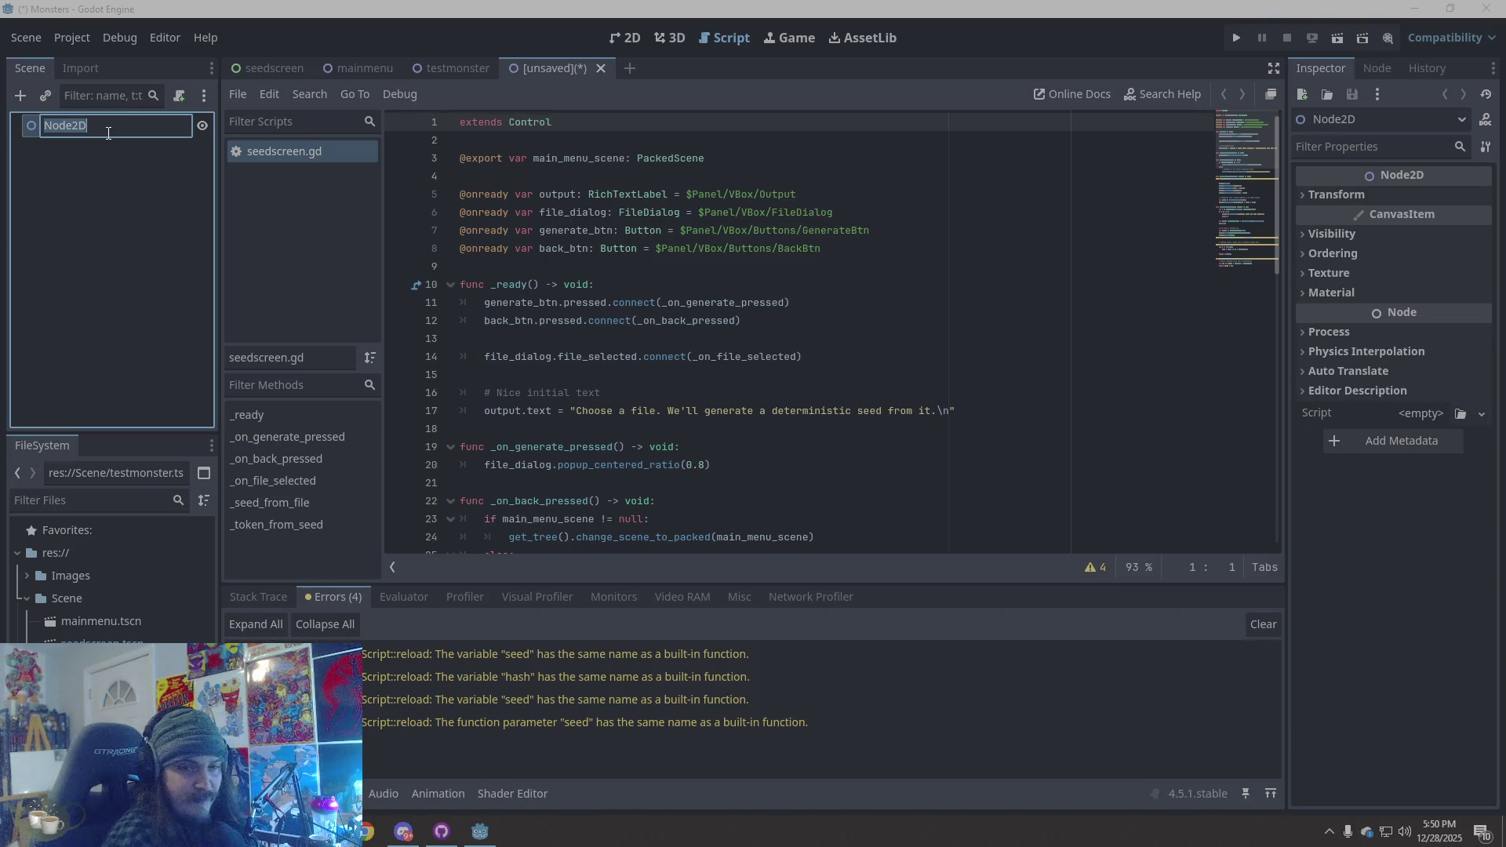
{"action": "type", "text": "TestNature"}
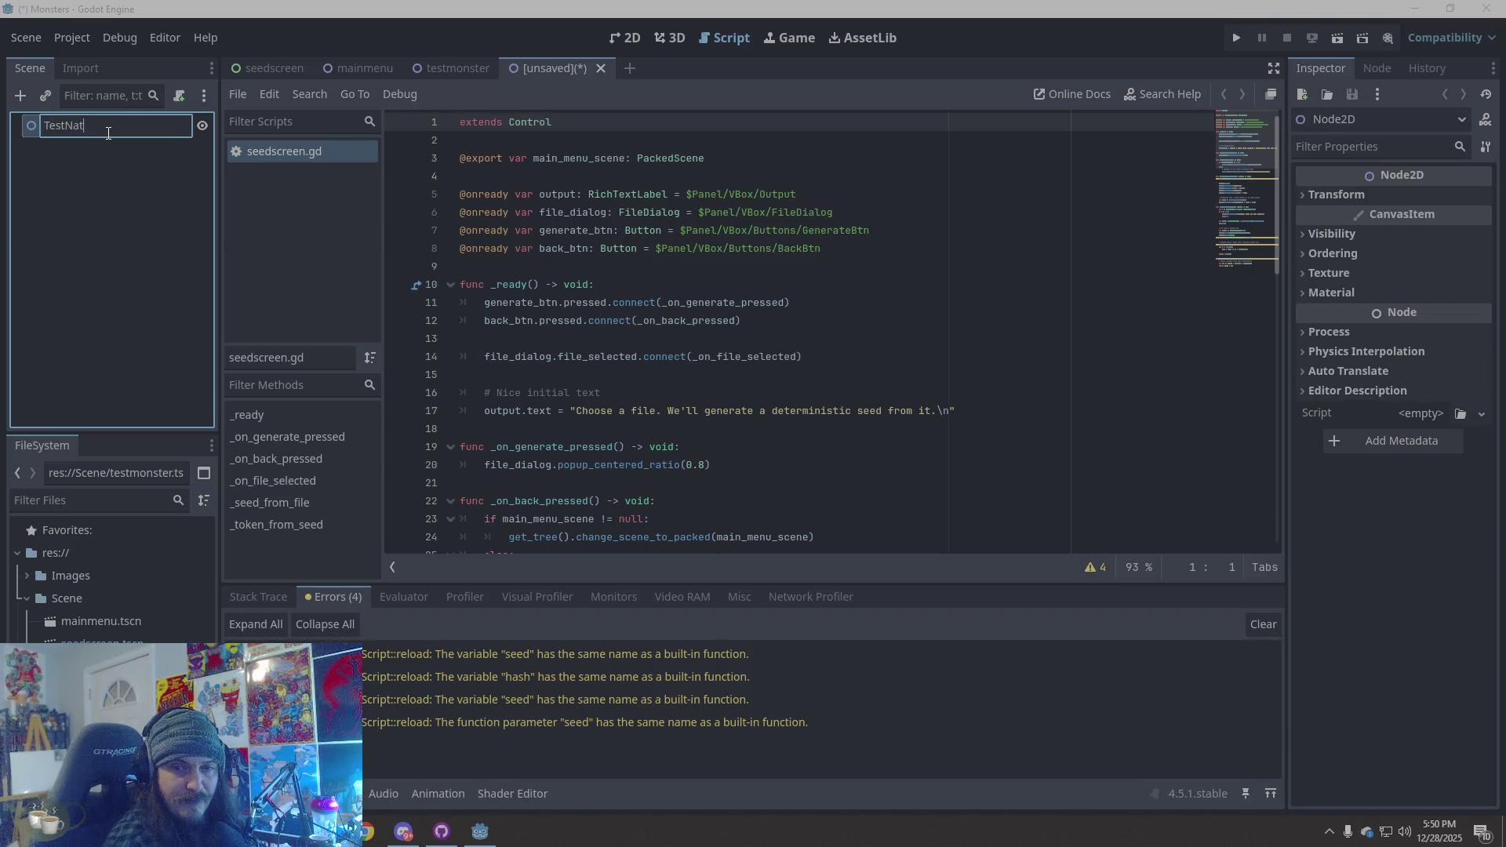
{"action": "key", "text": "Return"}
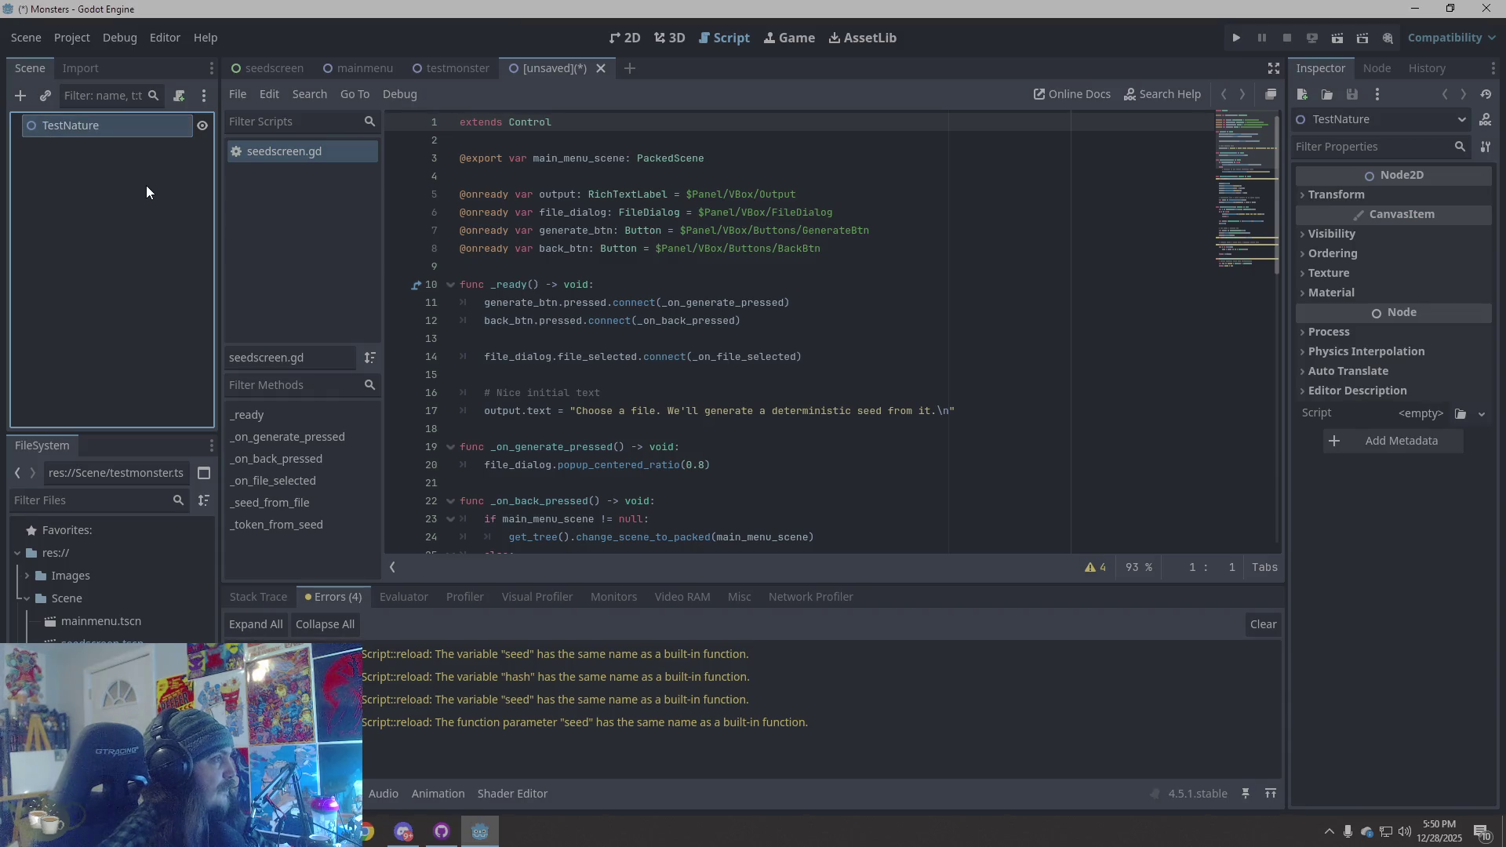
Step: Save the scene as testnature.tscn in the Scene folder, then start another scene
{"action": "key", "text": "ctrl+s"}
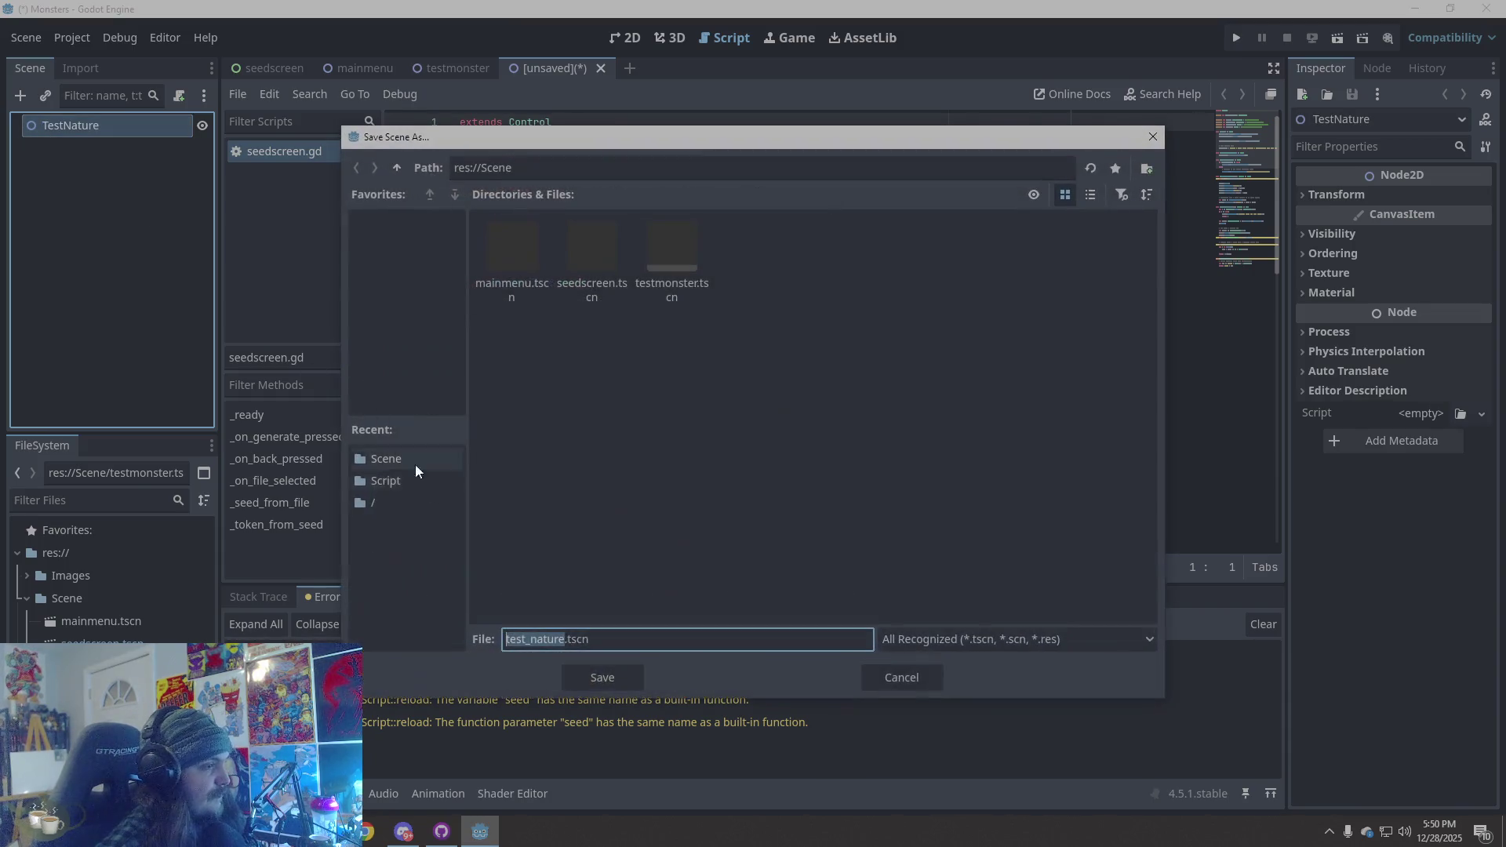
{"action": "left_click", "coordinate": [530, 638]}
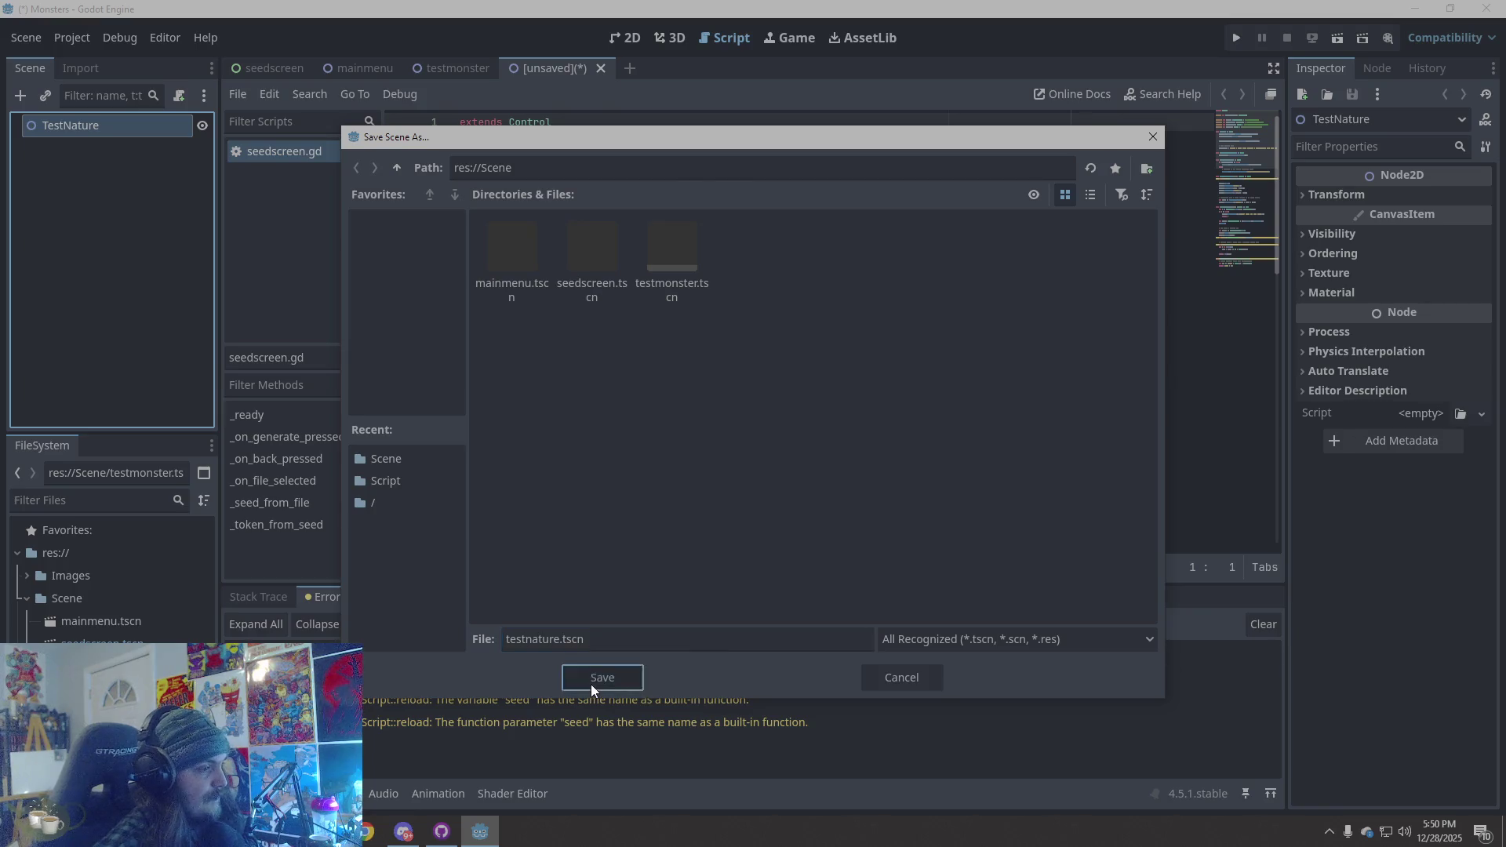
{"action": "left_click", "coordinate": [591, 679]}
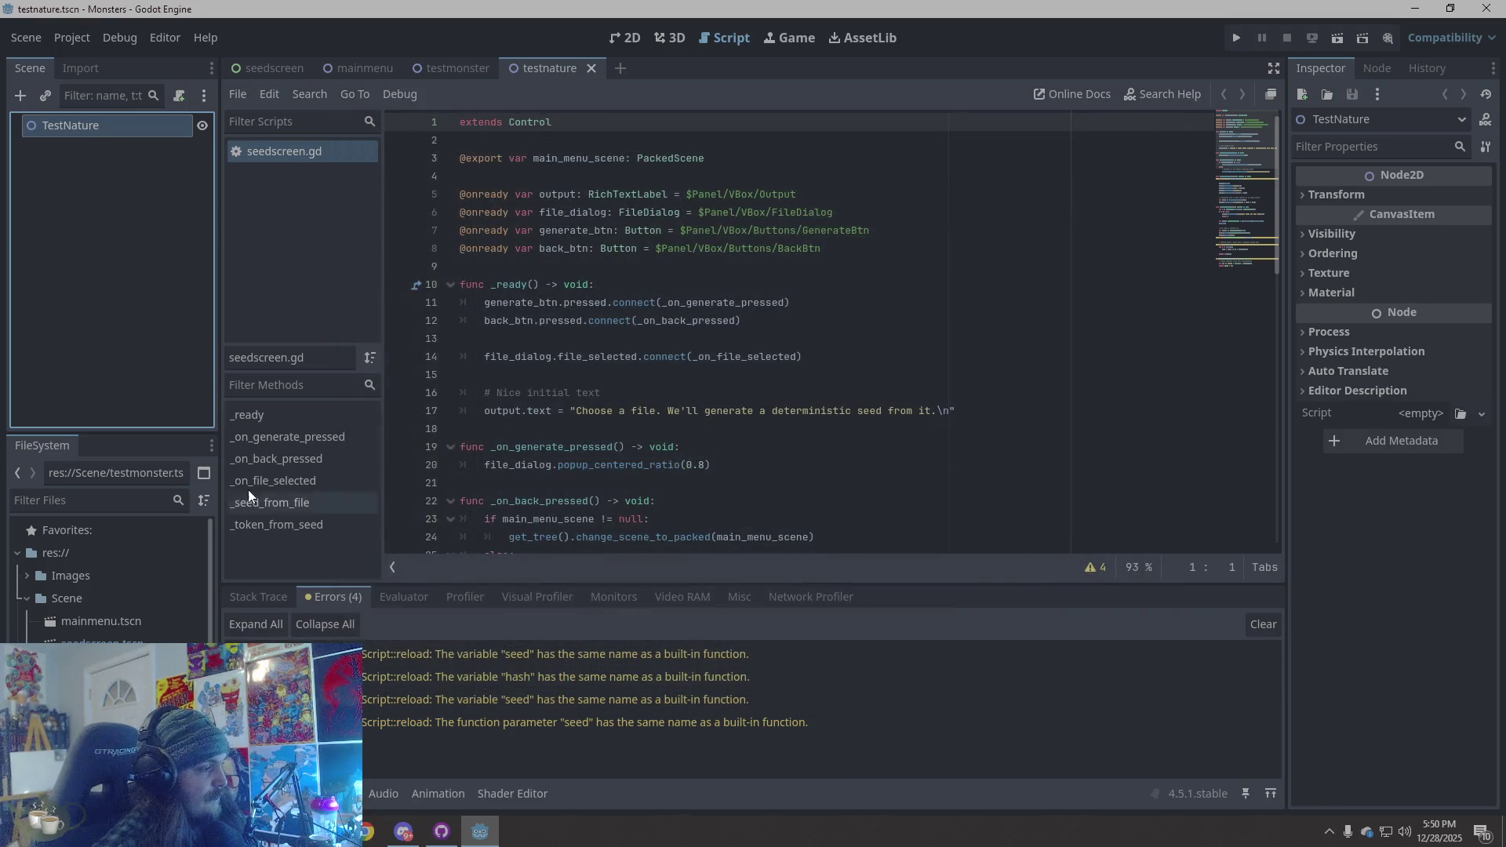
{"action": "left_click", "coordinate": [124, 269]}
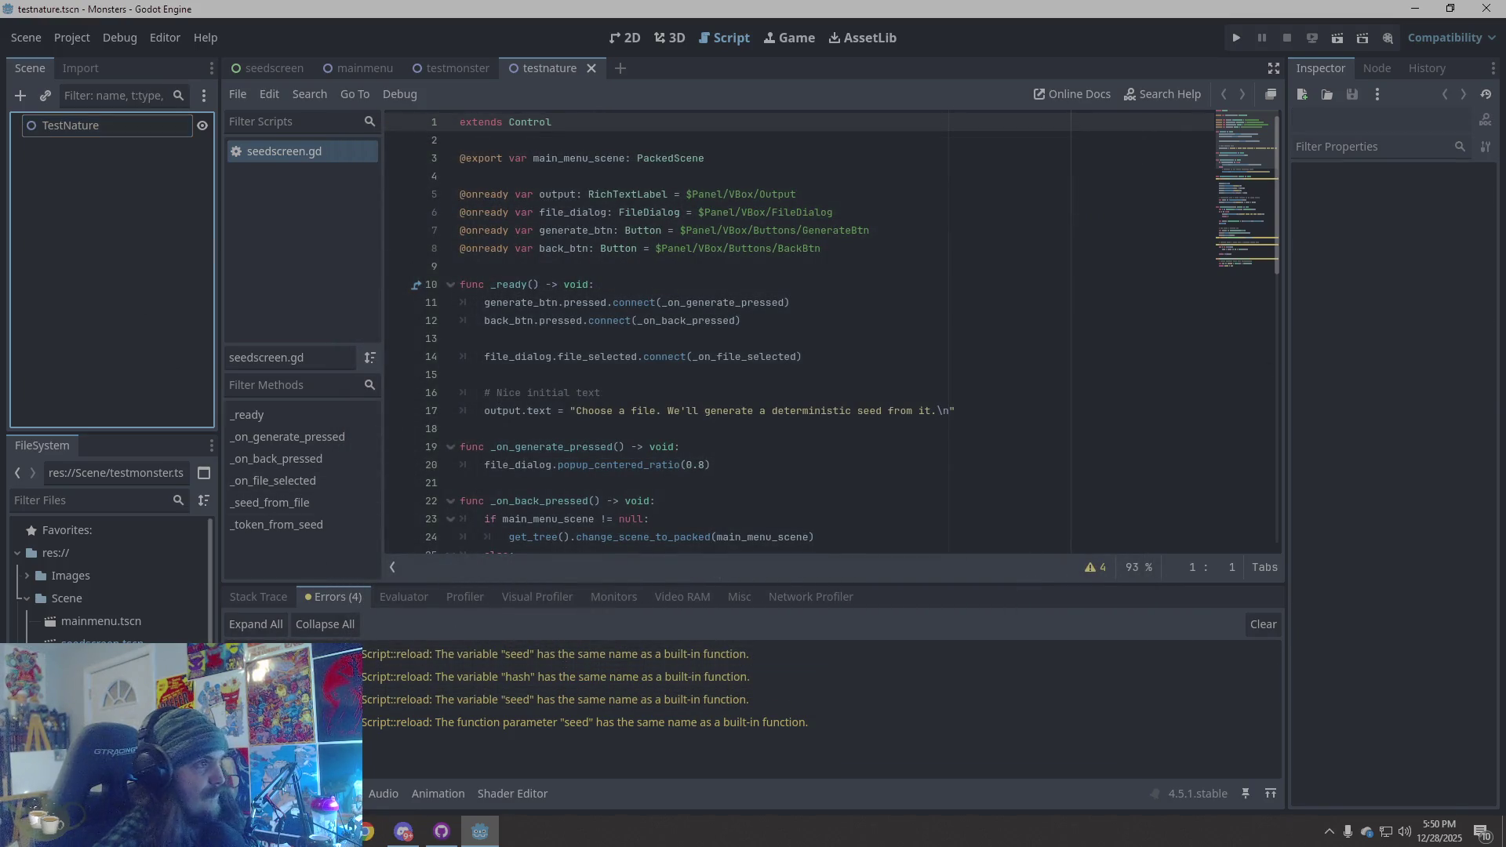
{"action": "left_click", "coordinate": [620, 69]}
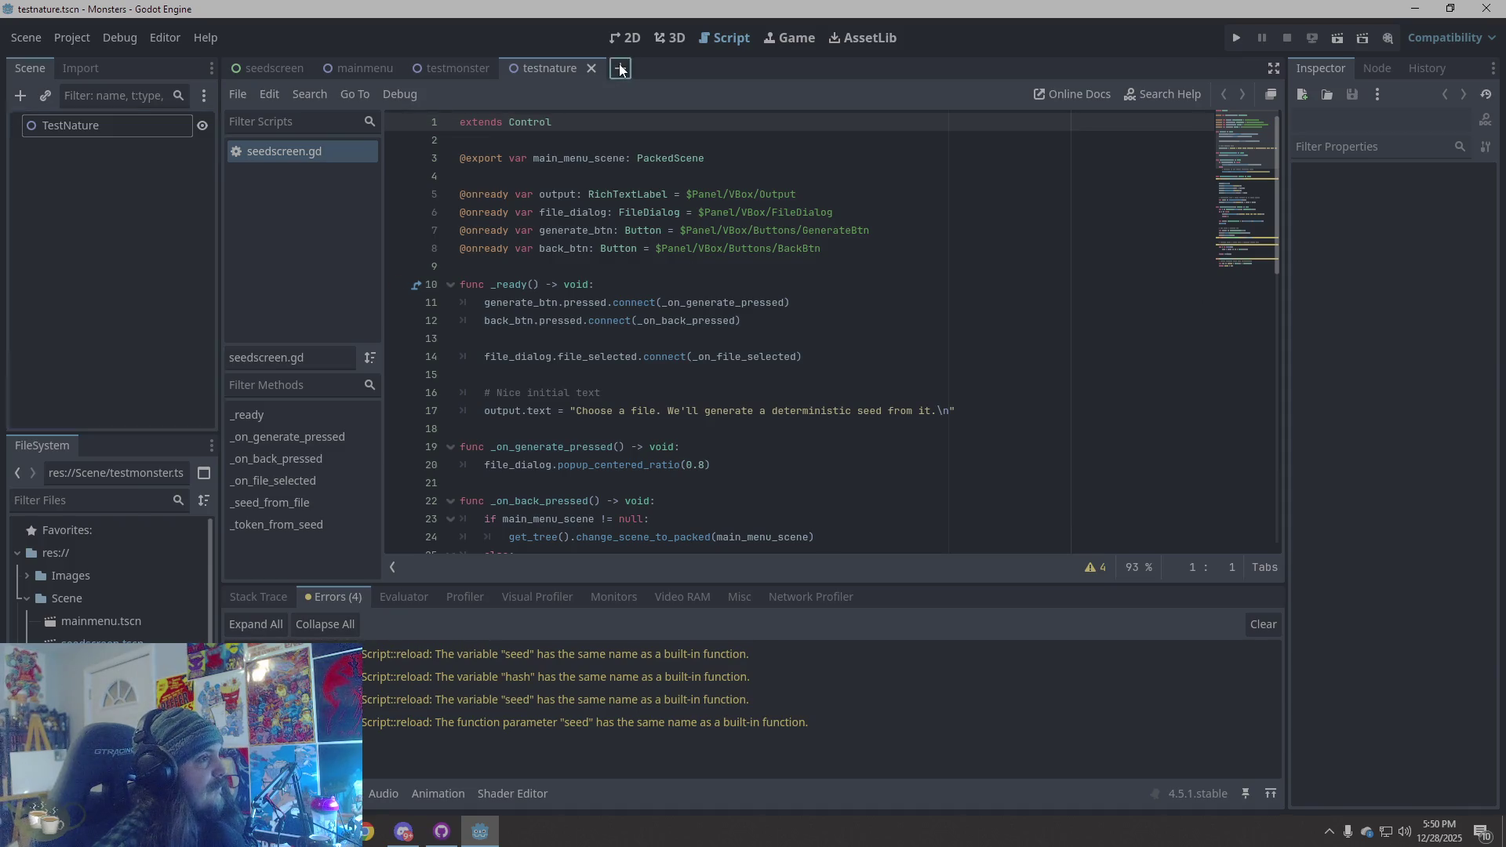
Step: Create a 2D scene with its root node named TestFusion
{"action": "left_click", "coordinate": [118, 149]}
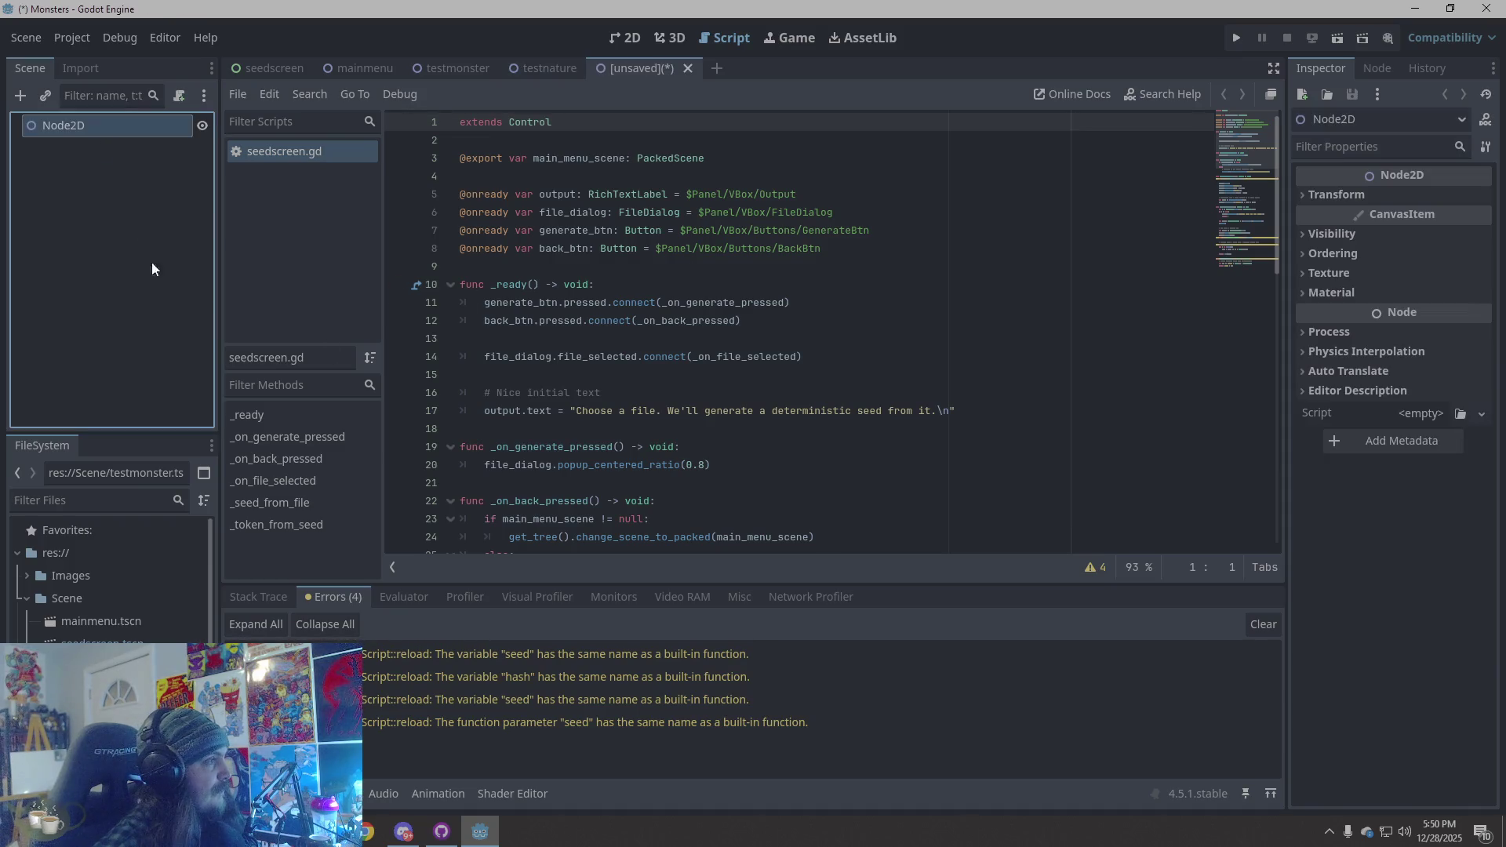
{"action": "double_click", "coordinate": [84, 132]}
{"action": "type", "text": "Test"}
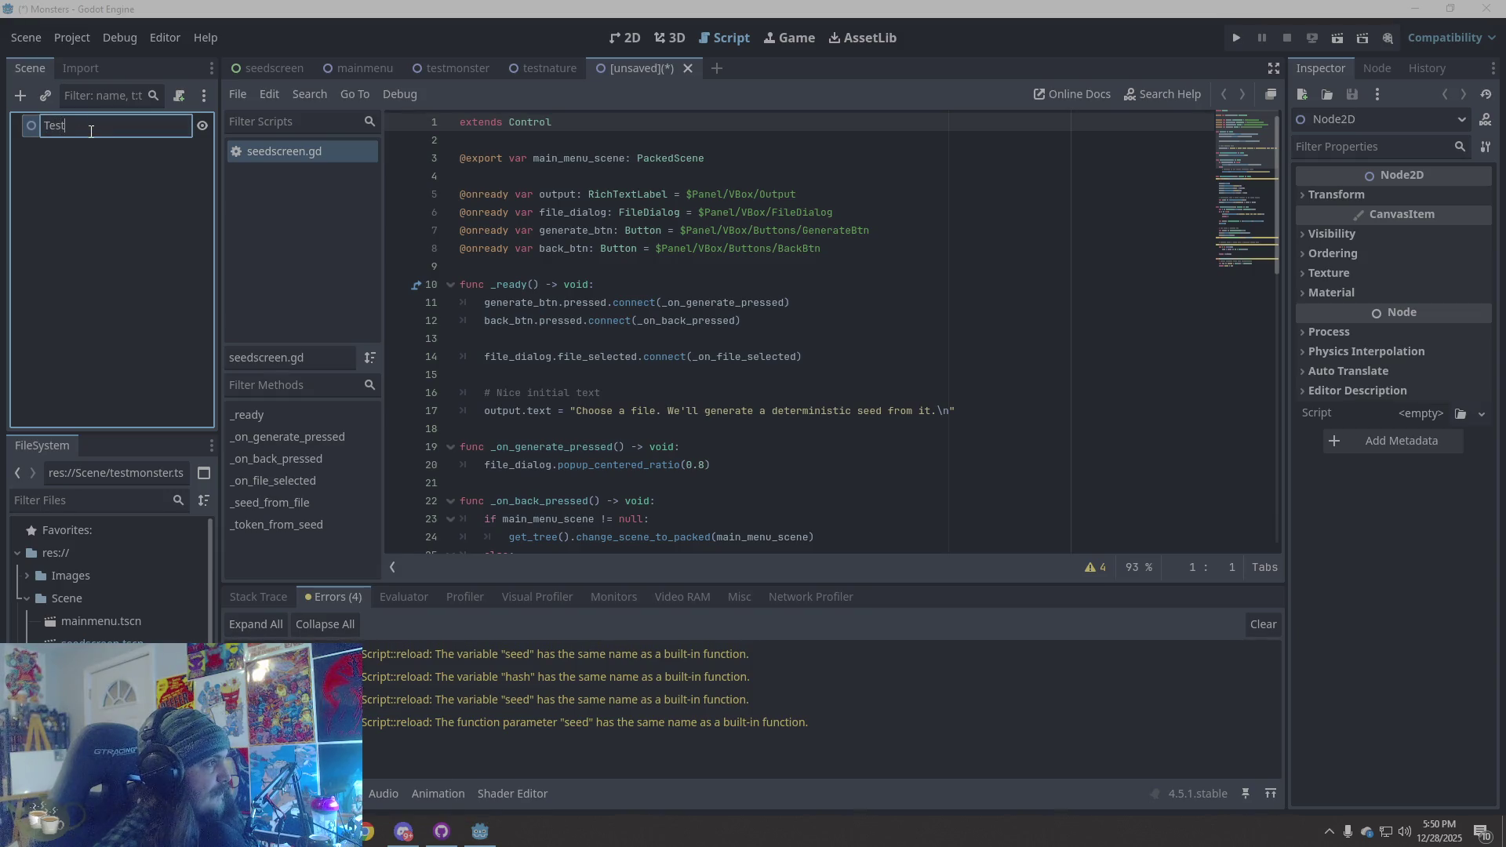
{"action": "type", "text": "Fusion"}
{"action": "key", "text": "Return"}
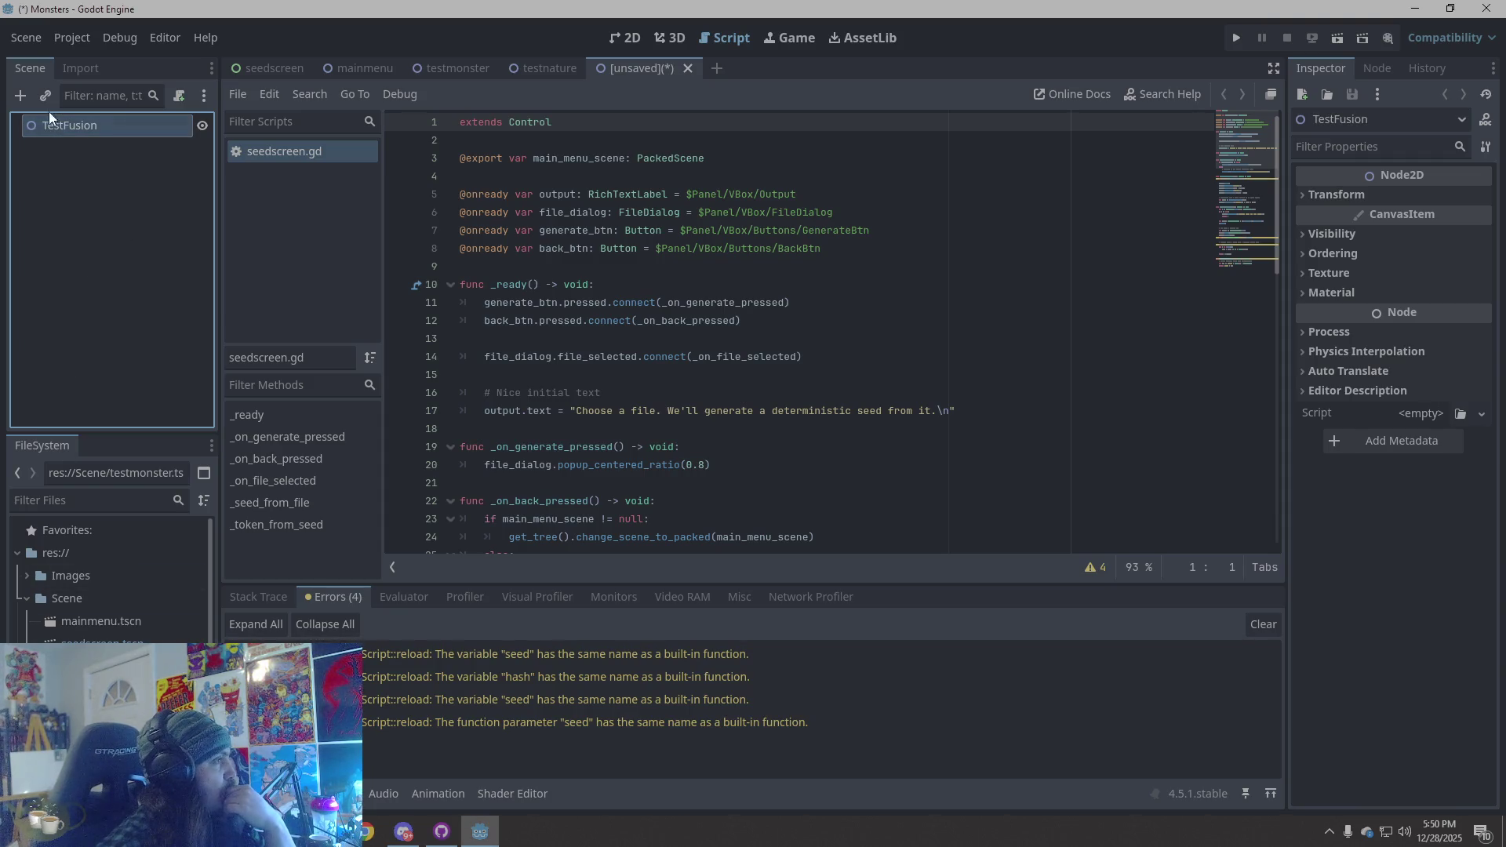
Step: Save the scene as testfusion.tscn, removing the underscore from the suggested name
{"action": "key", "text": "ctrl+s"}
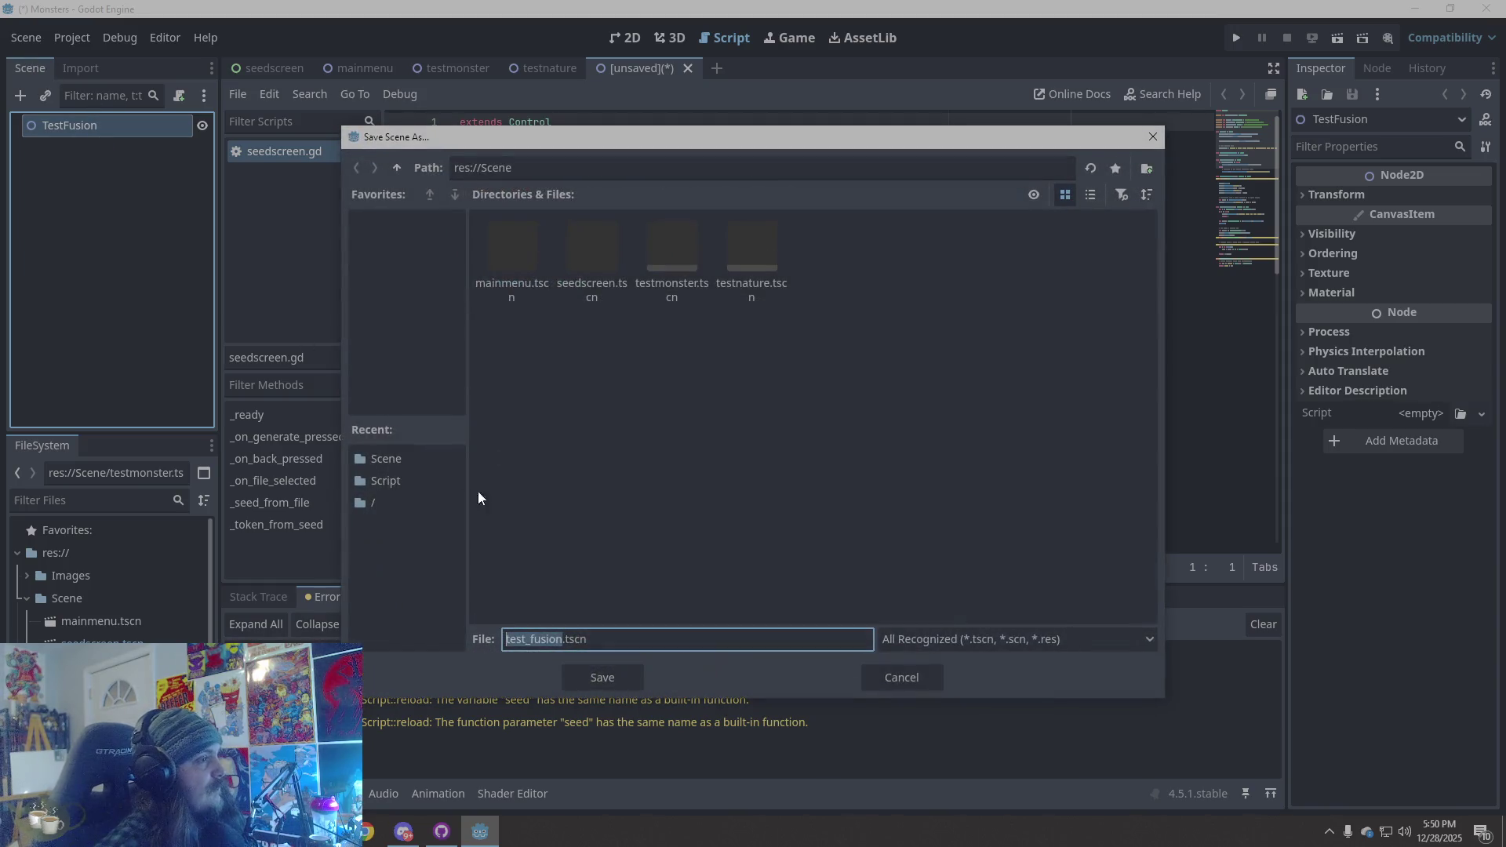
{"action": "left_click", "coordinate": [531, 639]}
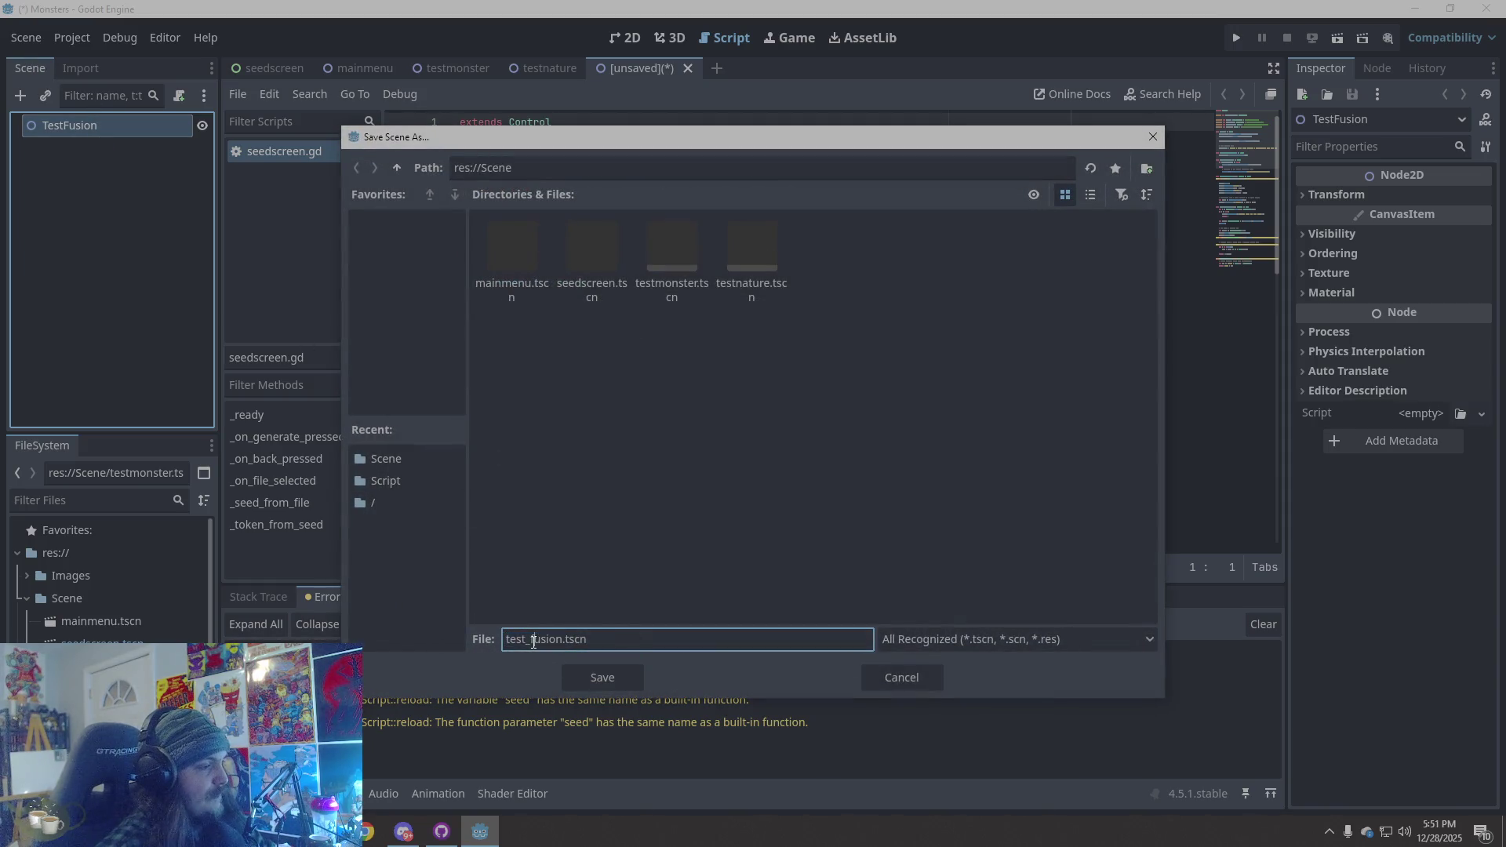
{"action": "key", "text": "BackSpace"}
{"action": "left_click", "coordinate": [601, 677]}
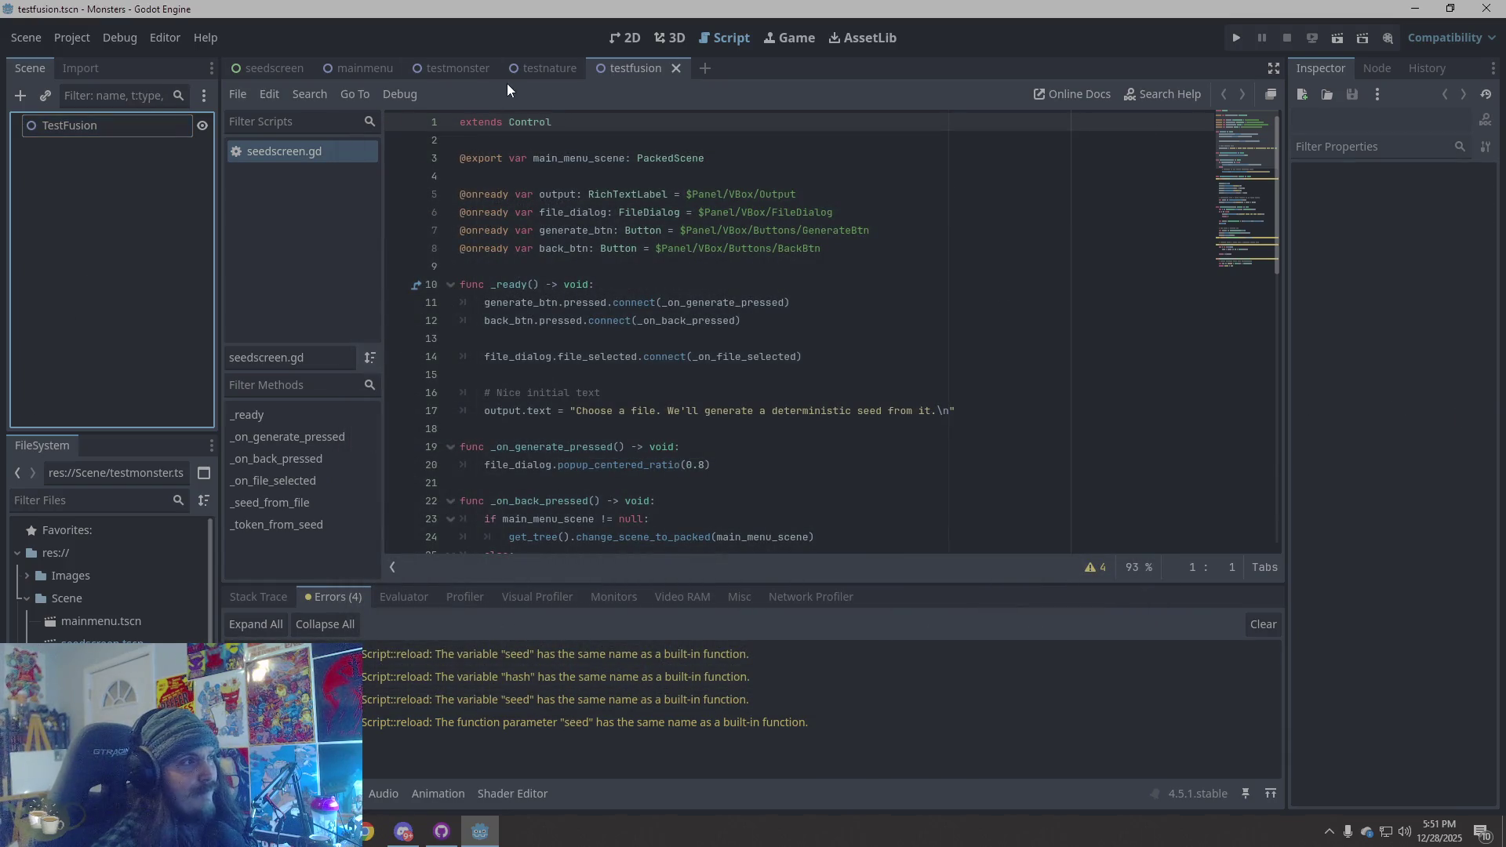
{"action": "left_click", "coordinate": [378, 165]}
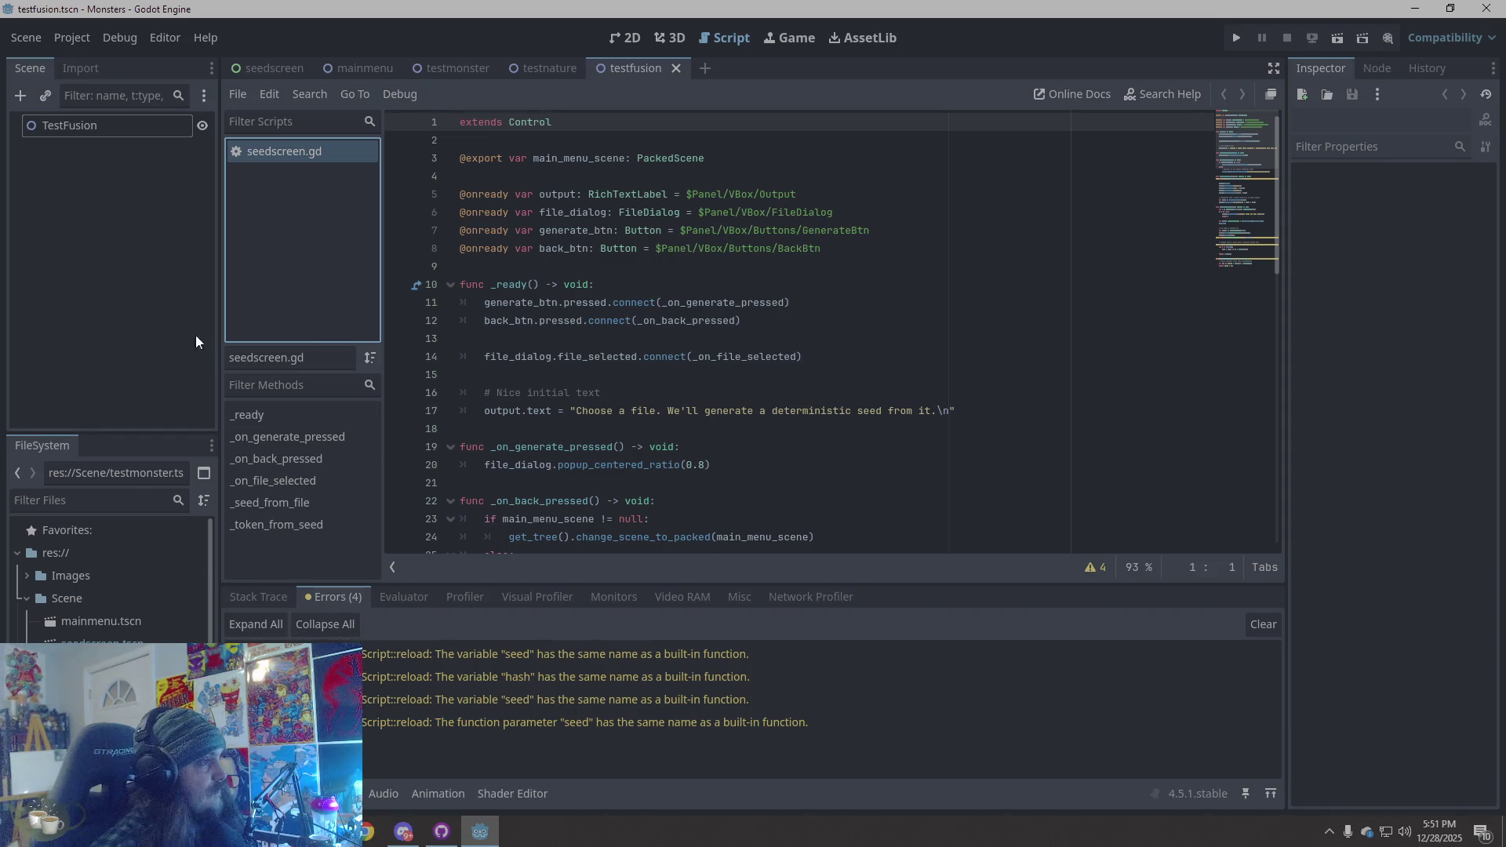
Step: Create a new MonsterTemplate.gd script in the Script folder
{"action": "left_click", "coordinate": [234, 102]}
{"action": "left_click", "coordinate": [280, 121]}
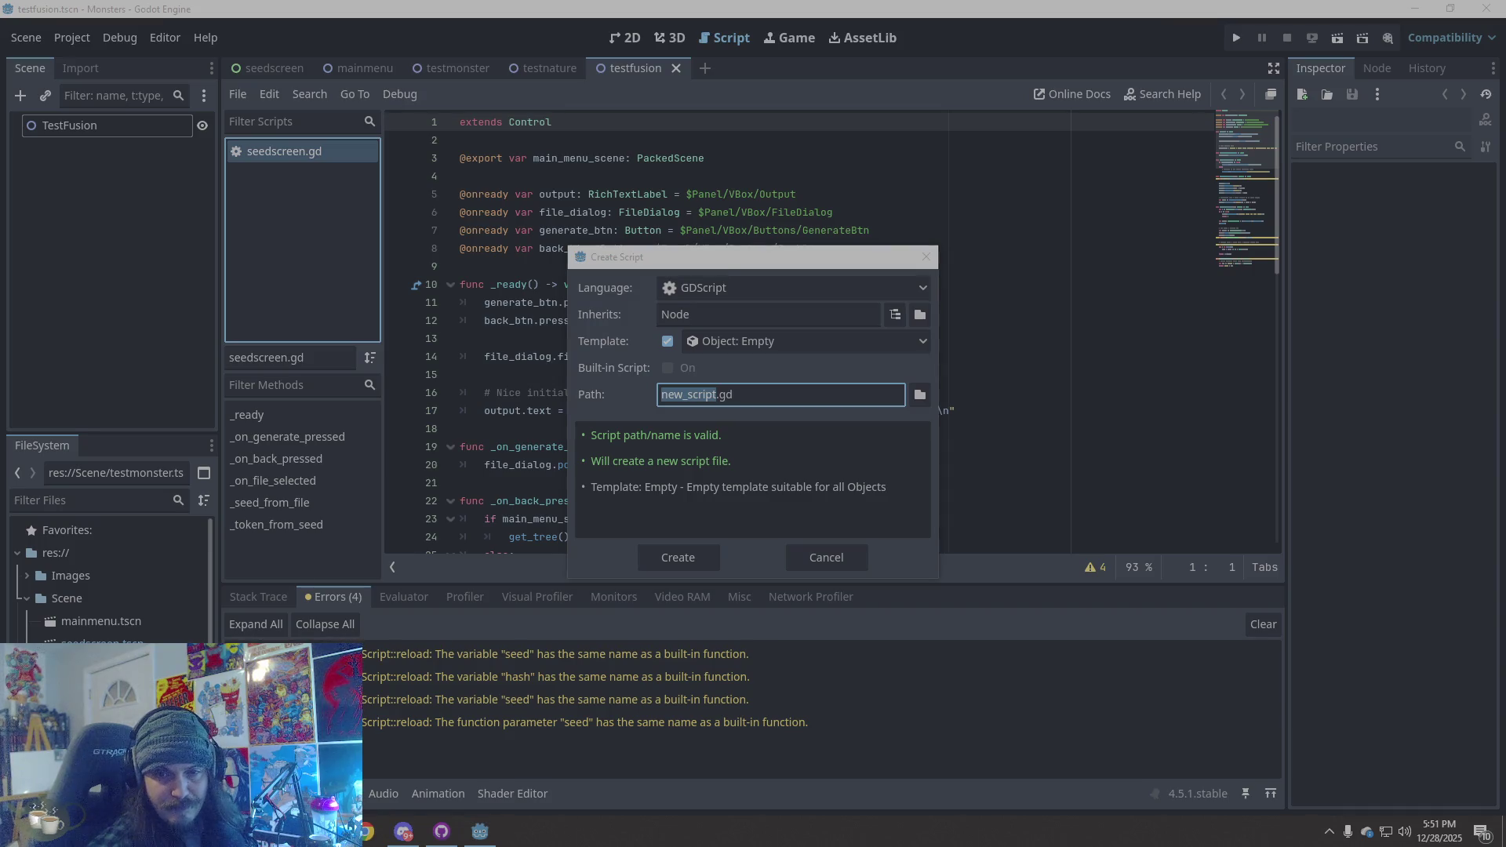
{"action": "left_click", "coordinate": [715, 394]}
{"action": "left_click_drag", "start_coordinate": [715, 394], "coordinate": [627, 419]}
{"action": "type", "text": "MonsterTemp"}
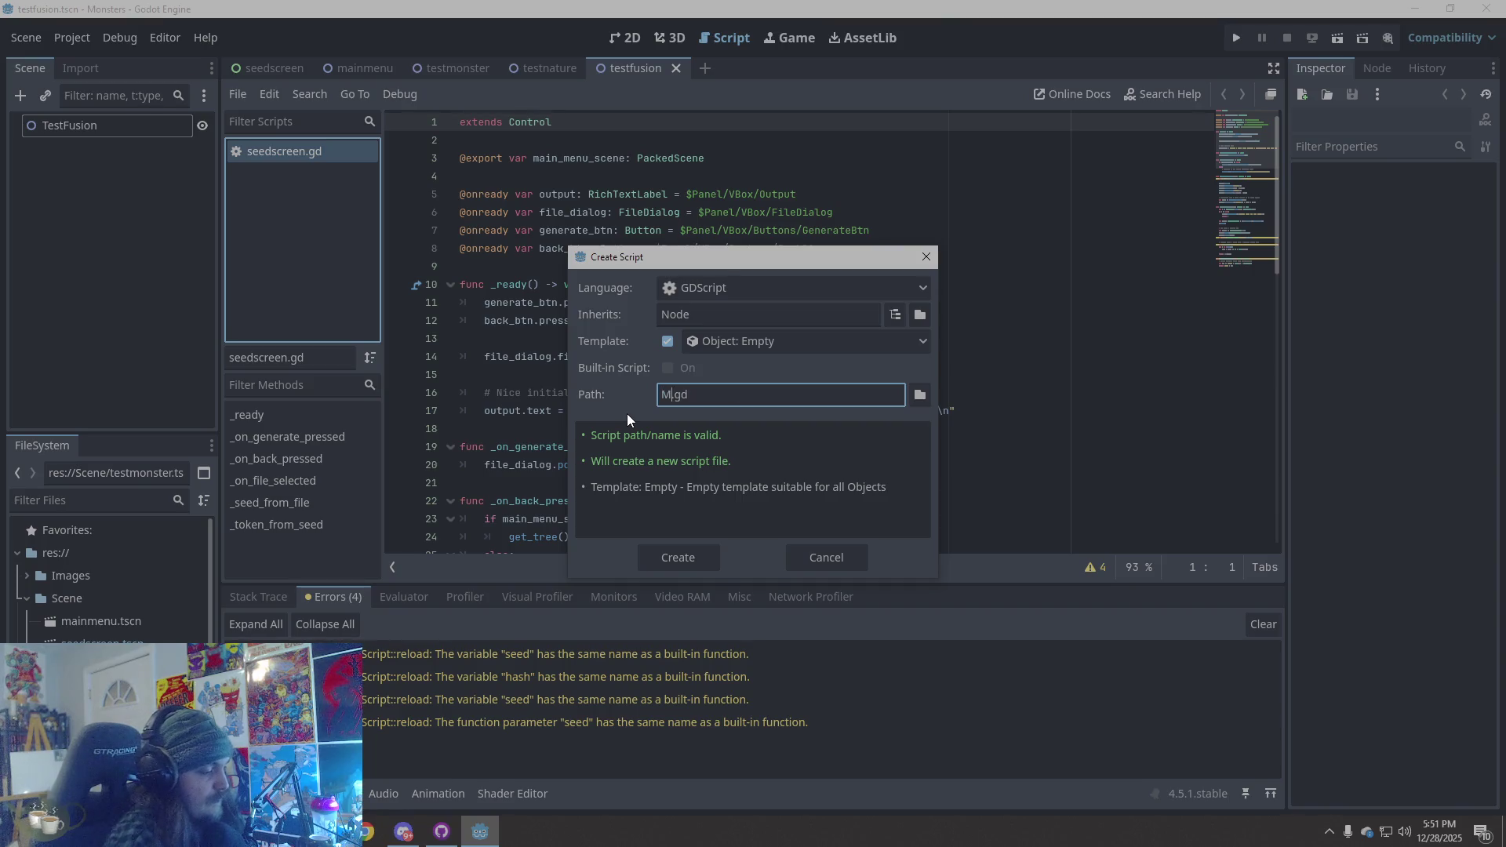
{"action": "type", "text": "let"}
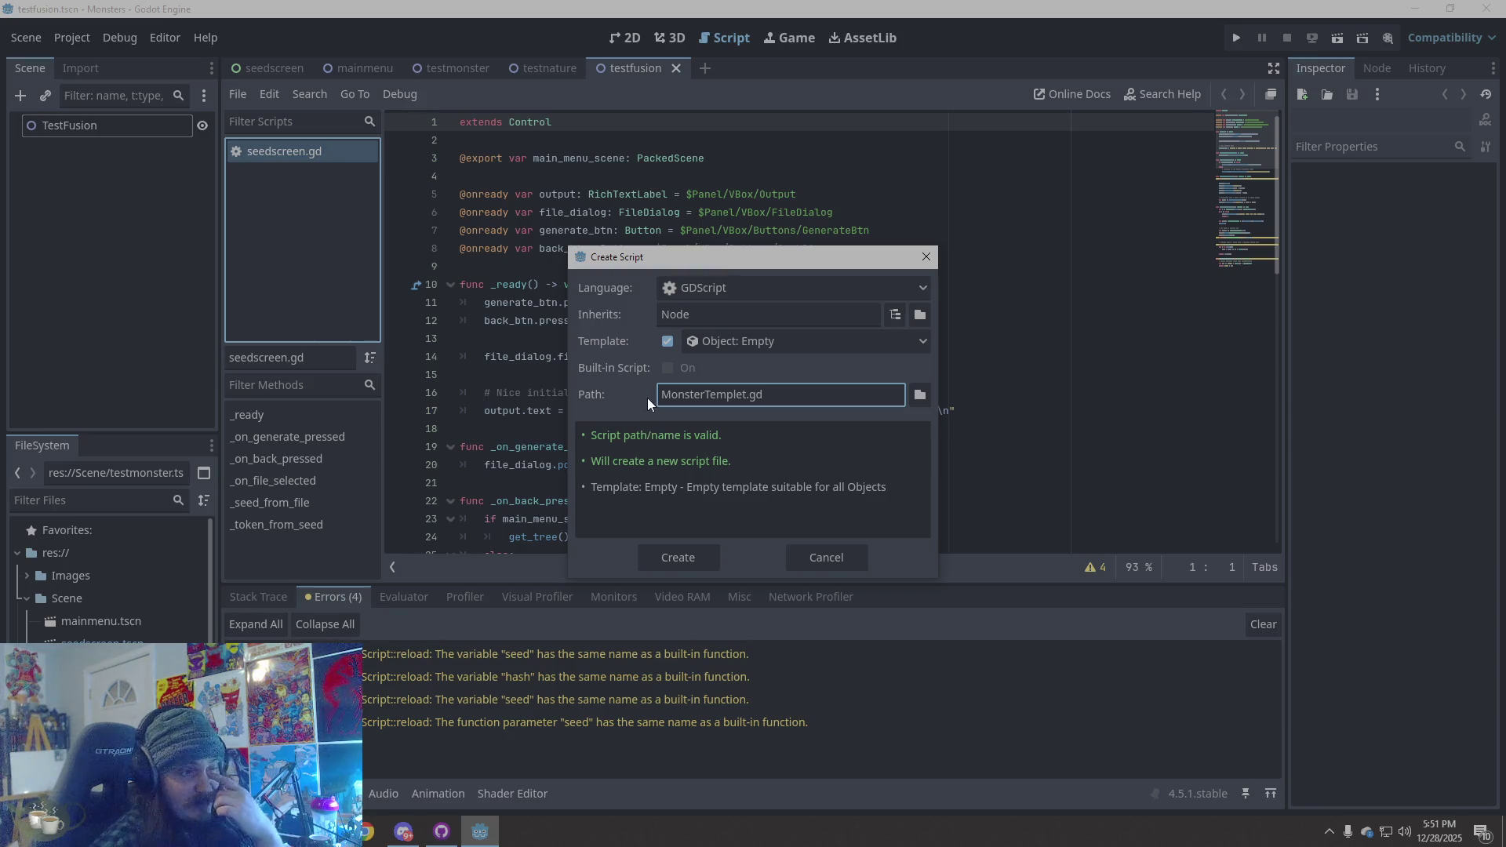
{"action": "key", "text": "BackSpace"}
{"action": "key", "text": "BackSpace"}
{"action": "key", "text": "BackSpace"}
{"action": "type", "text": "late"}
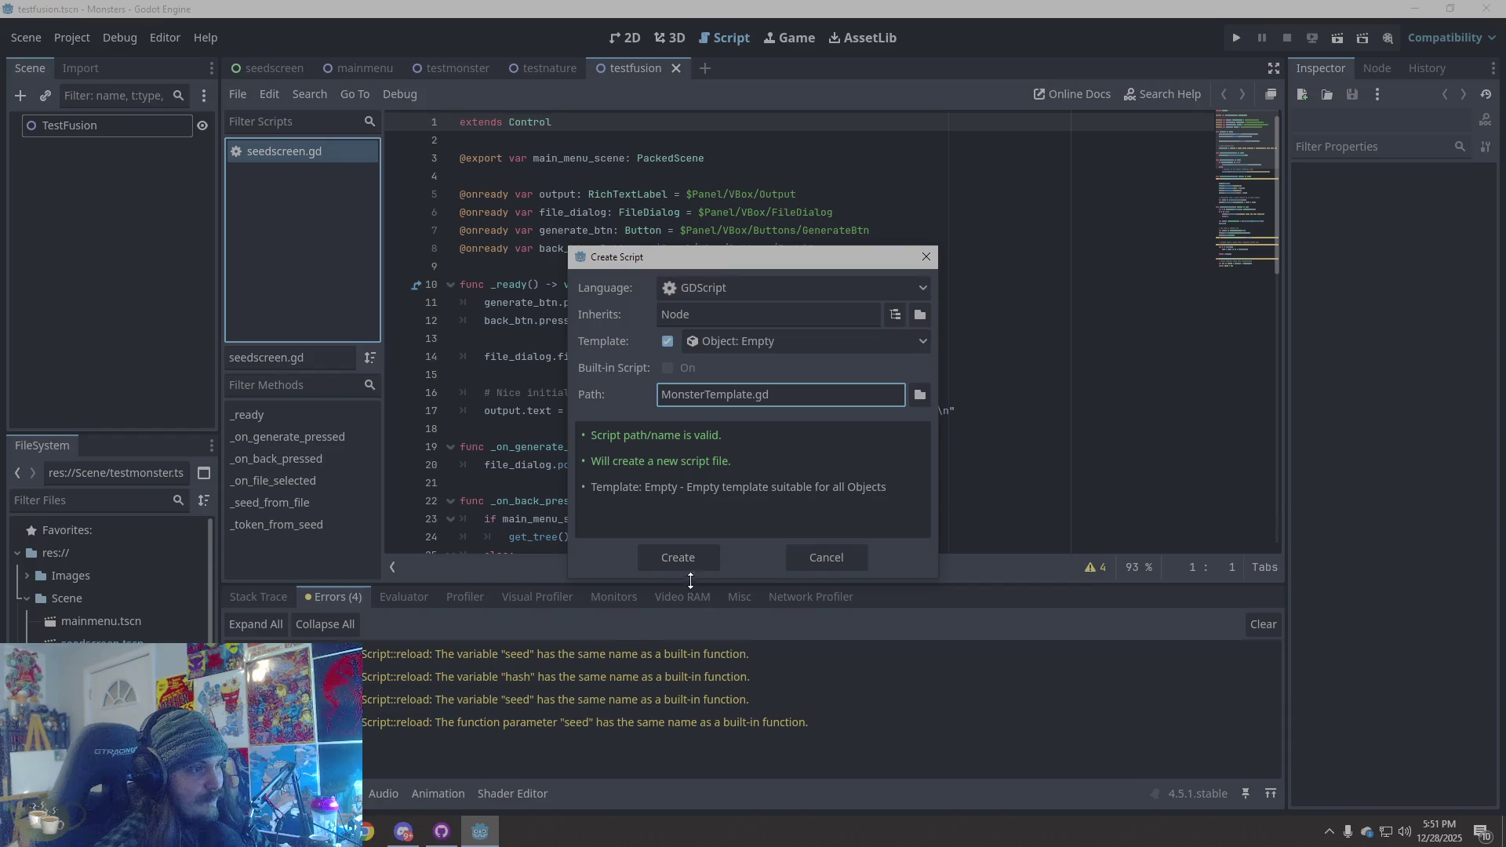
{"action": "left_click", "coordinate": [920, 395]}
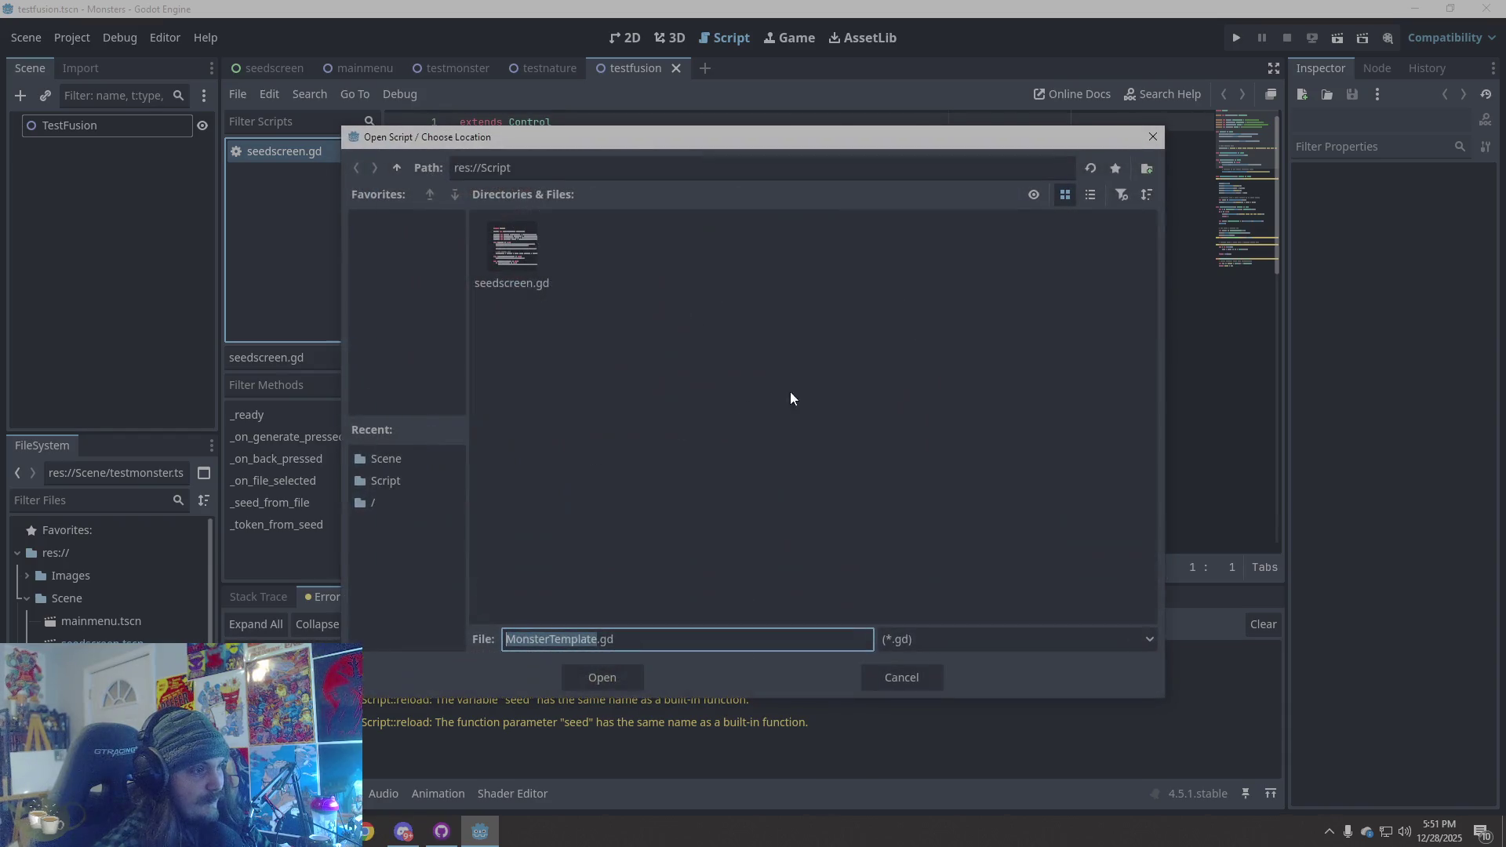
{"action": "left_click", "coordinate": [590, 673]}
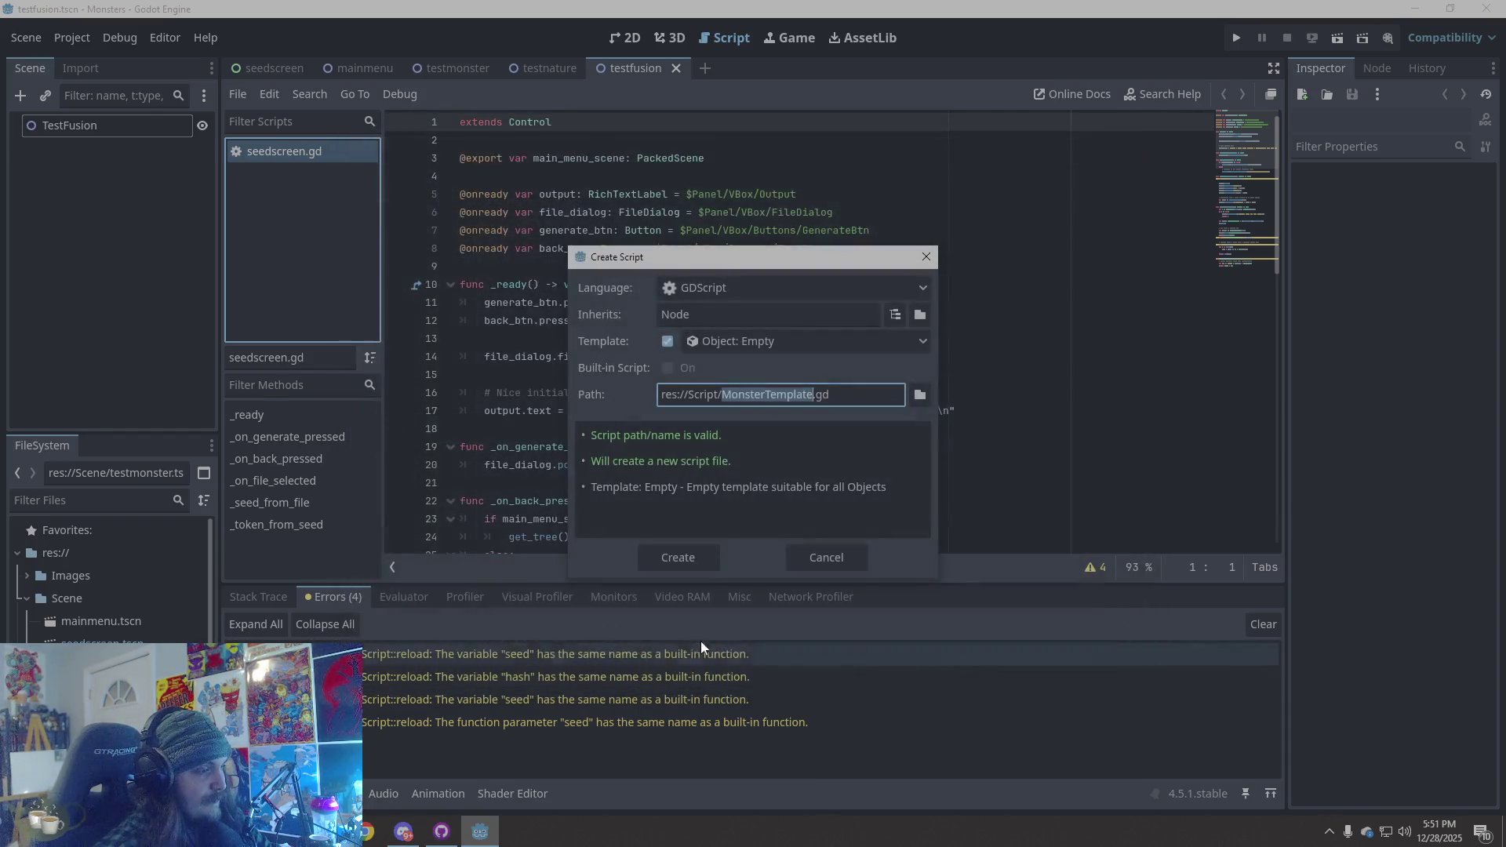
{"action": "left_click", "coordinate": [694, 553]}
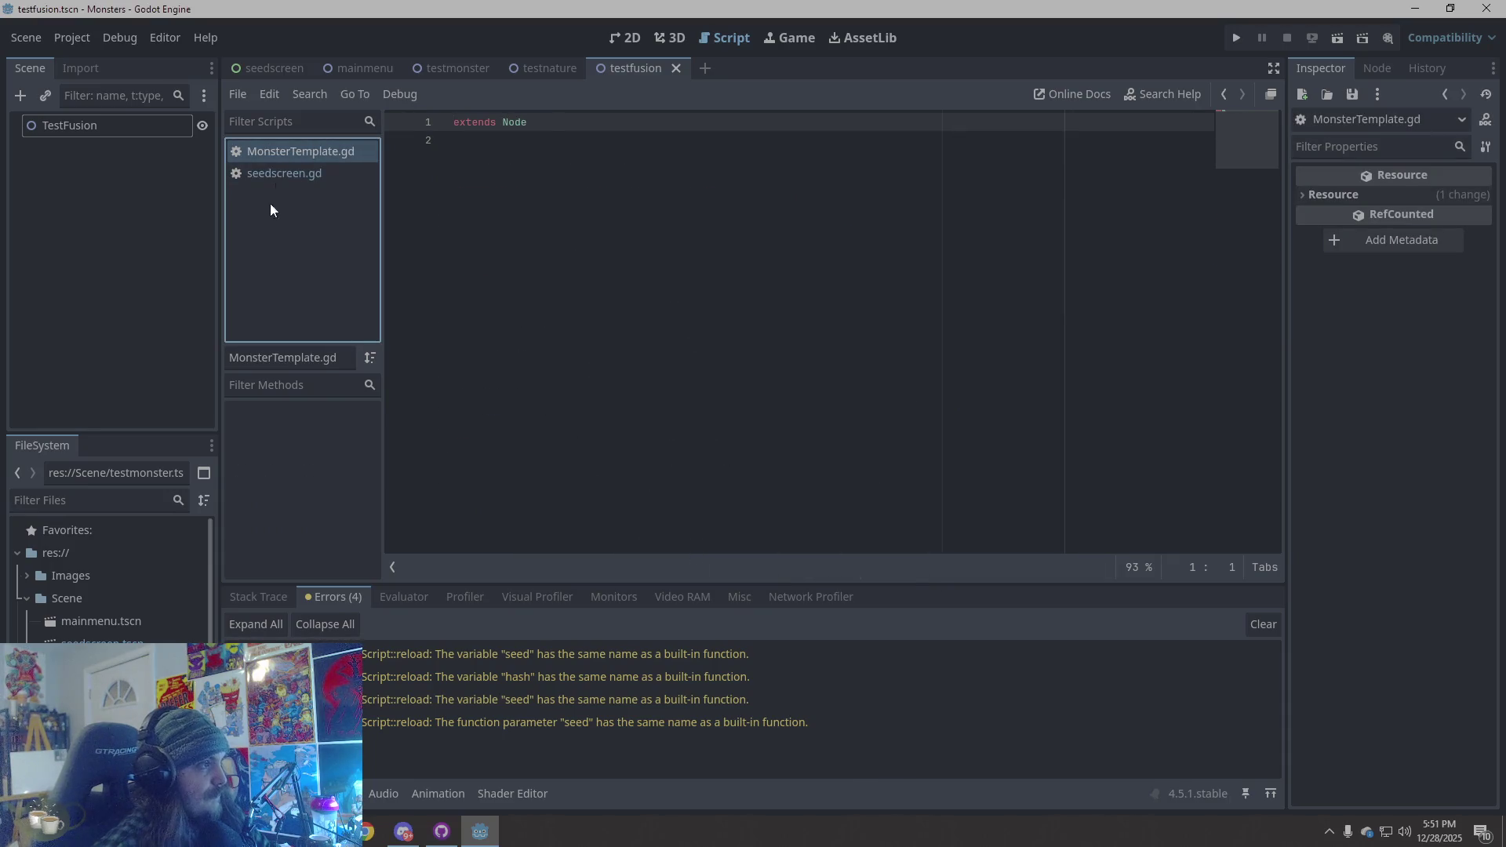
Step: Create the MonsterInstance.gd and FusionCombiner.gd scripts
{"action": "left_click", "coordinate": [247, 94]}
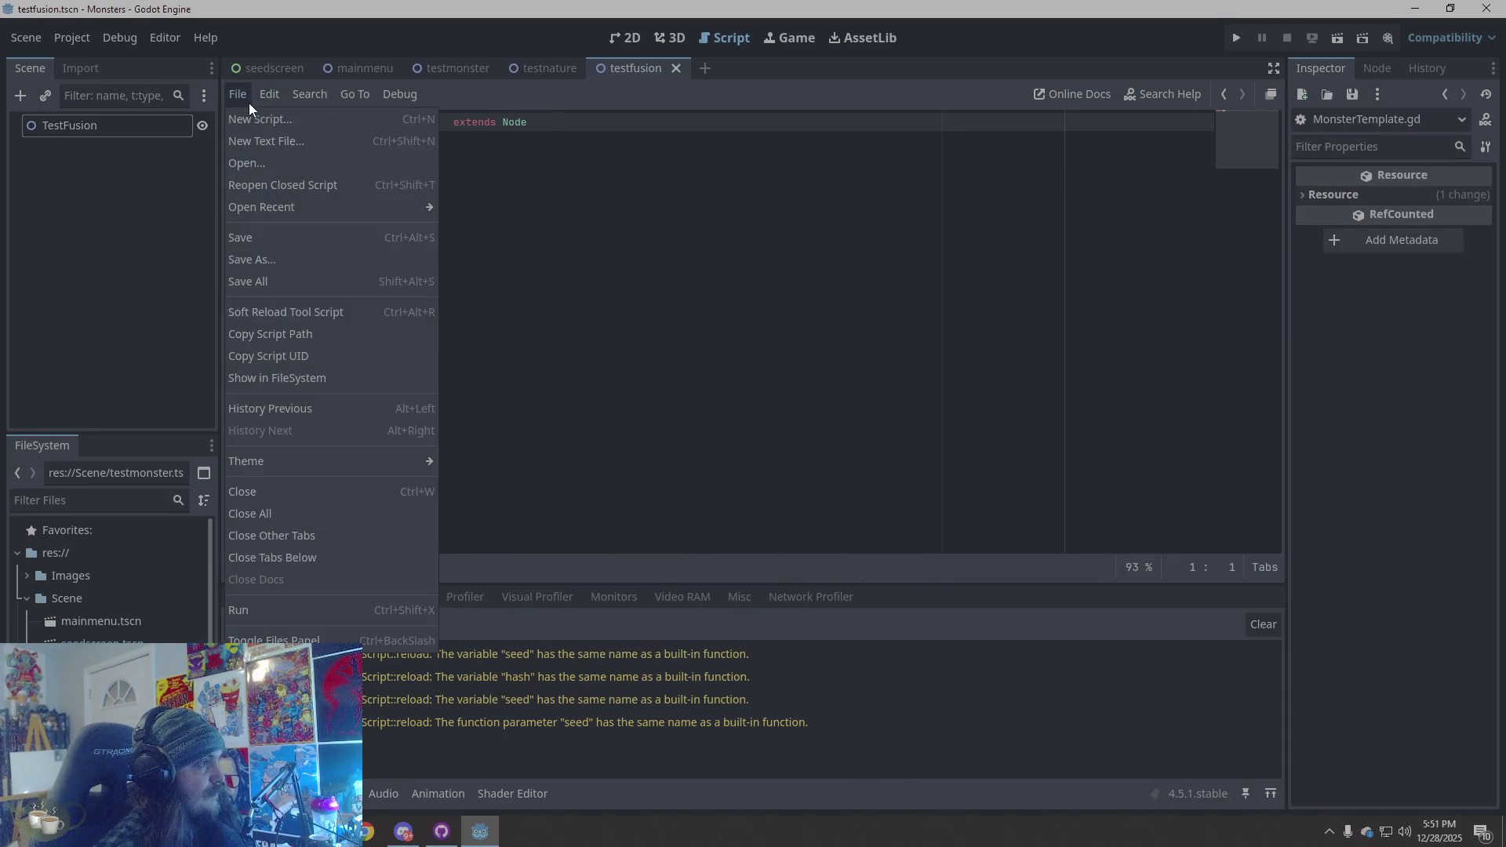
{"action": "left_click", "coordinate": [251, 120]}
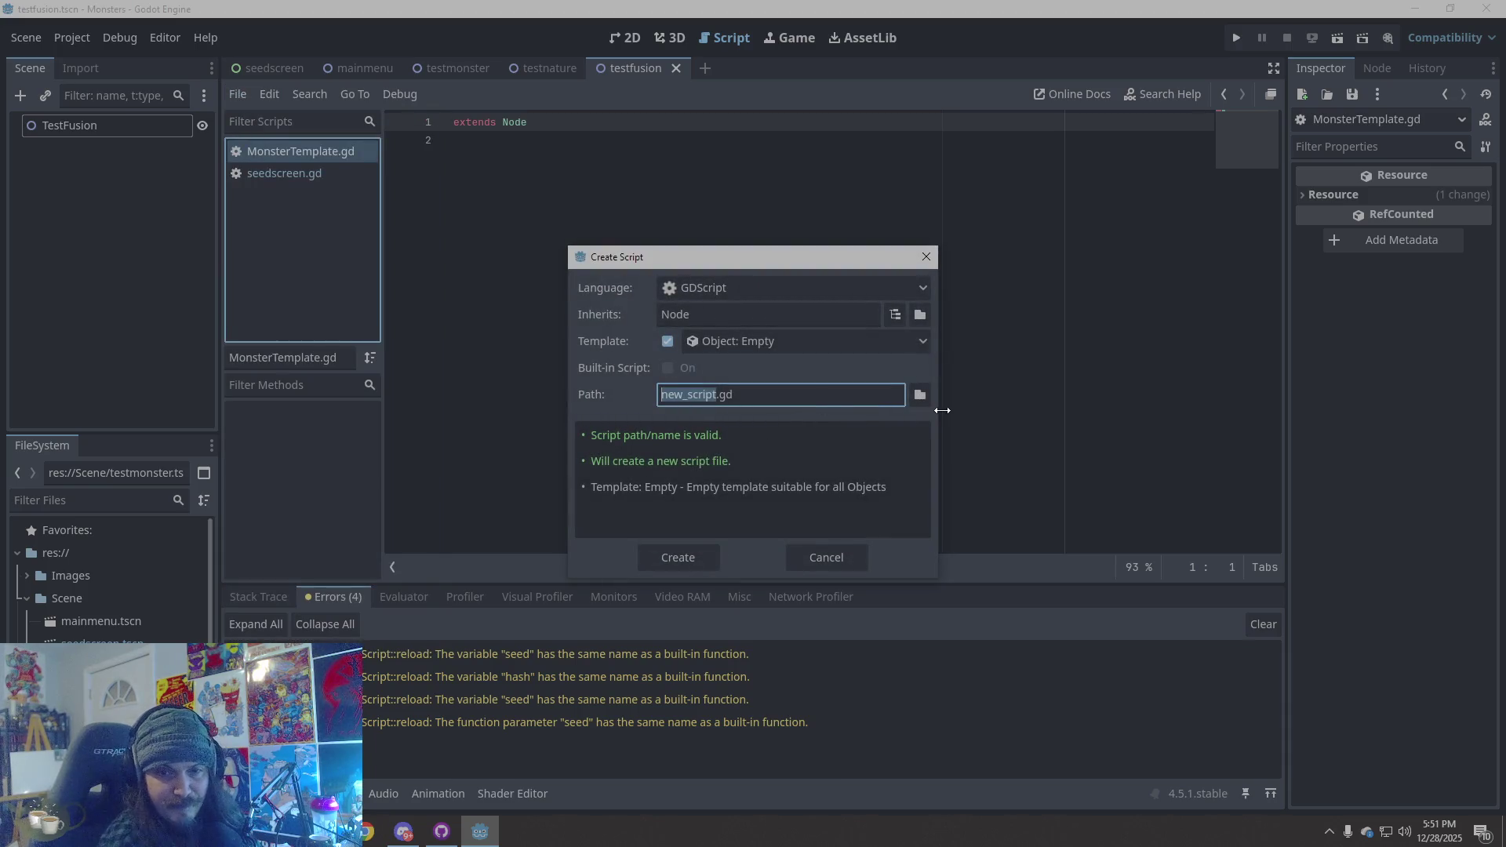
{"action": "type", "text": "MonsterInsta"}
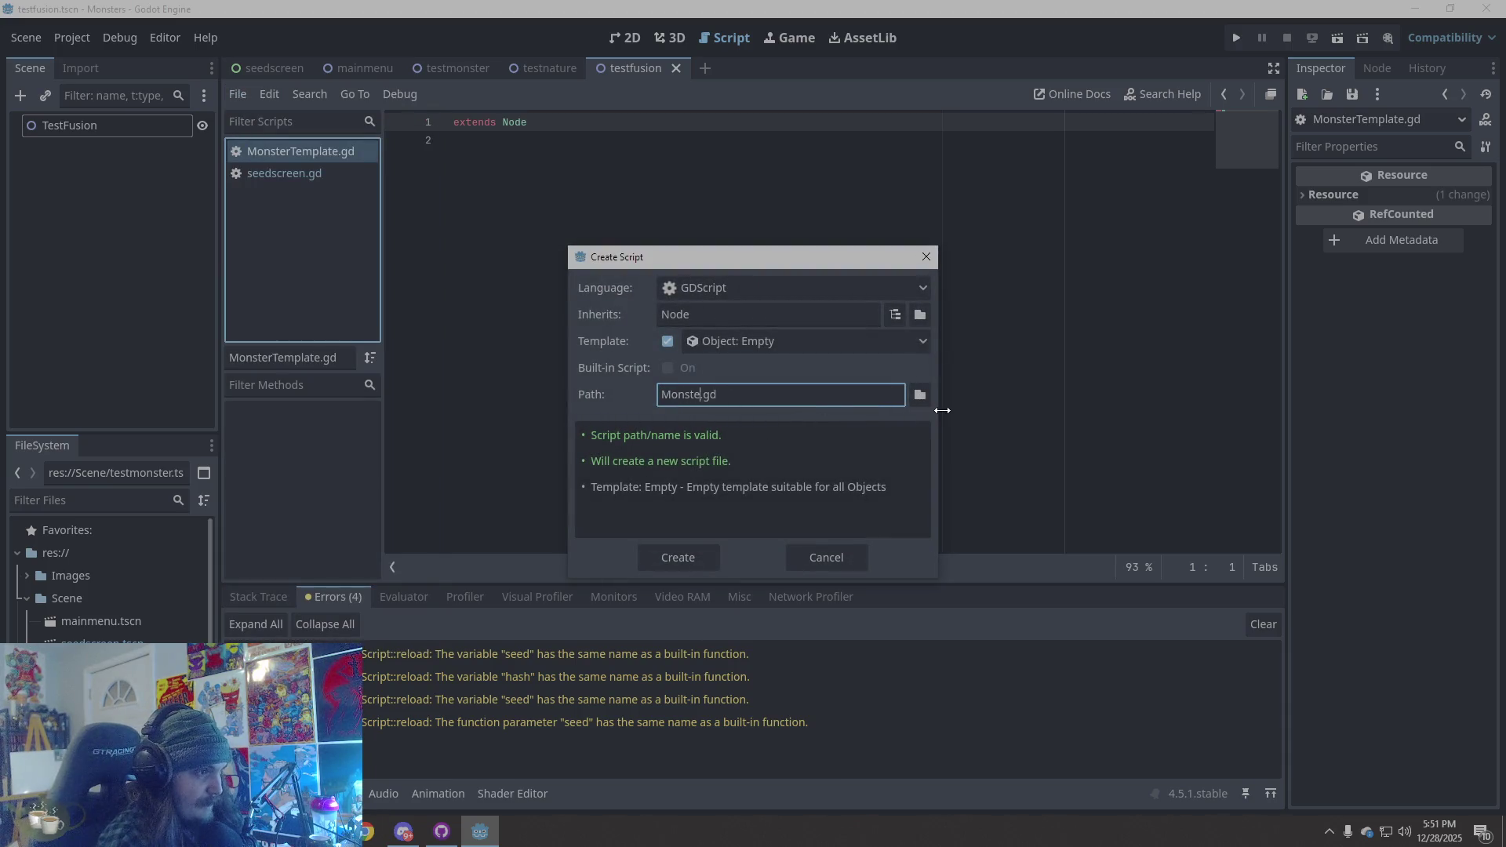
{"action": "type", "text": "nce"}
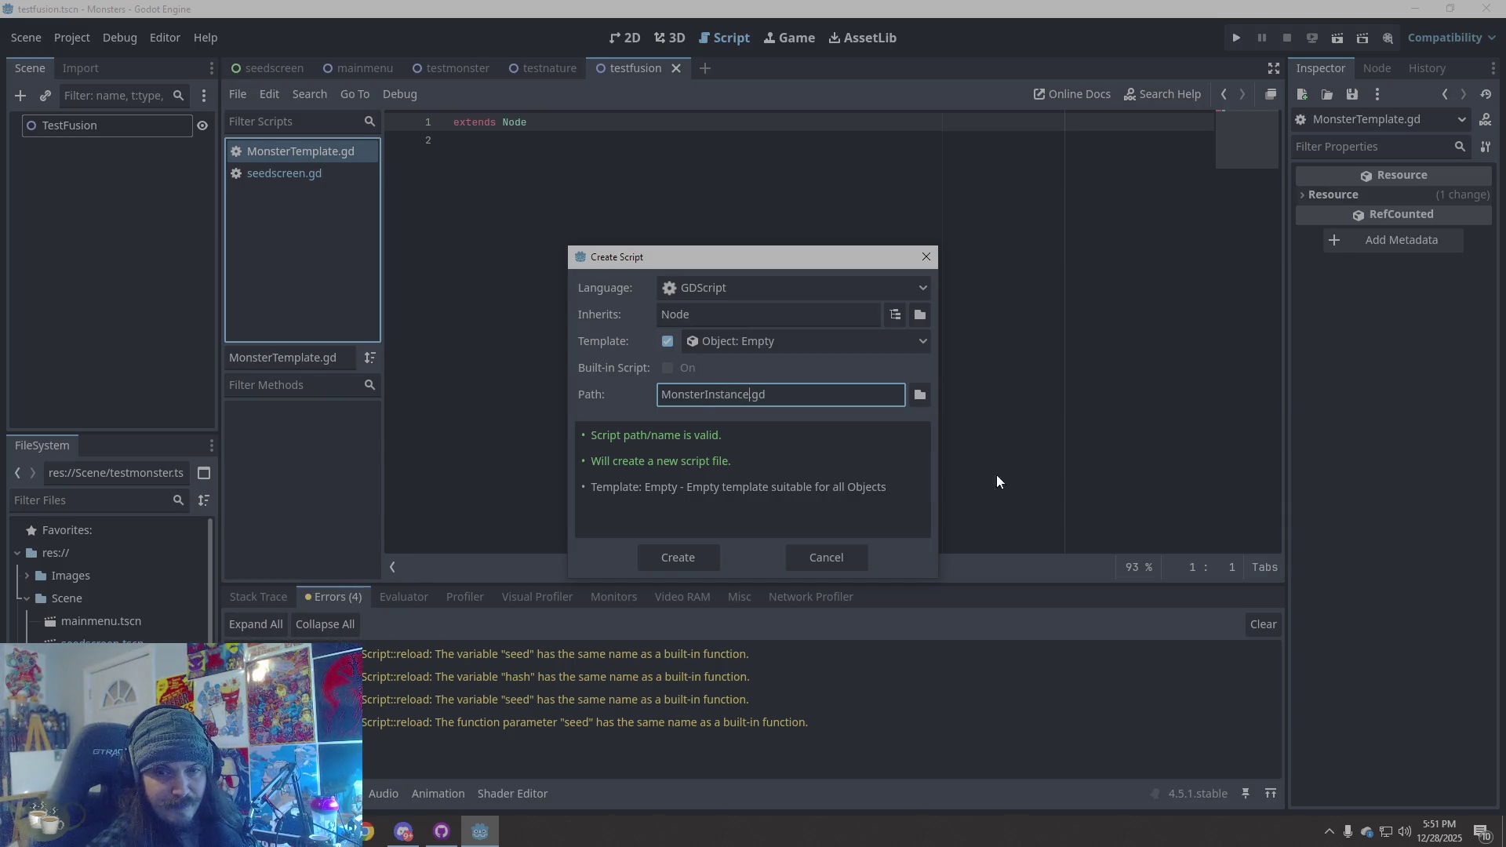
{"action": "left_click", "coordinate": [686, 556]}
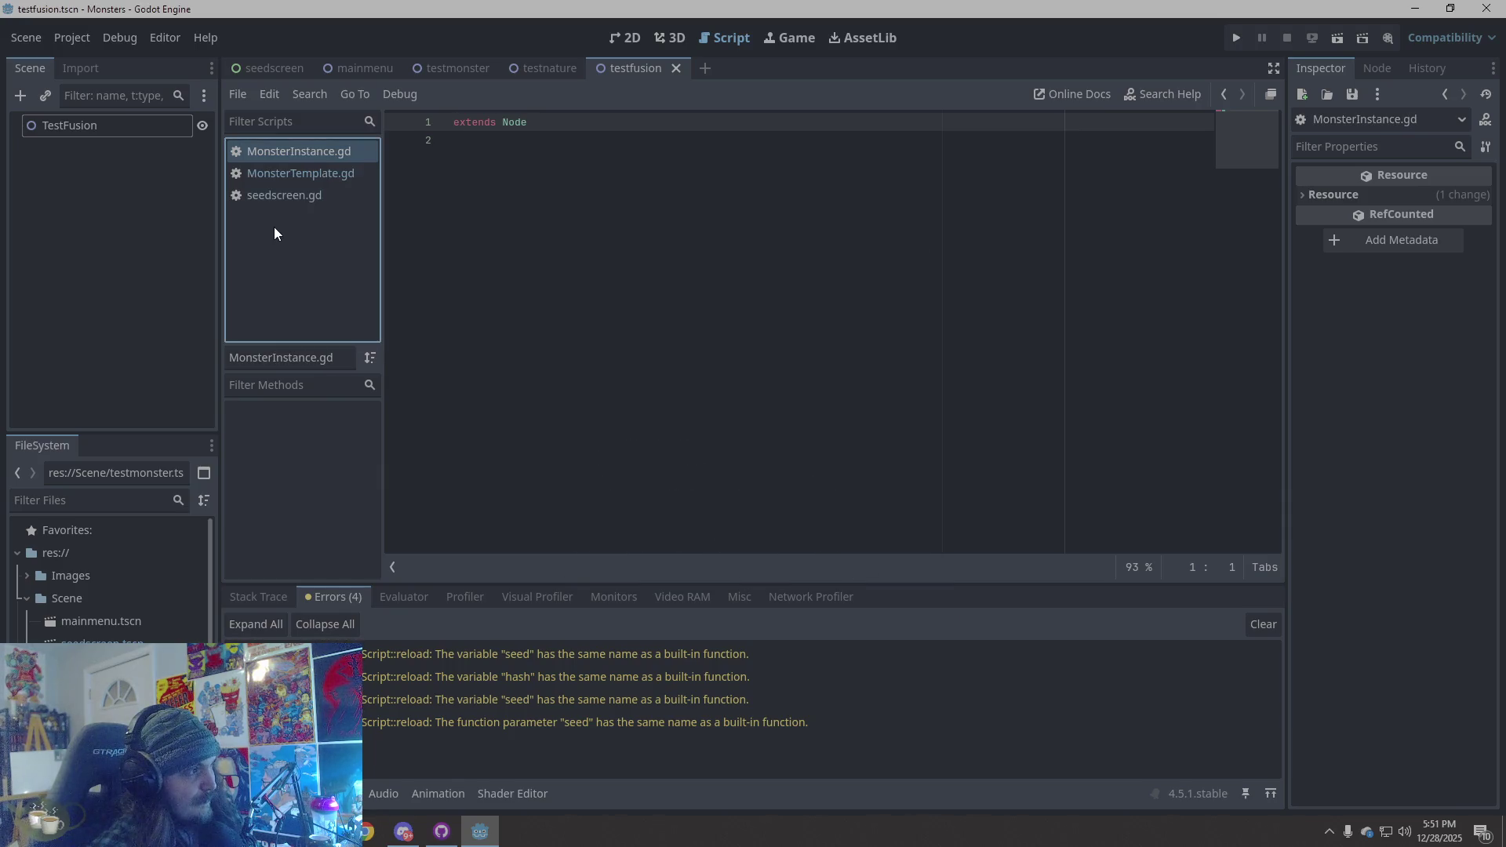
{"action": "left_click", "coordinate": [240, 94]}
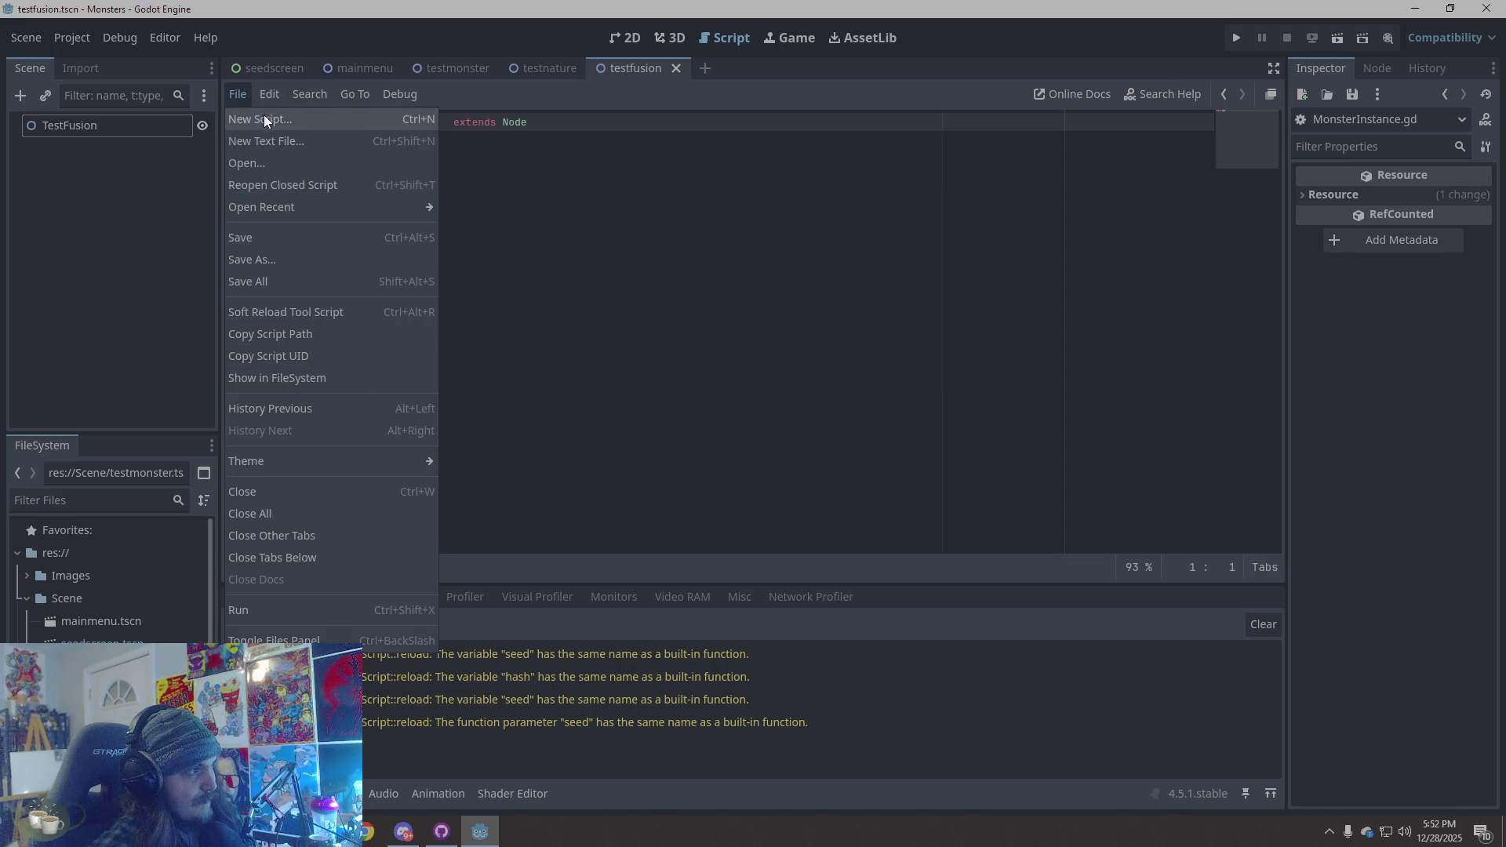
{"action": "left_click", "coordinate": [263, 115]}
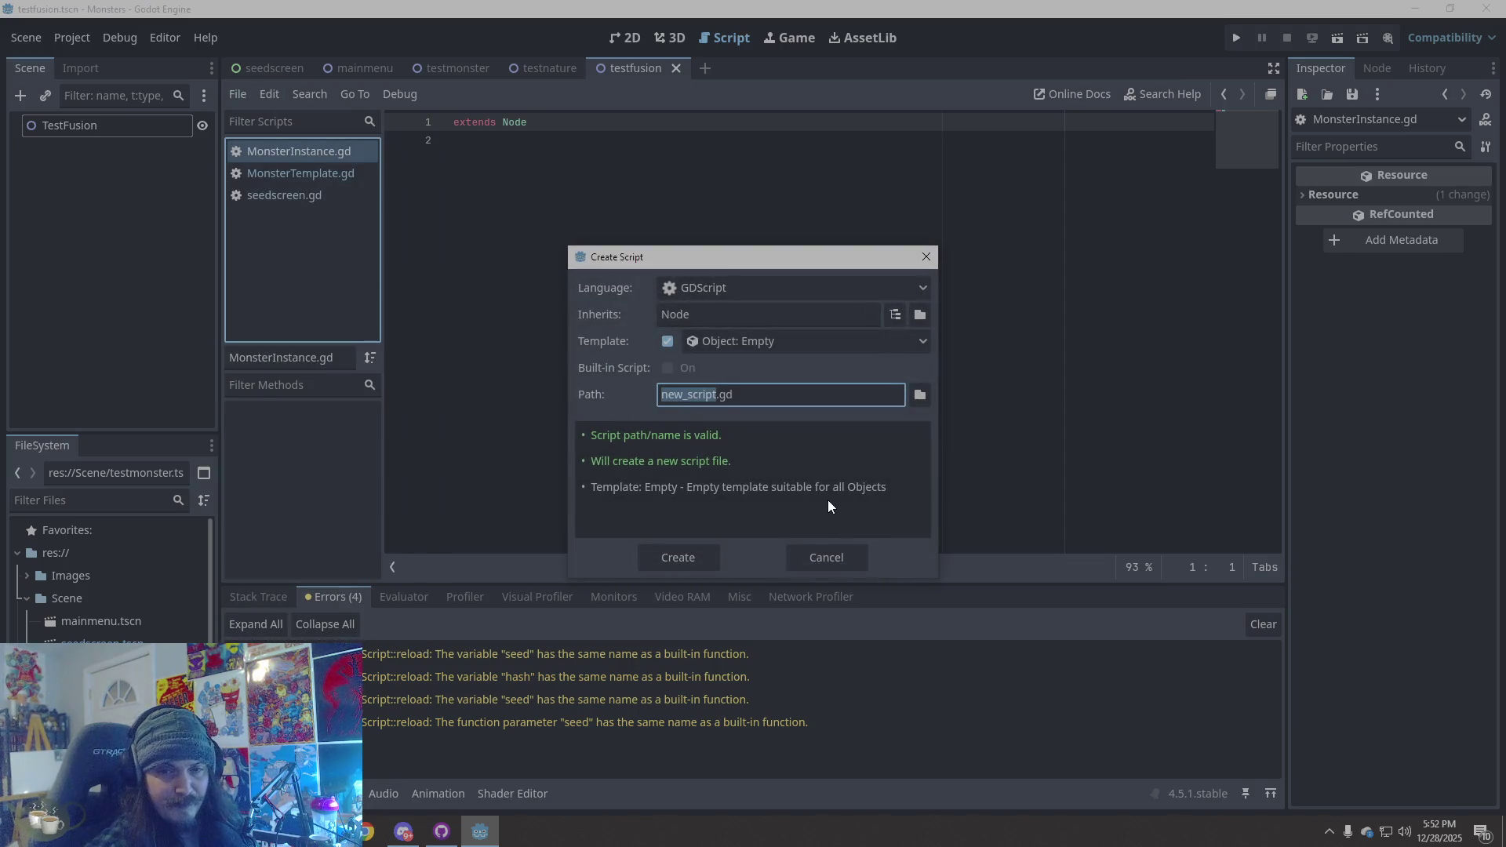
{"action": "type", "text": "FusionCombiner"}
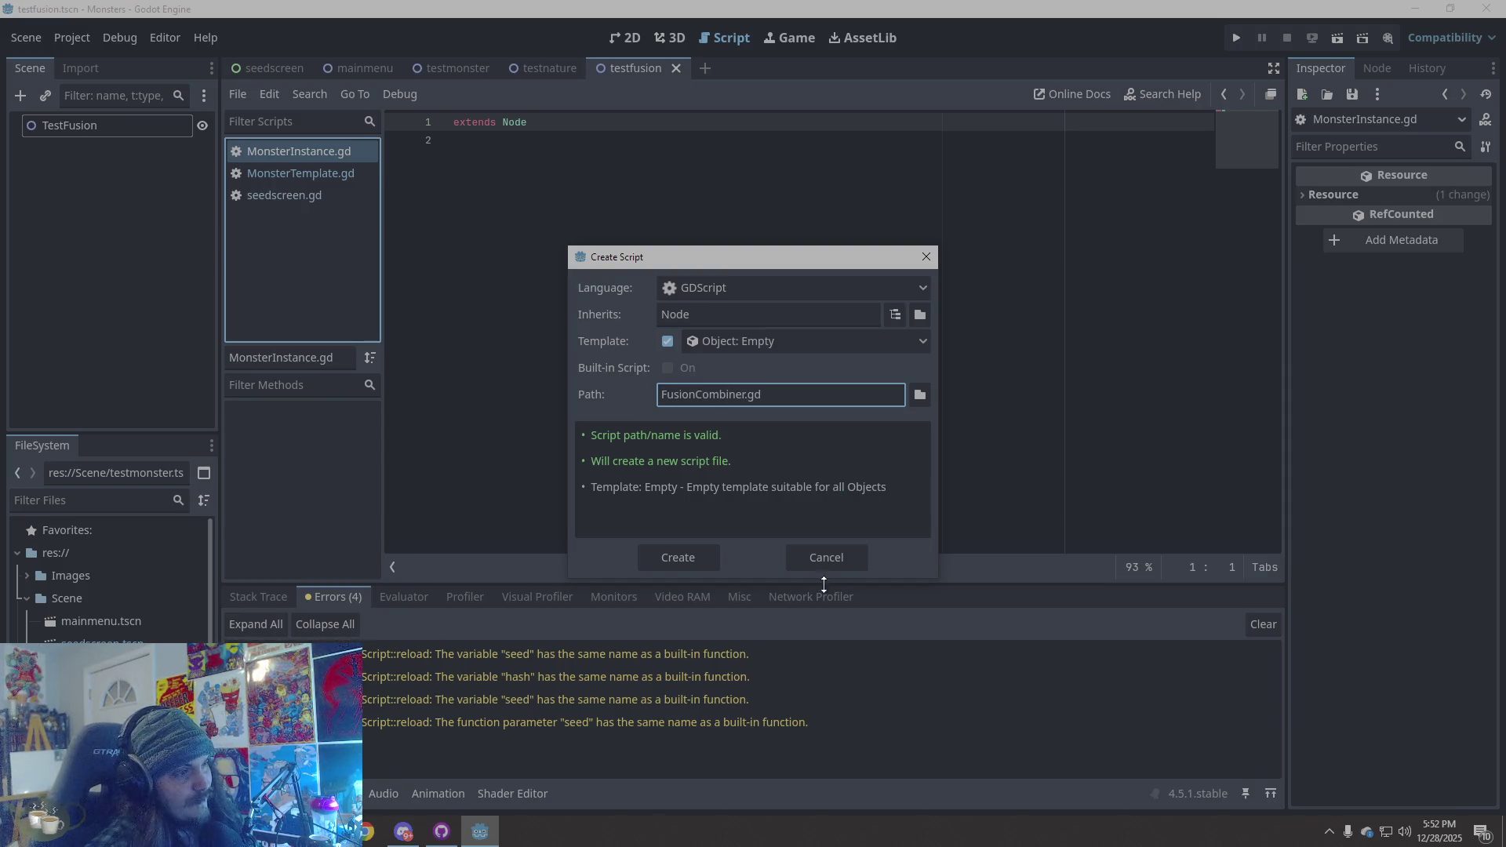
{"action": "left_click", "coordinate": [679, 570]}
Step: Create the NatureSystem.gd script, then view MonsterInstance.gd and FusionCombiner.gd
{"action": "left_click", "coordinate": [298, 277]}
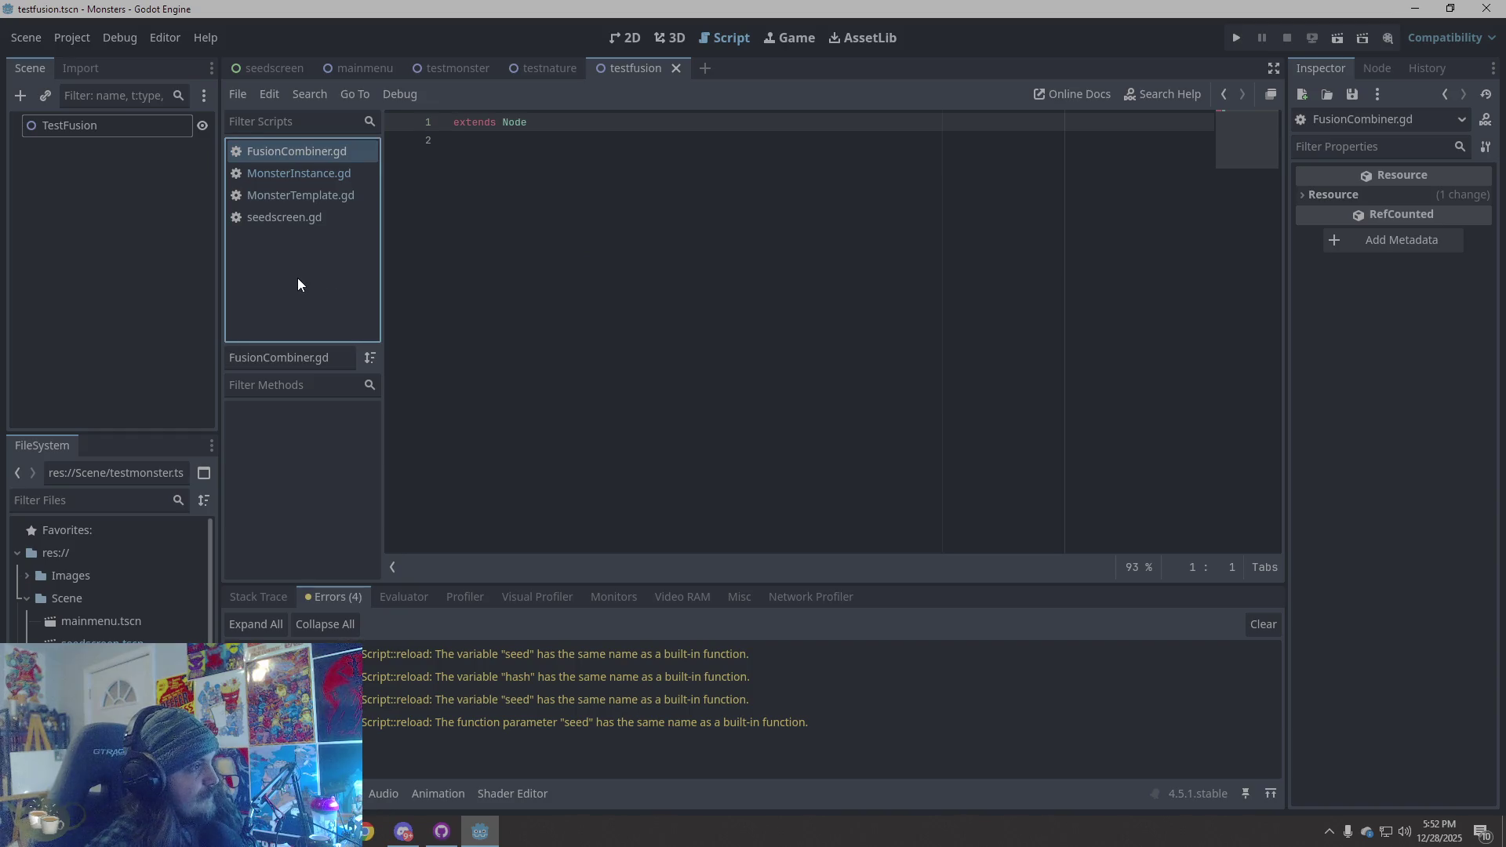
{"action": "left_click", "coordinate": [238, 95]}
{"action": "left_click", "coordinate": [252, 124]}
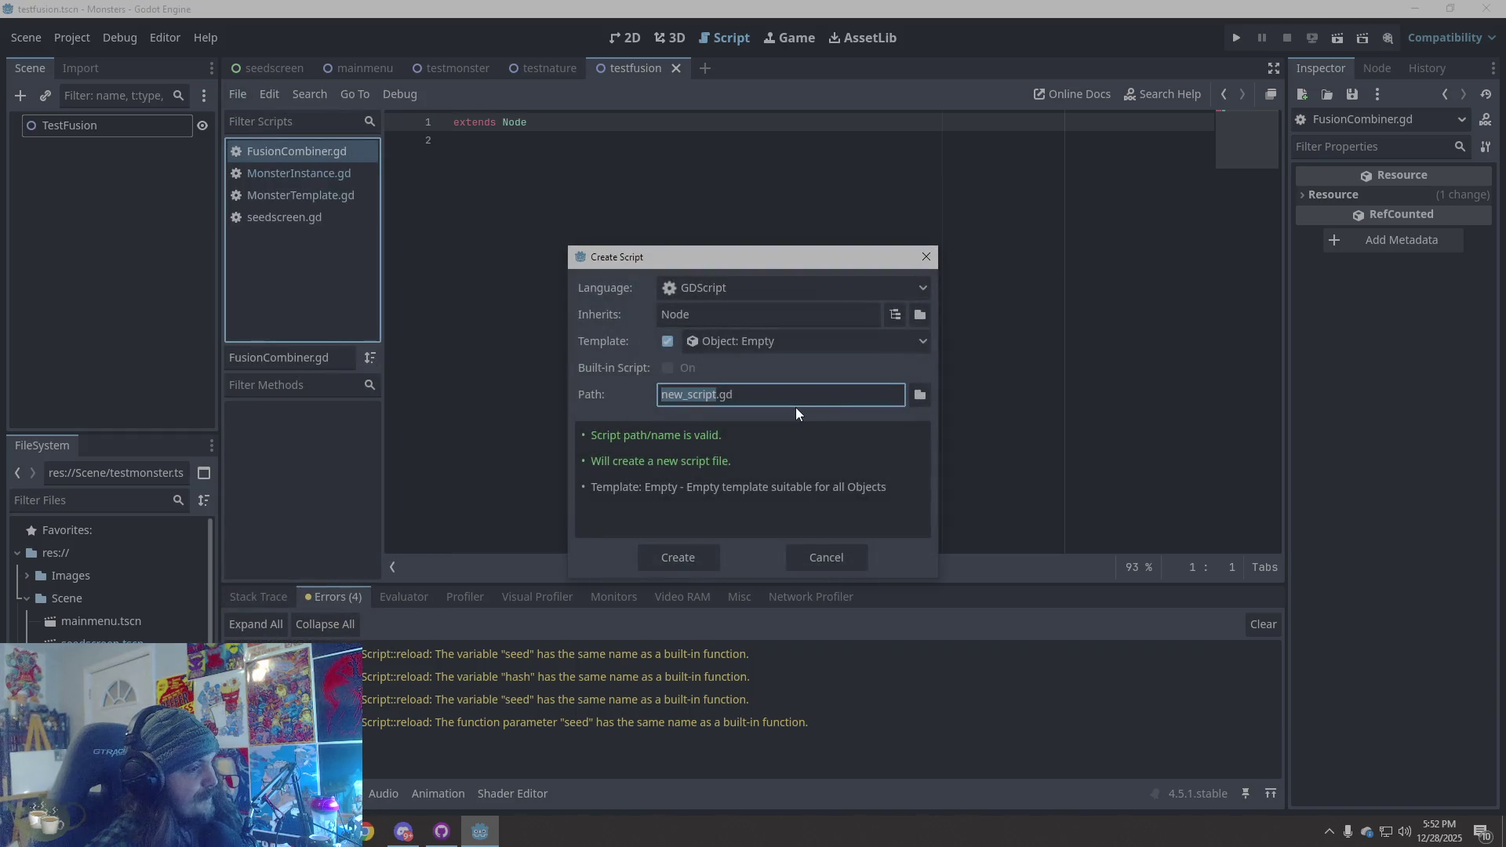
{"action": "type", "text": "Nature"}
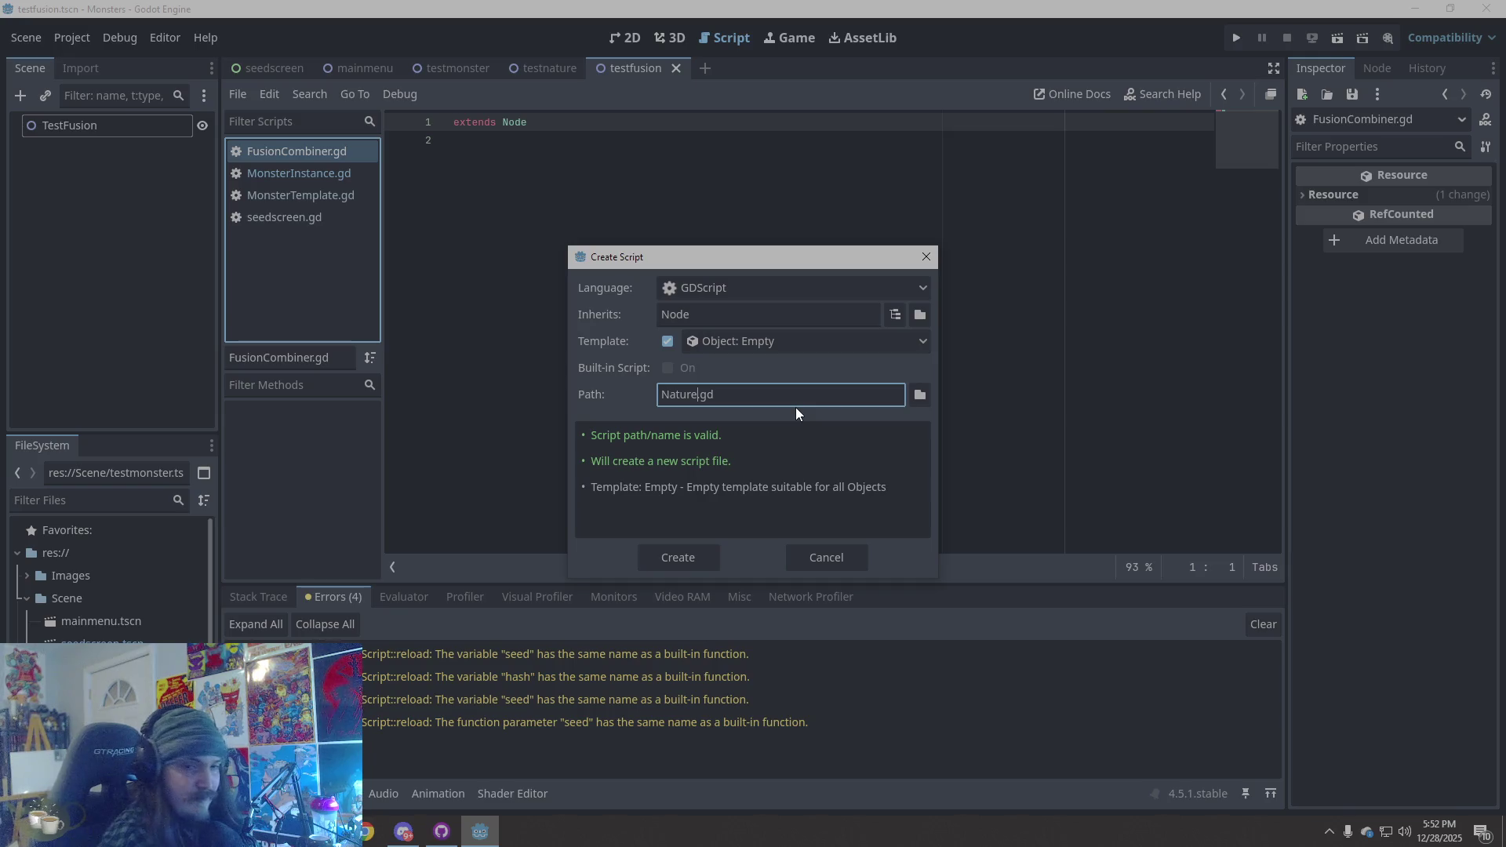
{"action": "type", "text": "Stst"}
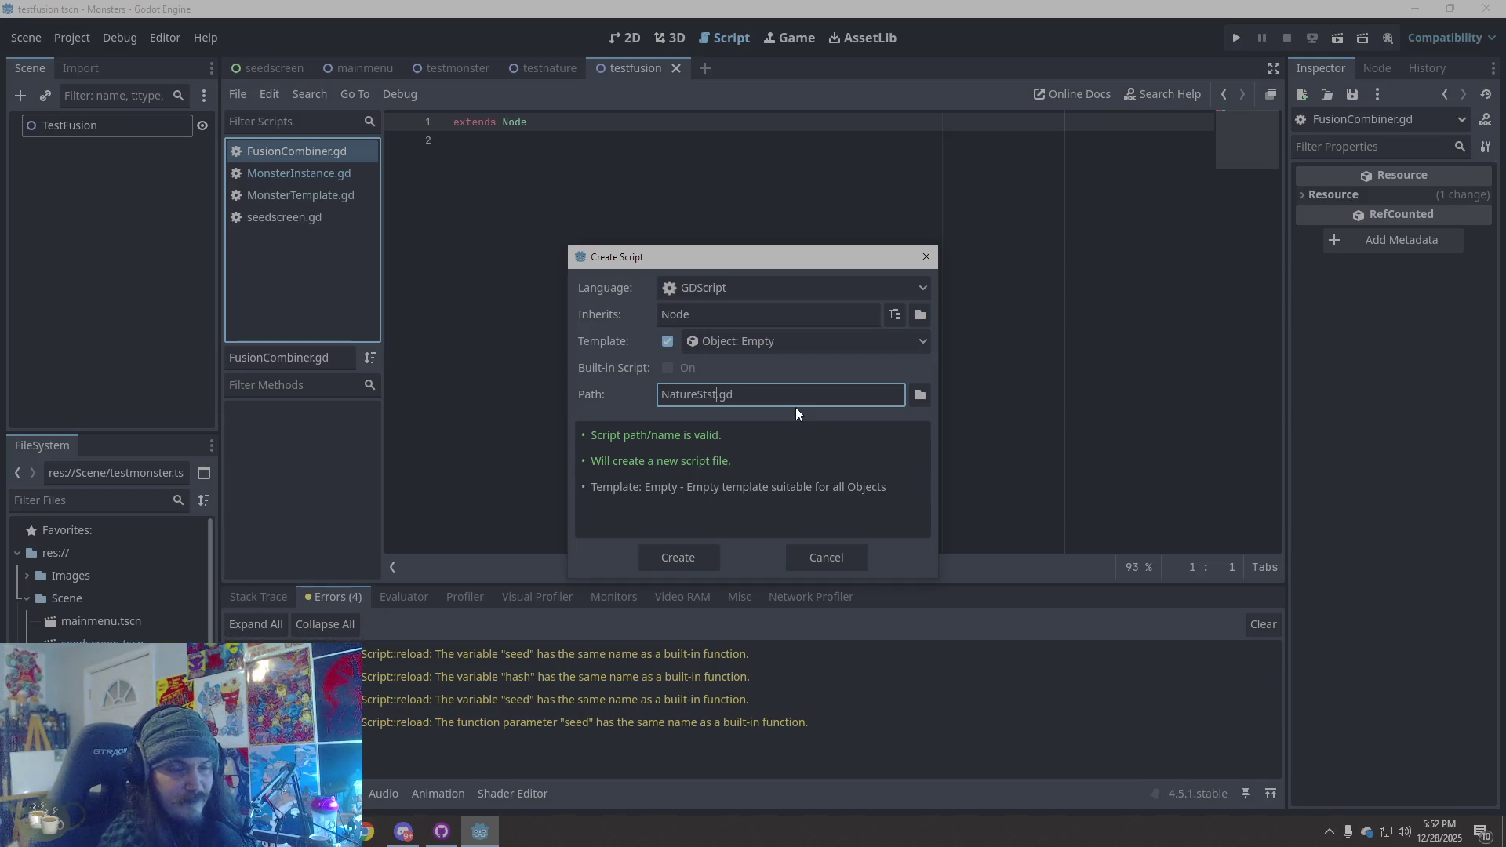
{"action": "key", "text": "BackSpace"}
{"action": "key", "text": "BackSpace"}
{"action": "key", "text": "BackSpace"}
{"action": "type", "text": "ystem"}
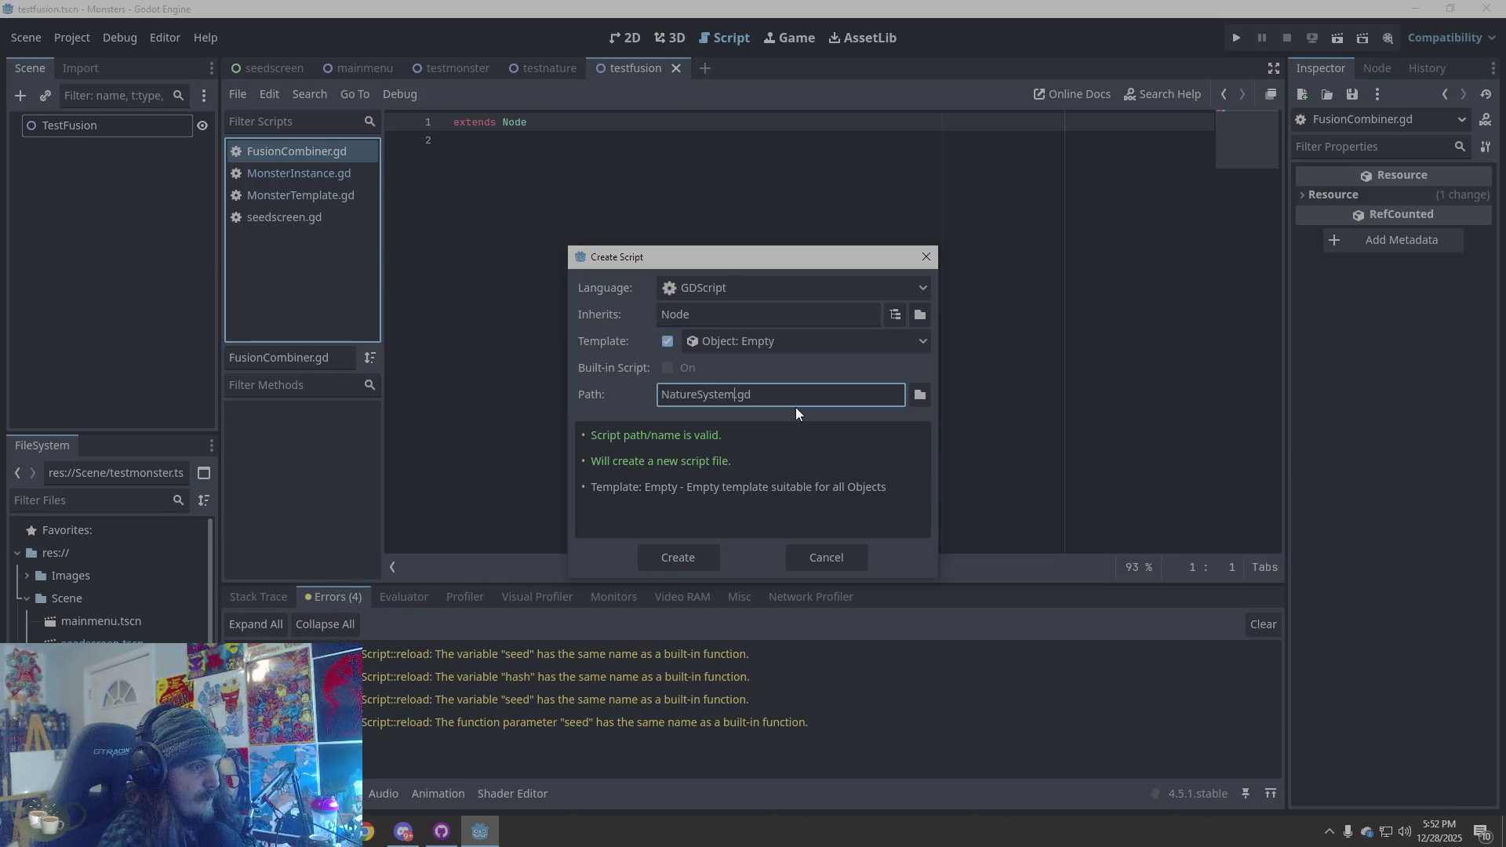
{"action": "left_click", "coordinate": [665, 556]}
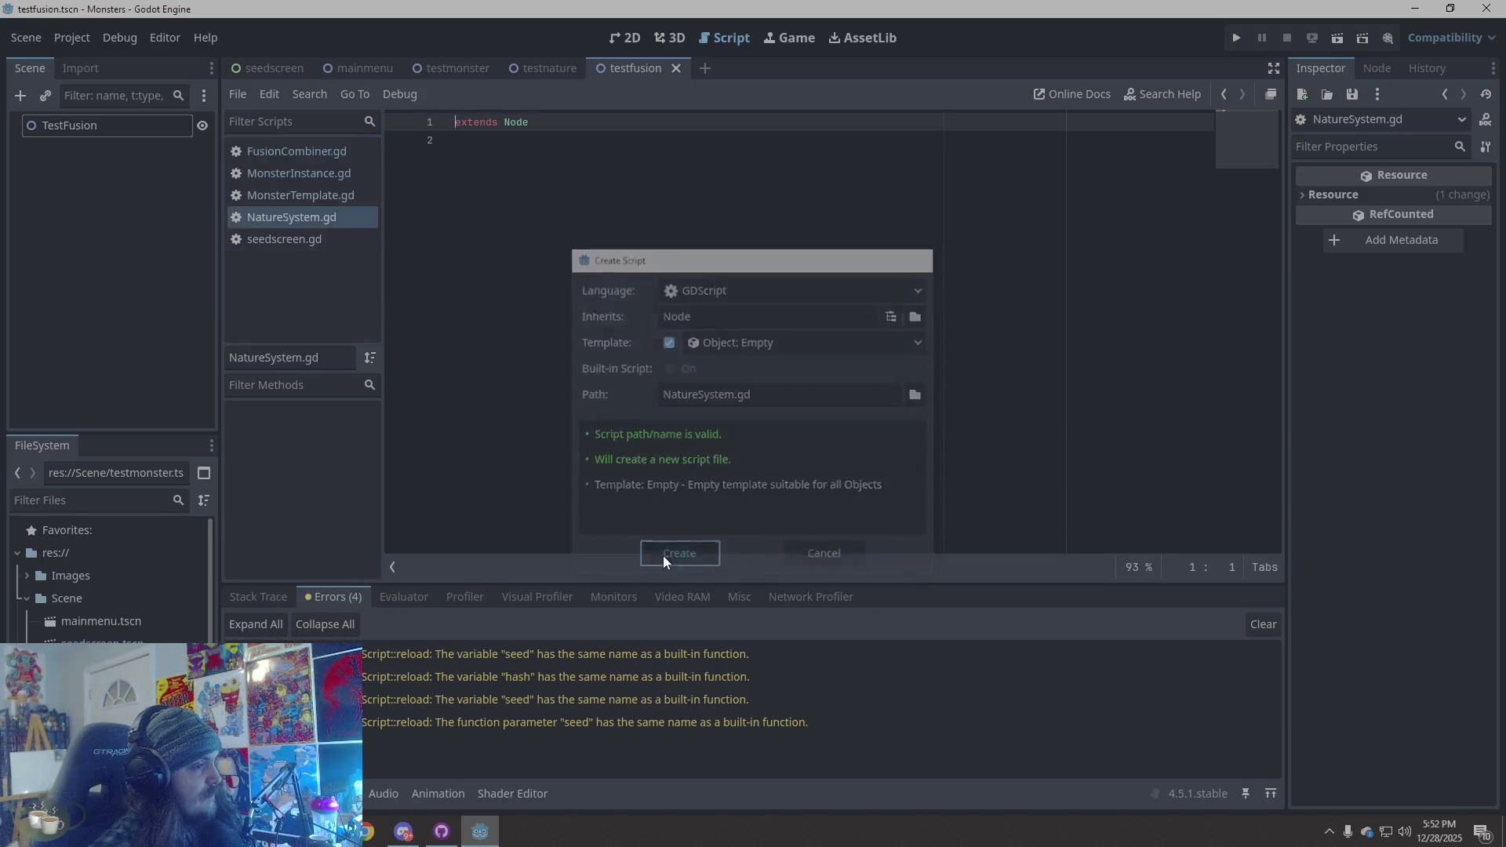
{"action": "left_click", "coordinate": [328, 166]}
{"action": "left_click", "coordinate": [328, 156]}
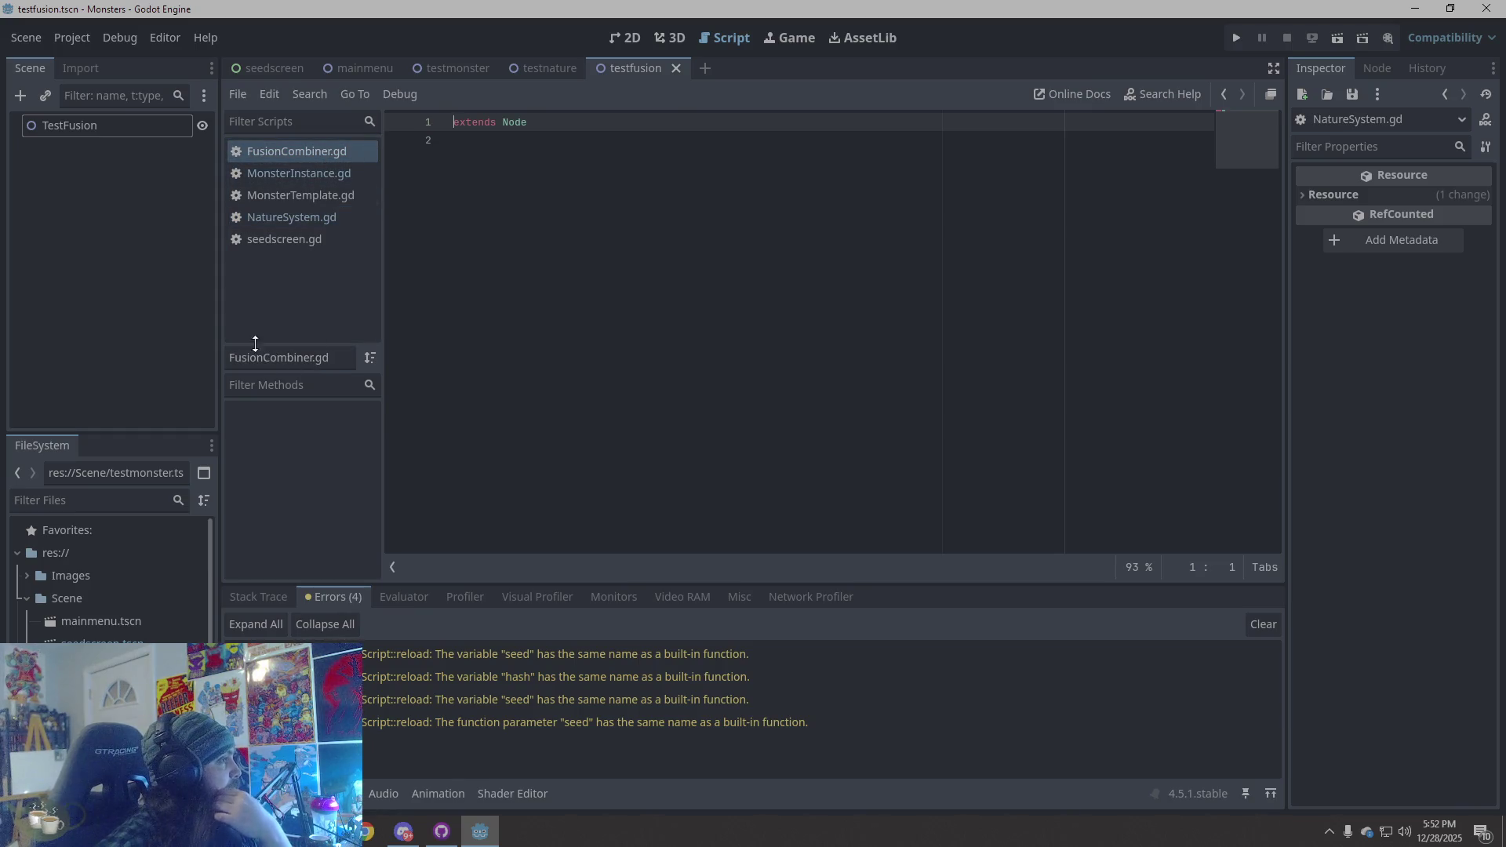
Step: In the testfusion scene, close the unsaved script and discard its changes, leaving seedscreen.gd showing
{"action": "left_click_drag", "start_coordinate": [549, 68], "coordinate": [350, 67]}
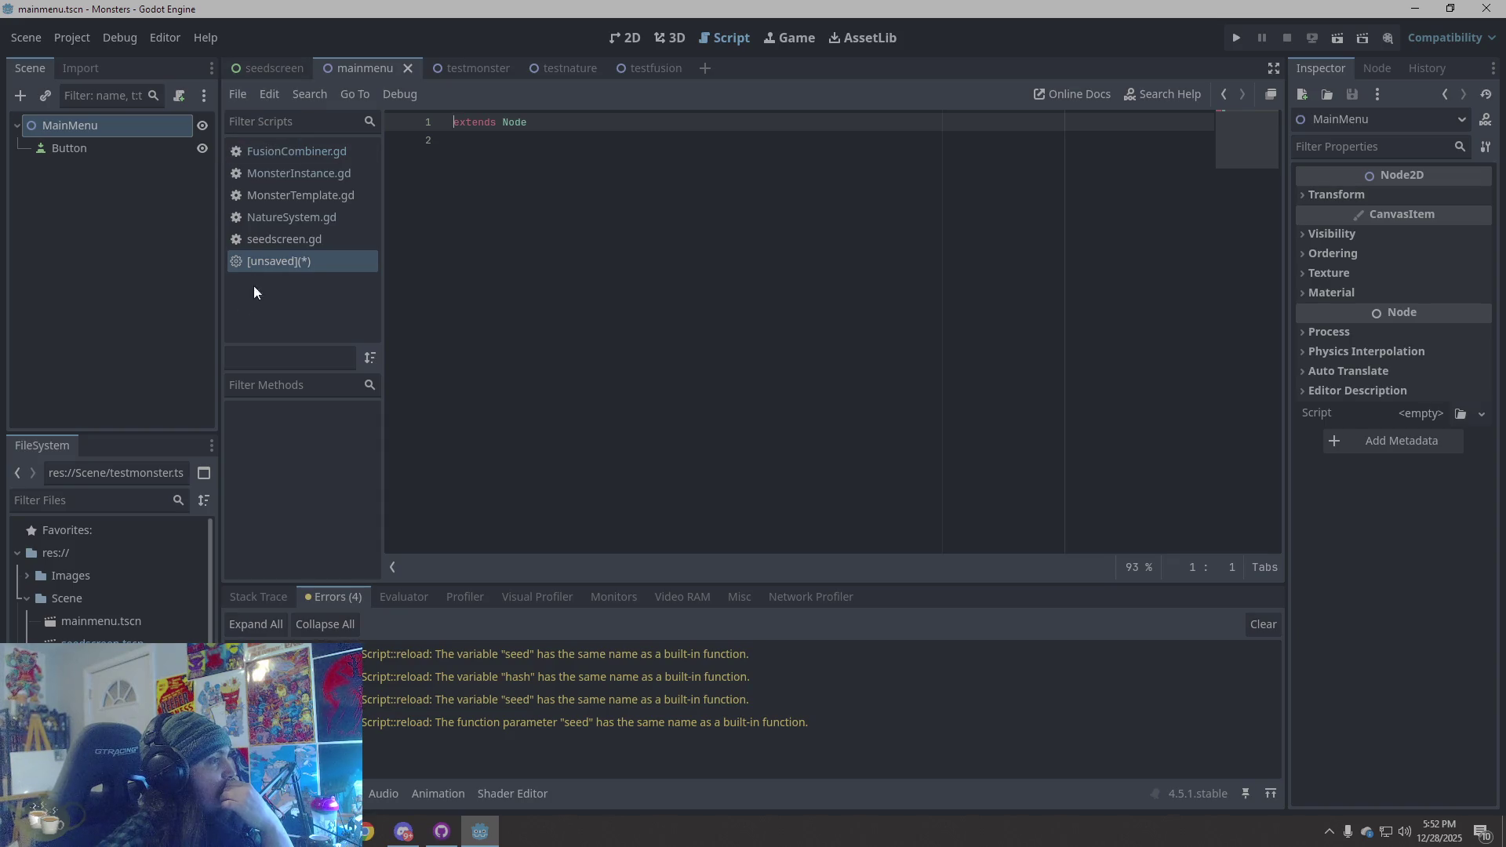
{"action": "left_click", "coordinate": [646, 68]}
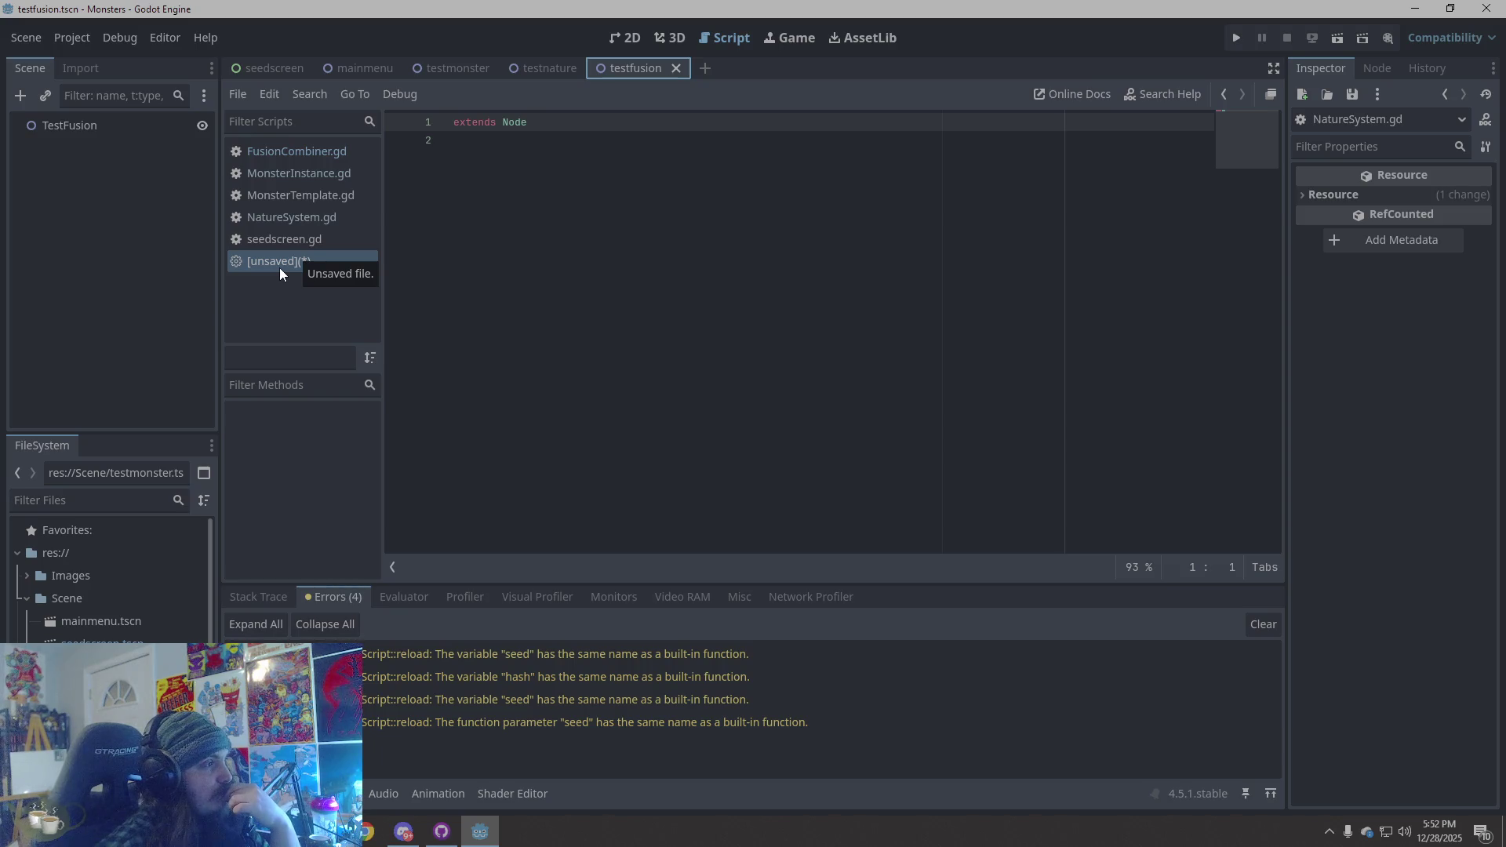
{"action": "left_click", "coordinate": [276, 245]}
{"action": "left_click", "coordinate": [276, 262]}
{"action": "right_click", "coordinate": [276, 262]}
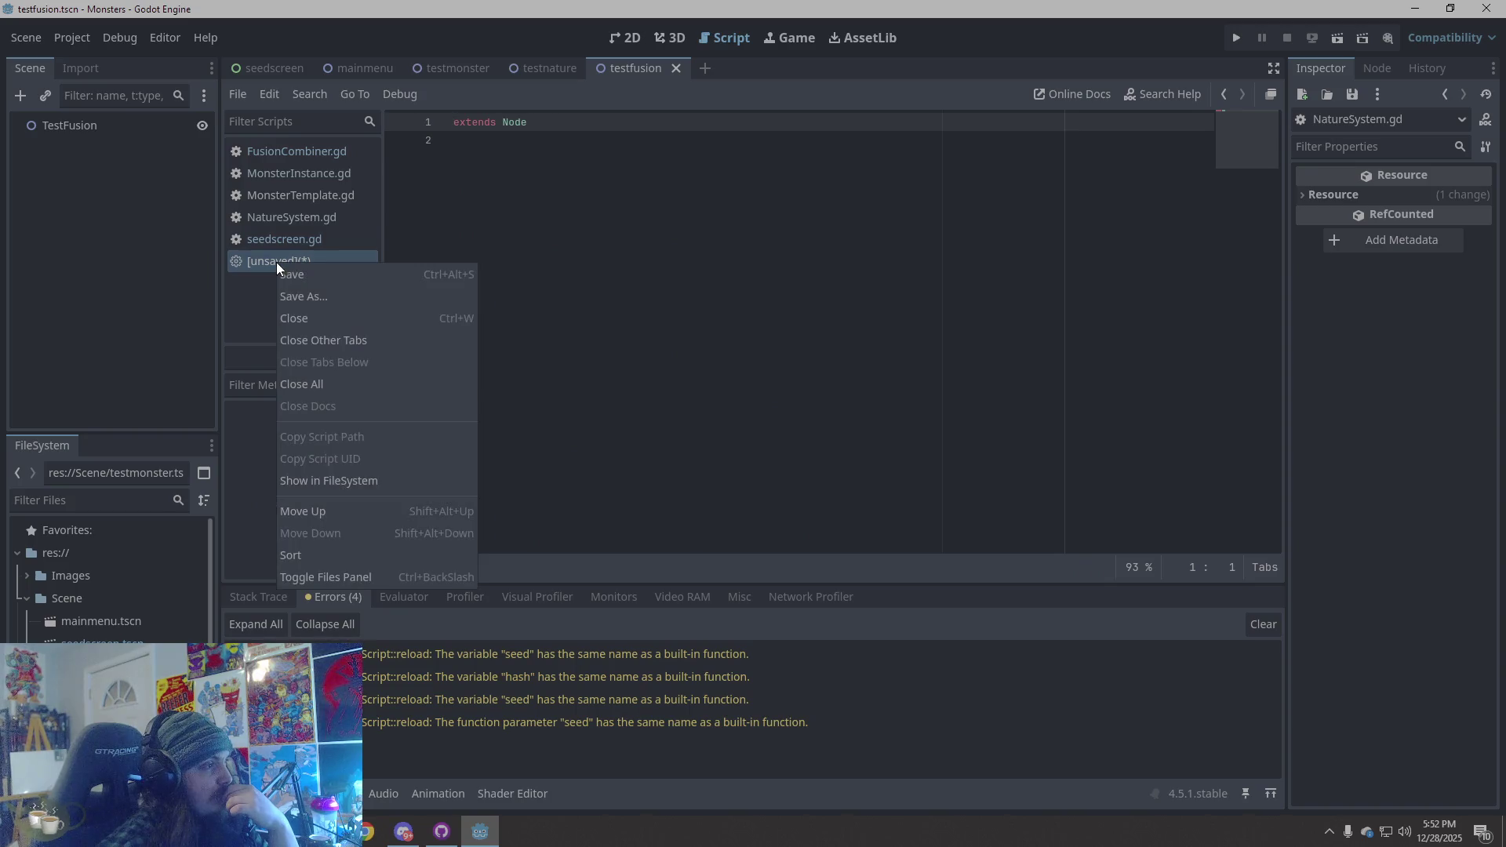
{"action": "left_click", "coordinate": [308, 322]}
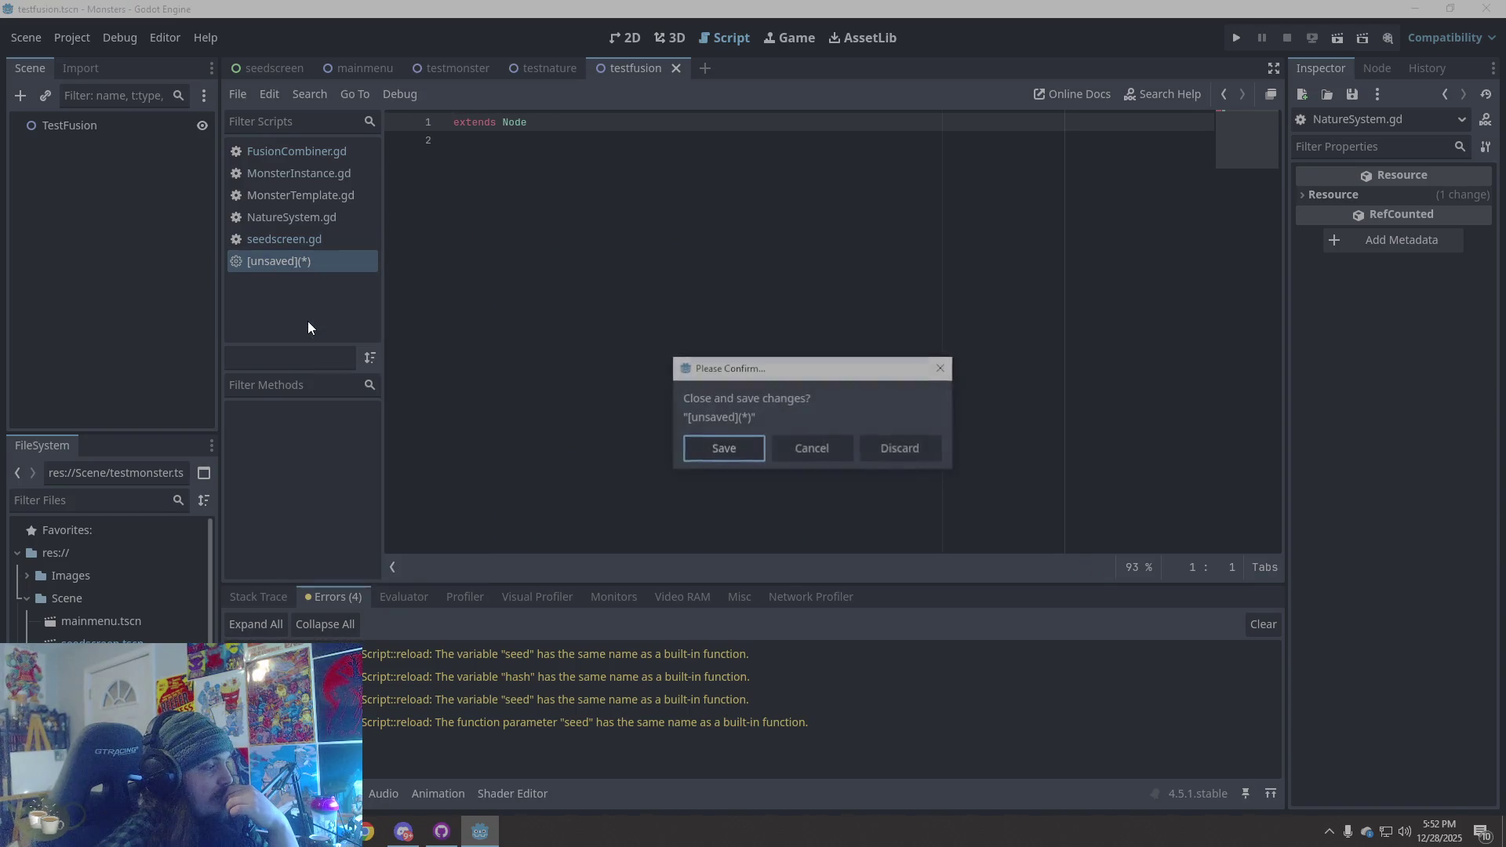
{"action": "left_click", "coordinate": [869, 449]}
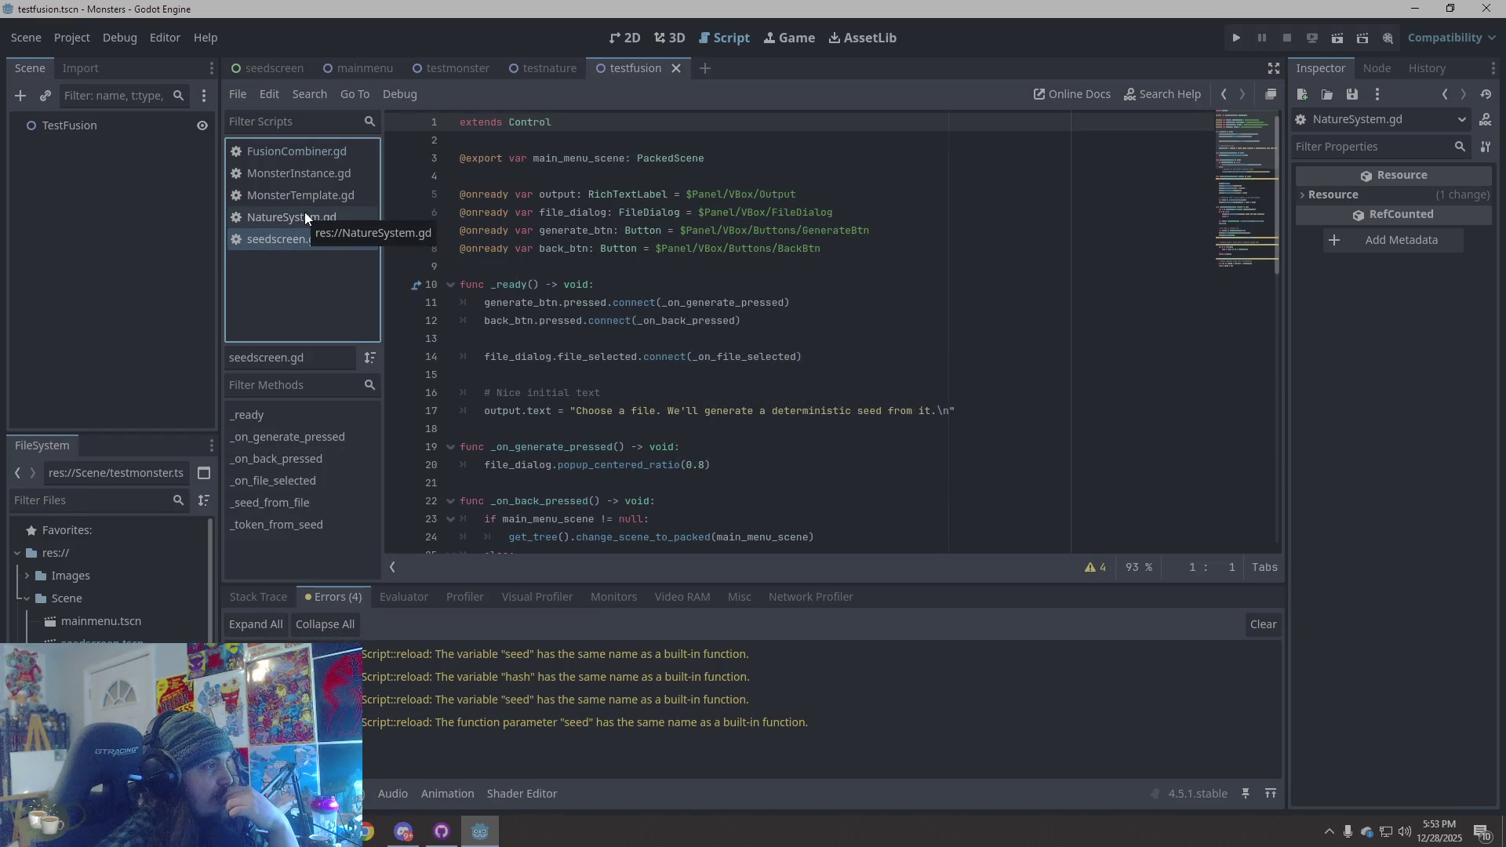
Step: Browse the FileSystem dock, expanding the Scene folder to view its contents and collapsing it again
{"action": "scroll", "coordinate": [188, 616], "scroll_direction": "down", "scroll_amount": 3}
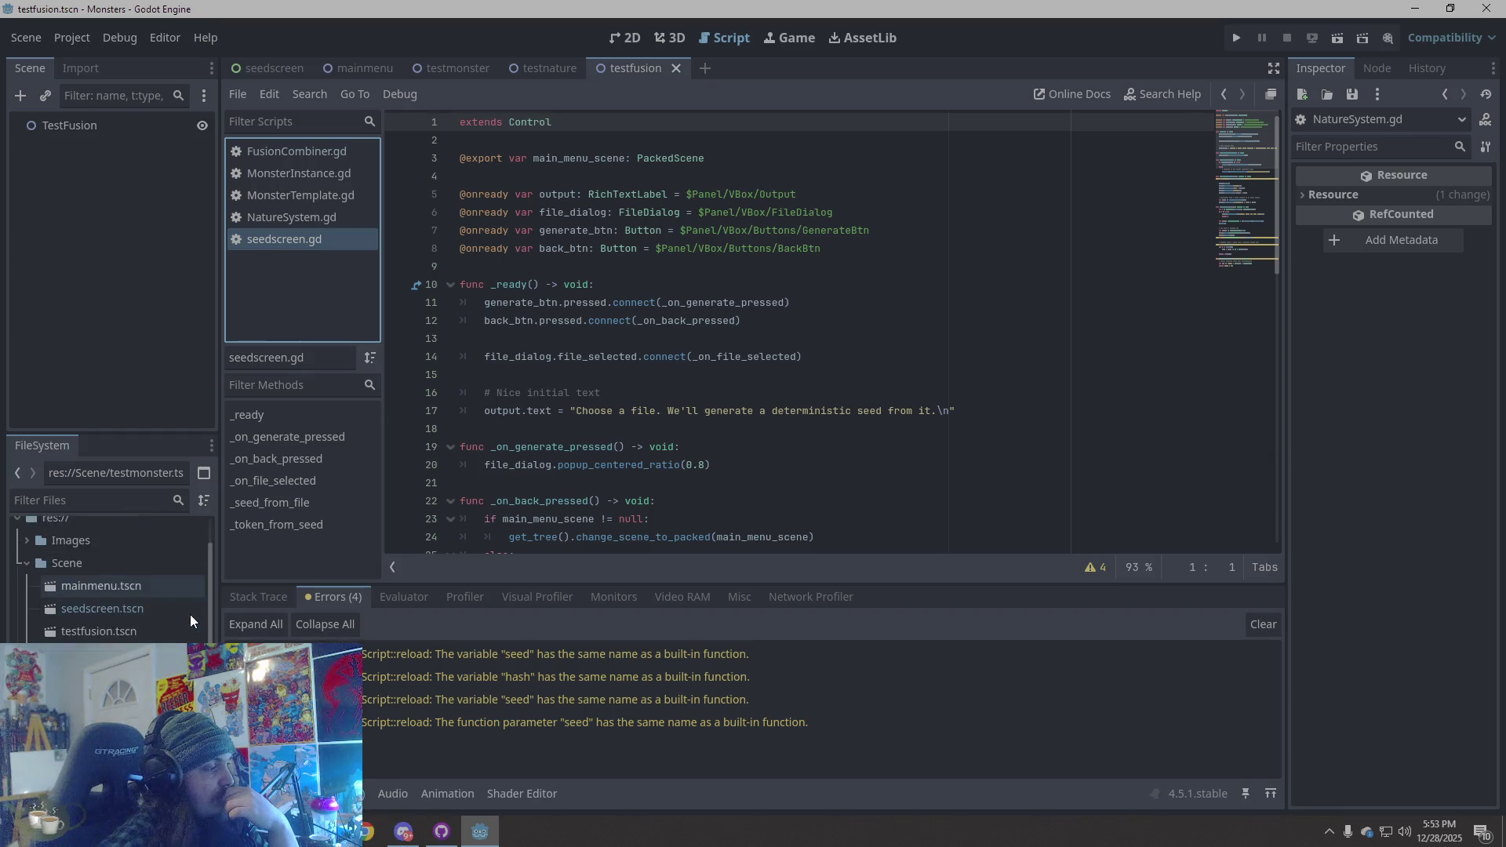
{"action": "scroll", "coordinate": [190, 614], "scroll_direction": "down", "scroll_amount": 2}
{"action": "left_click", "coordinate": [190, 610]}
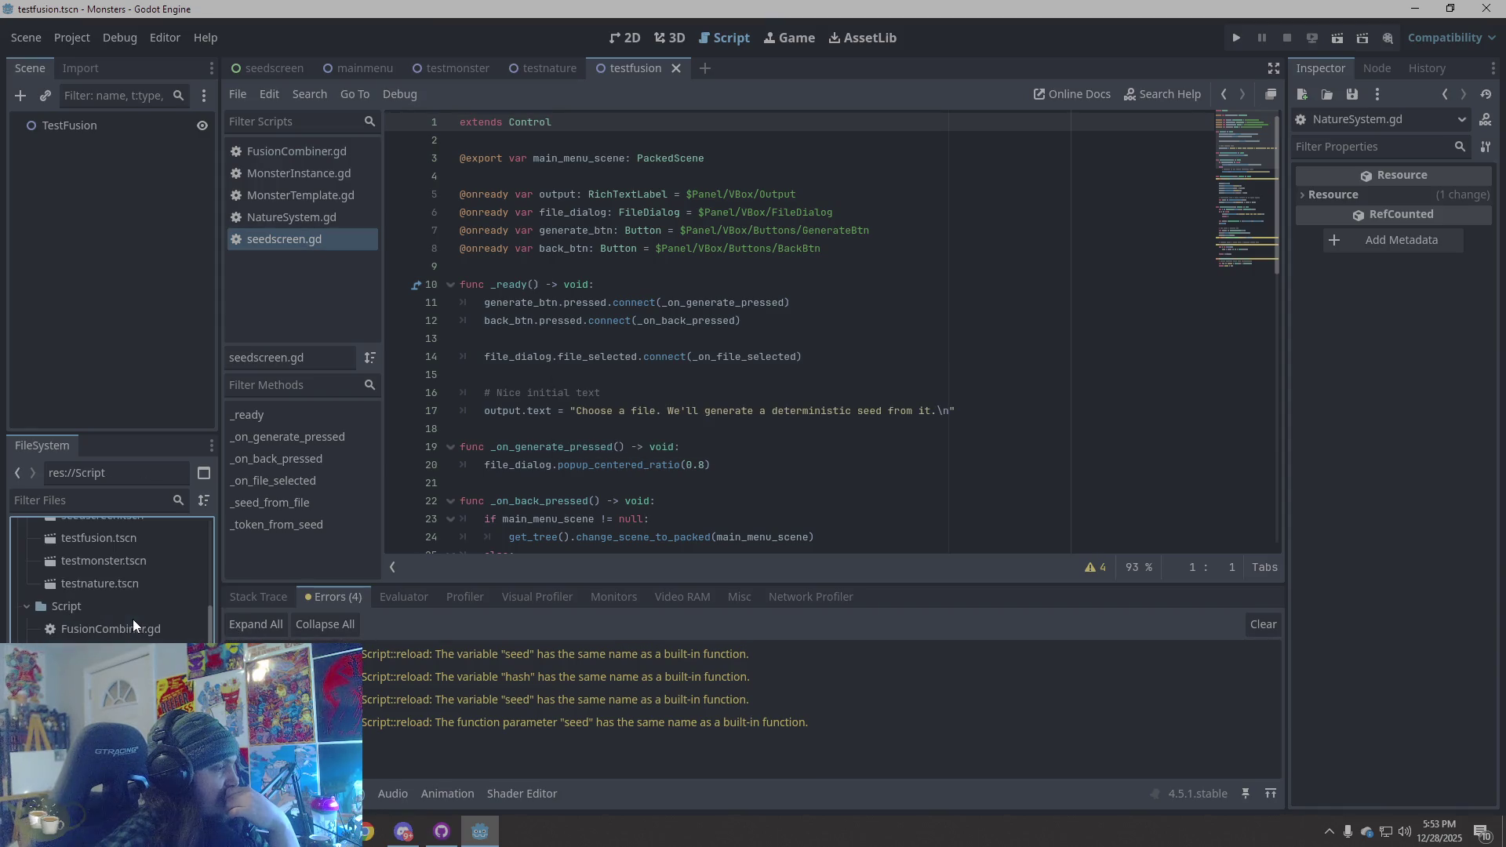
{"action": "scroll", "coordinate": [47, 602], "scroll_direction": "up", "scroll_amount": 2}
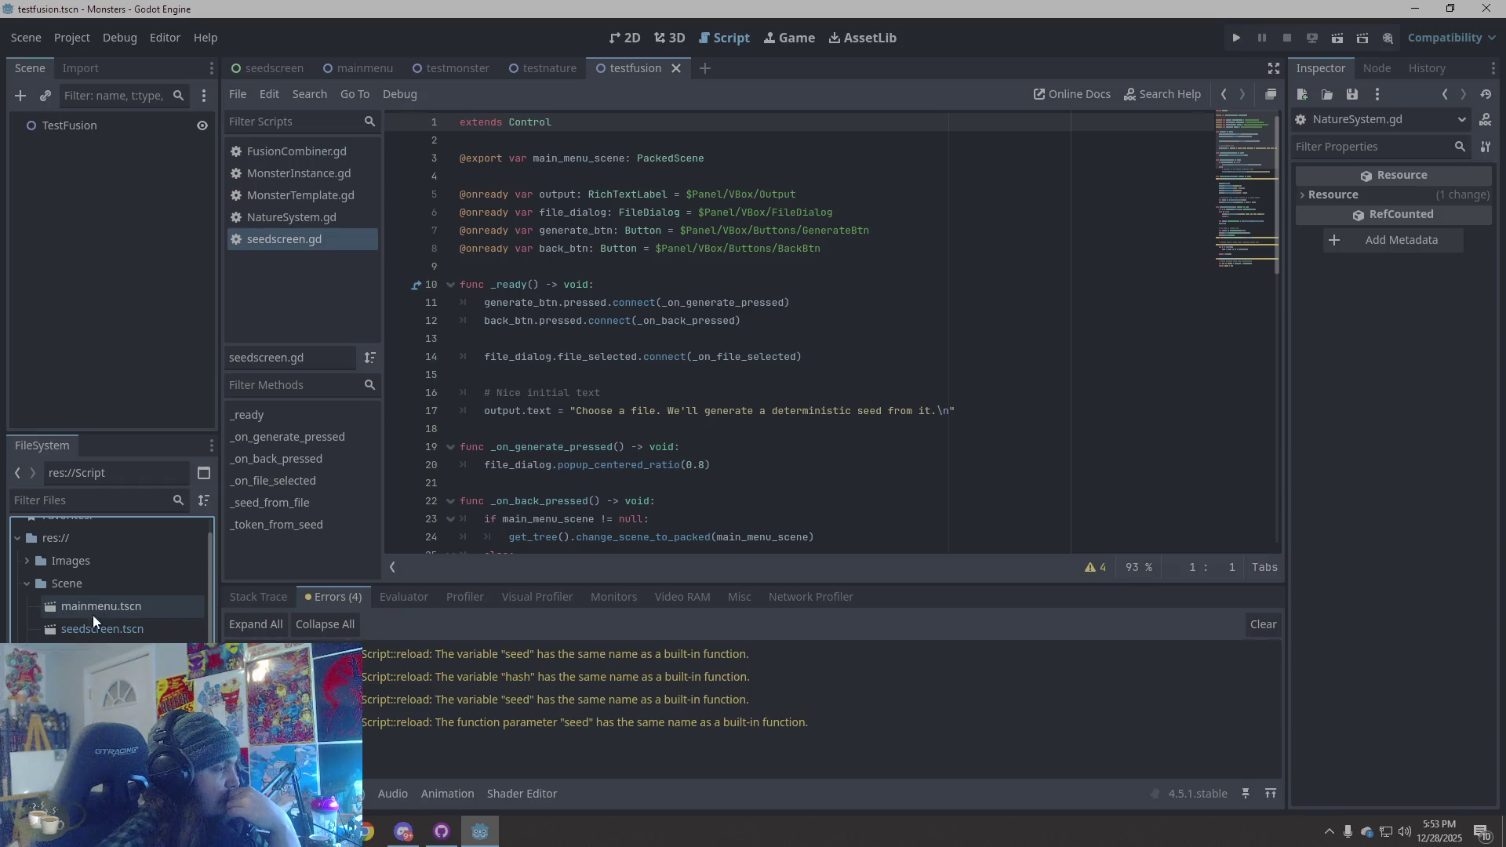
{"action": "left_click", "coordinate": [28, 584]}
{"action": "left_click", "coordinate": [31, 596]}
{"action": "left_click", "coordinate": [31, 596]}
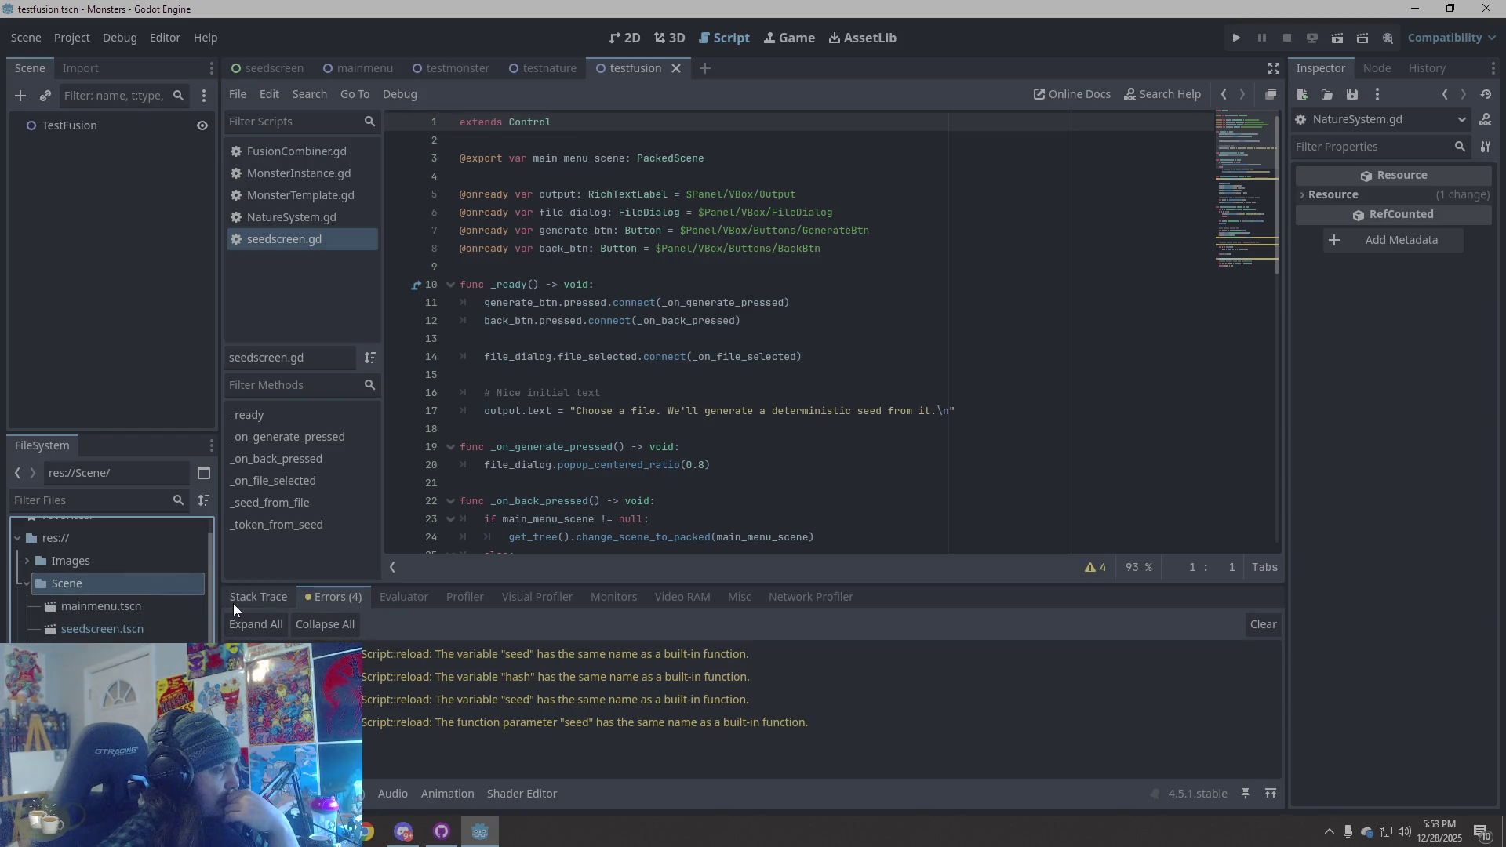
{"action": "left_click", "coordinate": [26, 583]}
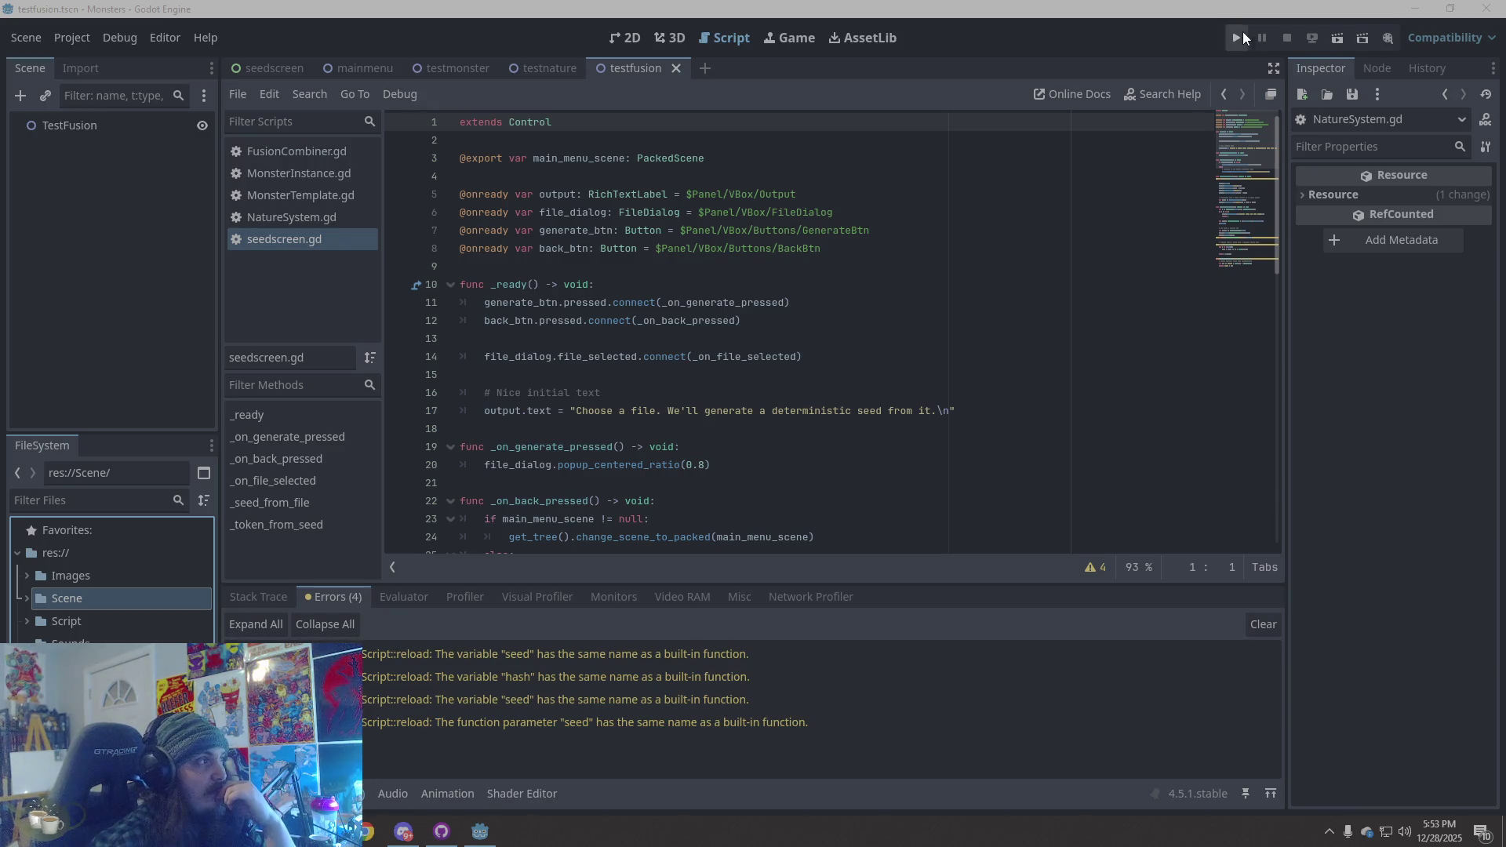
Step: Run the seedscreen scene, feed it a Desktop file to generate a seed, then close the game
{"action": "left_click", "coordinate": [298, 72]}
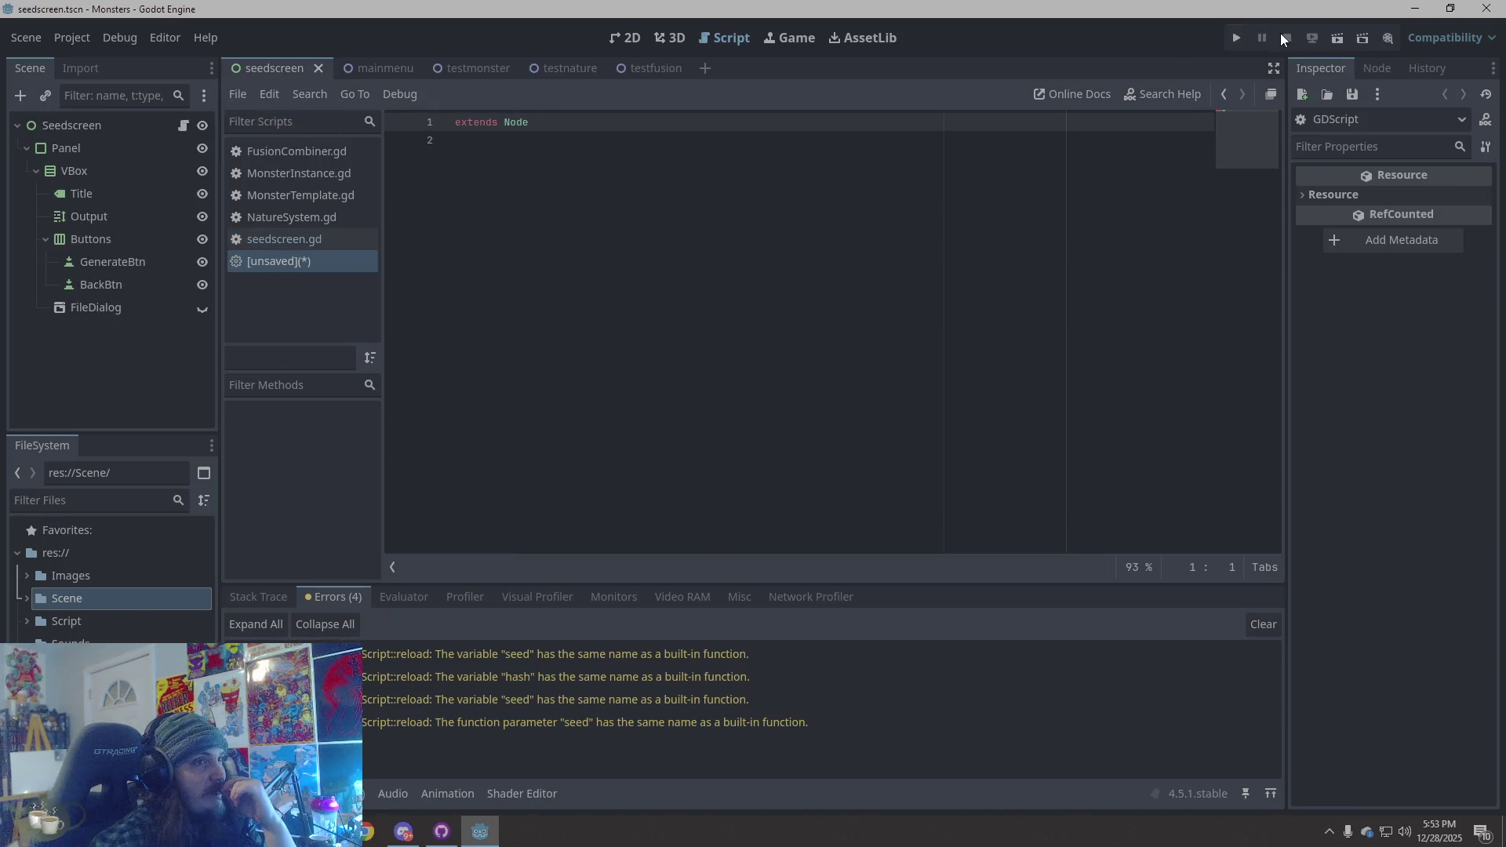
{"action": "left_click", "coordinate": [1244, 33]}
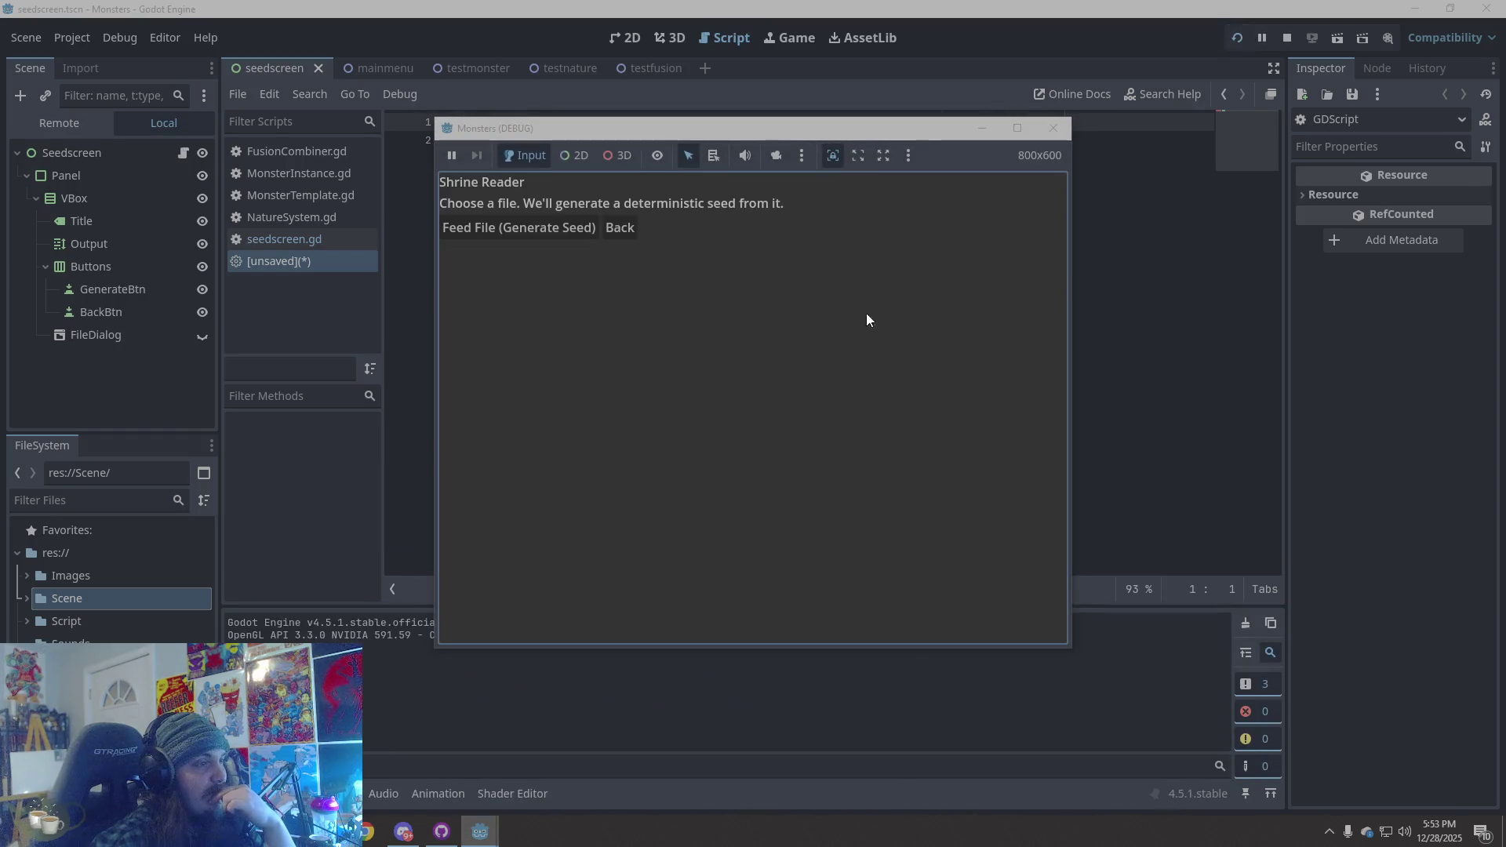
{"action": "left_click", "coordinate": [539, 230]}
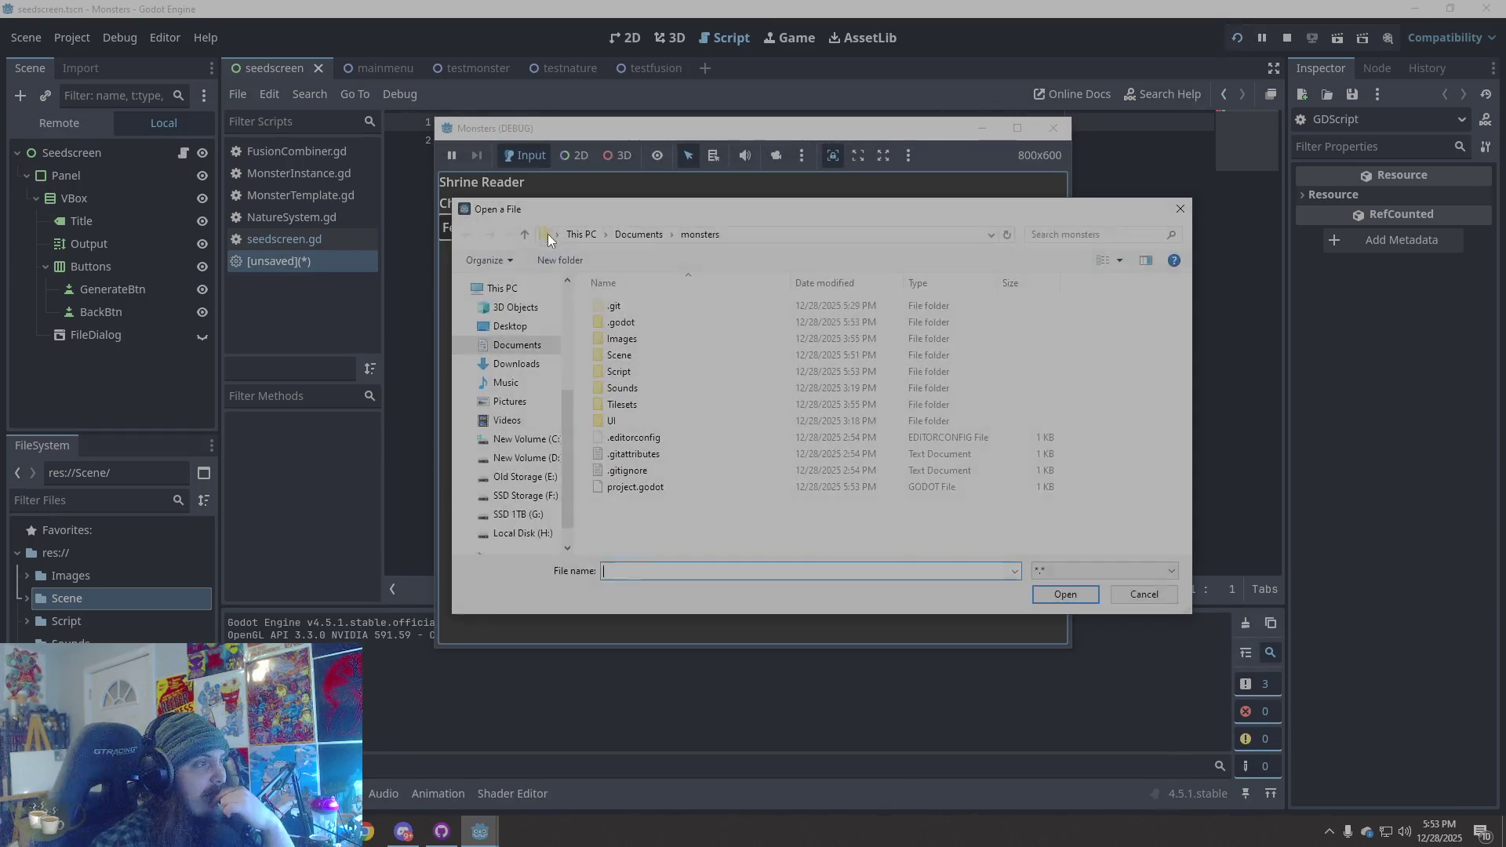
{"action": "left_click", "coordinate": [516, 327]}
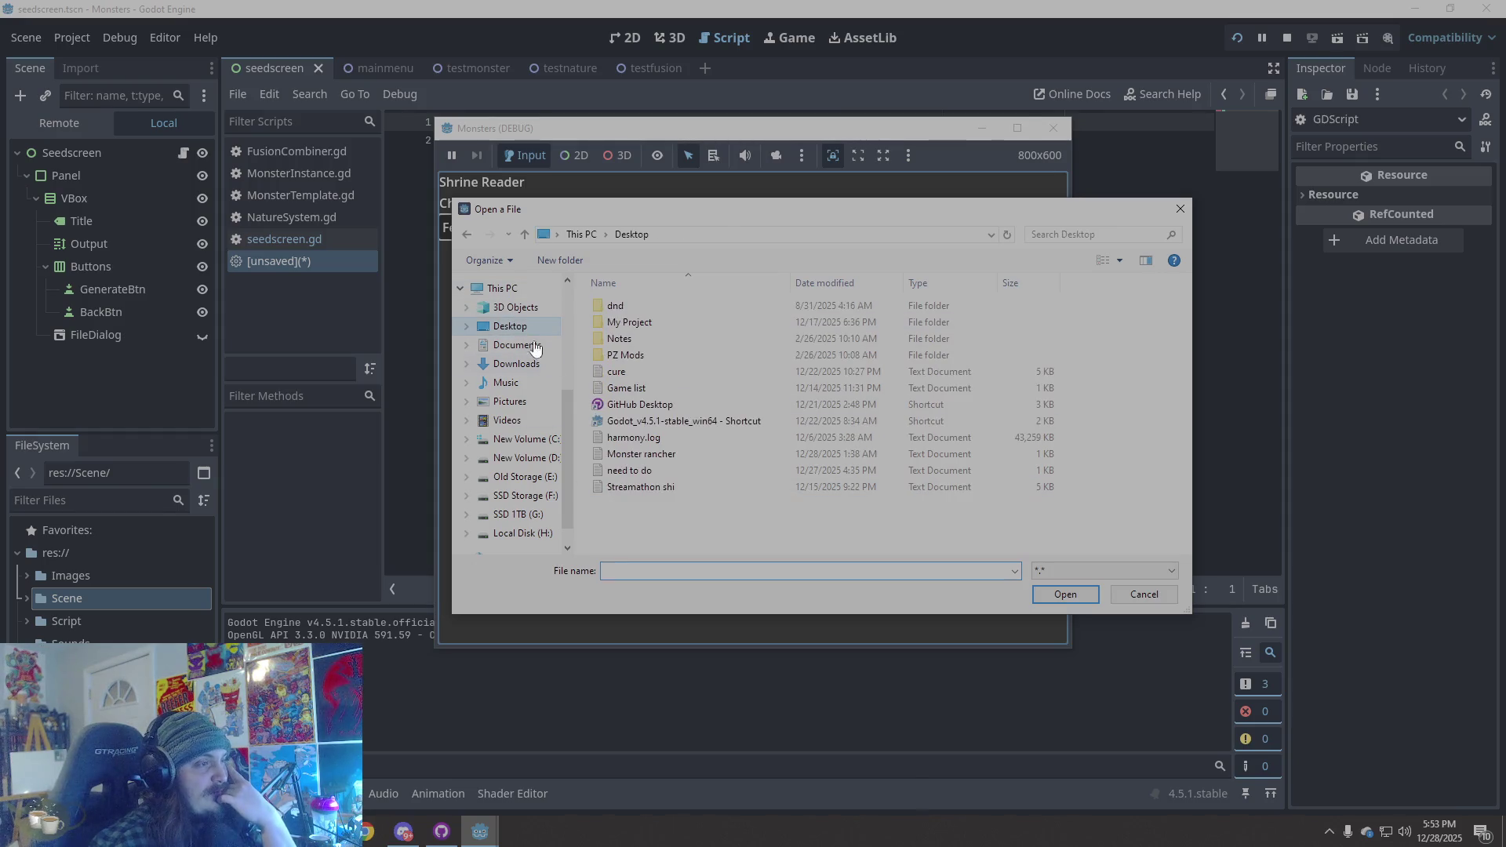
{"action": "double_click", "coordinate": [641, 428]}
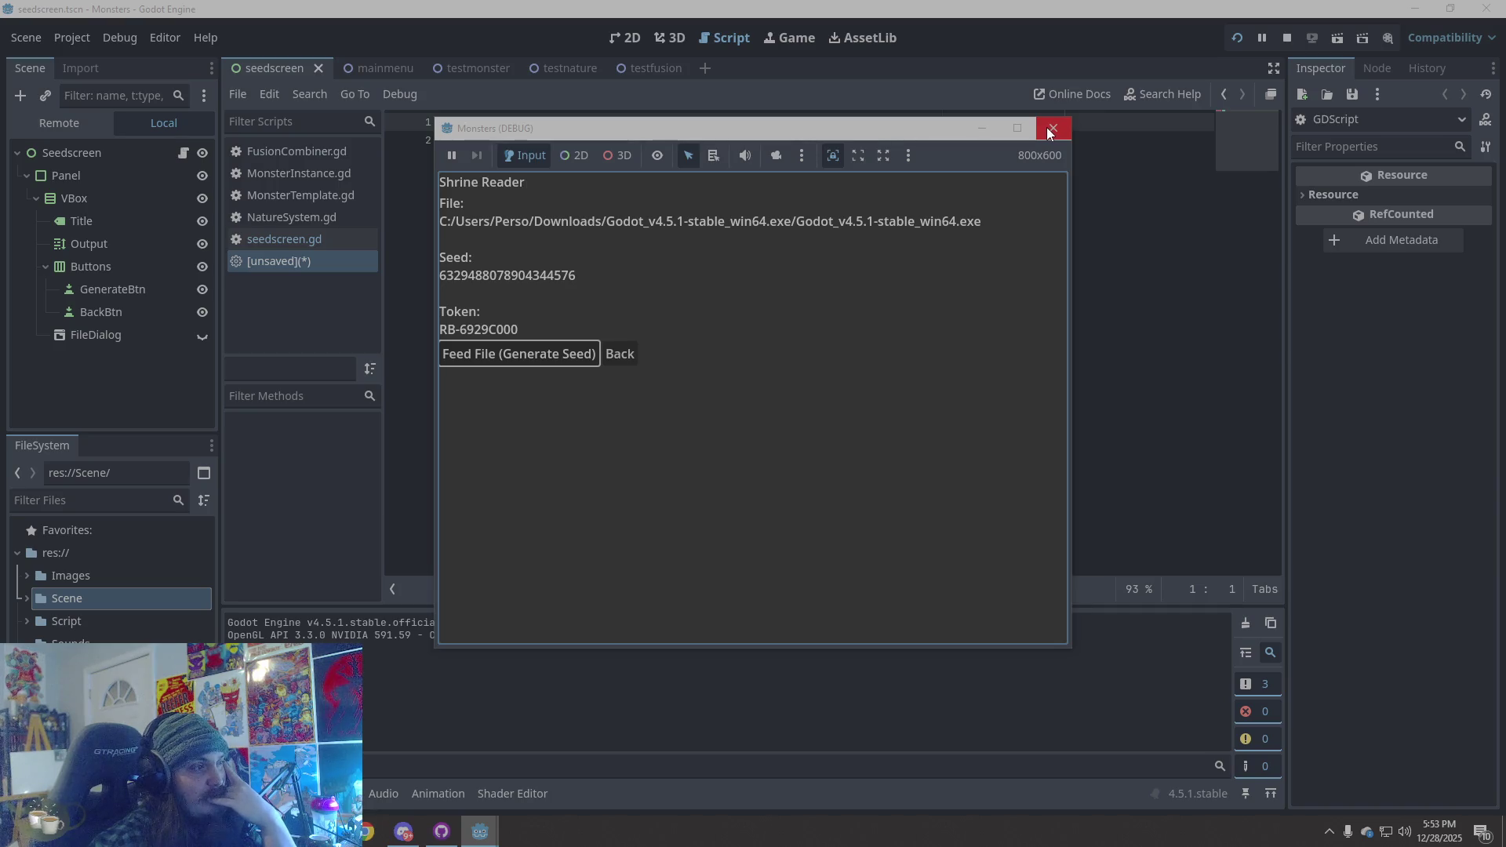
{"action": "left_click", "coordinate": [1047, 133]}
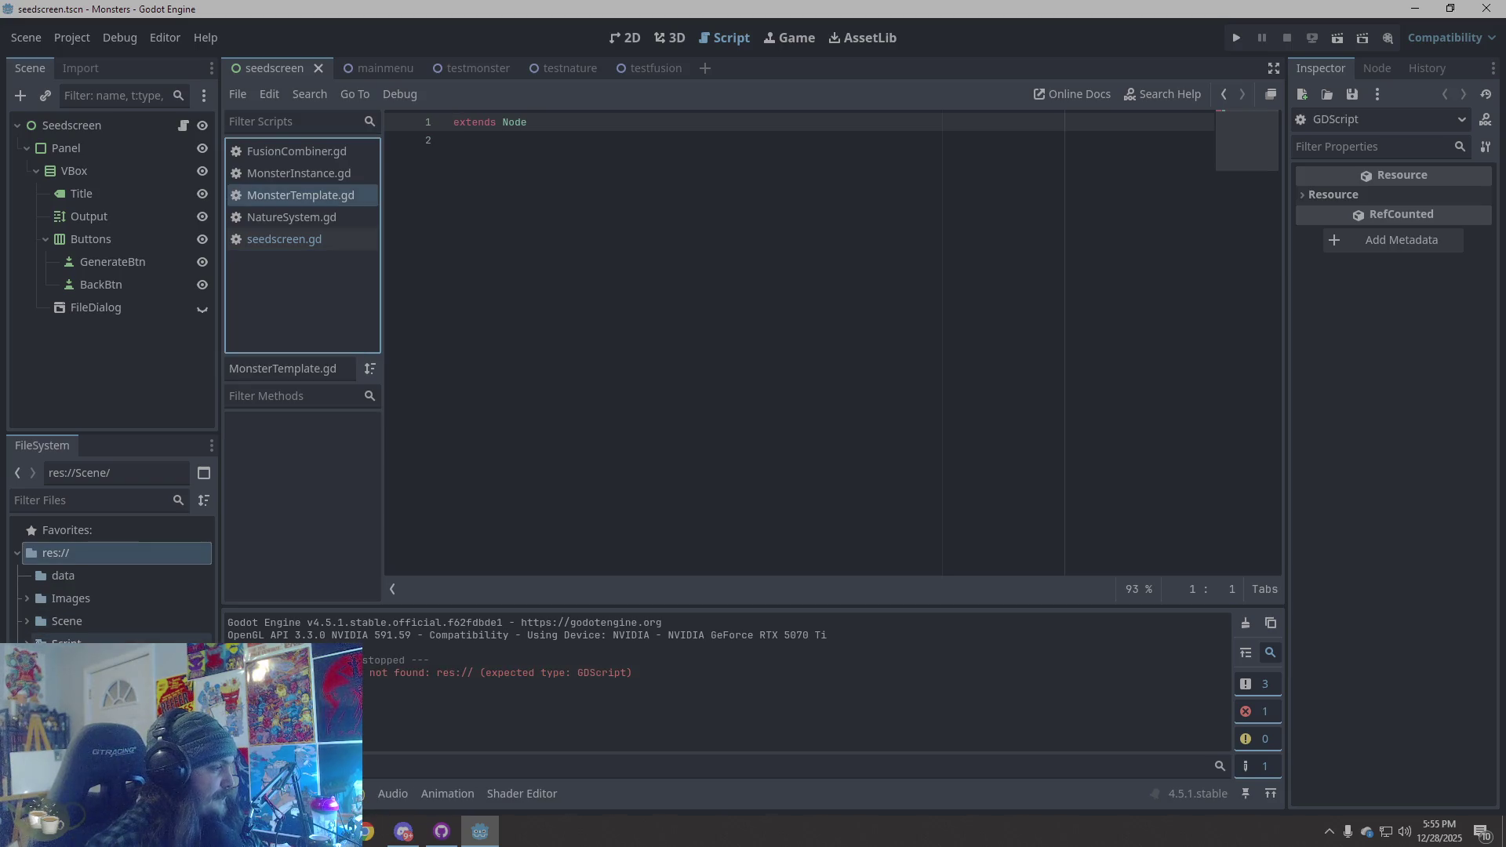
Step: Move MonsterInstance.gd and then MonsterTemplate.gd out of the Script folder into data
{"action": "scroll", "coordinate": [110, 581], "scroll_direction": "down", "scroll_amount": 1}
{"action": "left_click", "coordinate": [62, 560]}
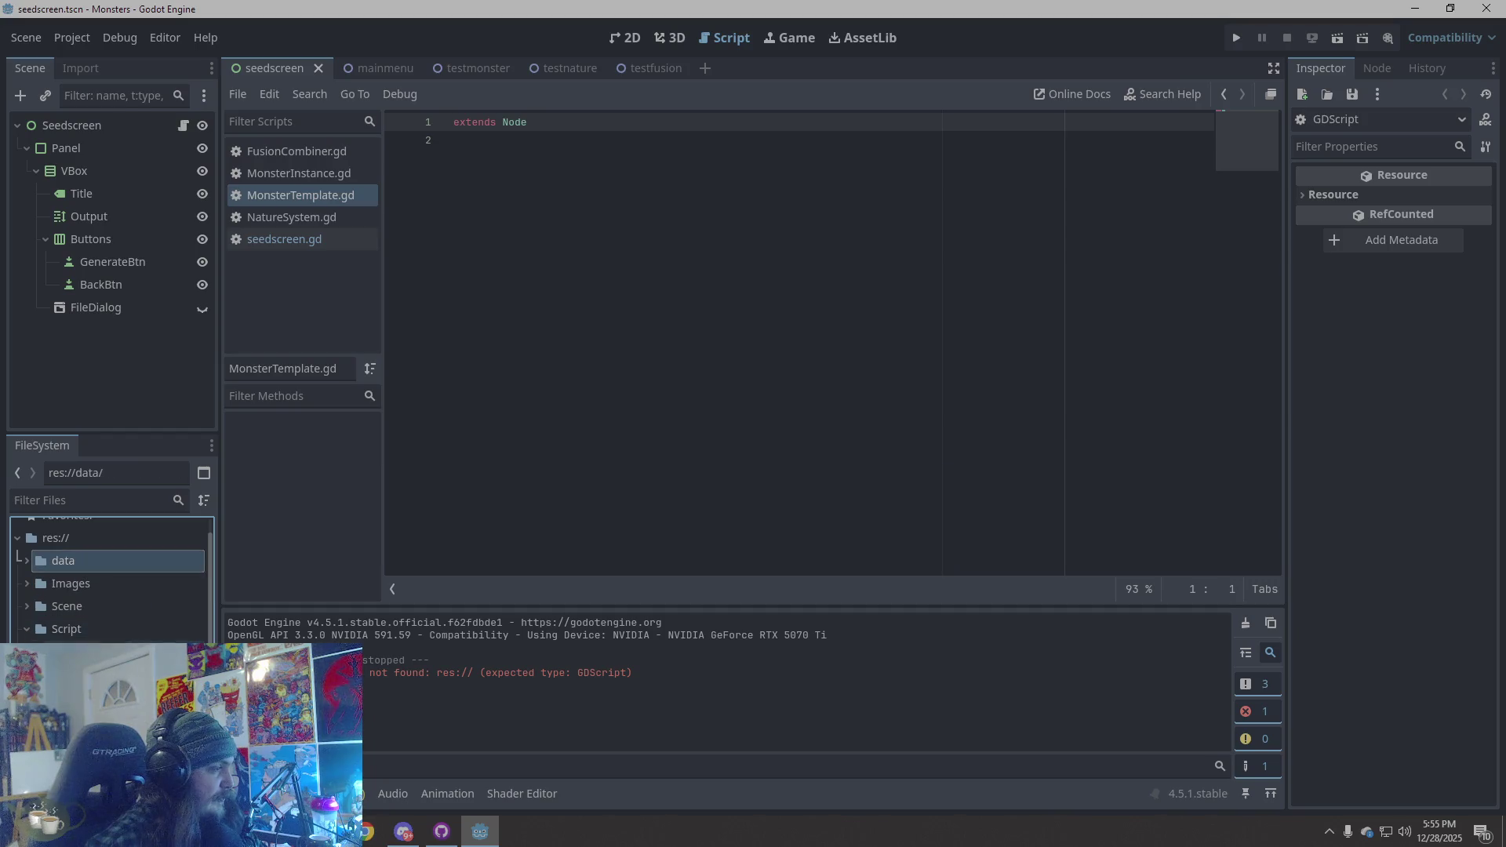
{"action": "left_click_drag", "start_coordinate": [87, 674], "coordinate": [74, 564]}
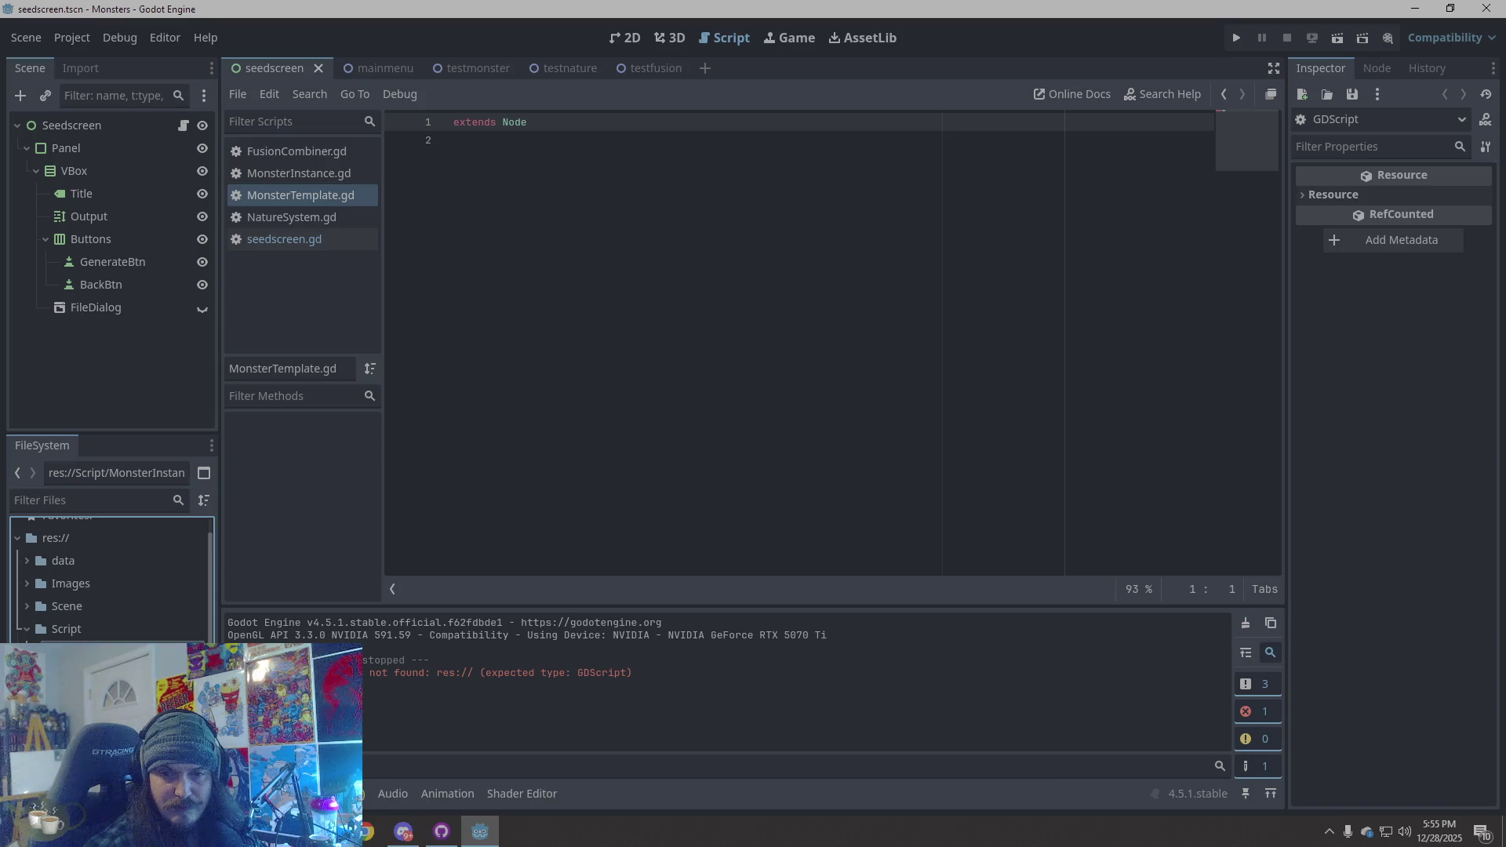
{"action": "left_click", "coordinate": [29, 565]}
{"action": "left_click", "coordinate": [127, 583]}
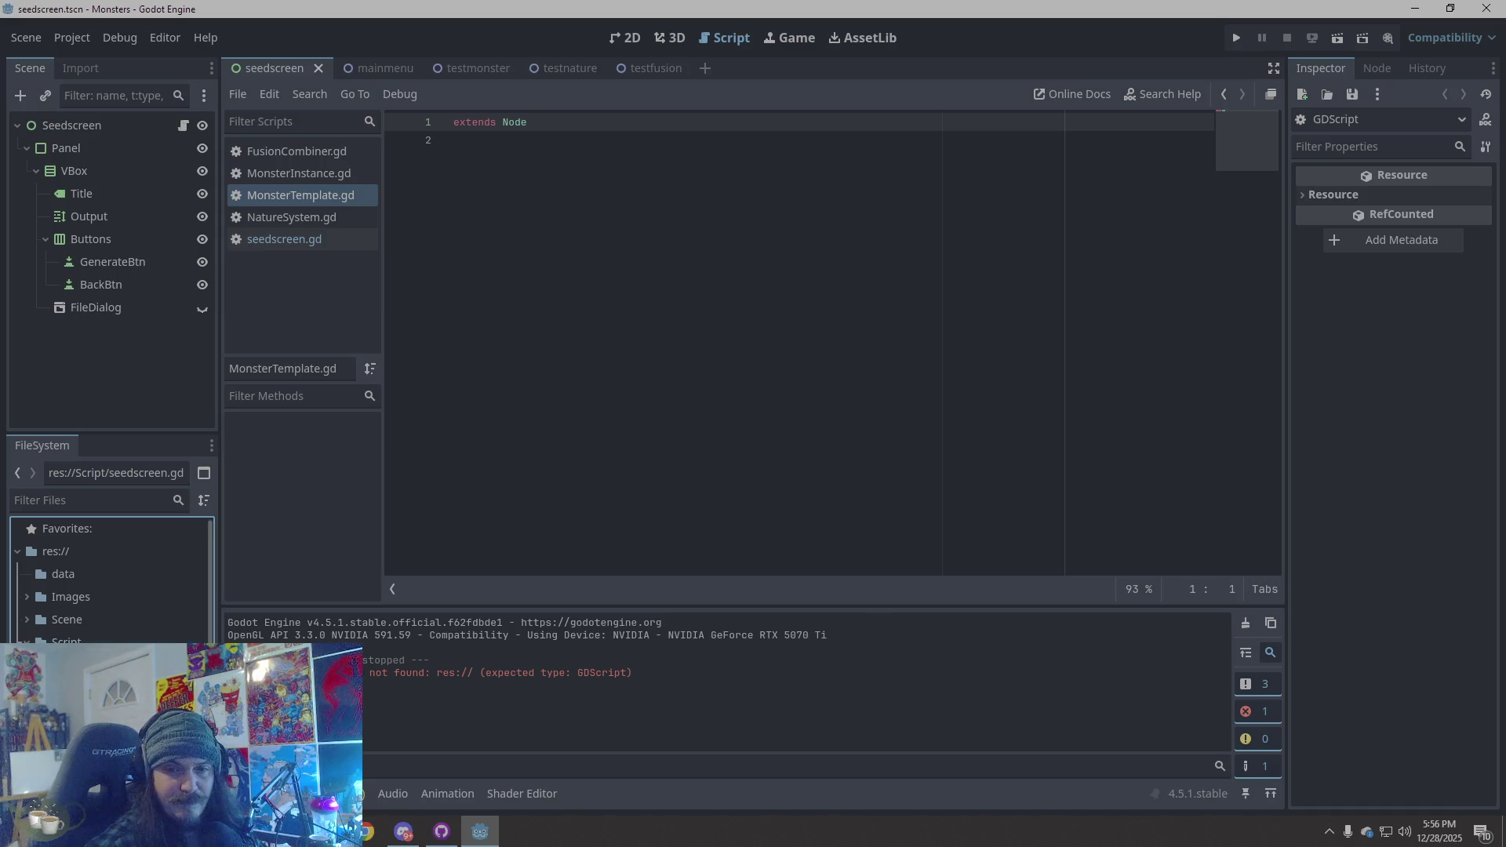
{"action": "left_click_drag", "start_coordinate": [86, 710], "coordinate": [79, 575]}
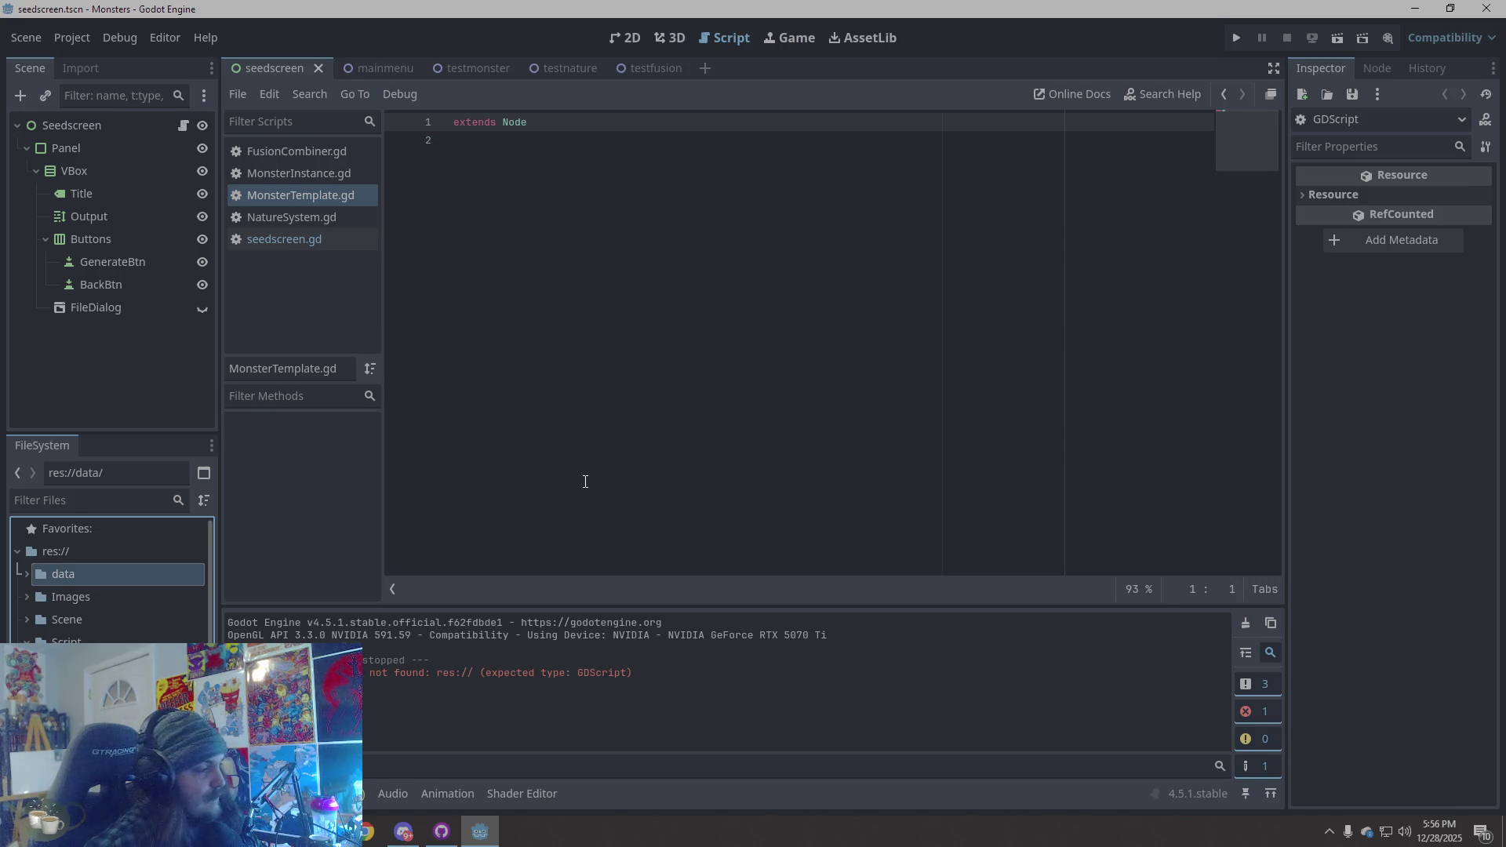
{"action": "mouse_move", "coordinate": [87, 643]}
{"action": "left_mouse_down"}
{"action": "mouse_move", "coordinate": [101, 590]}
{"action": "mouse_move", "coordinate": [75, 579]}
{"action": "left_mouse_up"}
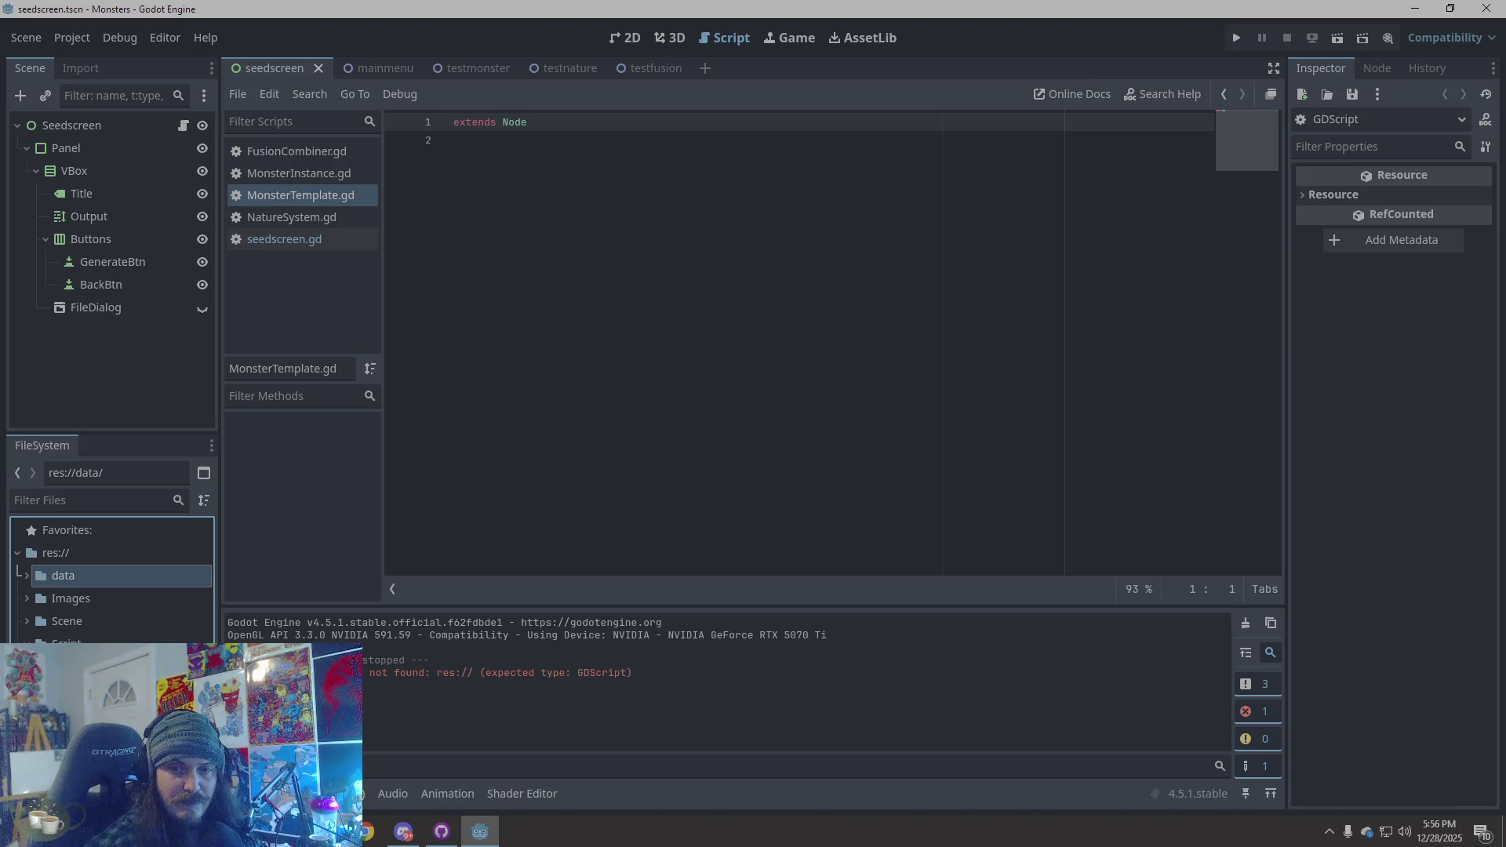
{"action": "left_click", "coordinate": [301, 289]}
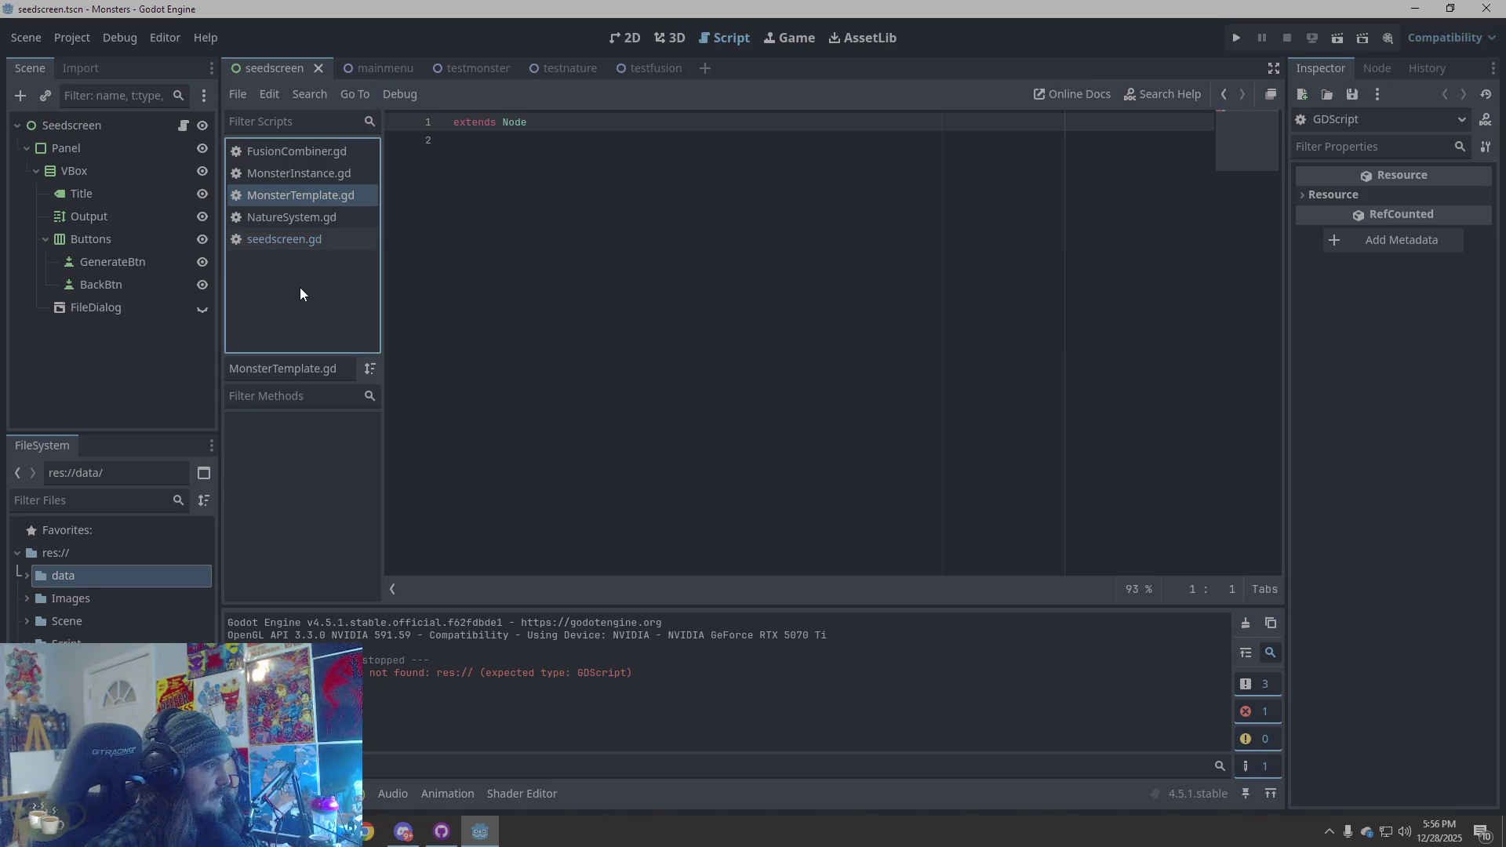
Step: Create a new Node script named Monsterstats.gd saved in the res://data folder
{"action": "left_click", "coordinate": [245, 94]}
{"action": "left_click", "coordinate": [267, 121]}
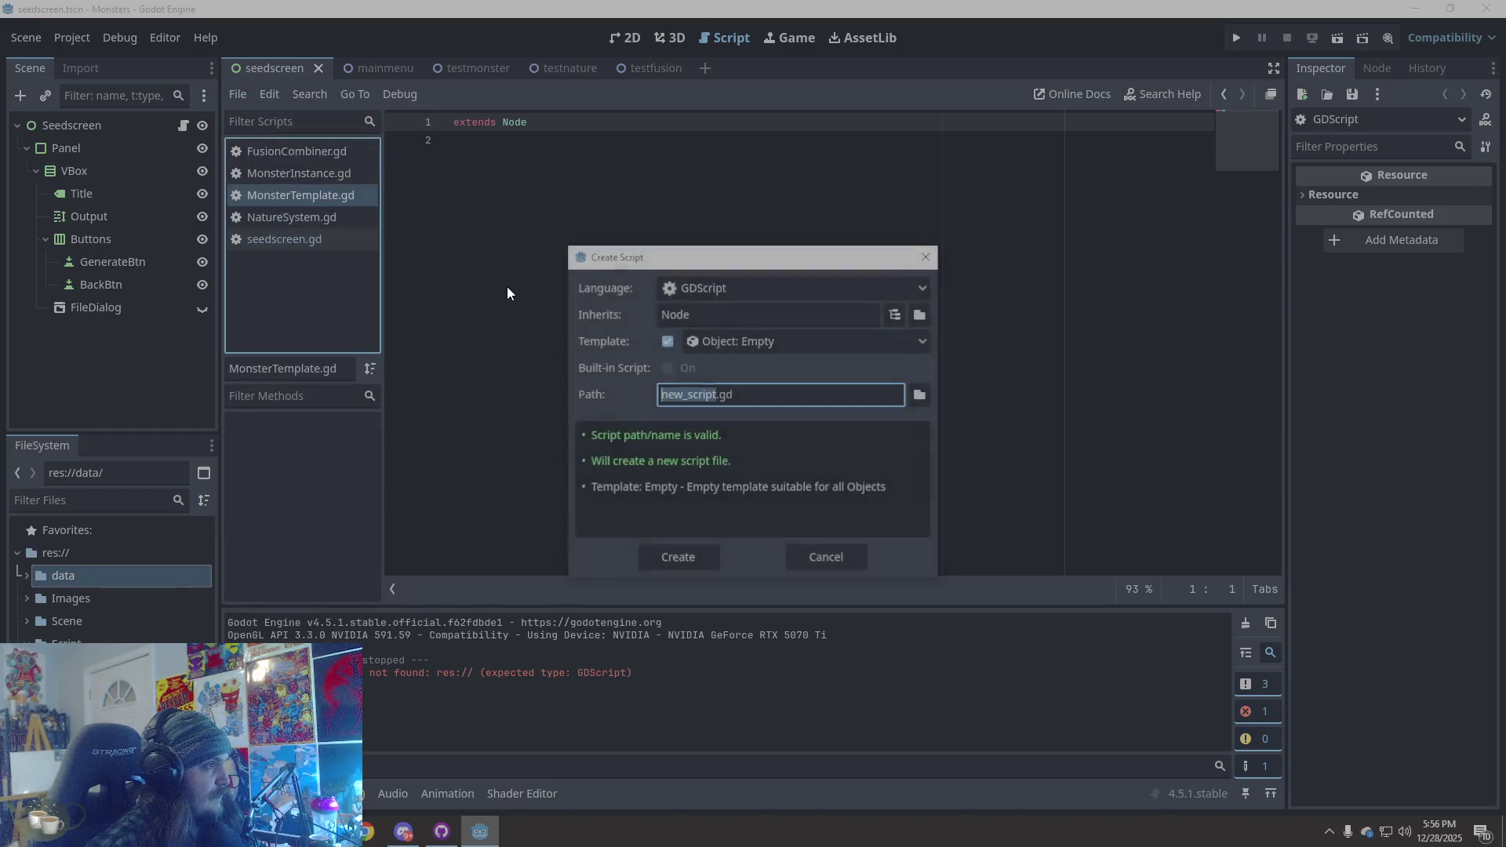
{"action": "type", "text": "Monsterstats"}
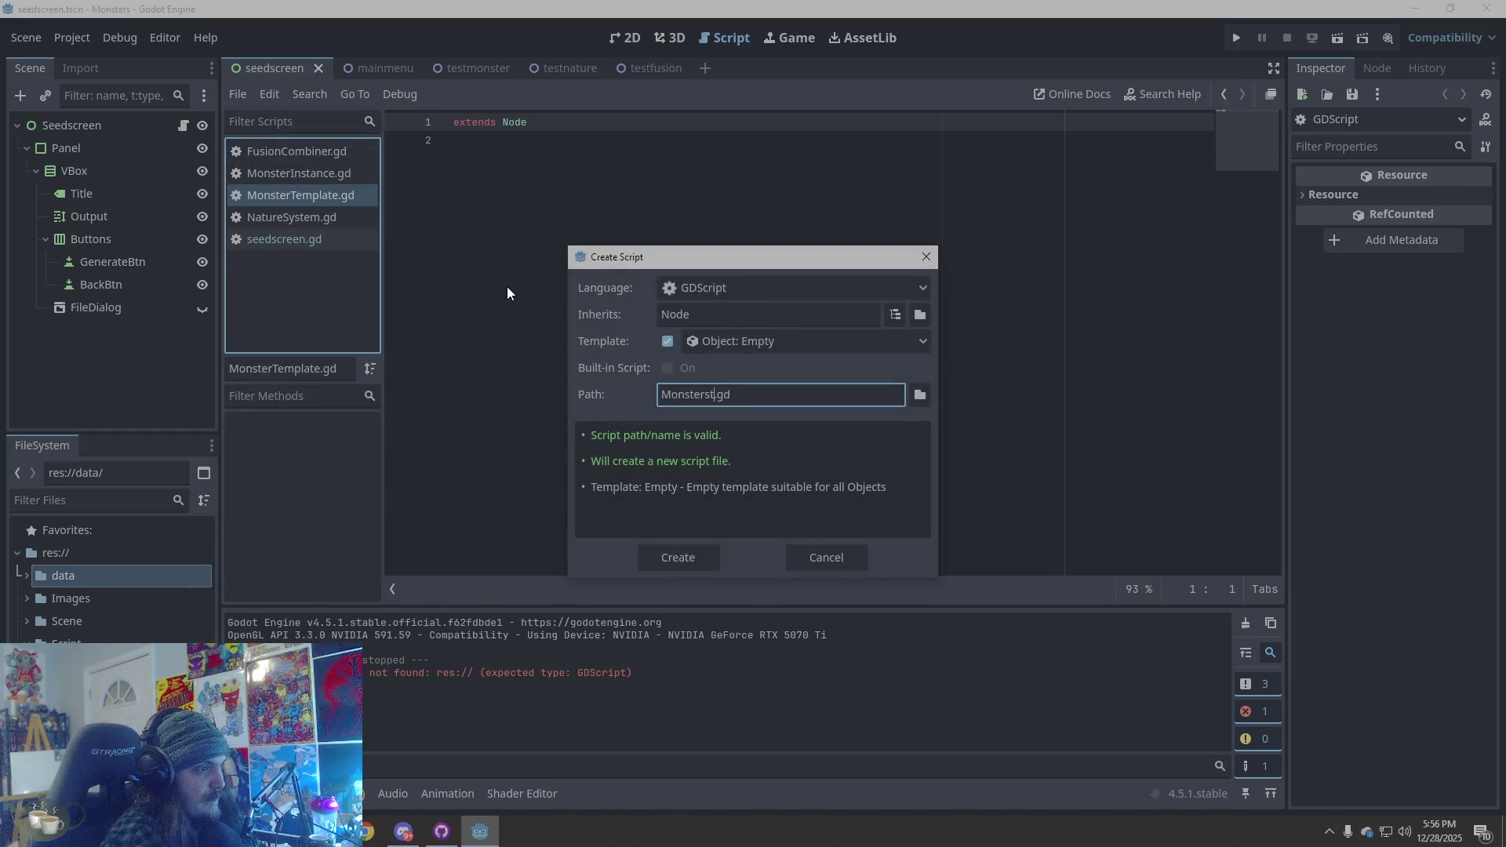
{"action": "left_click", "coordinate": [920, 394]}
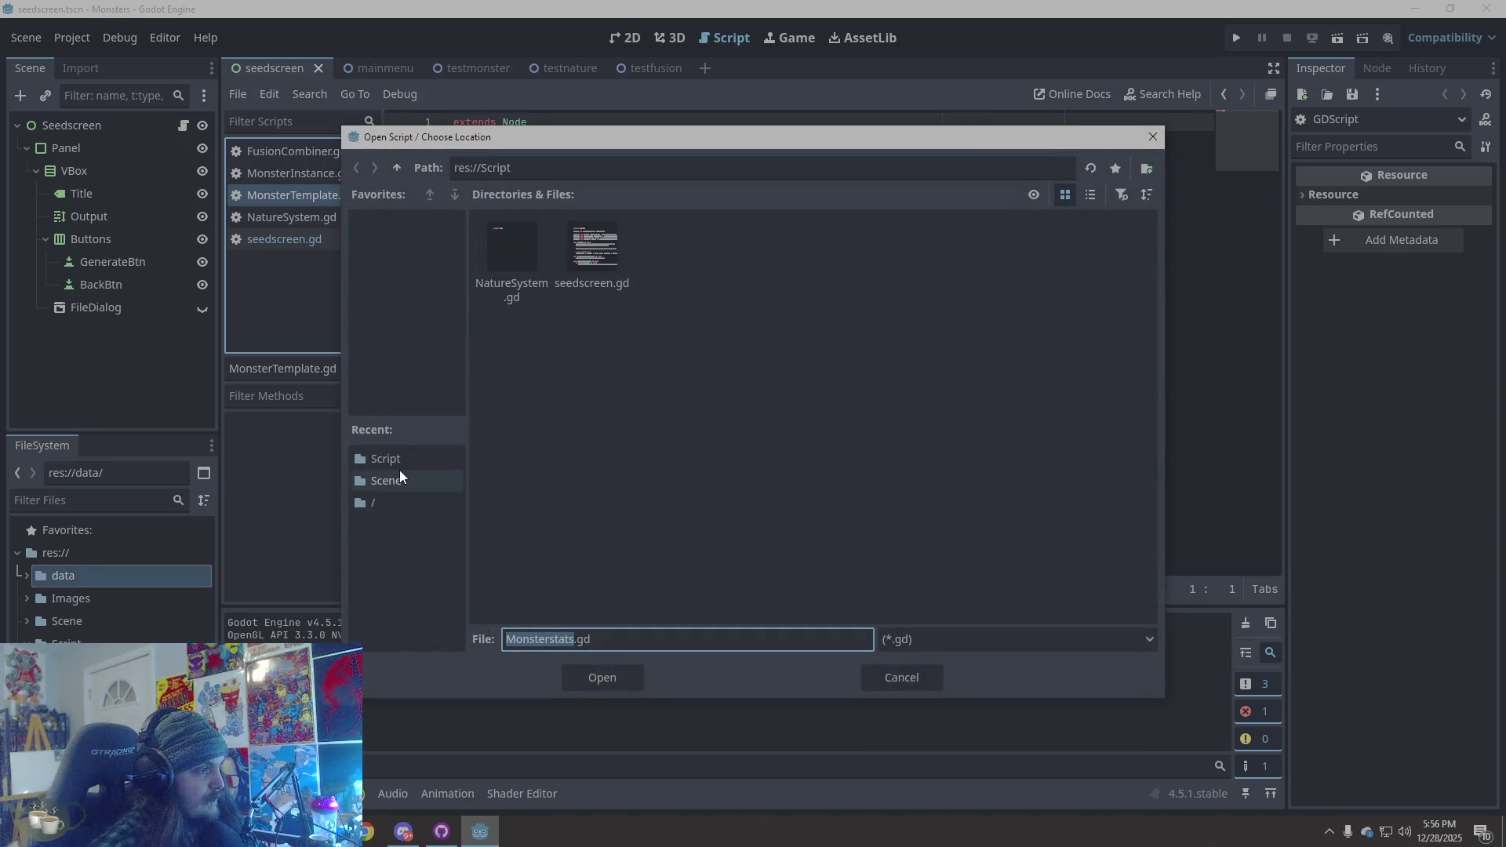
{"action": "left_click", "coordinate": [397, 168]}
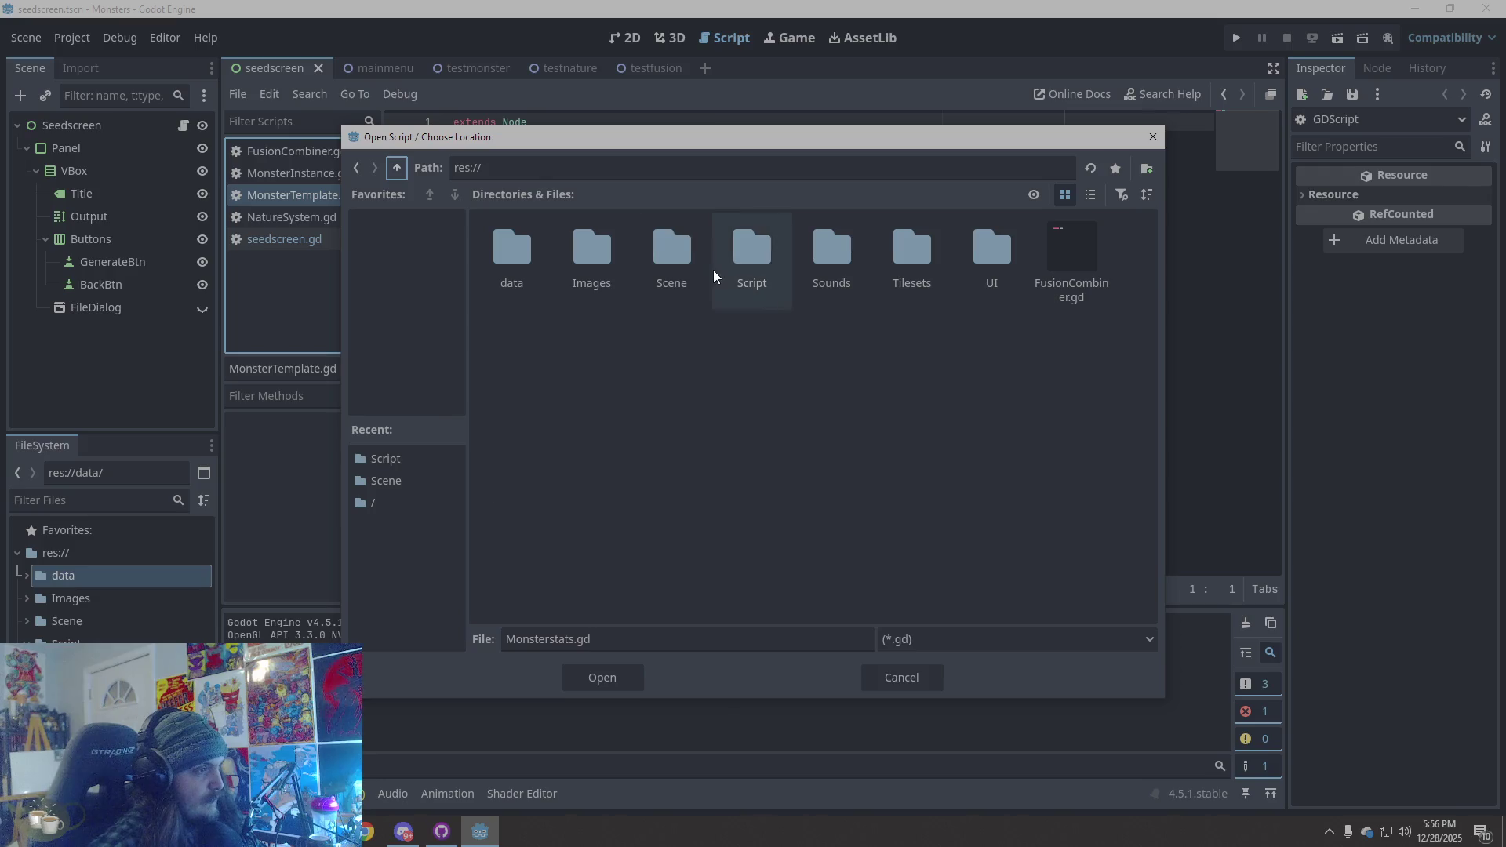
{"action": "left_click", "coordinate": [530, 257]}
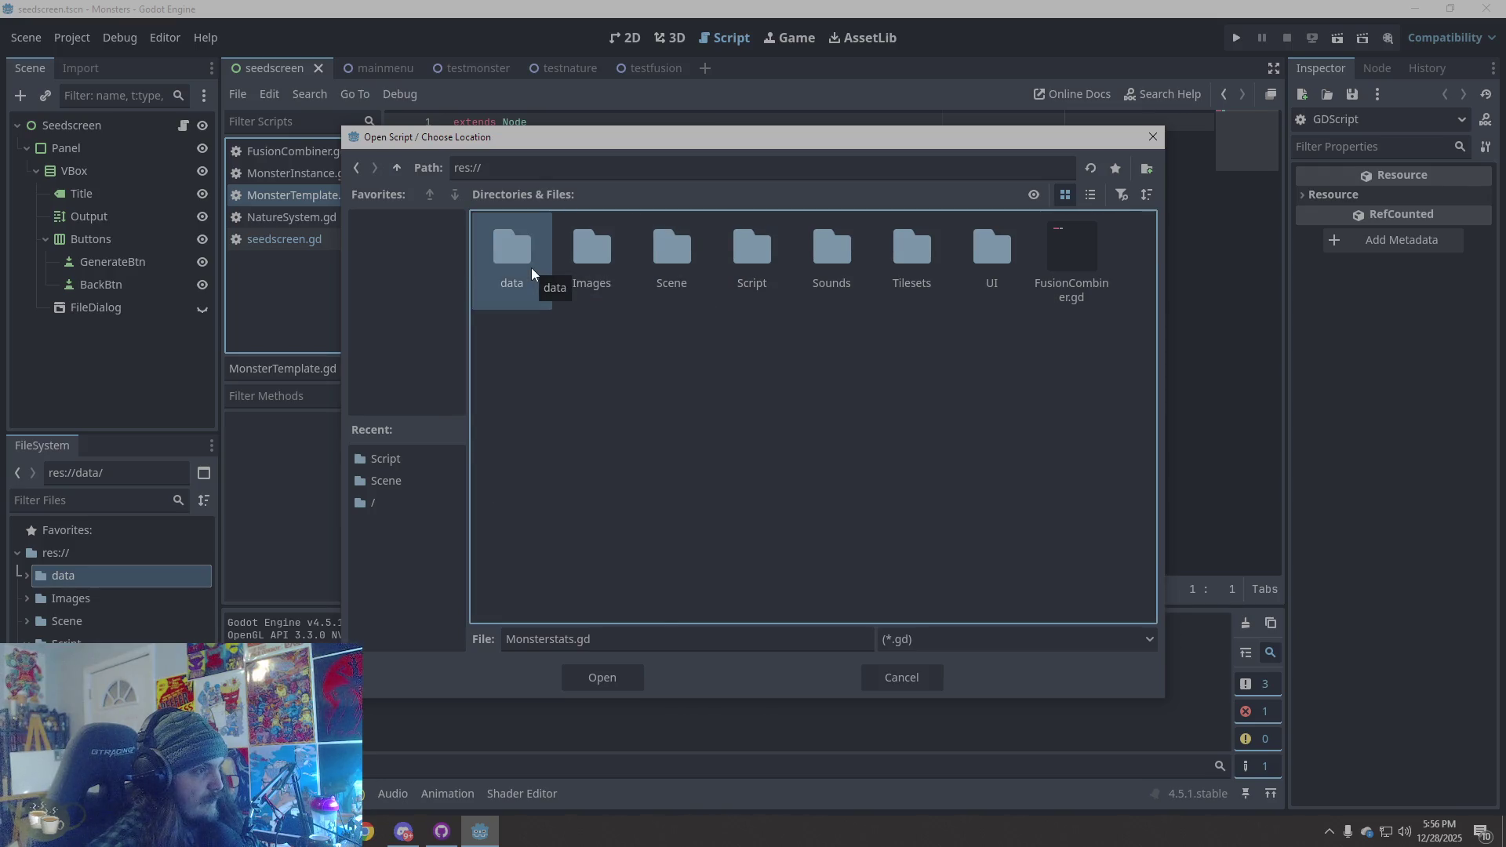
{"action": "left_click", "coordinate": [602, 677]}
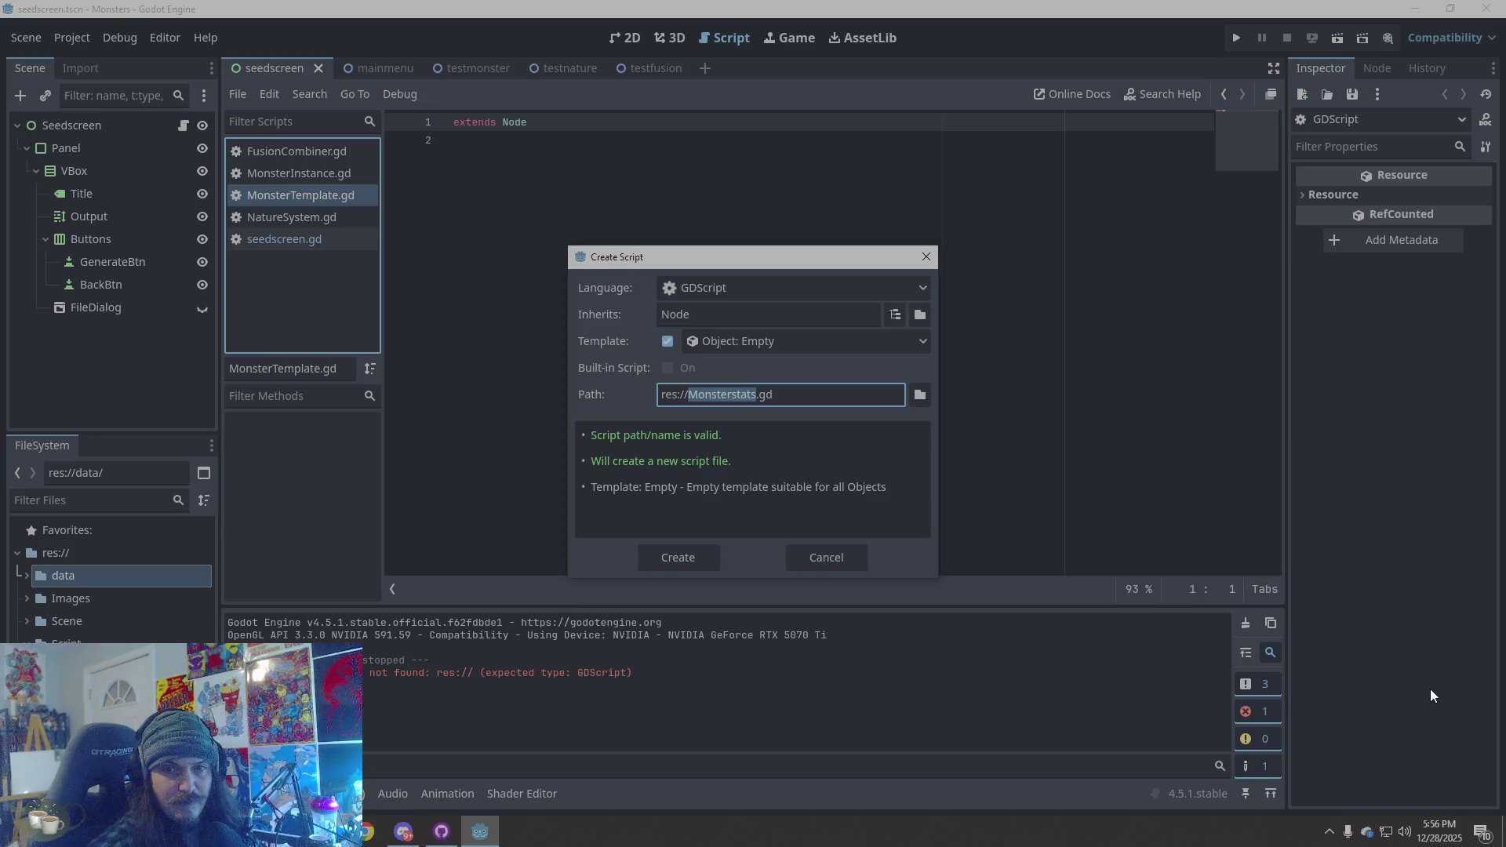
{"action": "left_click", "coordinate": [675, 560]}
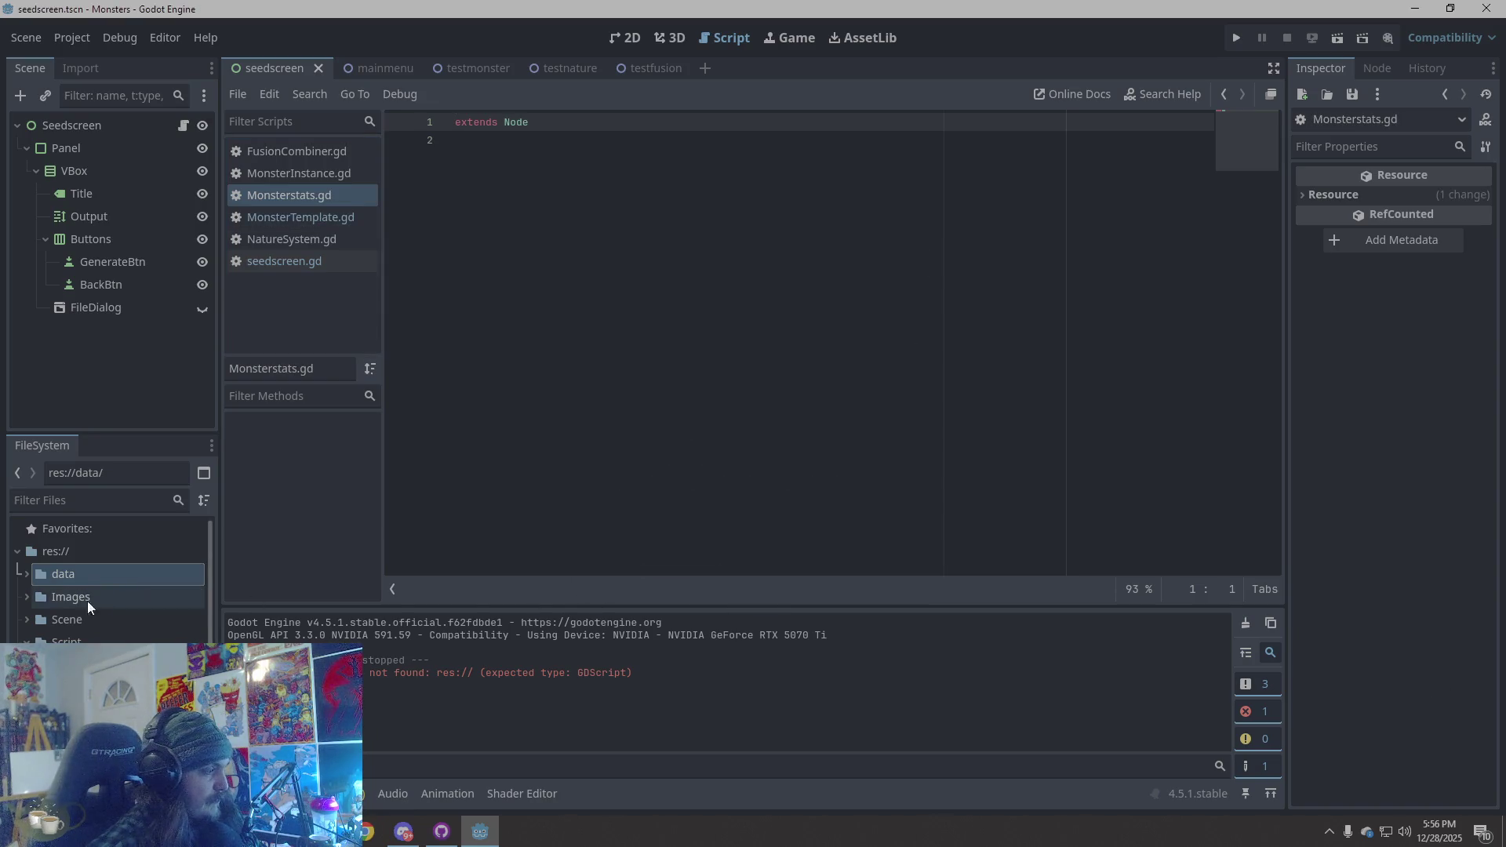
{"action": "mouse_move", "coordinate": [94, 652]}
{"action": "left_mouse_down"}
{"action": "mouse_move", "coordinate": [79, 600]}
{"action": "mouse_move", "coordinate": [26, 580]}
{"action": "left_mouse_up"}
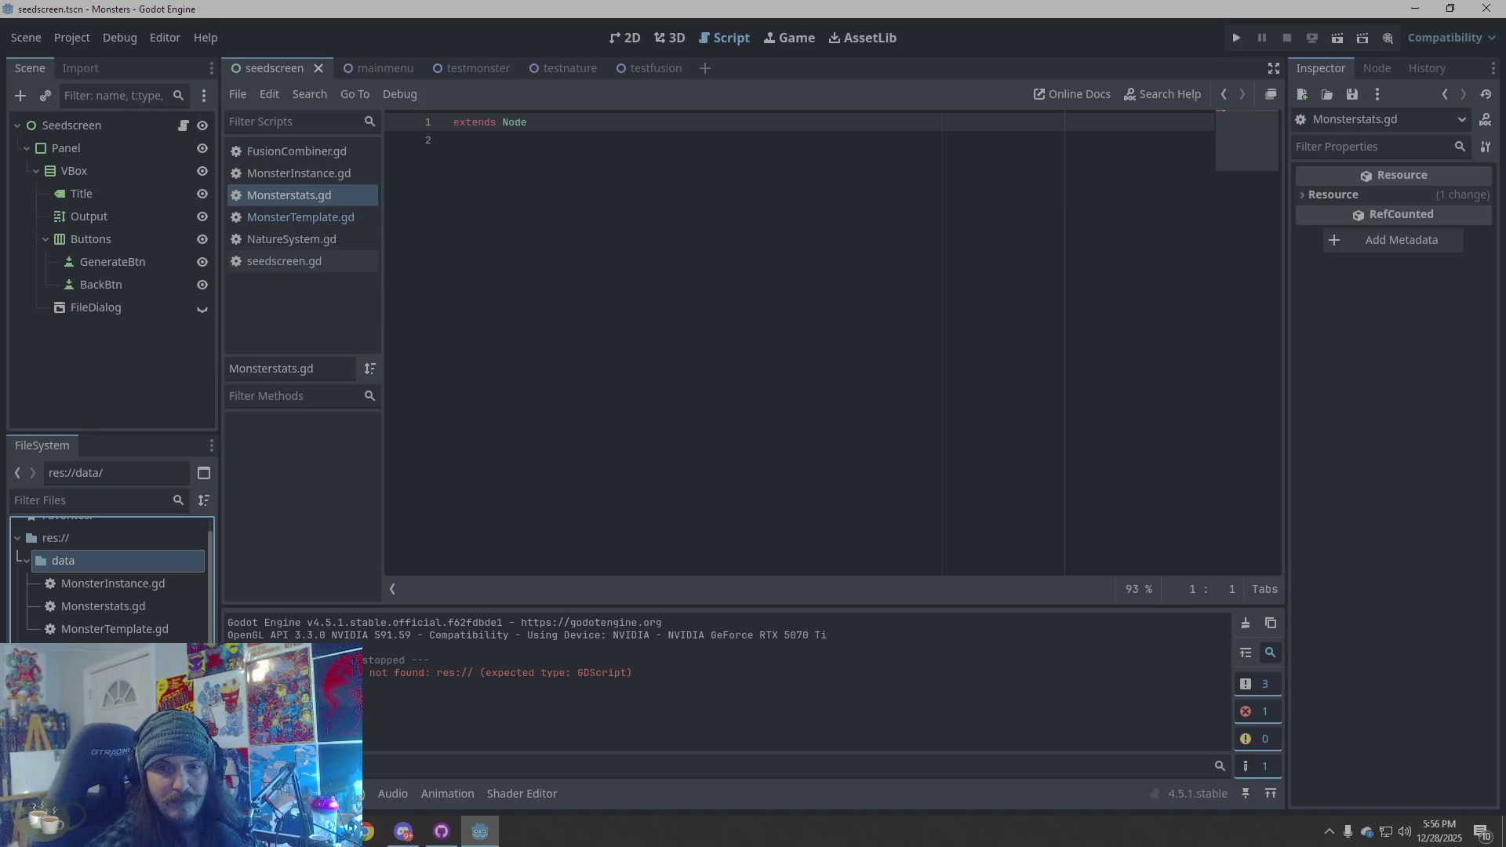
{"action": "right_click", "coordinate": [105, 605]}
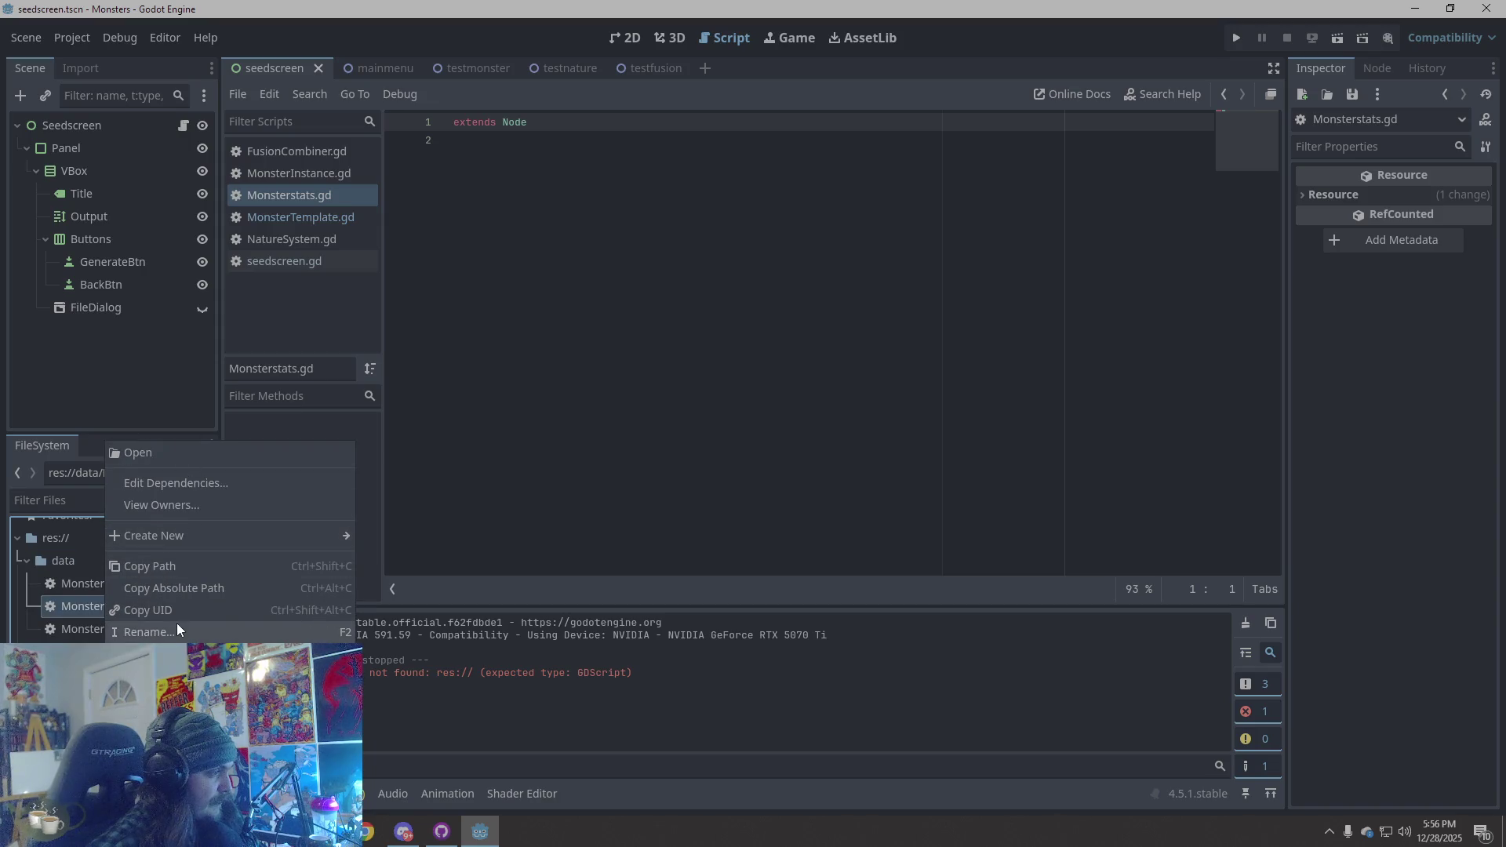
Step: Rename Monsterstats.gd to MonsterStats.gd
{"action": "left_click", "coordinate": [176, 624]}
{"action": "left_click", "coordinate": [109, 605]}
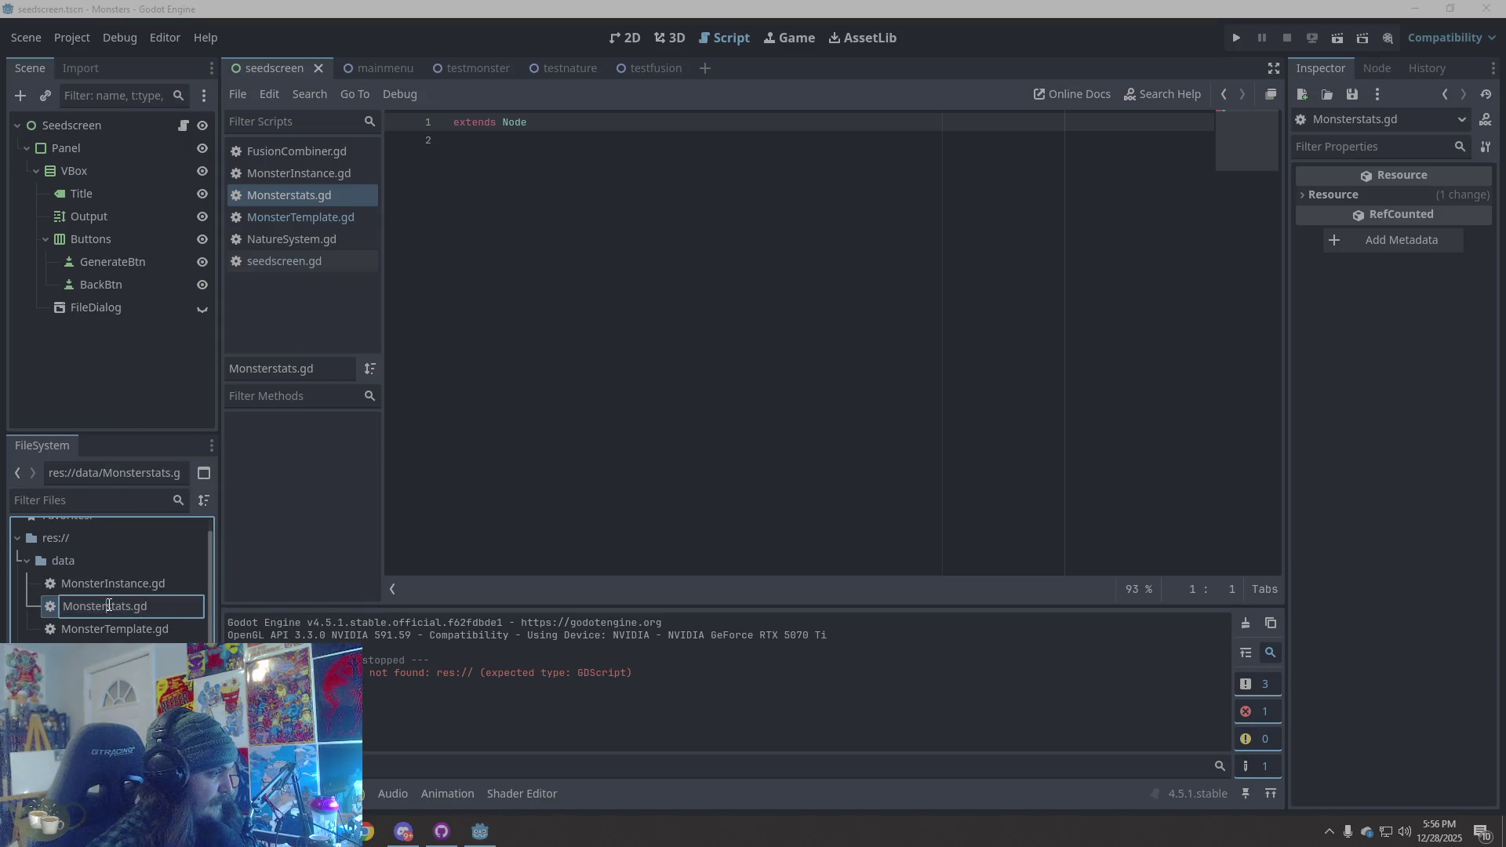
{"action": "key", "text": "BackSpace"}
{"action": "type", "text": "S"}
{"action": "key", "text": "Return"}
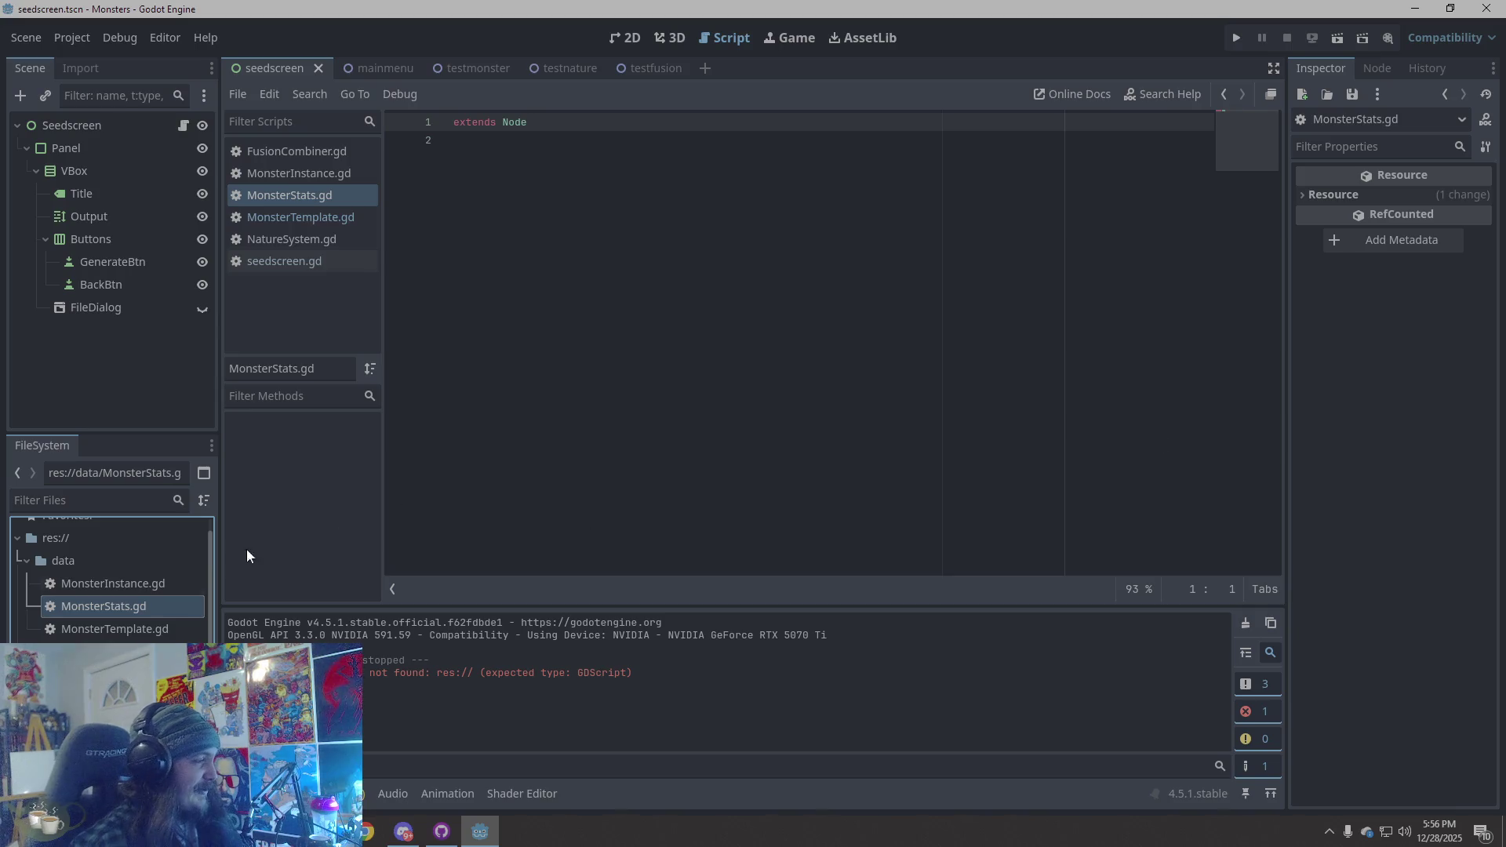
Step: Hide the bottom output panel with Ctrl+J and look over the script
{"action": "scroll", "coordinate": [110, 580], "scroll_direction": "up", "scroll_amount": 1}
{"action": "key", "text": "ctrl+j"}
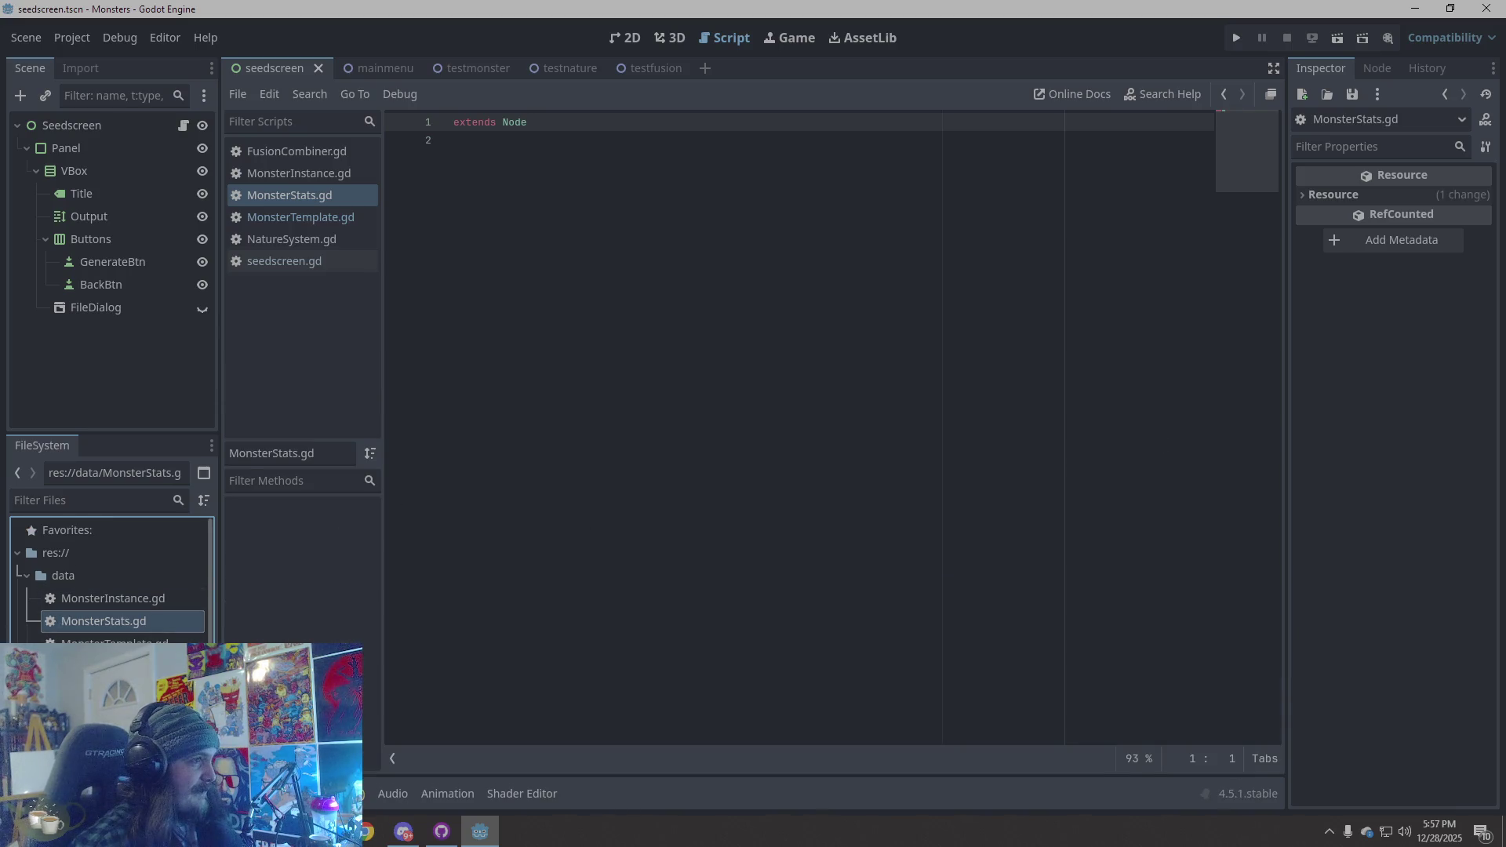
{"action": "scroll", "coordinate": [122, 599], "scroll_direction": "down", "scroll_amount": 1}
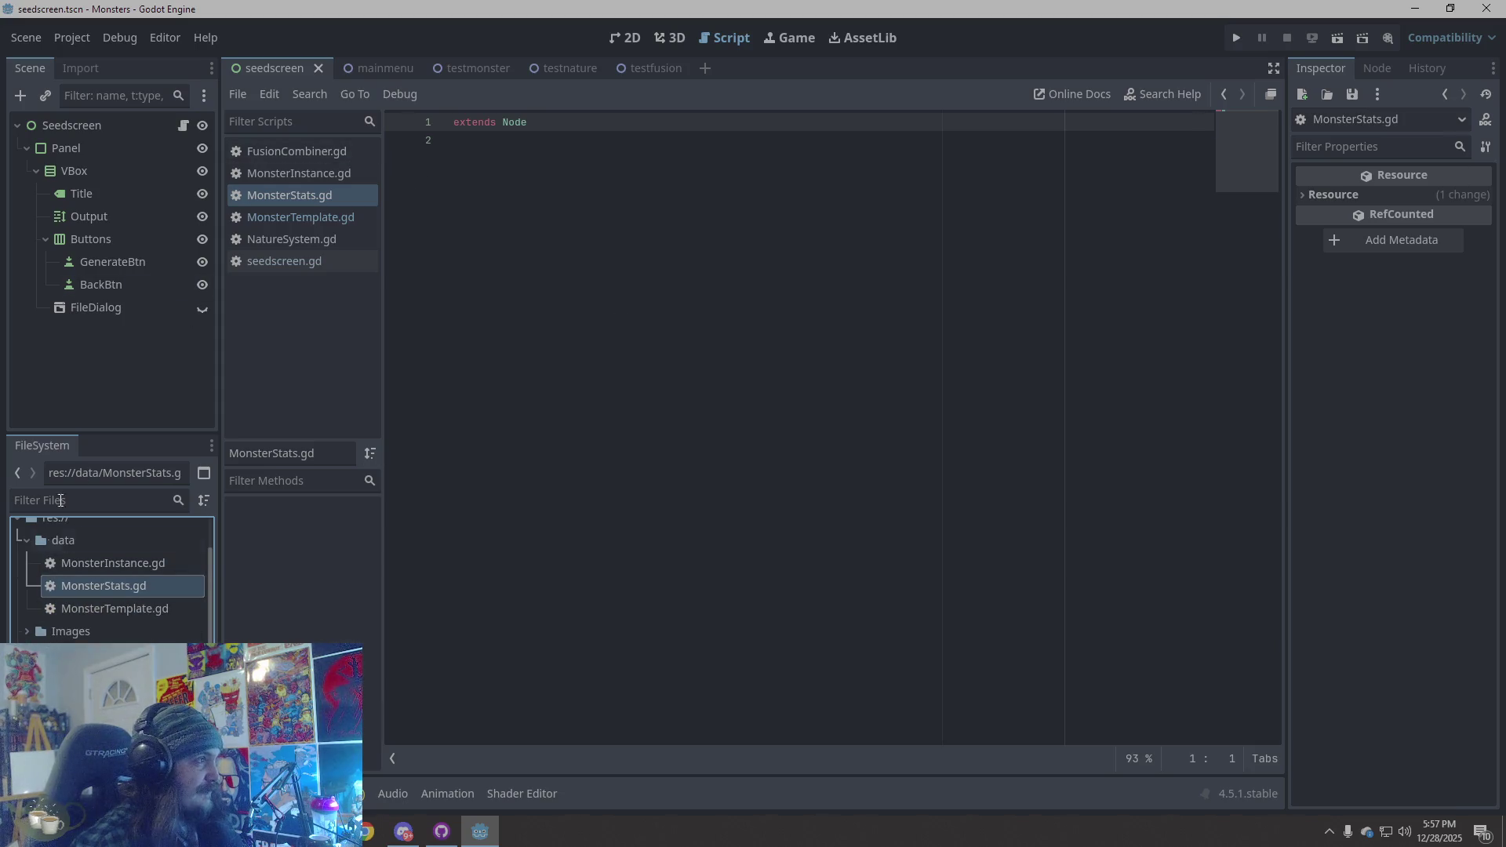
{"action": "scroll", "coordinate": [101, 640], "scroll_direction": "up", "scroll_amount": 1}
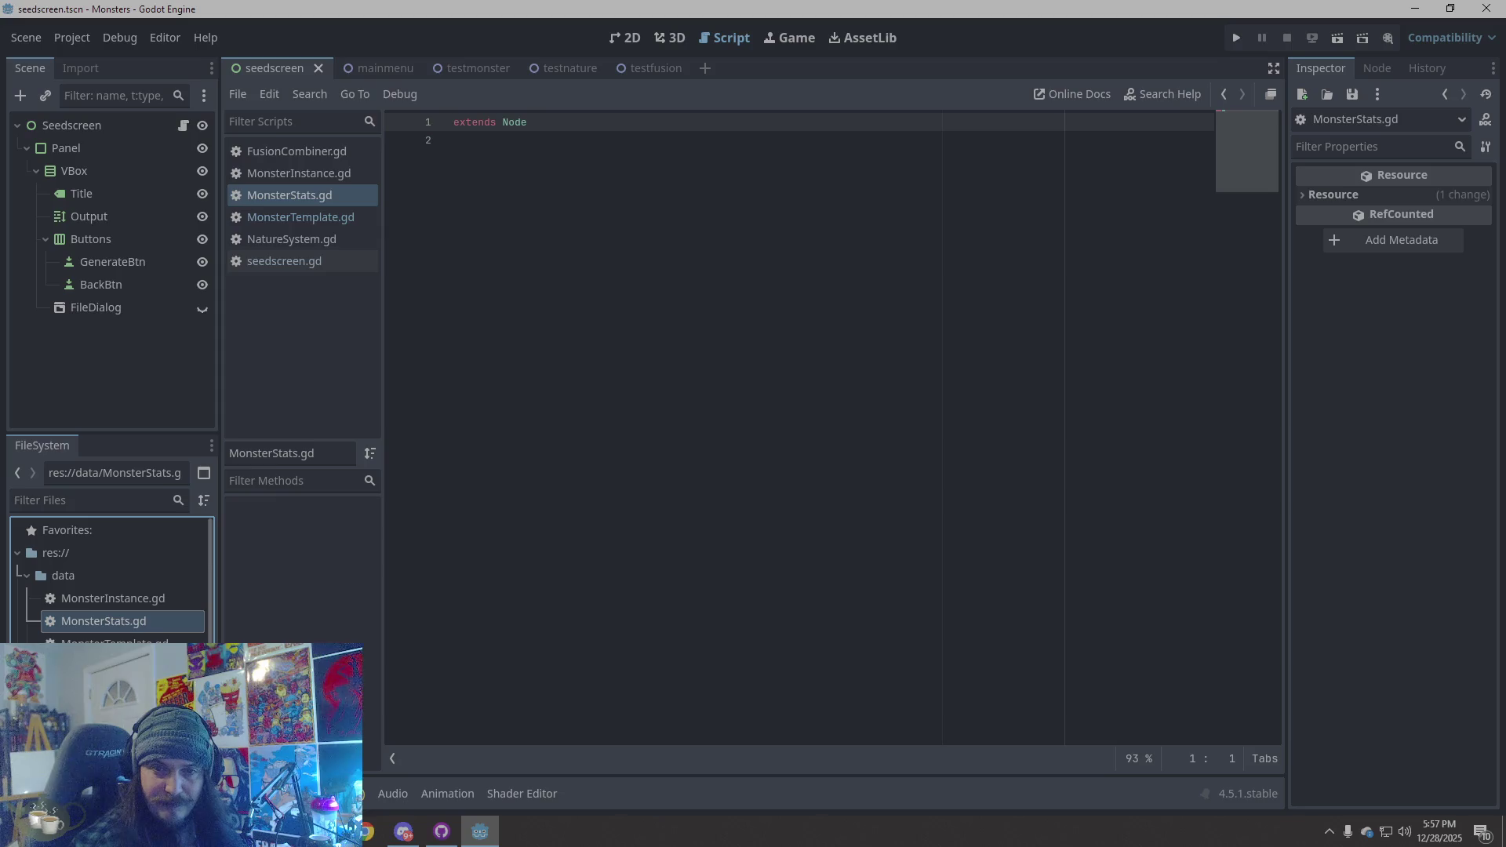
{"action": "scroll", "coordinate": [109, 580], "scroll_direction": "down", "scroll_amount": 2}
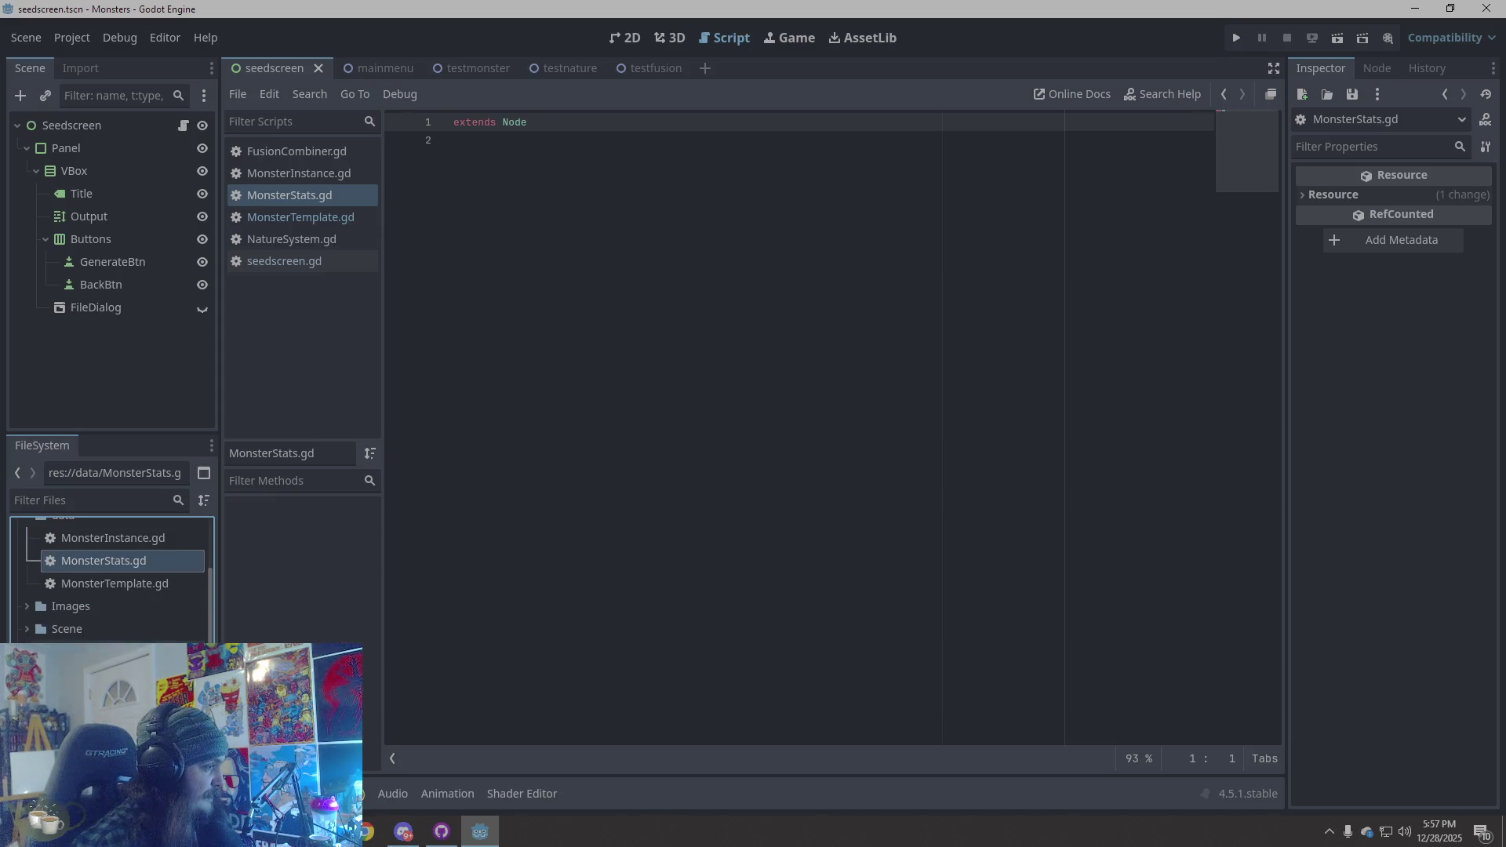
{"action": "scroll", "coordinate": [110, 580], "scroll_direction": "up", "scroll_amount": 2}
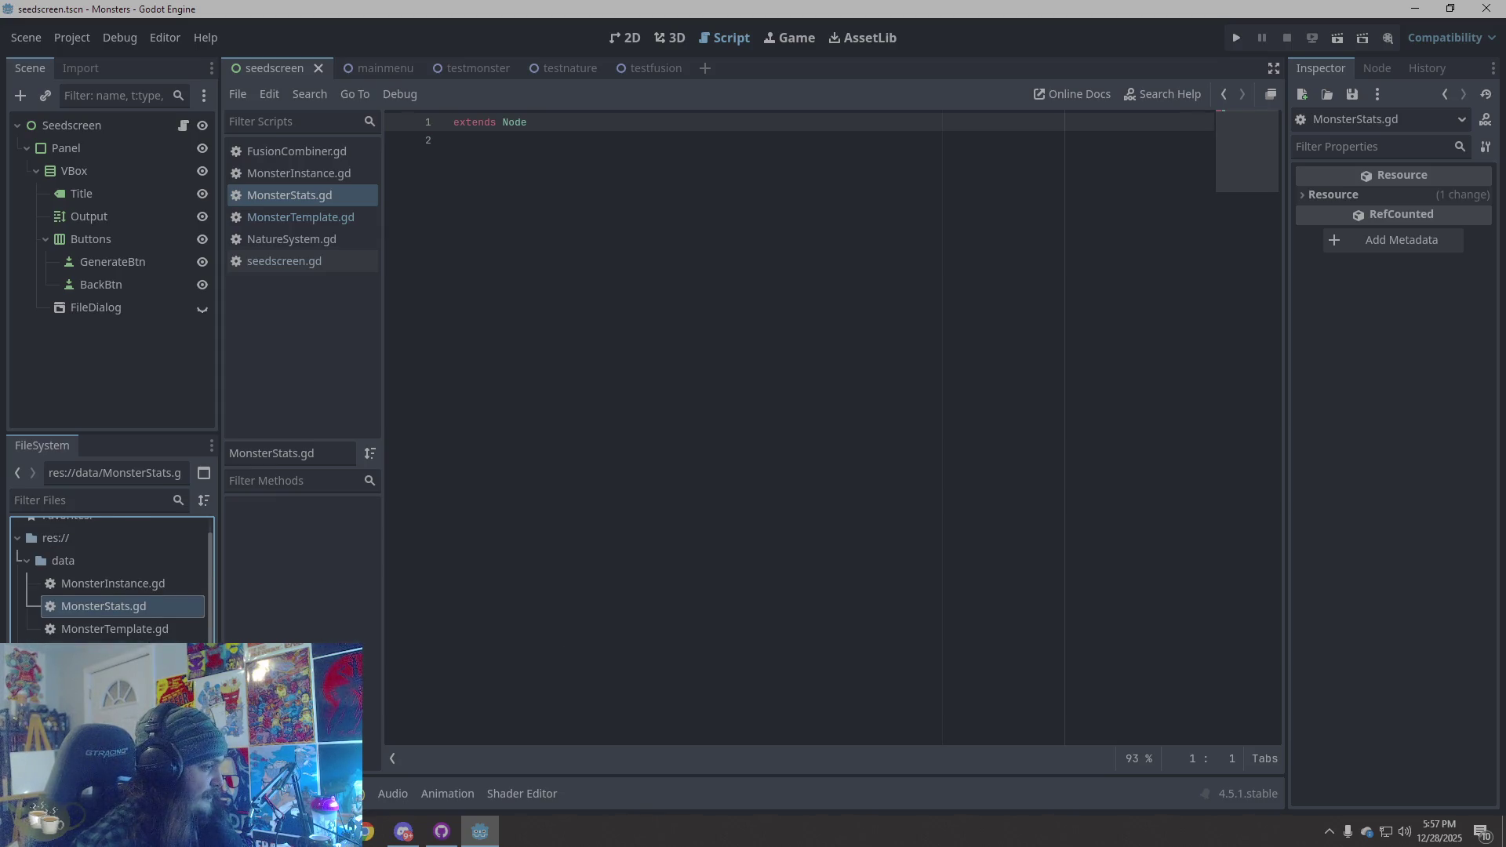
Step: Collapse the data folder and add a new folder named systems at res://
{"action": "left_click", "coordinate": [28, 561]}
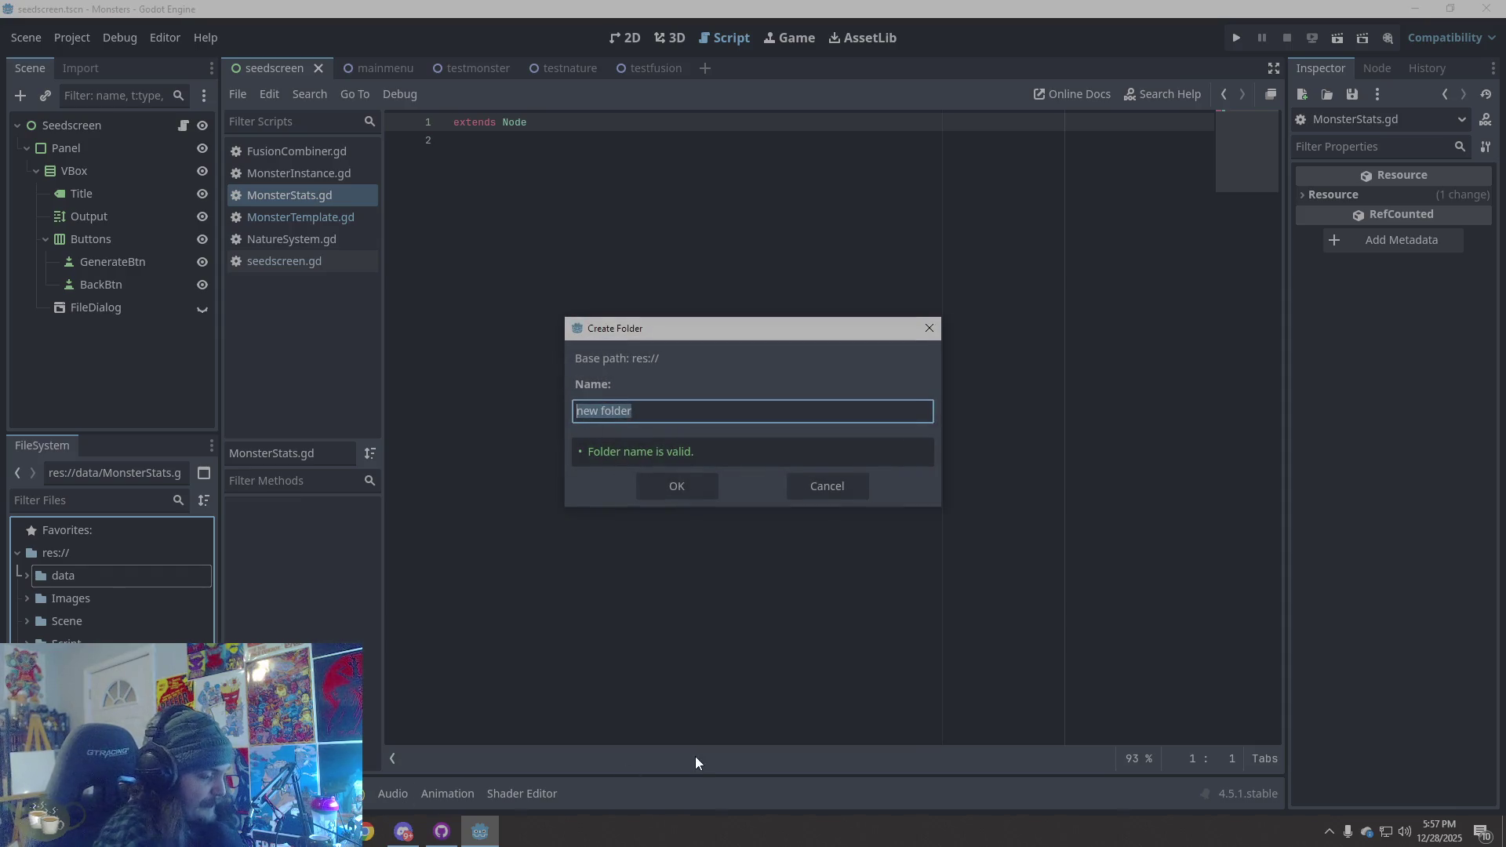
{"action": "type", "text": "s"}
{"action": "key", "text": "BackSpace"}
{"action": "type", "text": "sy"}
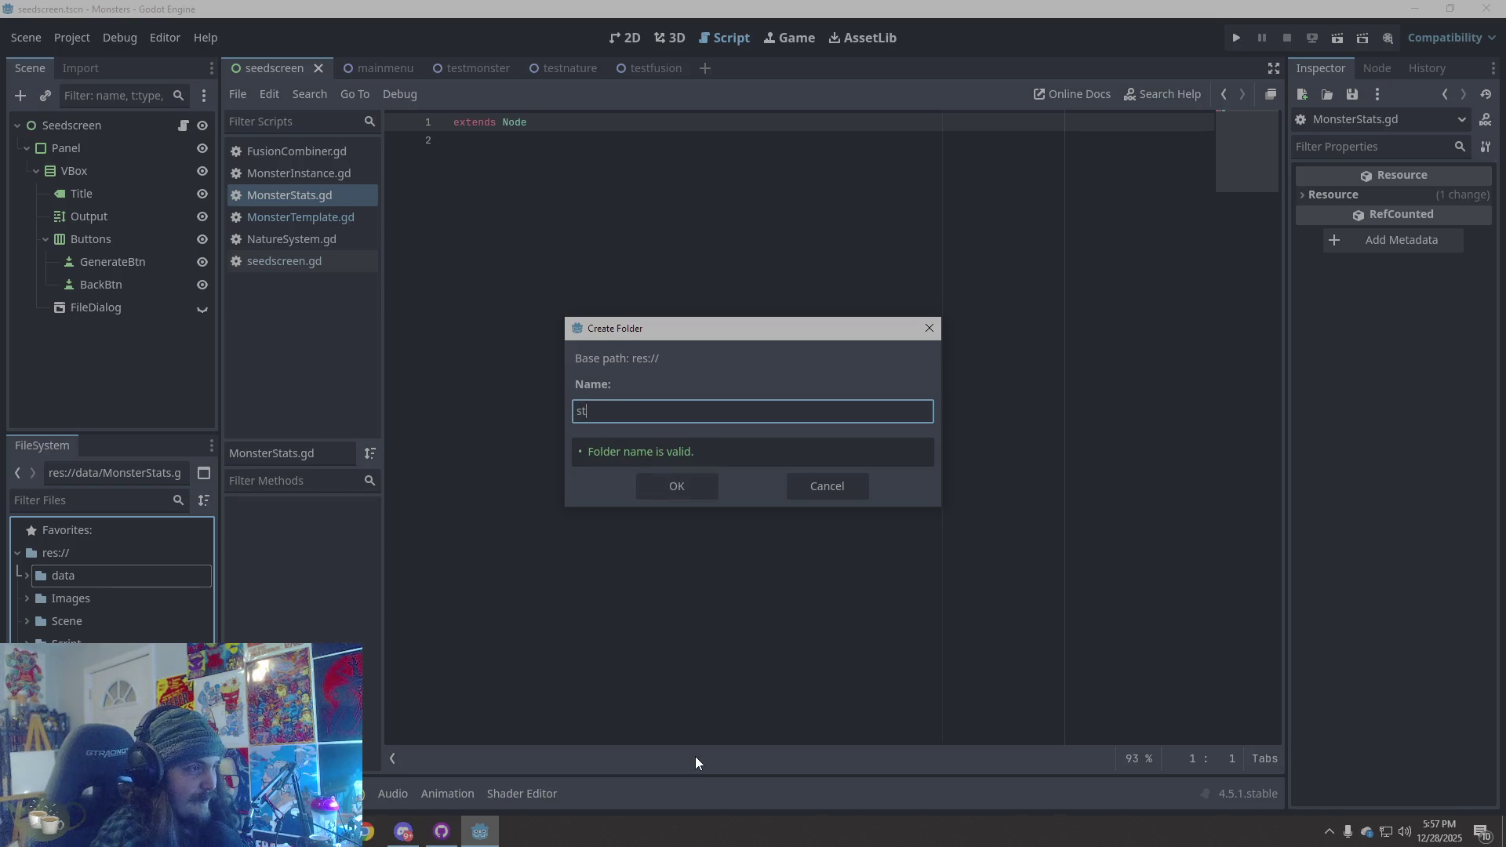
{"action": "type", "text": "stems"}
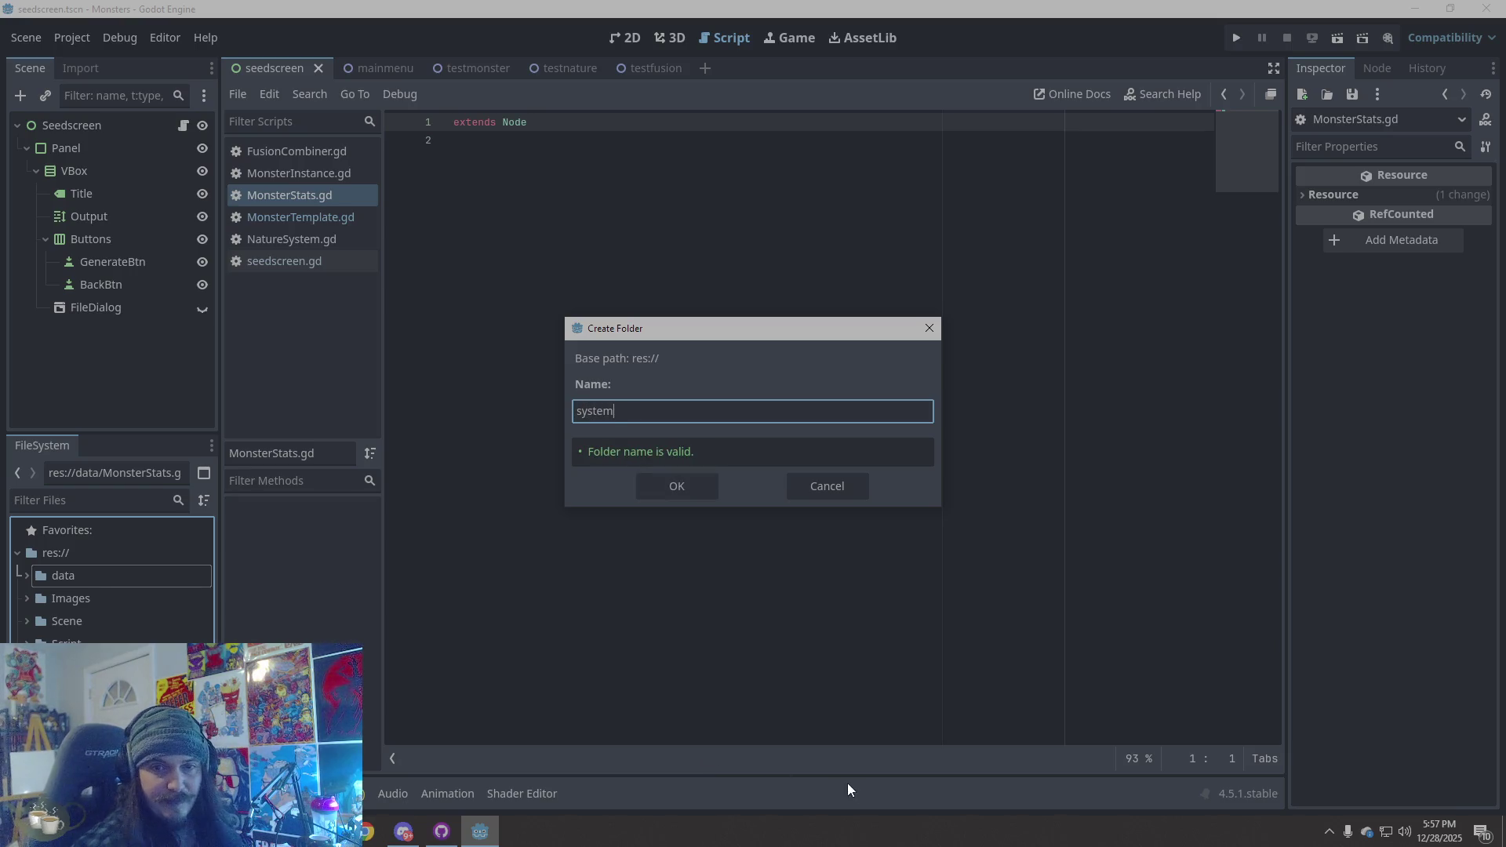
{"action": "left_click", "coordinate": [693, 493]}
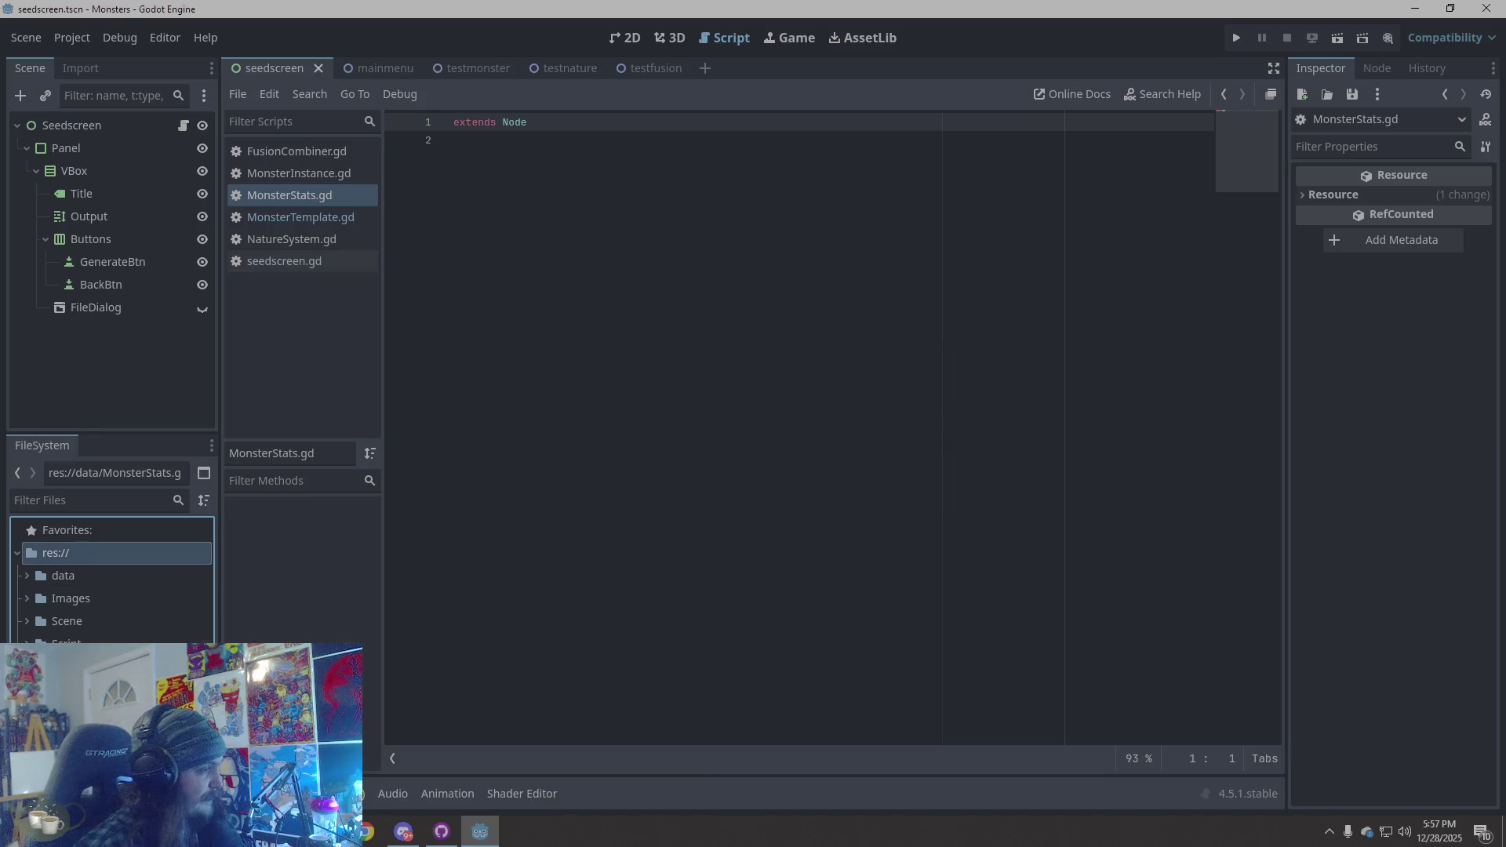
{"action": "left_click", "coordinate": [54, 595]}
{"action": "right_click", "coordinate": [55, 598]}
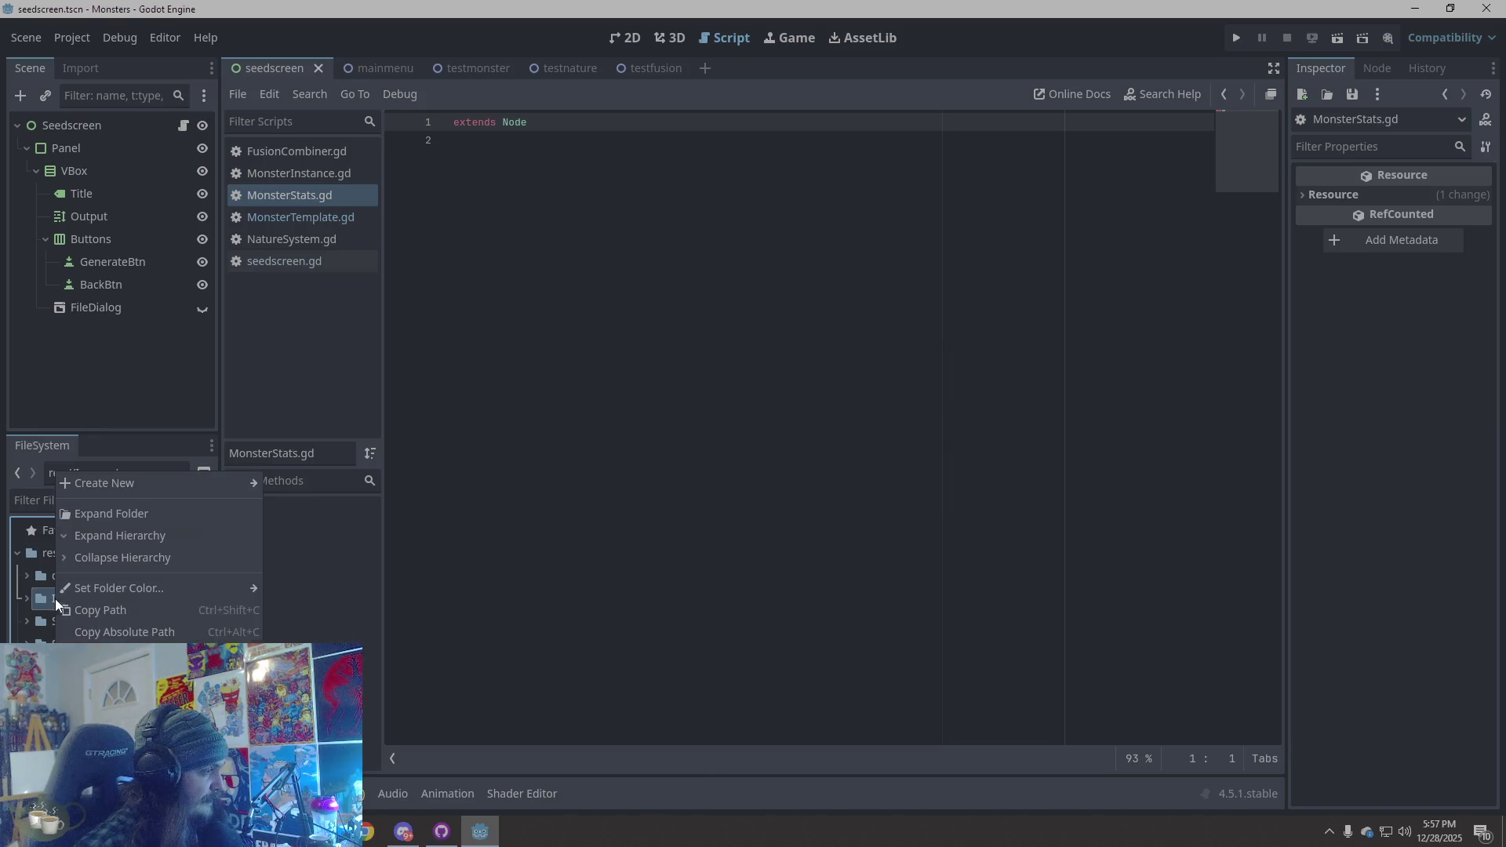
Step: Rename the Images folder to images
{"action": "left_click", "coordinate": [109, 663]}
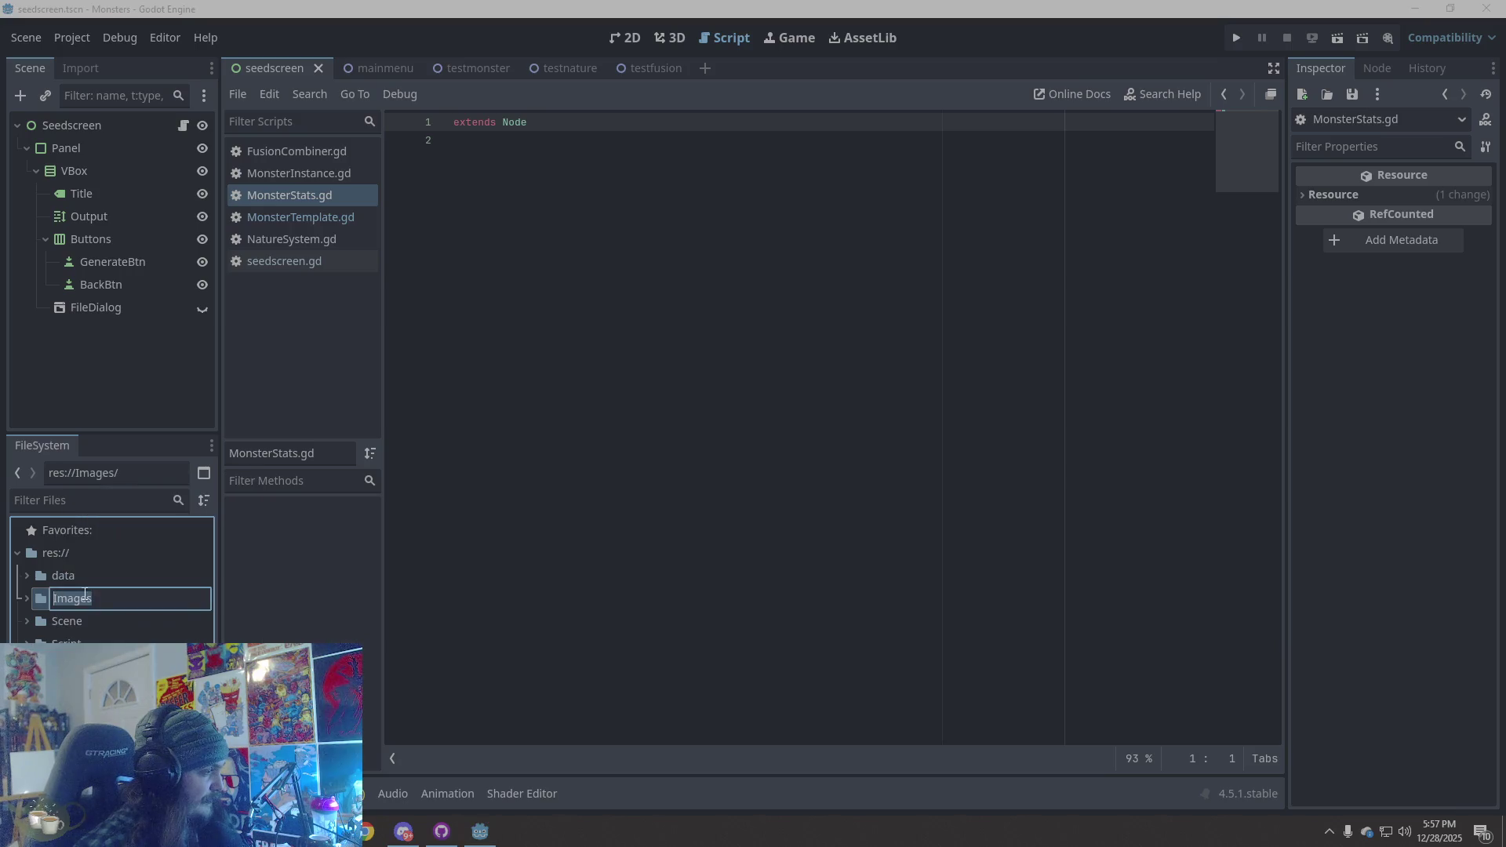
{"action": "left_click", "coordinate": [54, 601]}
{"action": "left_click", "coordinate": [80, 625]}
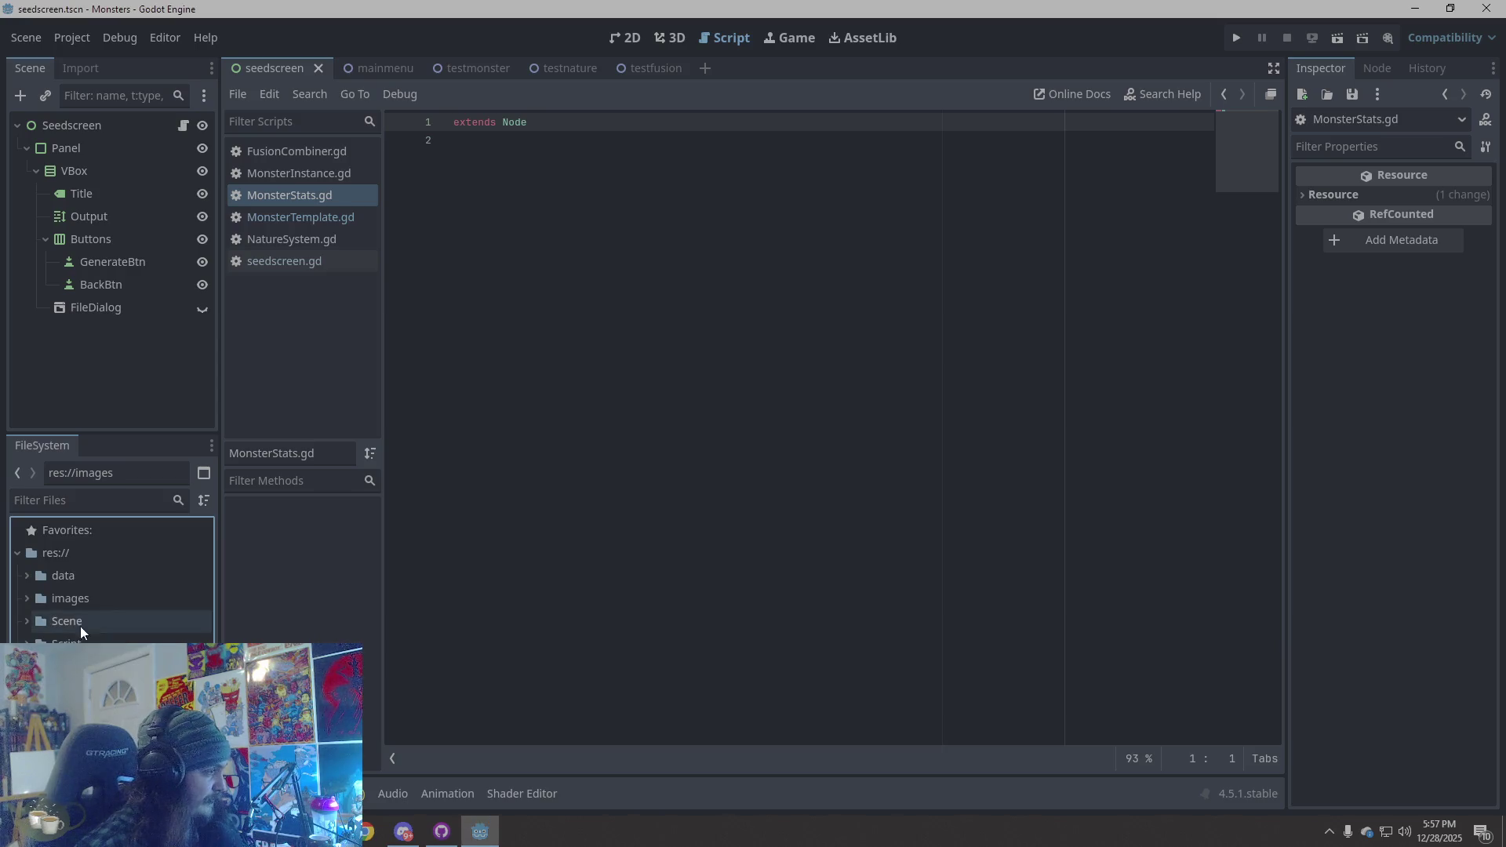
Step: Rename the Scene folder to scene, correcting the mistyped name 'ccene'
{"action": "right_click", "coordinate": [55, 617]}
{"action": "key", "text": "F2"}
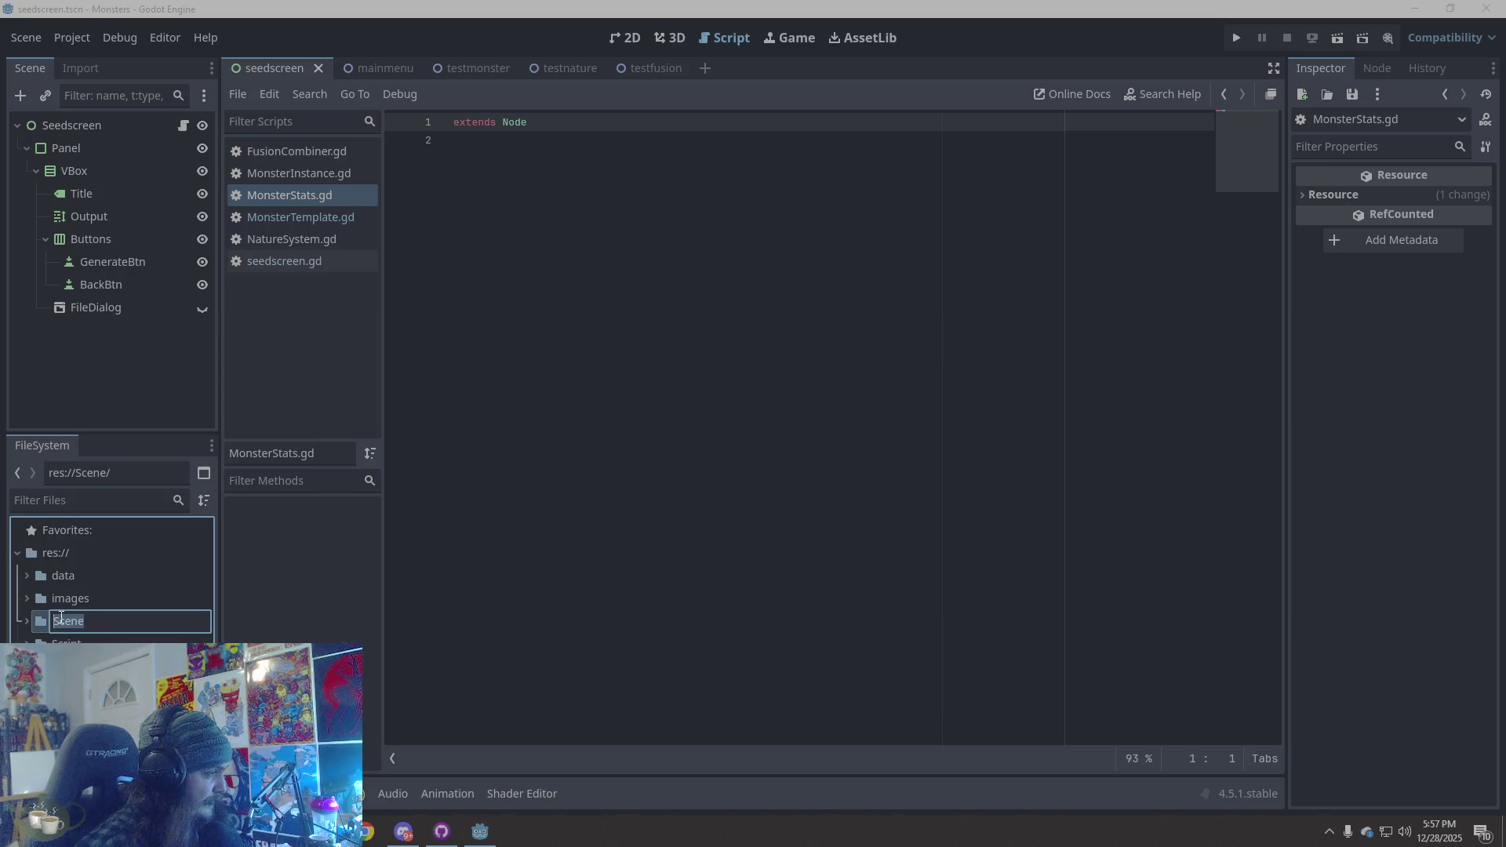
{"action": "left_click", "coordinate": [59, 619]}
{"action": "key", "text": "BackSpace"}
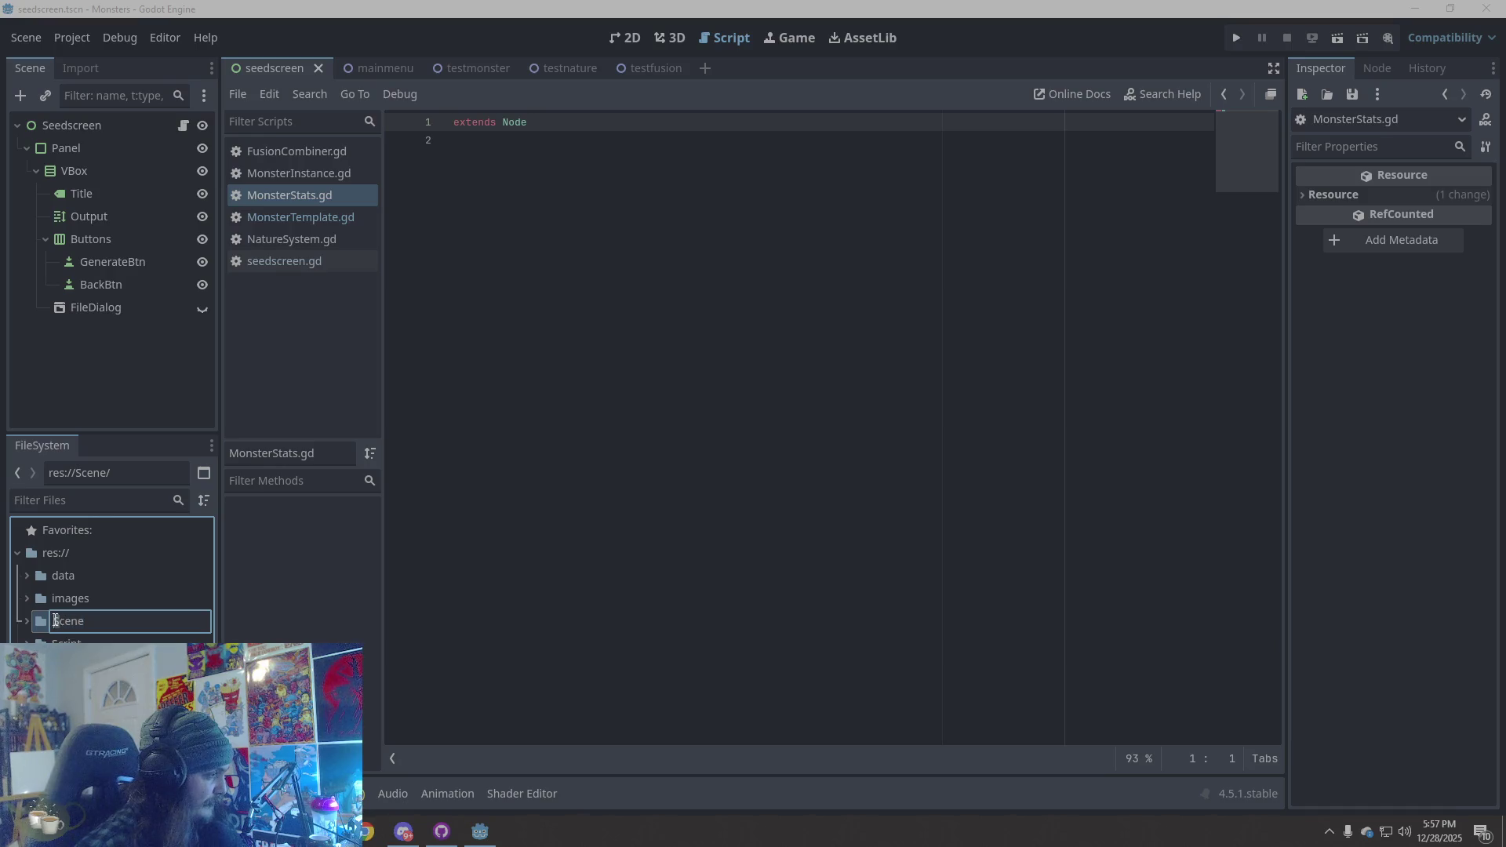
{"action": "type", "text": "c"}
{"action": "key", "text": "Return"}
{"action": "left_click", "coordinate": [57, 577]}
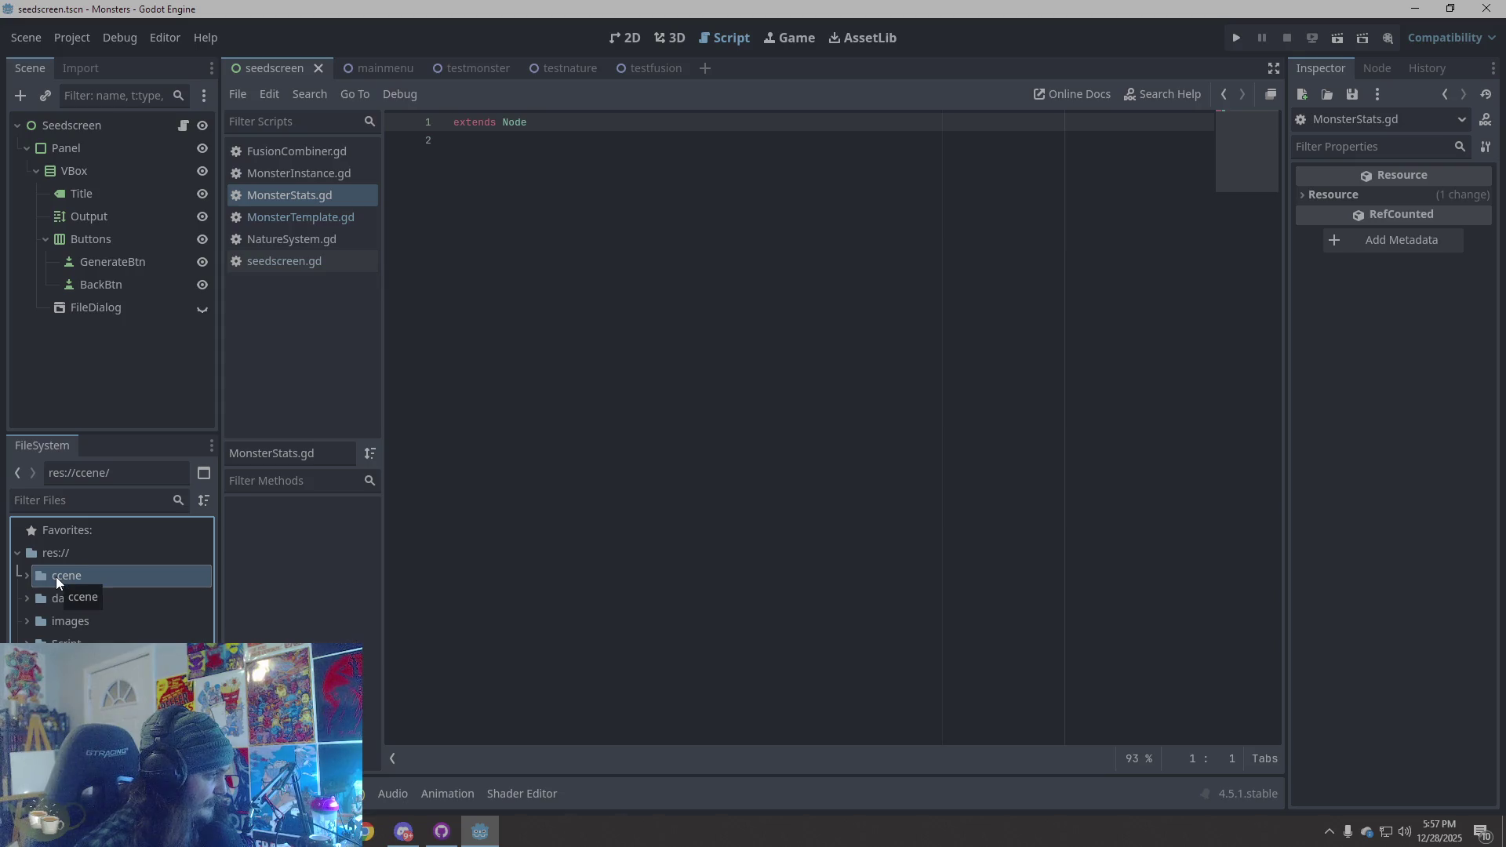
{"action": "double_click", "coordinate": [54, 575]}
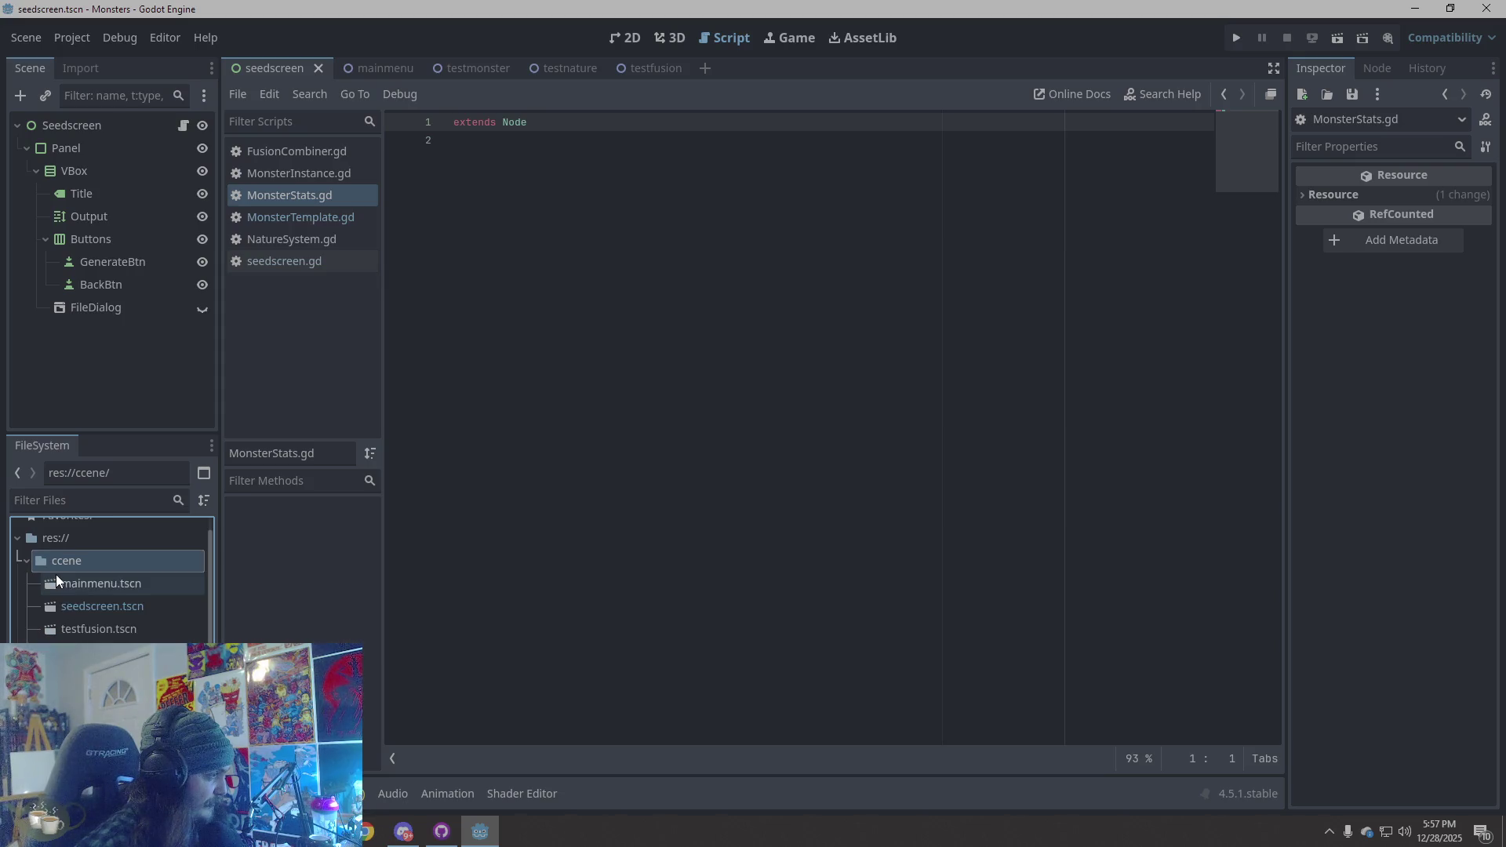
{"action": "right_click", "coordinate": [55, 561]}
{"action": "left_click", "coordinate": [118, 662]}
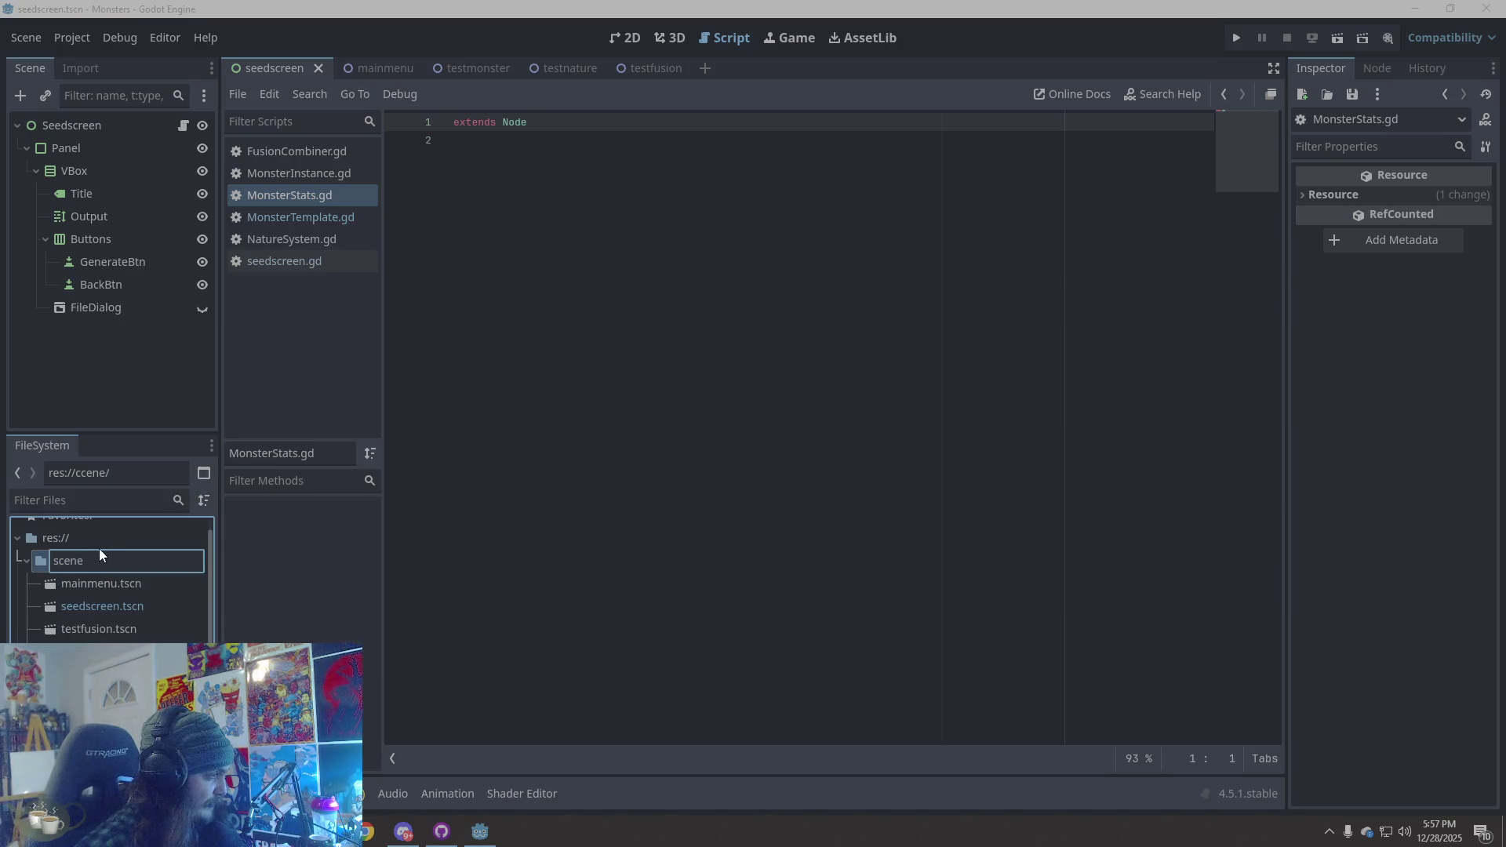
{"action": "key", "text": "Return"}
Step: Rename the Script folder to script
{"action": "right_click", "coordinate": [55, 640]}
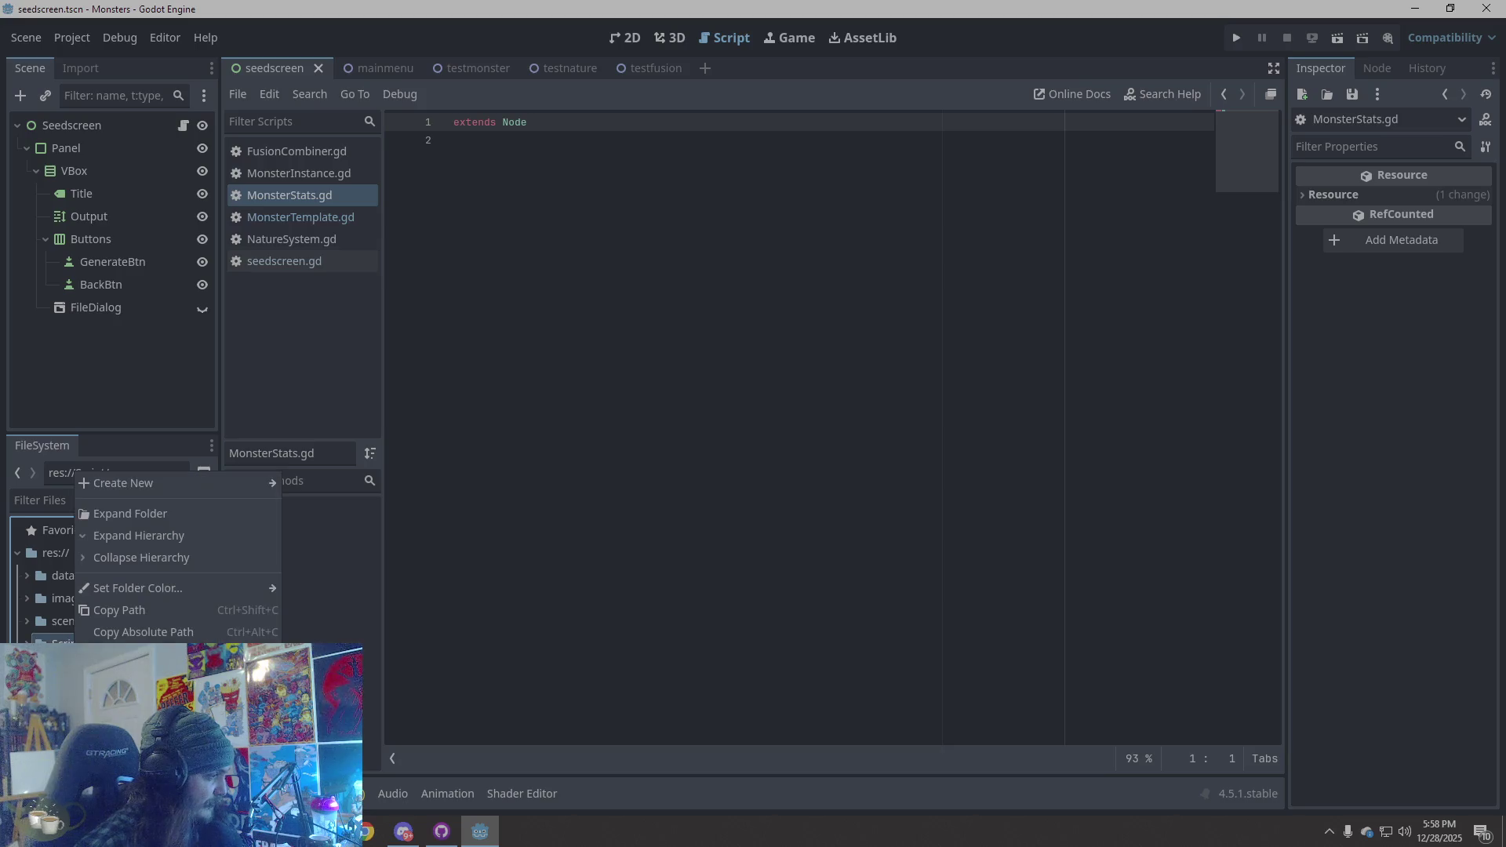
{"action": "left_click", "coordinate": [118, 662]}
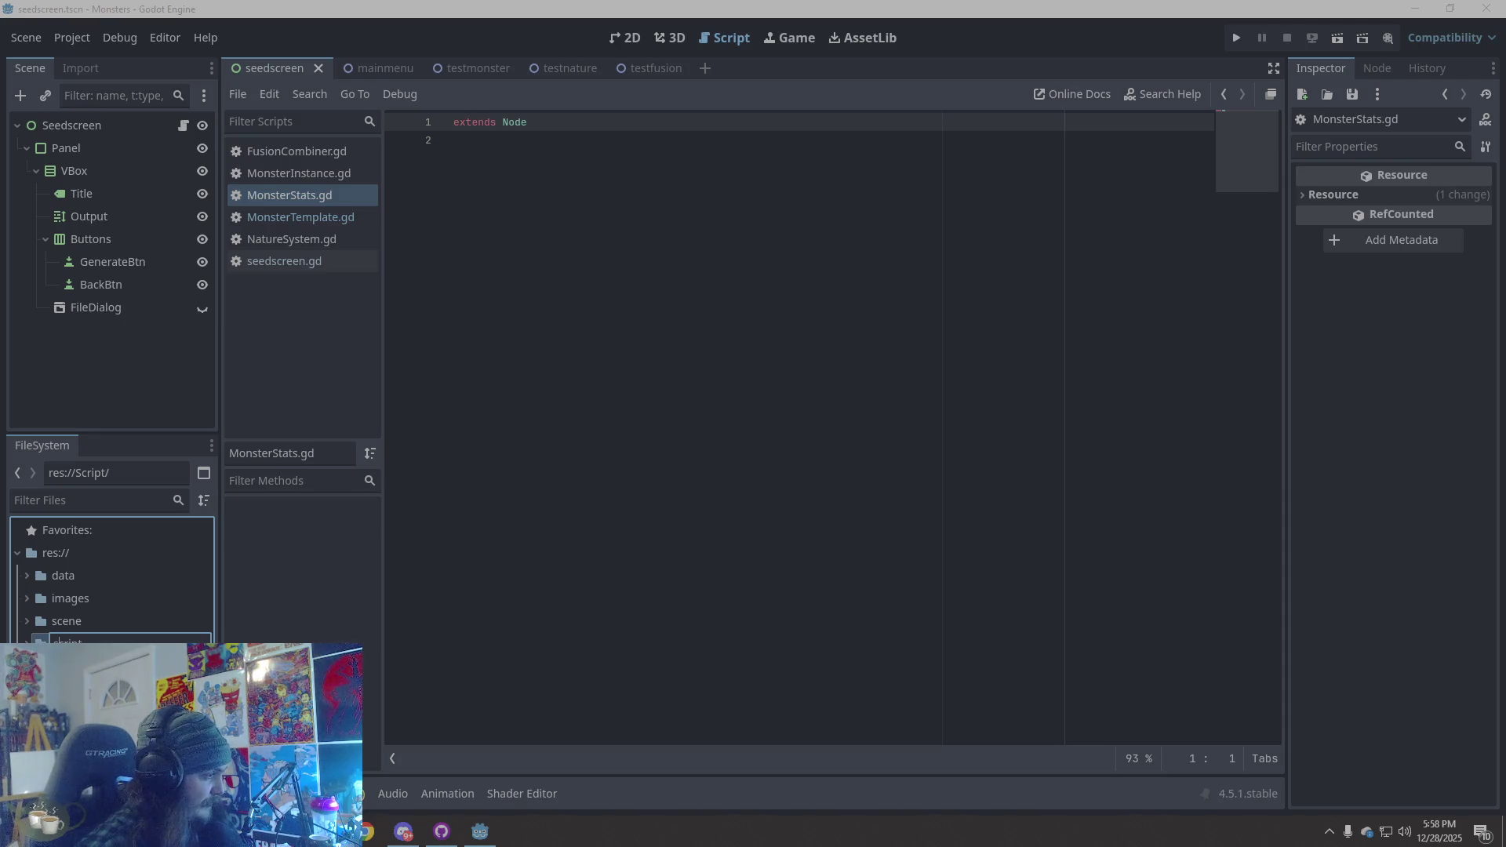
{"action": "key", "text": "Return"}
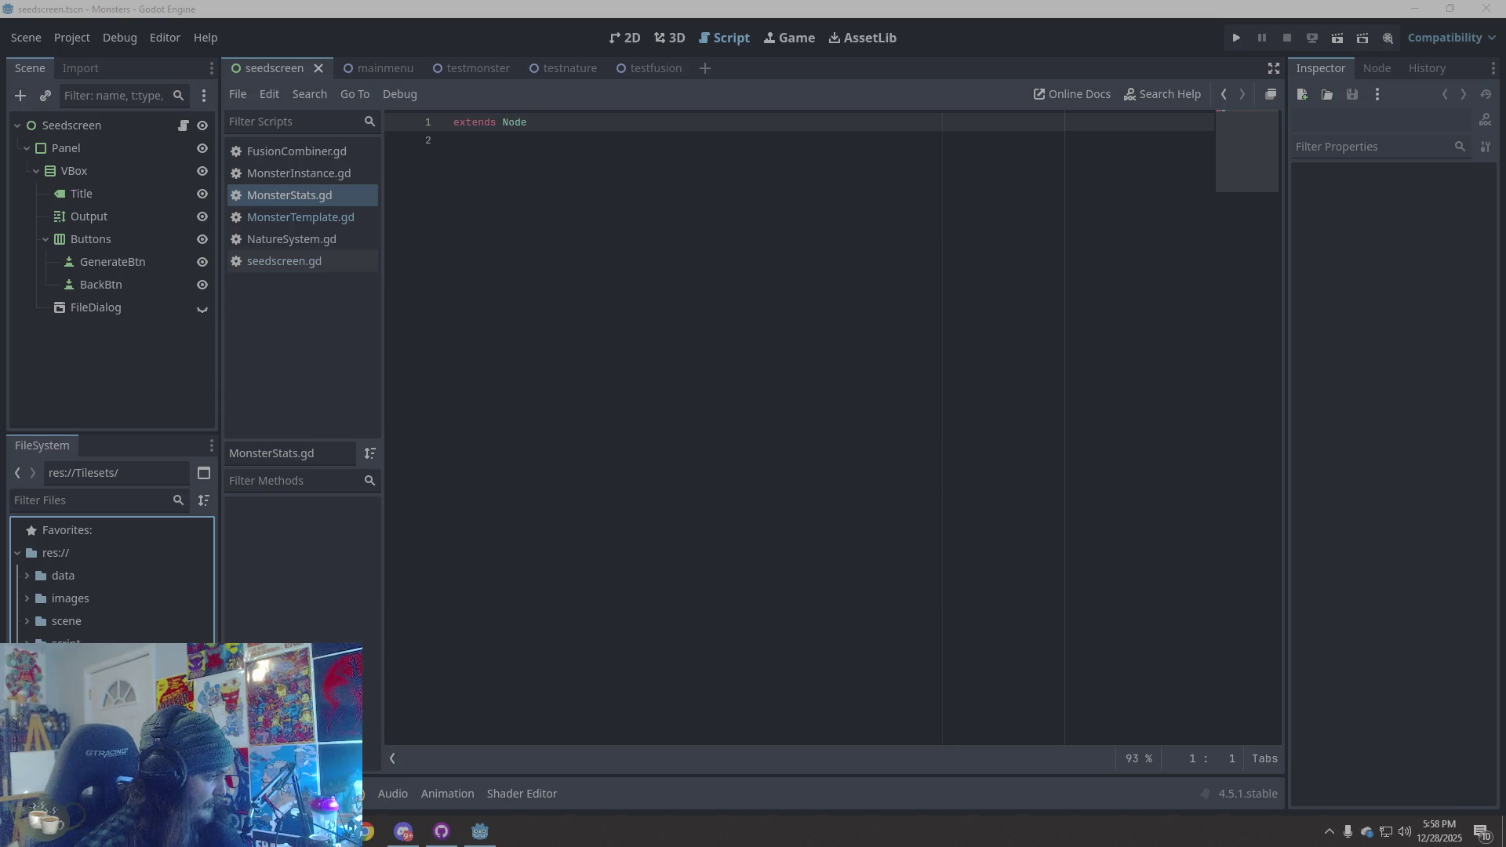
{"action": "key", "text": "alt+Tab"}
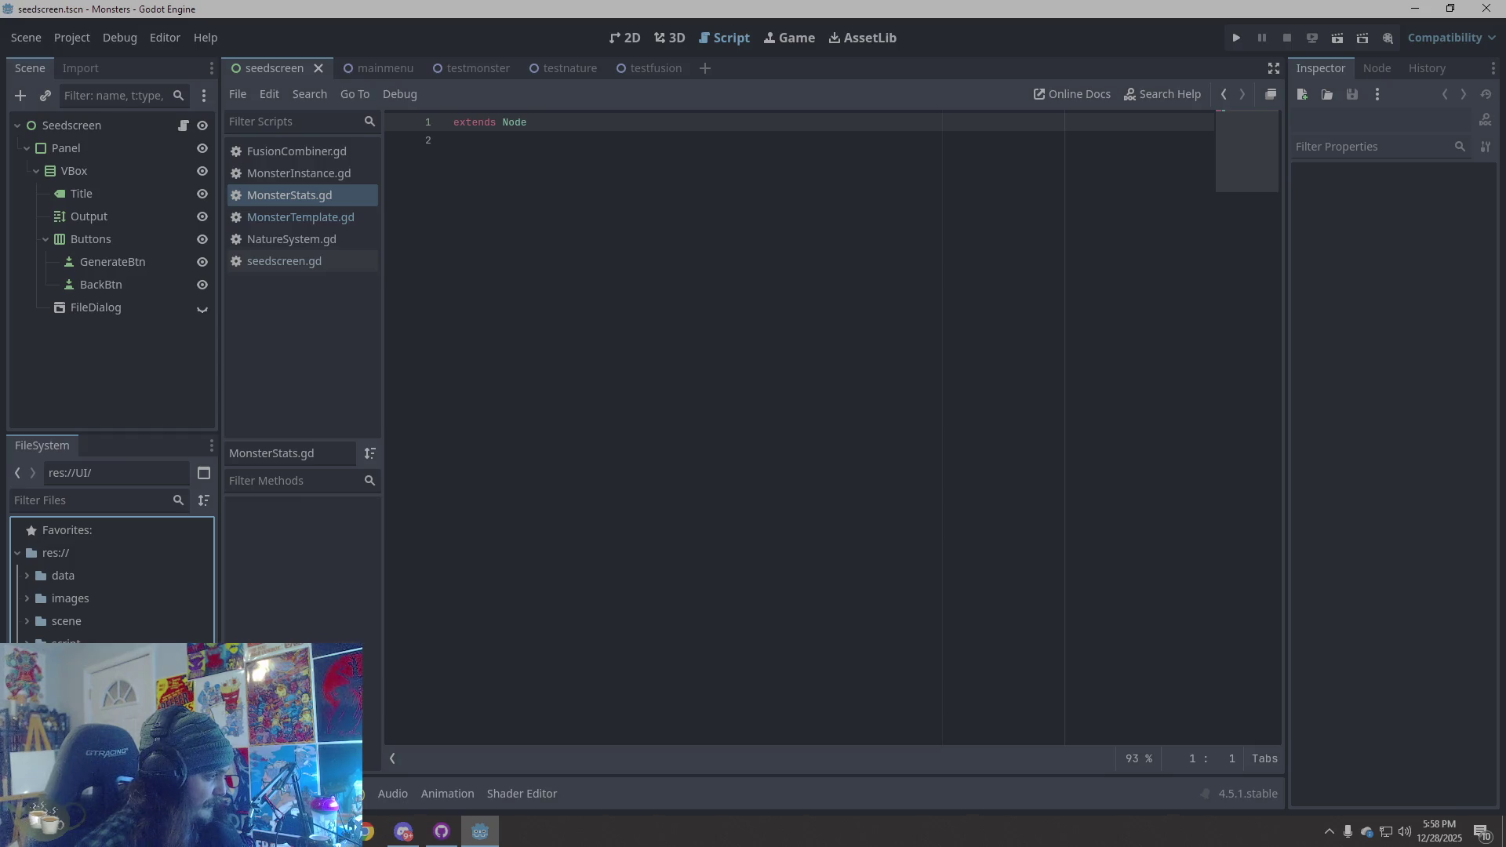
Step: Delete the UI folder from the project
{"action": "right_click", "coordinate": [59, 553]}
{"action": "left_click", "coordinate": [118, 749]}
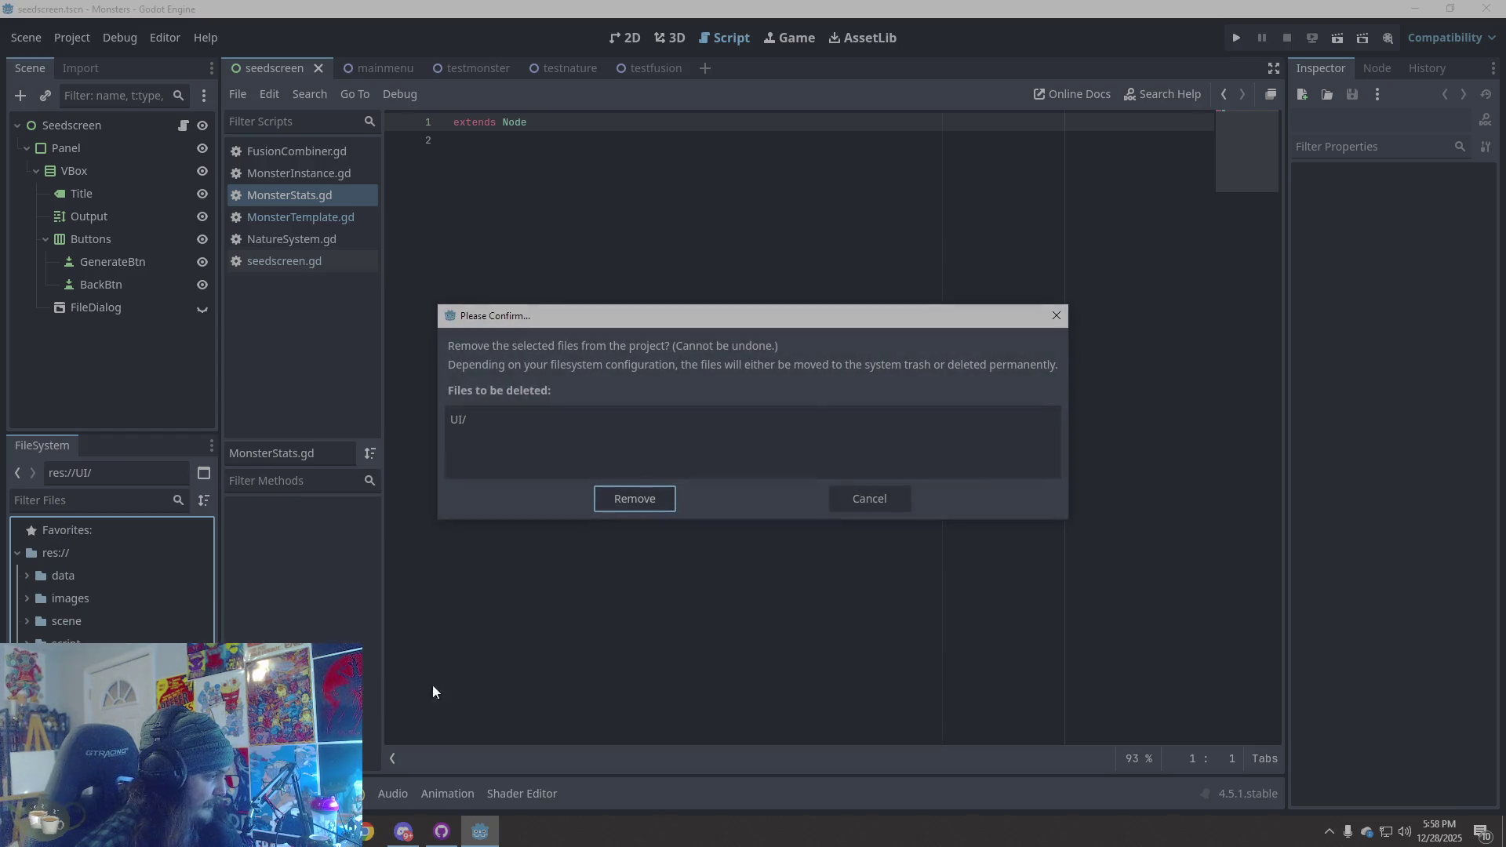
{"action": "left_click", "coordinate": [662, 518]}
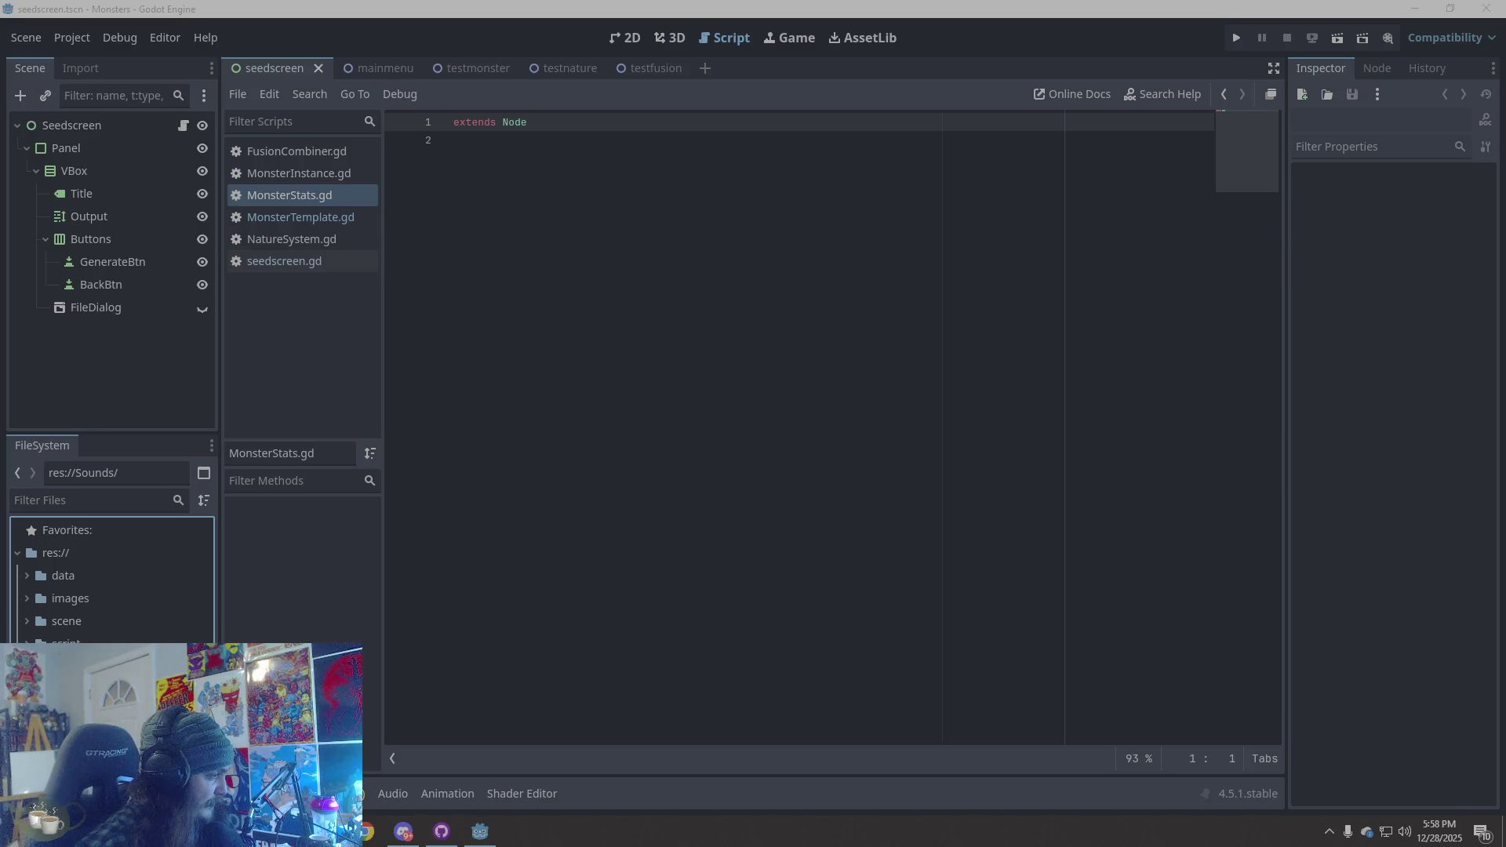
Step: Rename Sounds to sounds and check the scripts inside the data folder
{"action": "left_click", "coordinate": [115, 640]}
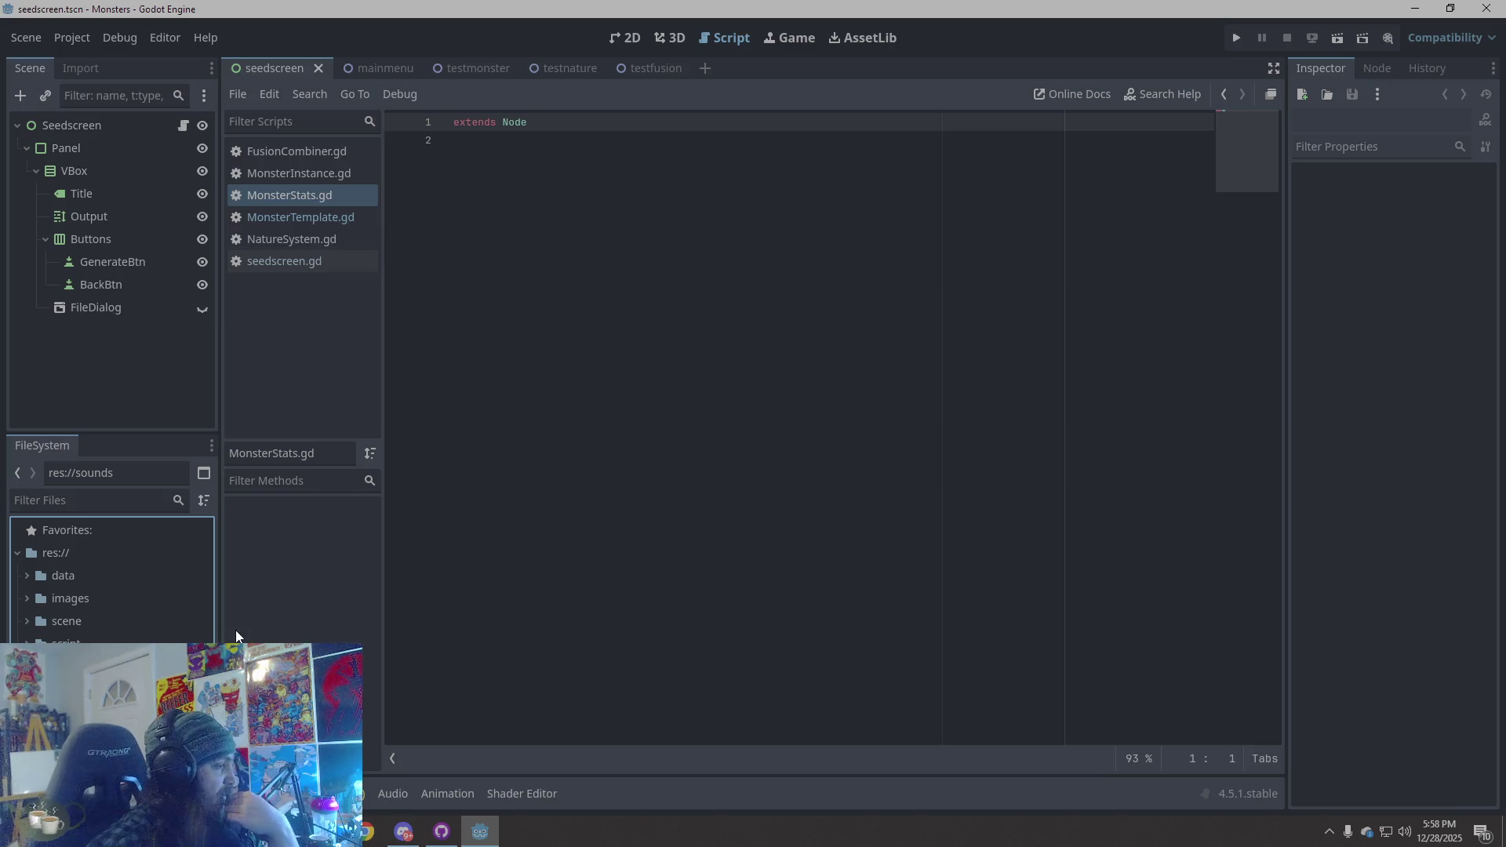
{"action": "left_click", "coordinate": [29, 575]}
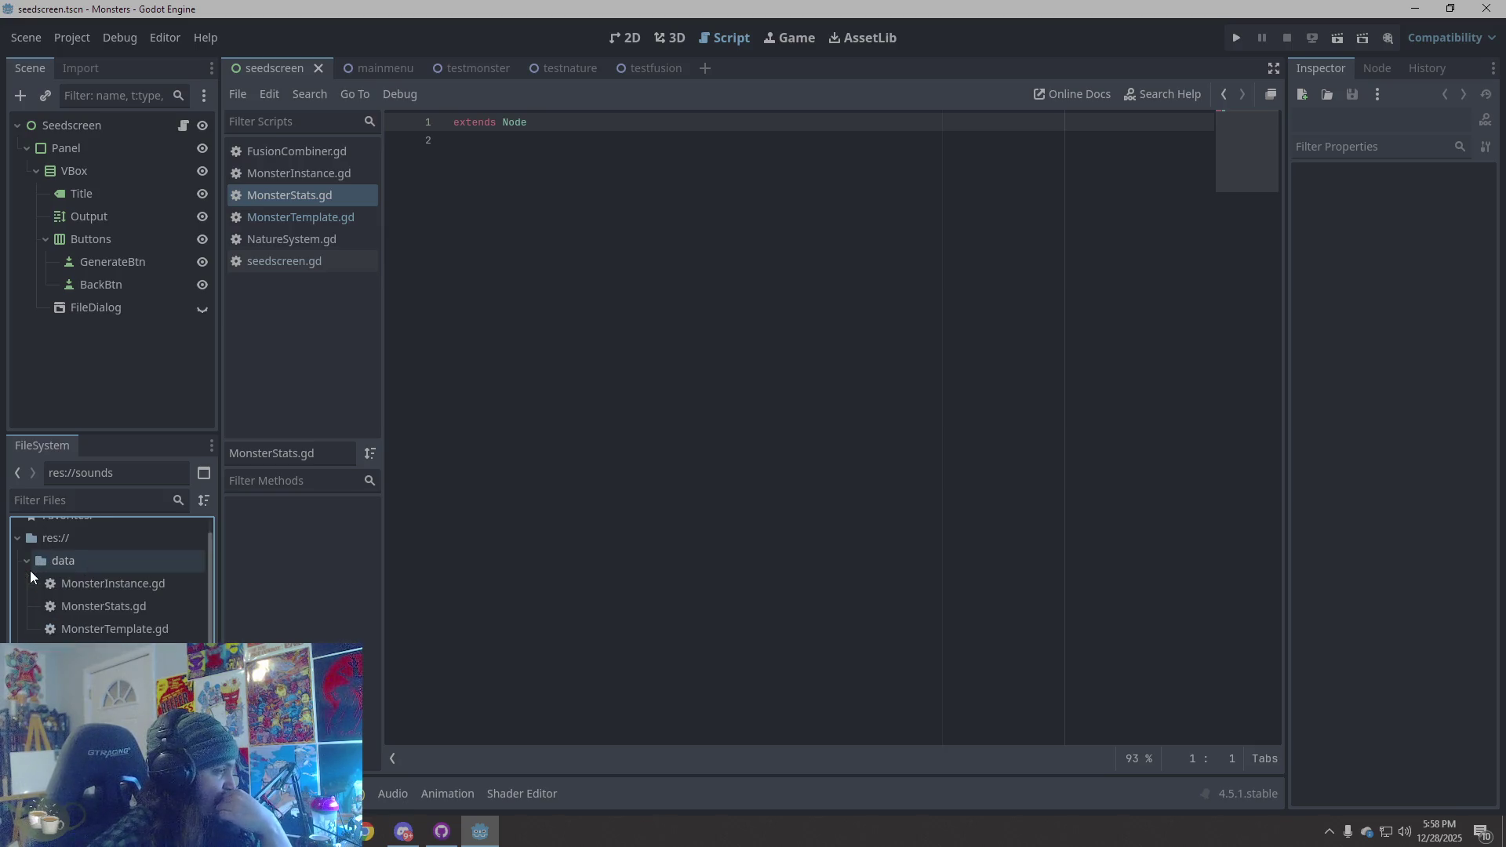
{"action": "left_click", "coordinate": [30, 574]}
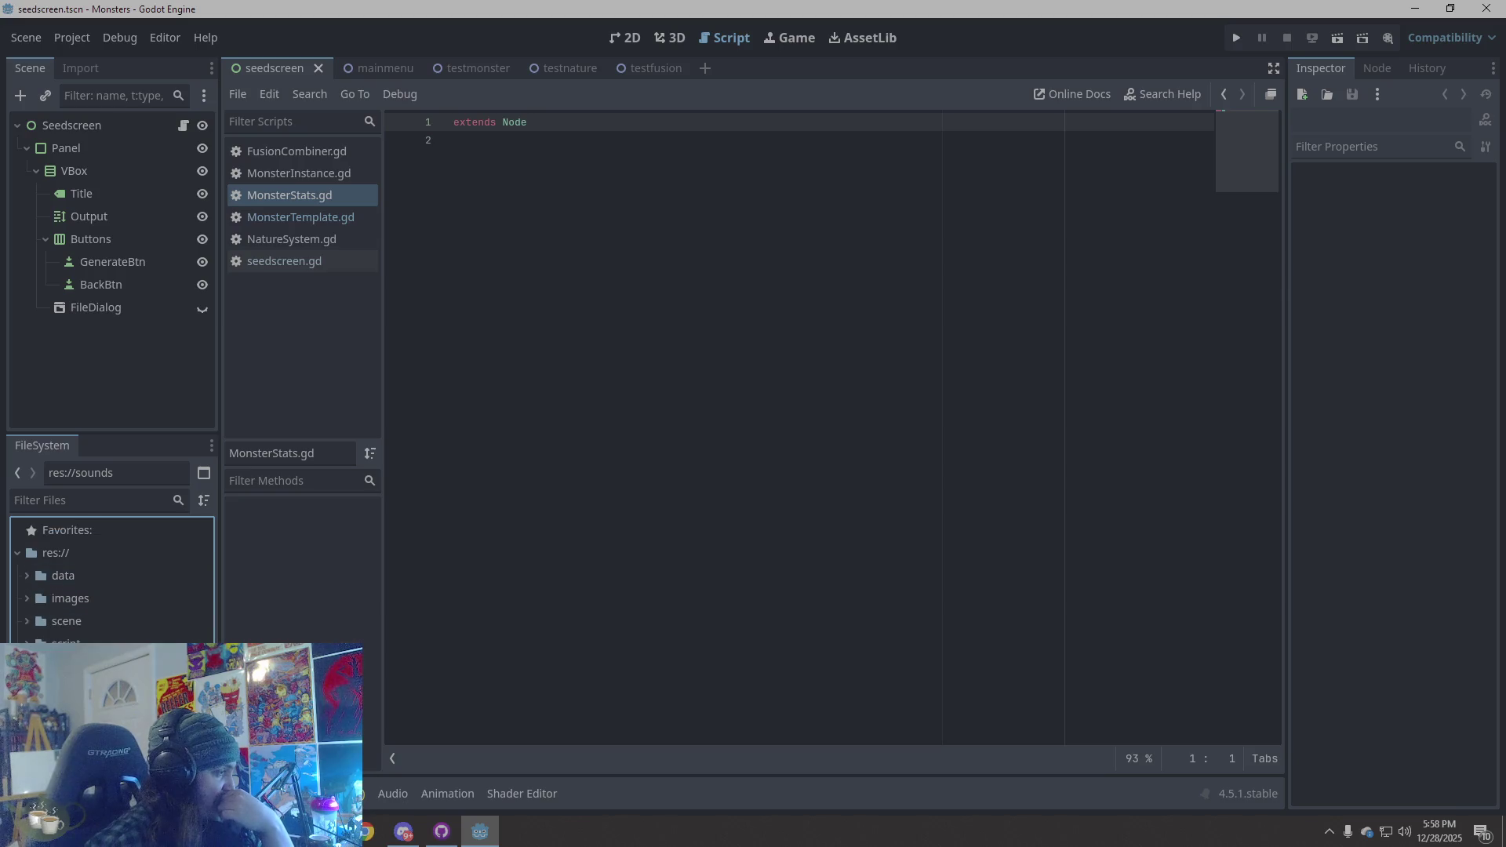
{"action": "left_click", "coordinate": [67, 666]}
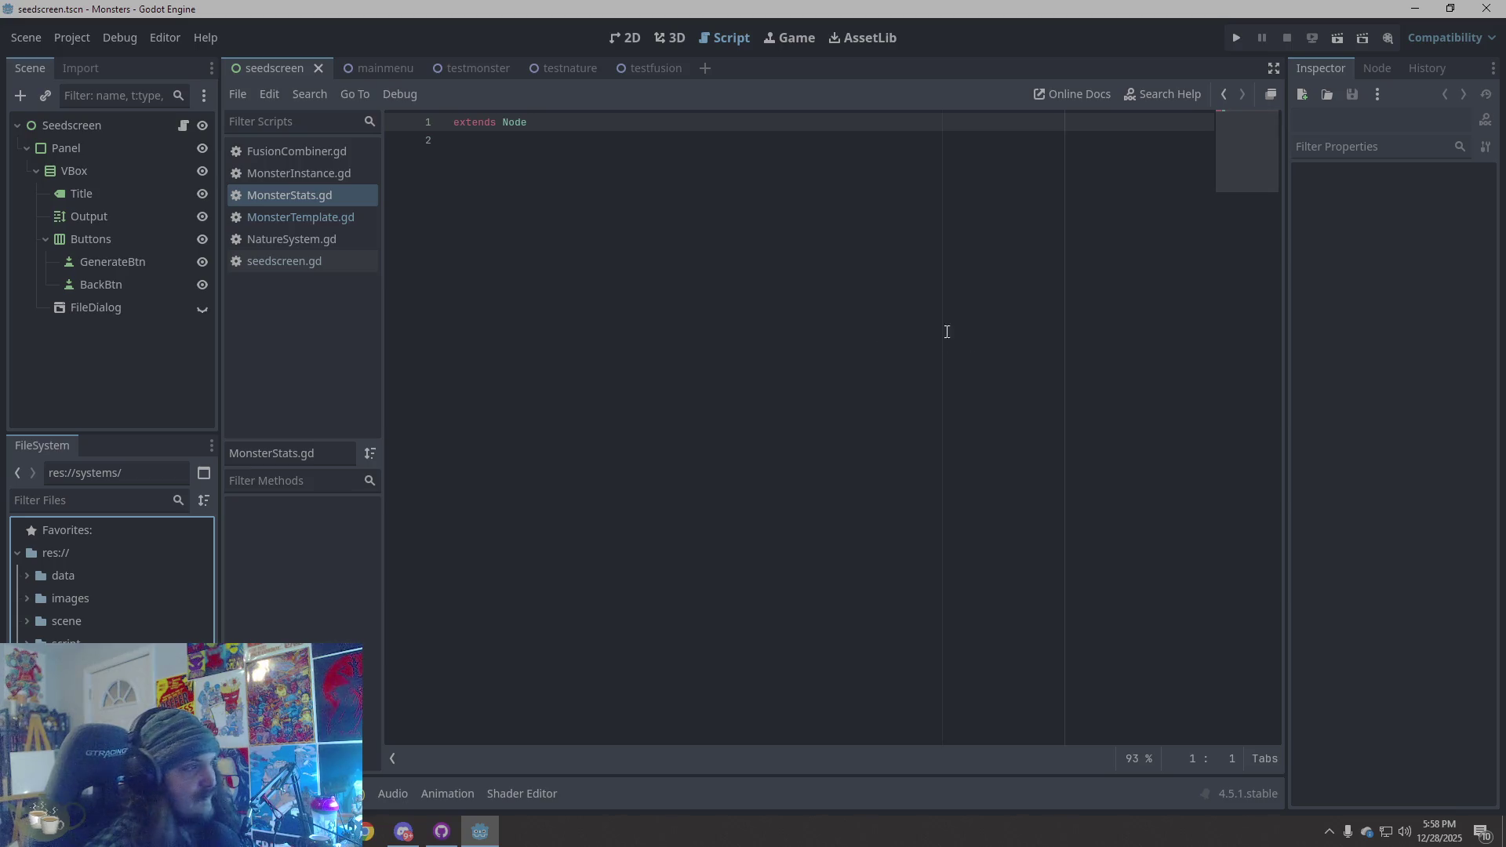
Step: Create a new Node script named NatureSystem.gd saved in the res://systems folder
{"action": "left_click", "coordinate": [282, 330]}
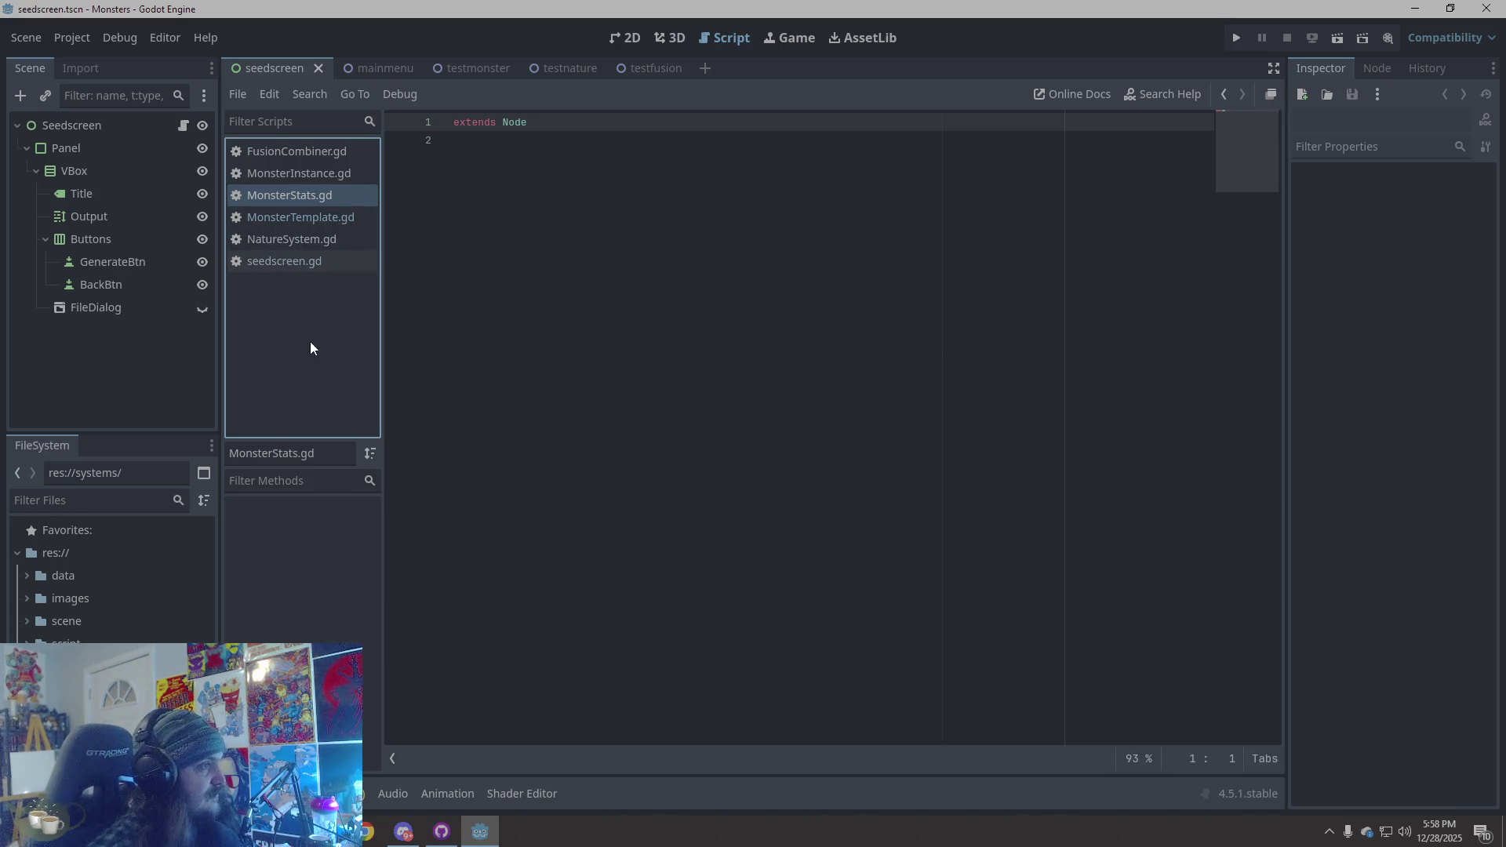
{"action": "left_click", "coordinate": [237, 94]}
{"action": "left_click", "coordinate": [287, 119]}
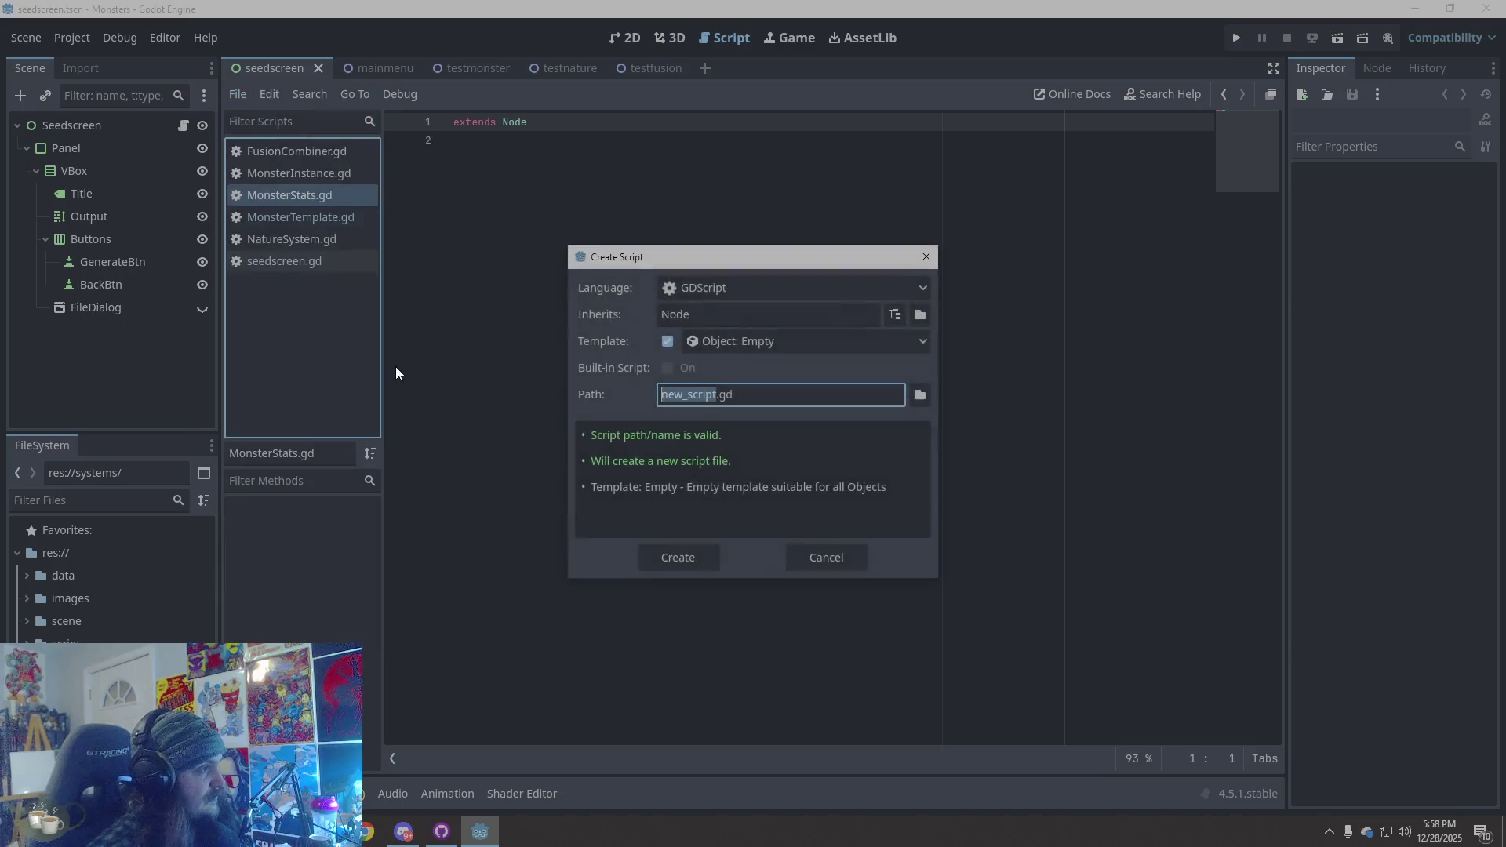
{"action": "type", "text": "Nature"}
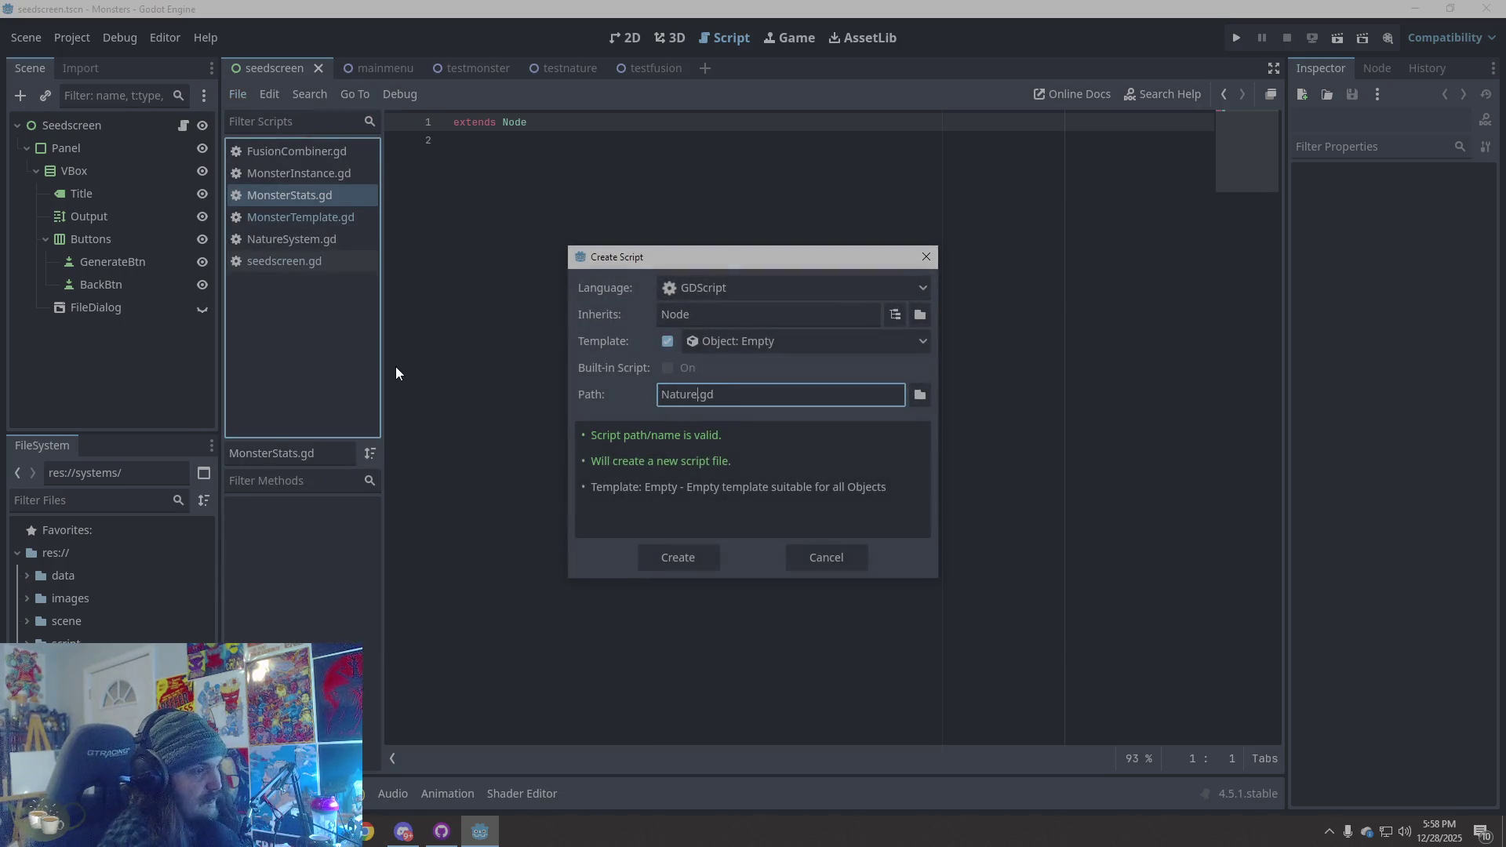
{"action": "type", "text": "System"}
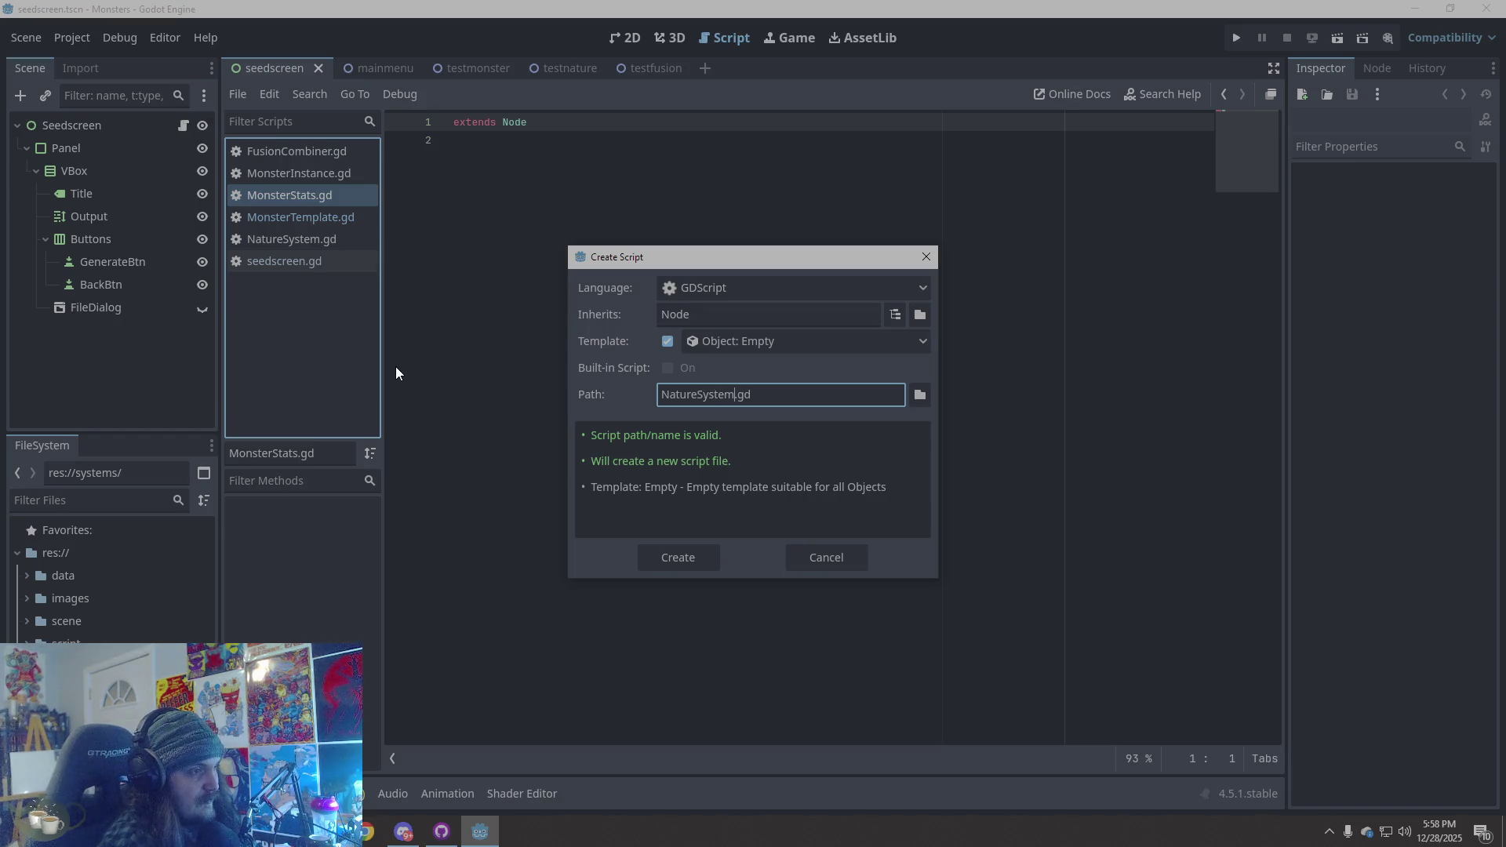
{"action": "left_click", "coordinate": [919, 394]}
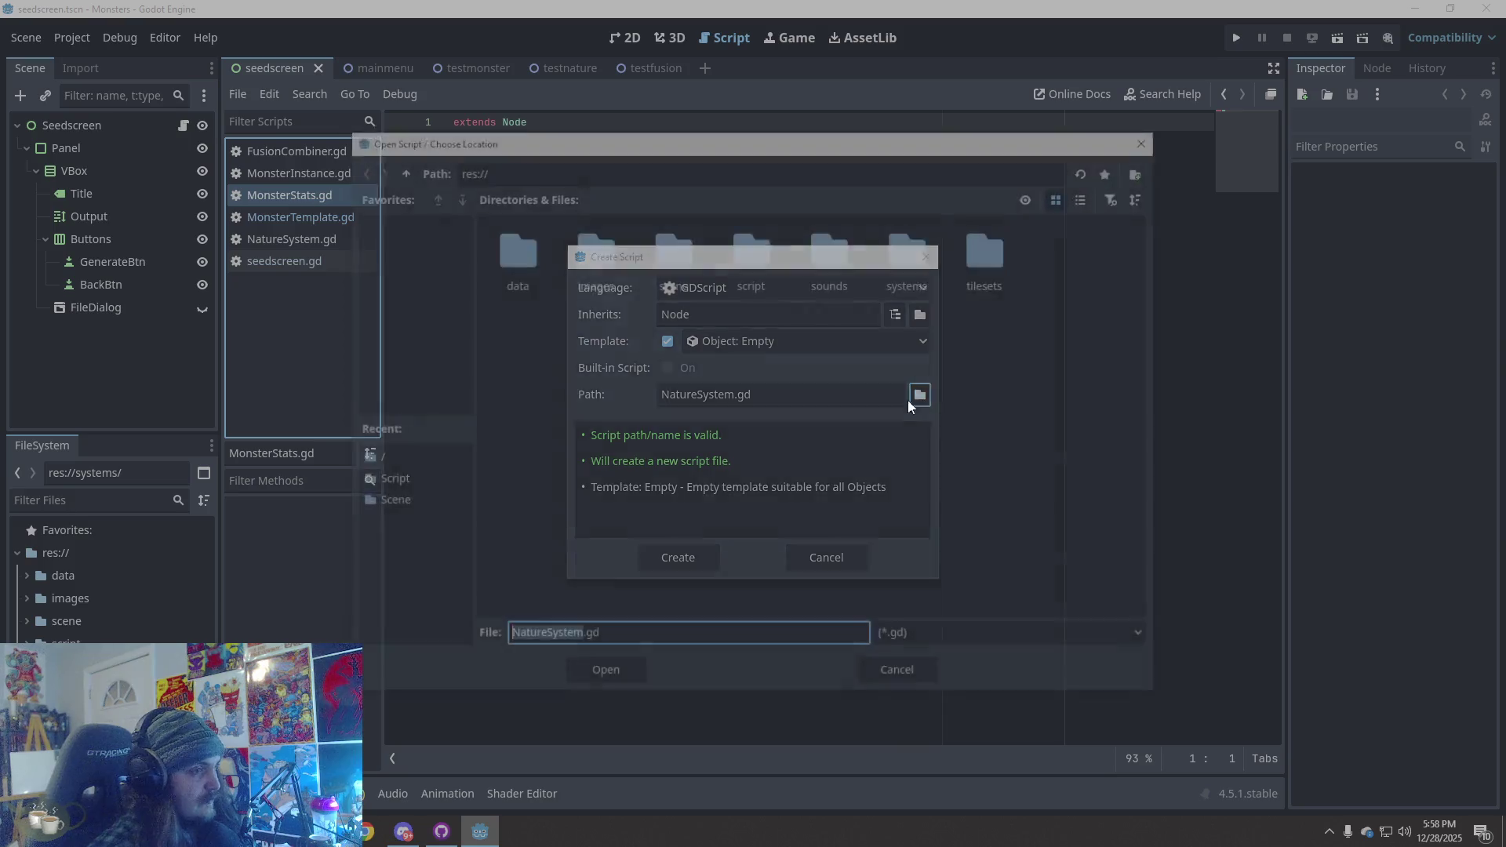
{"action": "left_click", "coordinate": [911, 251]}
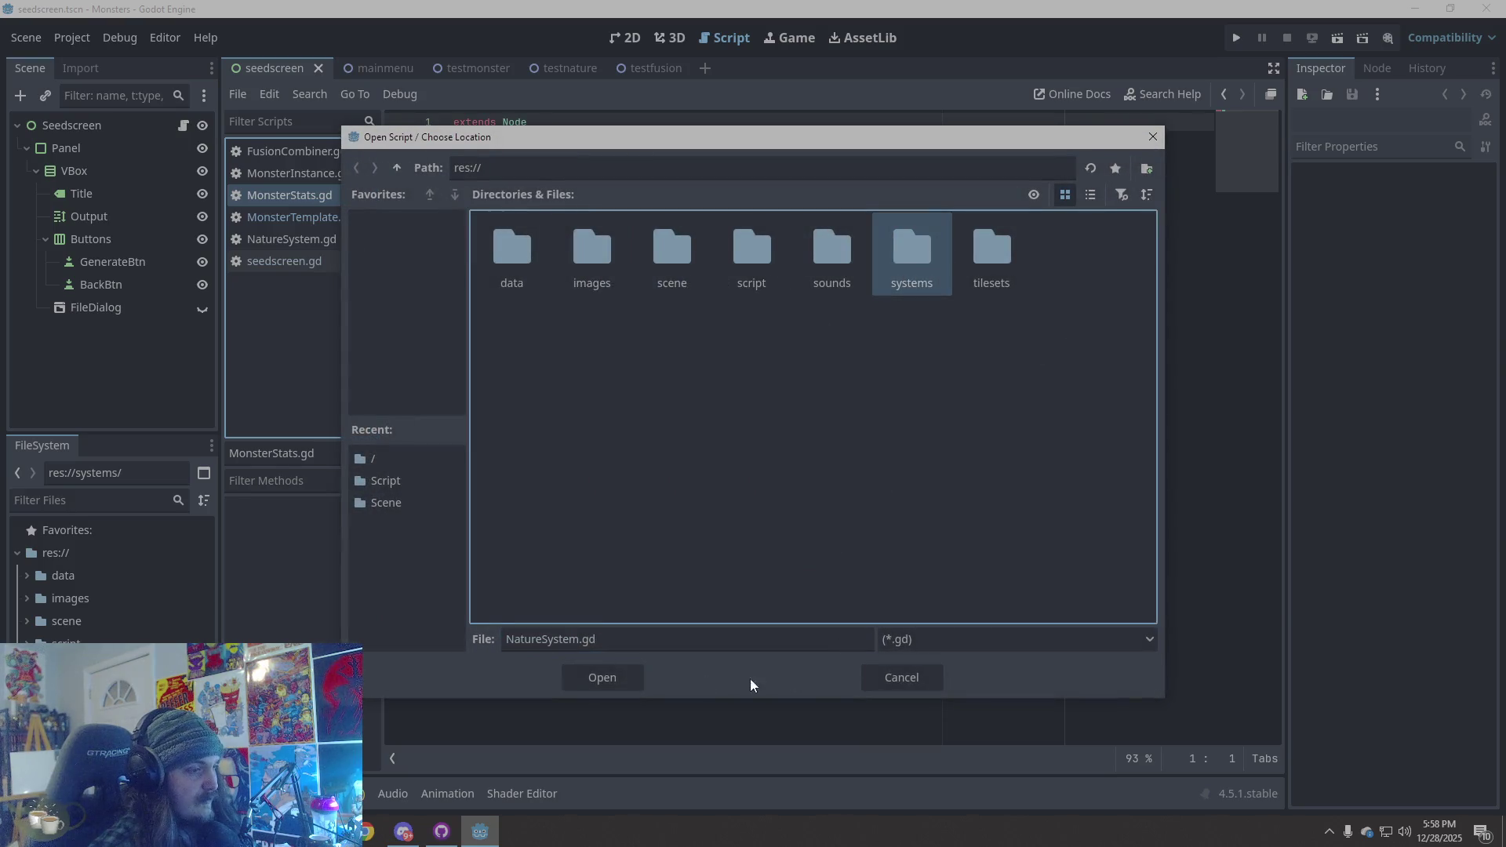
{"action": "left_click", "coordinate": [602, 677]}
{"action": "left_click", "coordinate": [710, 556]}
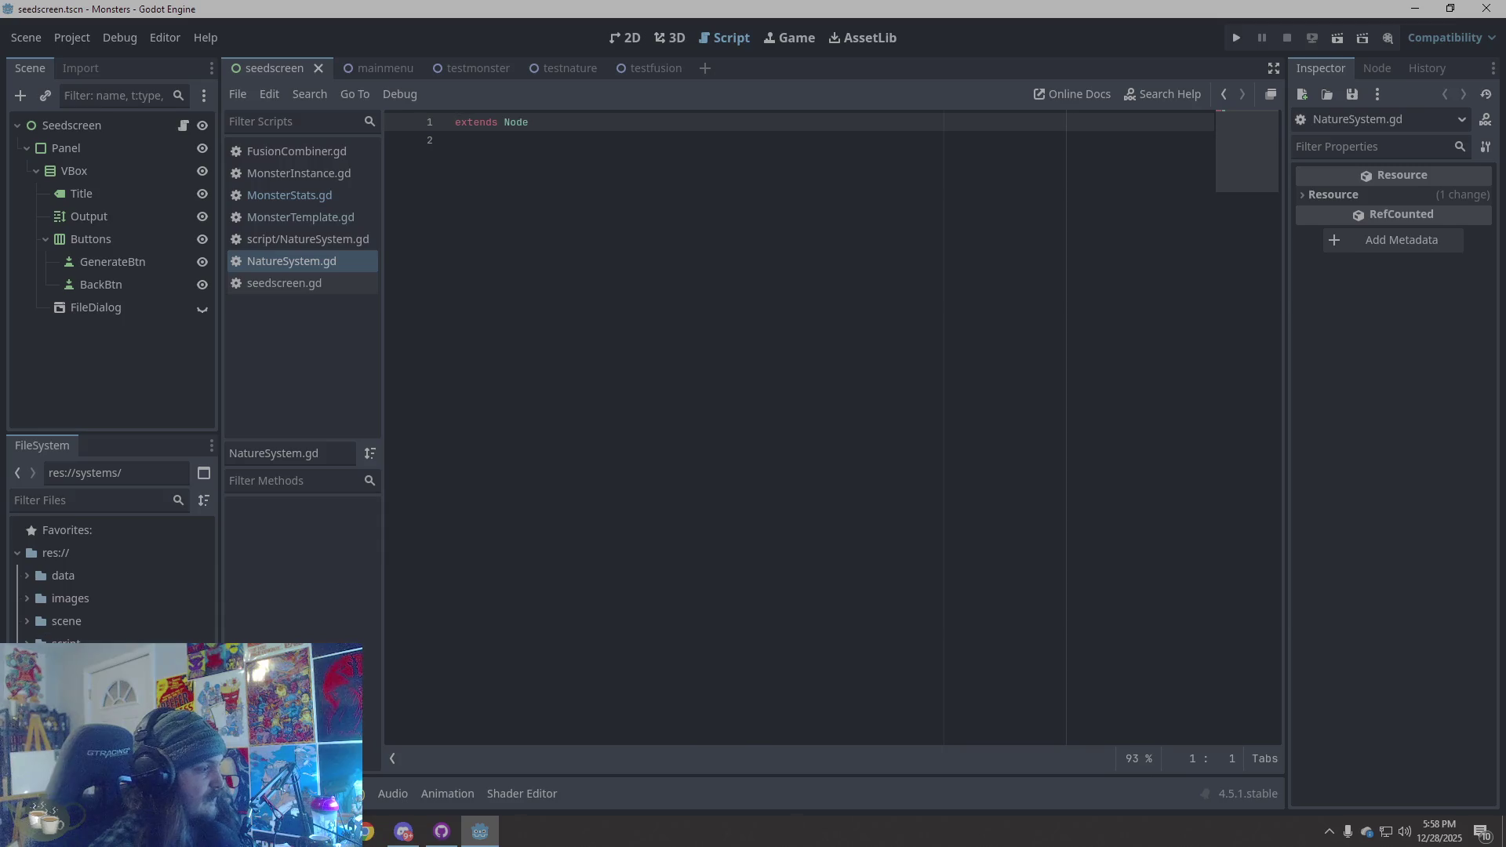
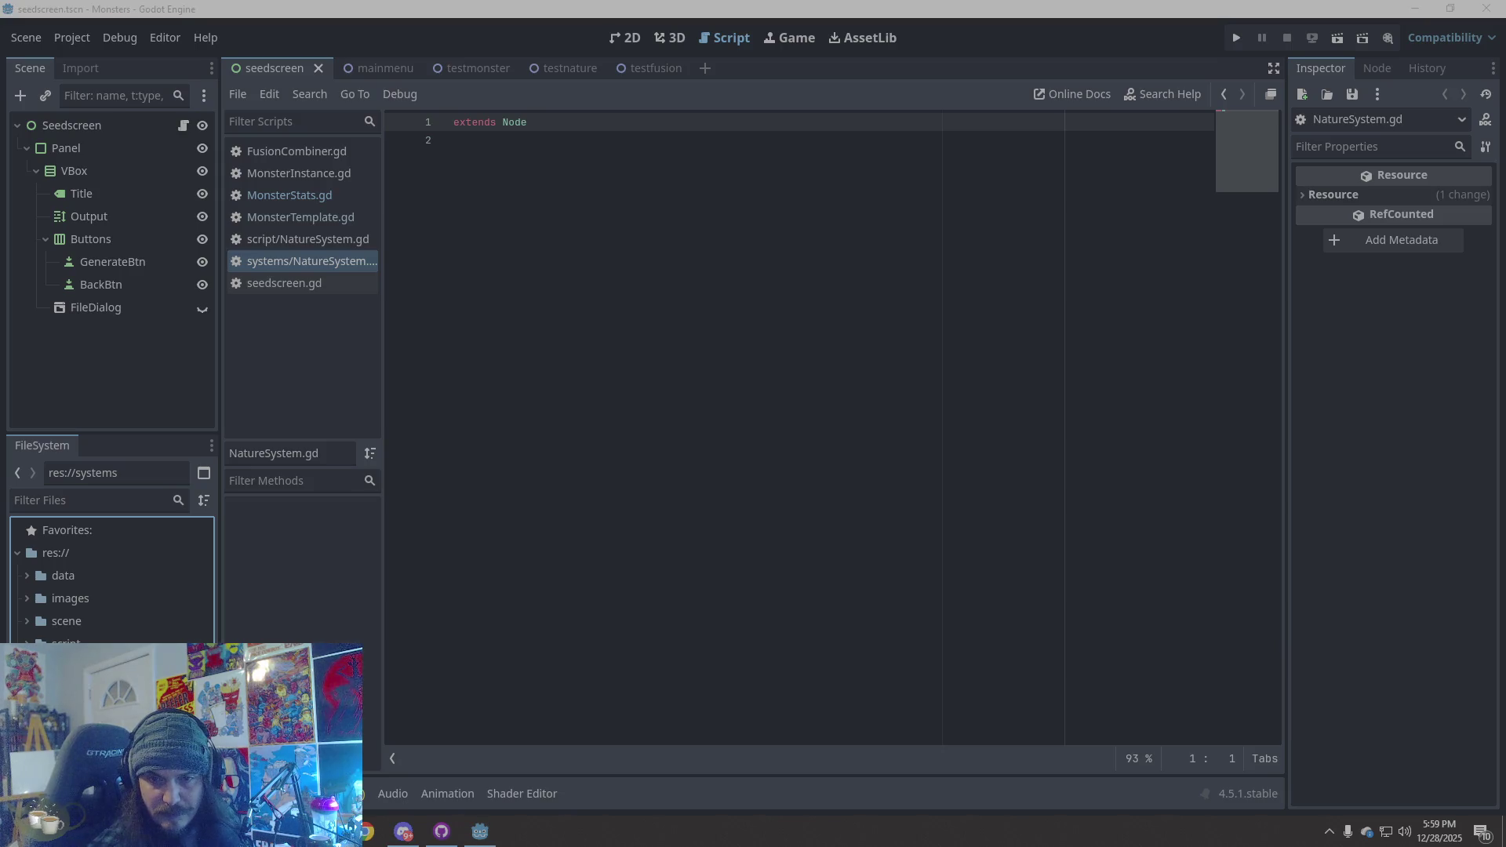
Step: Replace the extends Node stub in MonsterStats.gd with the full MonsterStats class code
{"action": "left_click", "coordinate": [304, 198]}
{"action": "key", "text": "ctrl+a"}
{"action": "type", "text": "extends Resource class_name MonsterStats  @export var life: int = 0 @export var power: int = 0 @export var intel: int = 0 @export var skill: int = 0 @export var speed: int = 0 @export var defense: int = 0  func duplicate_stats() -> MonsterStats: \tvar s := MonsterStats.new() \ts.life = life \ts.power = power \ts.intel = intel \ts.skill = skill \ts.speed = speed \ts.defense = defense \treturn s"}
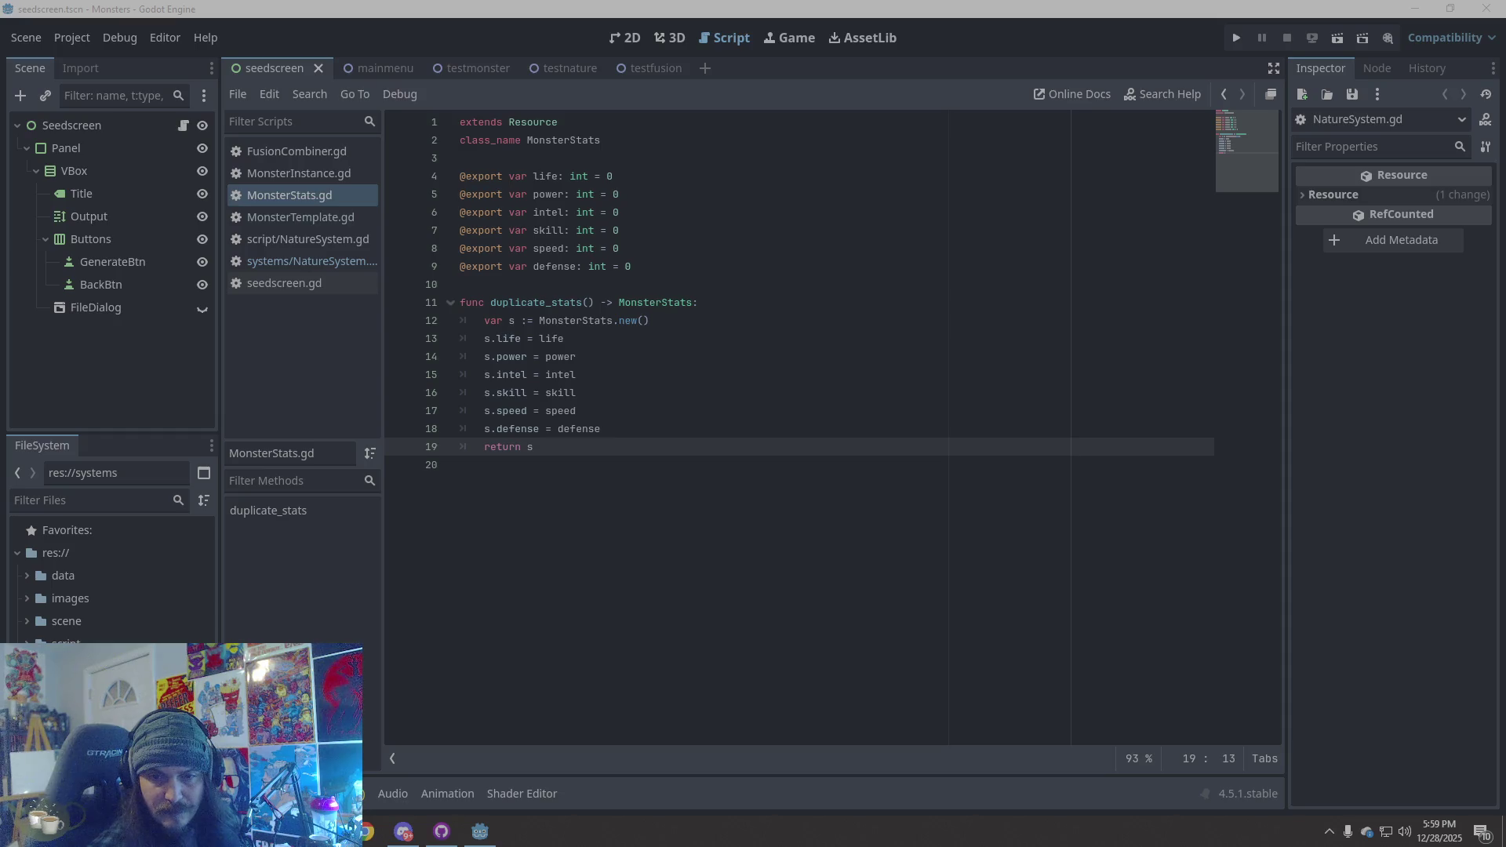
Step: Paste the MonsterTemplate class code into MonsterTemplate.gd and save it
{"action": "left_click", "coordinate": [347, 218]}
{"action": "key", "text": "ctrl+a"}
{"action": "type", "text": "extends Resource class_name MonsterTemplate  @export var id: String = \"test\" @export var primary_type: String = \"Slime\" @export var sub_type: String = \"Common\" @export var base_stats: MonsterStats"}
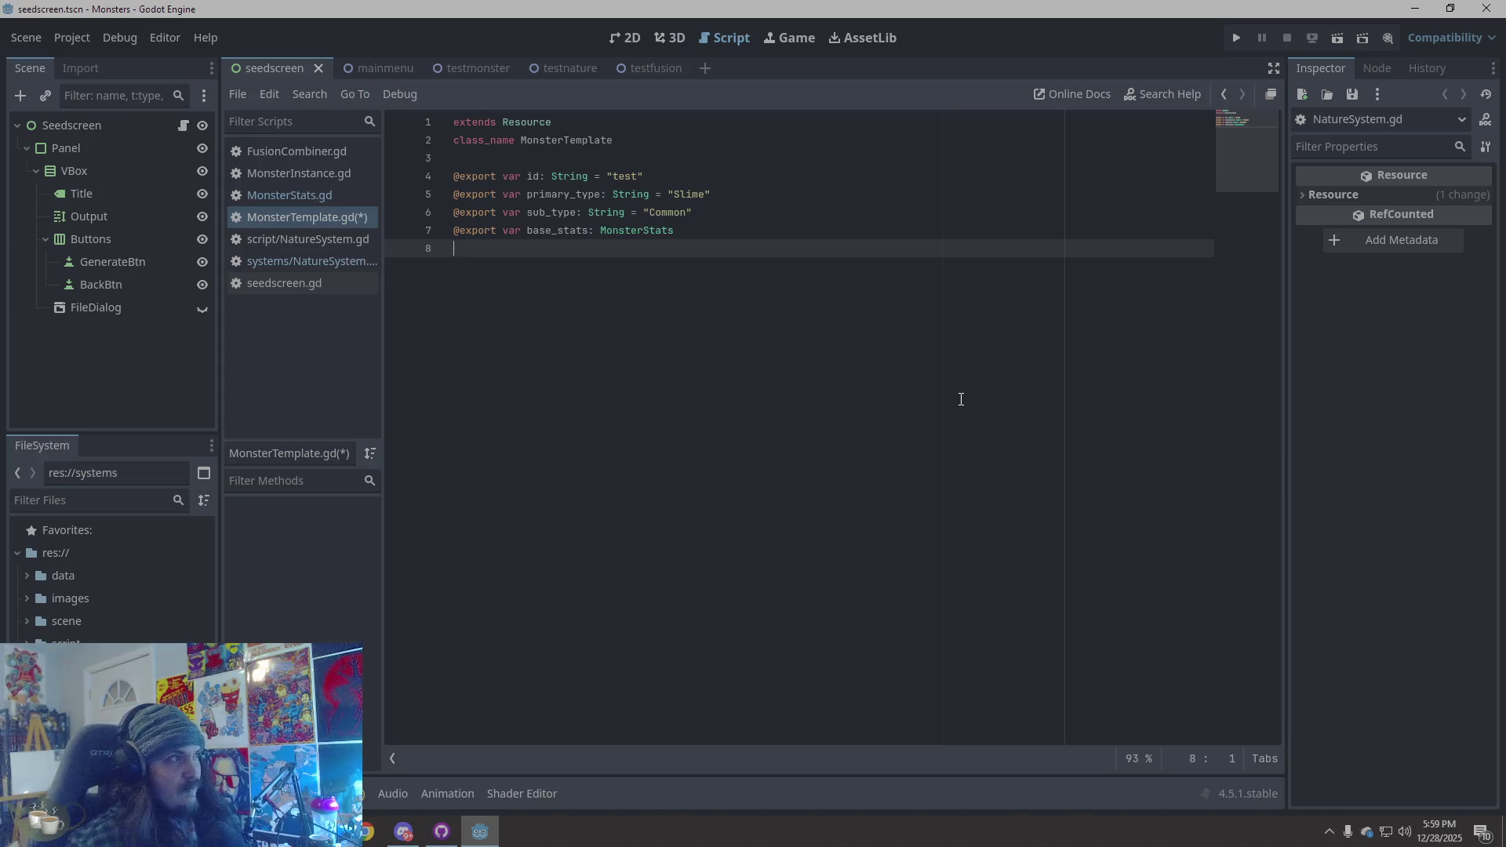
{"action": "key", "text": "ctrl+s"}
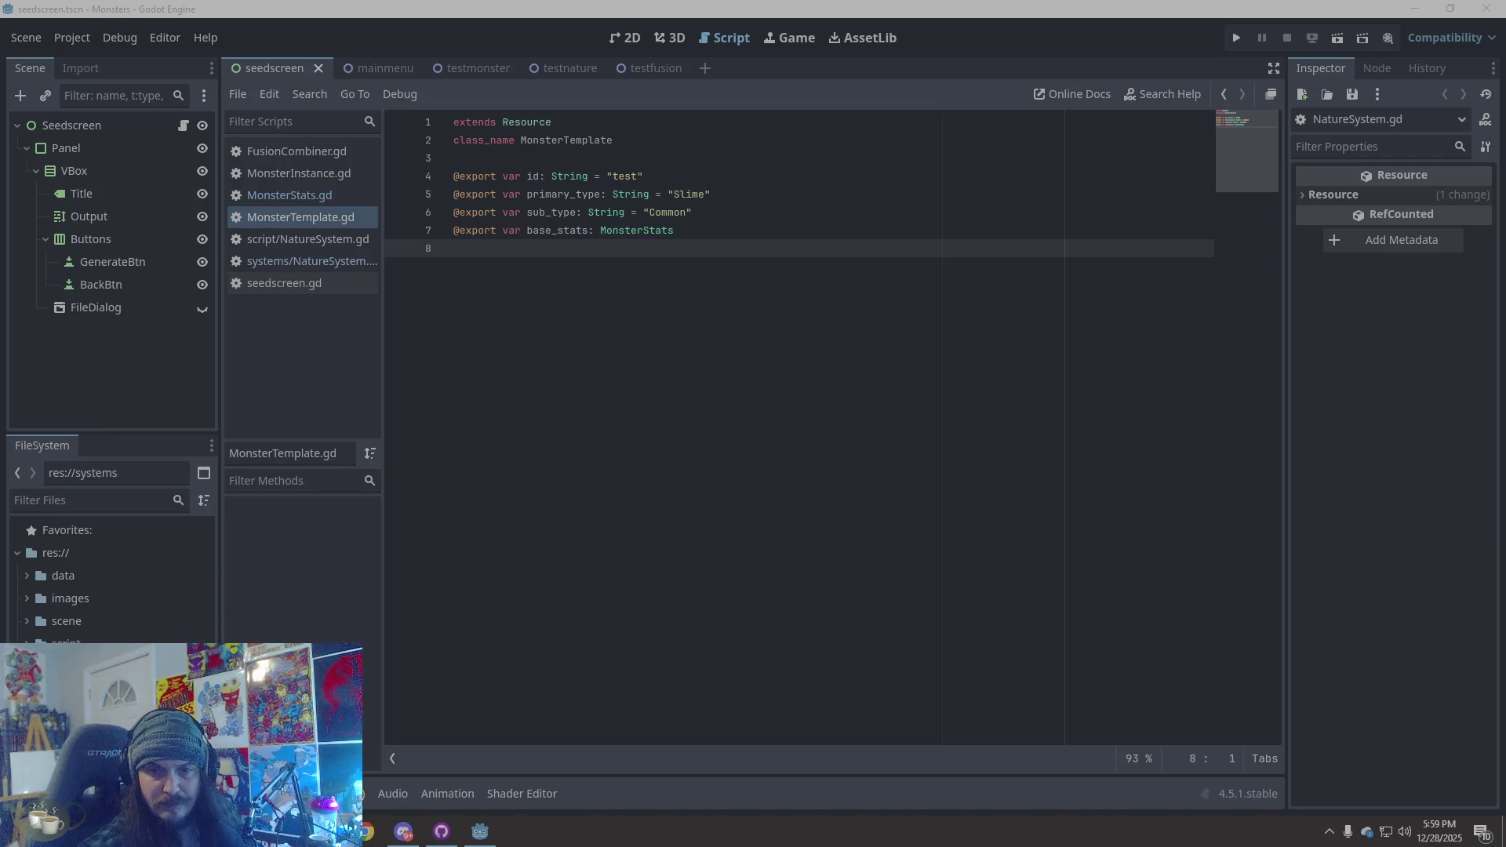
Step: Paste the MonsterInstance class code (template, nature, stats exports) into MonsterInstance.gd
{"action": "left_click", "coordinate": [362, 167]}
{"action": "key", "text": "ctrl+a"}
{"action": "type", "text": "extends Resource class_name MonsterInstance  @export var template: MonsterTemplate @export var nature_id: String = \"Docile\" @export var stats: MonsterStats  func get_primary_type() -> String: \treturn template.primary_type if template != null else \"Unknown\"  func get_sub_type() -> String: \treturn template.sub_type if template != null else \"Unknown\""}
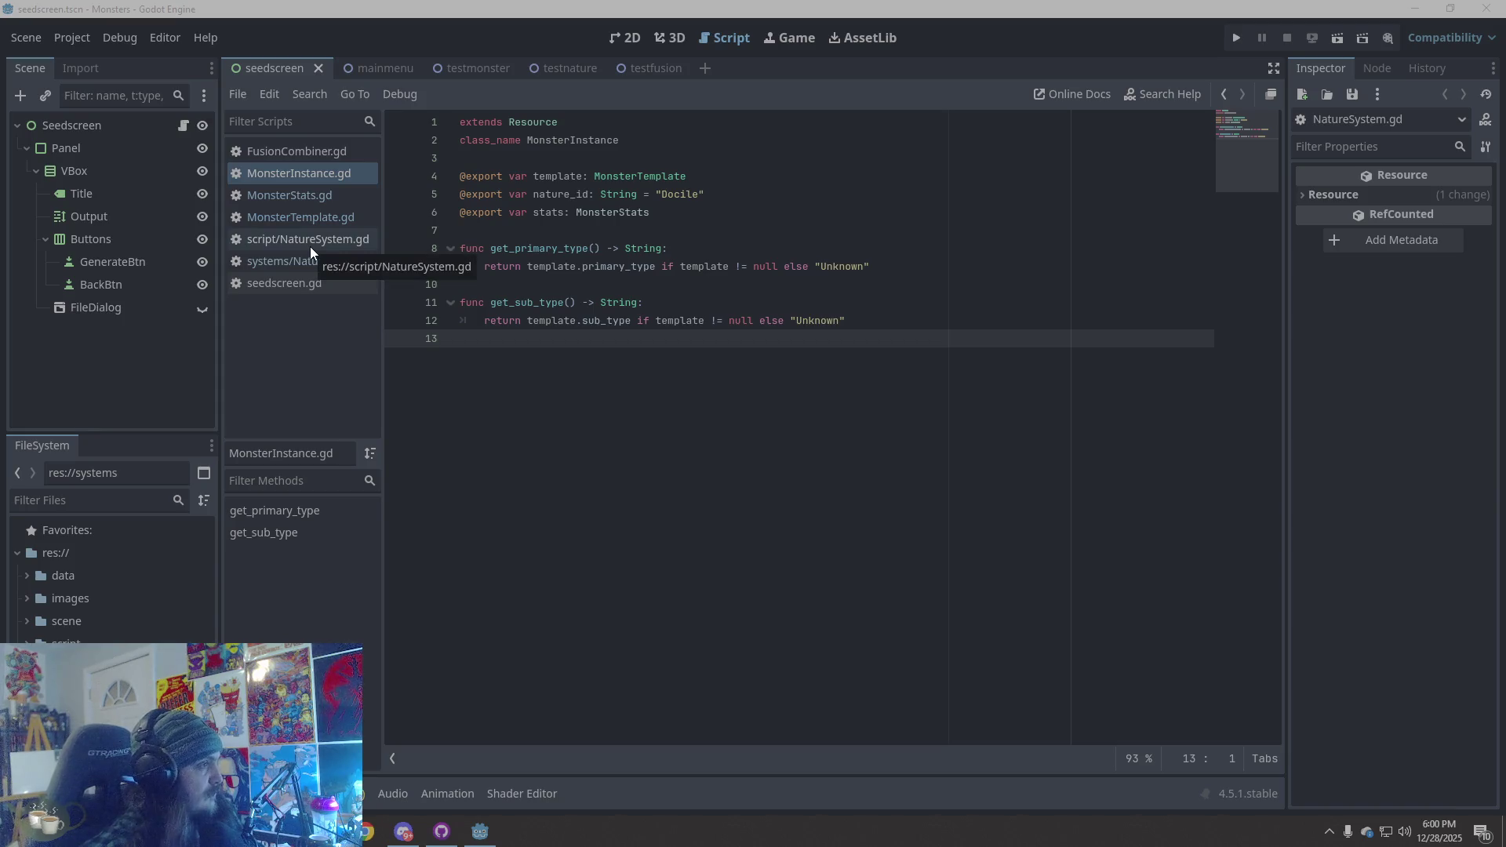
{"action": "left_click", "coordinate": [337, 242]}
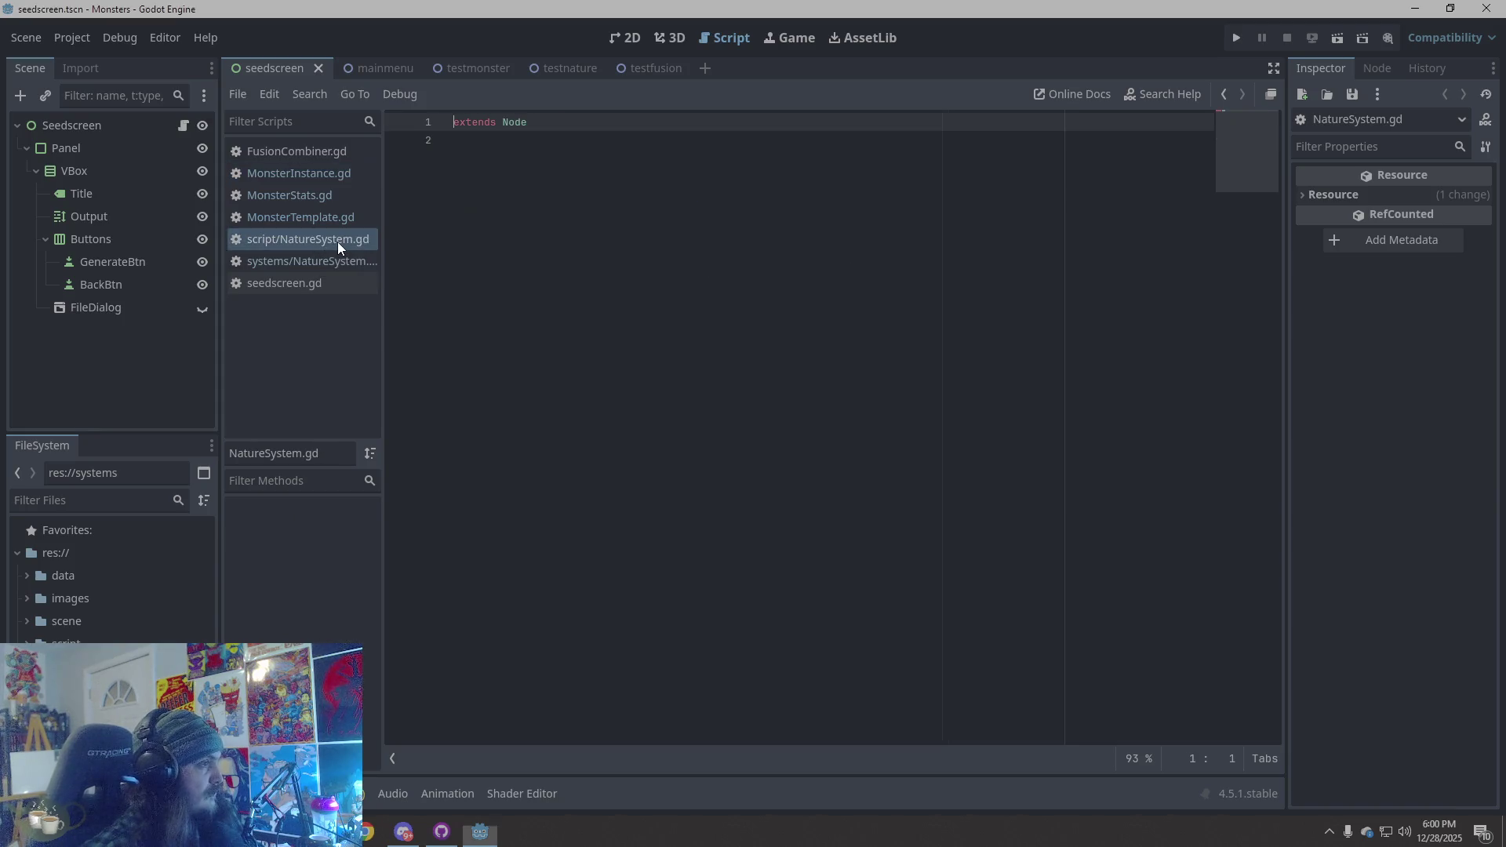
Step: Close the duplicate script/NatureSystem.gd from the open scripts list
{"action": "right_click", "coordinate": [288, 240]}
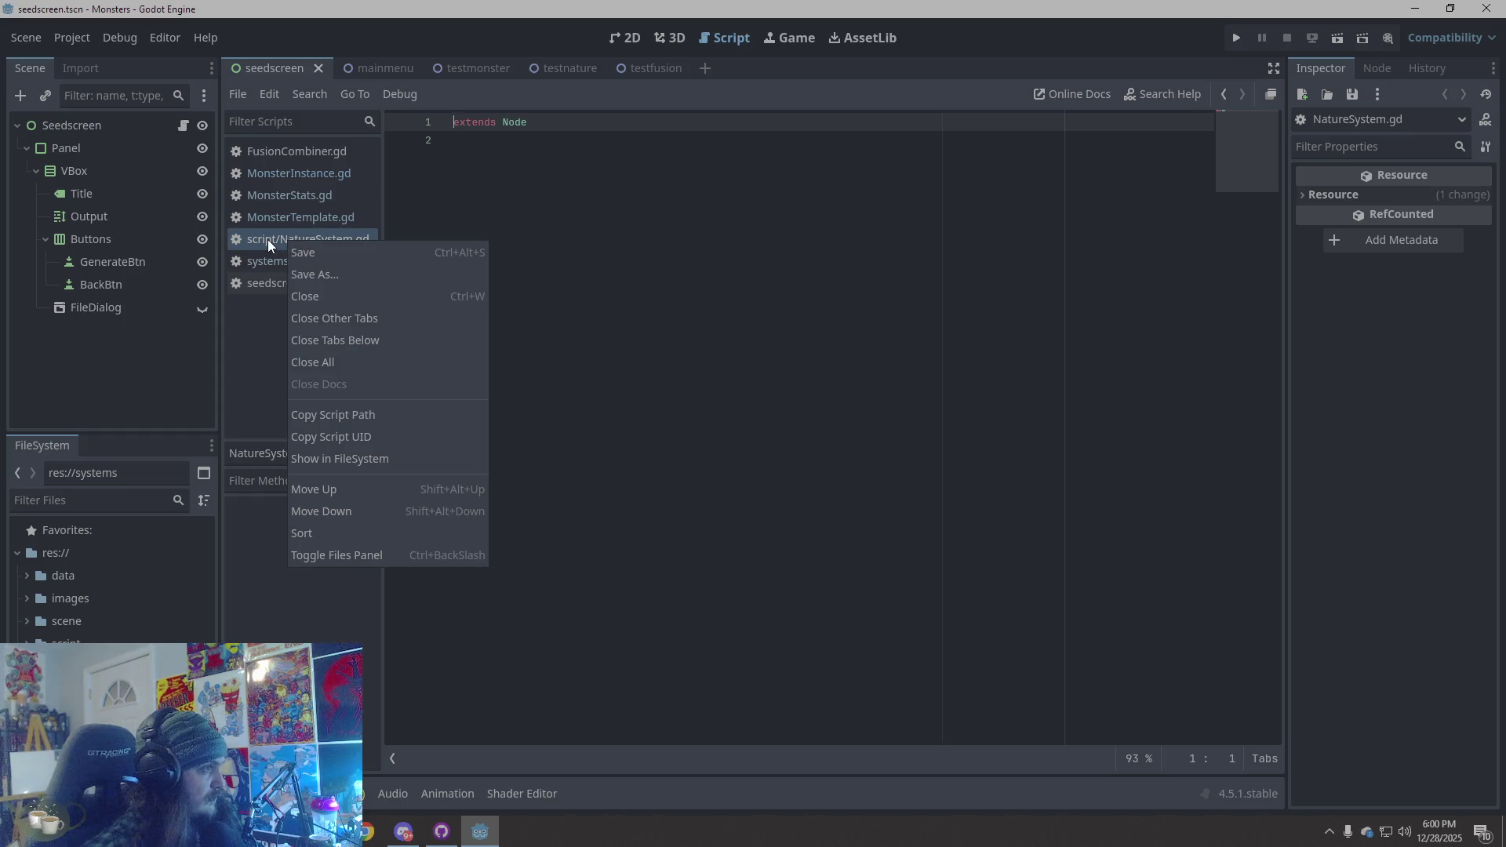
{"action": "left_click", "coordinate": [131, 639]}
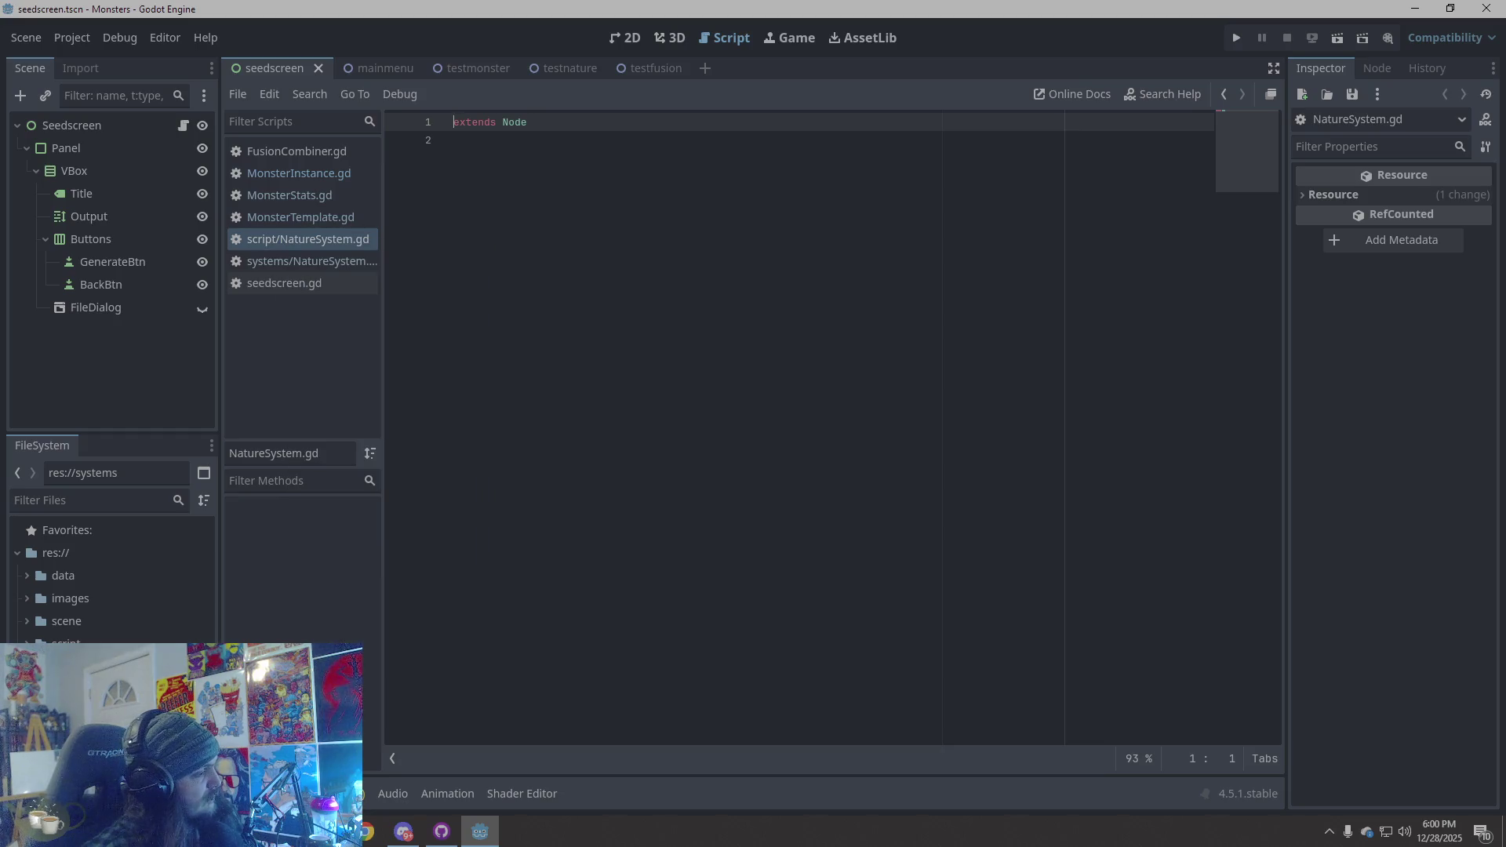
{"action": "right_click", "coordinate": [122, 688]}
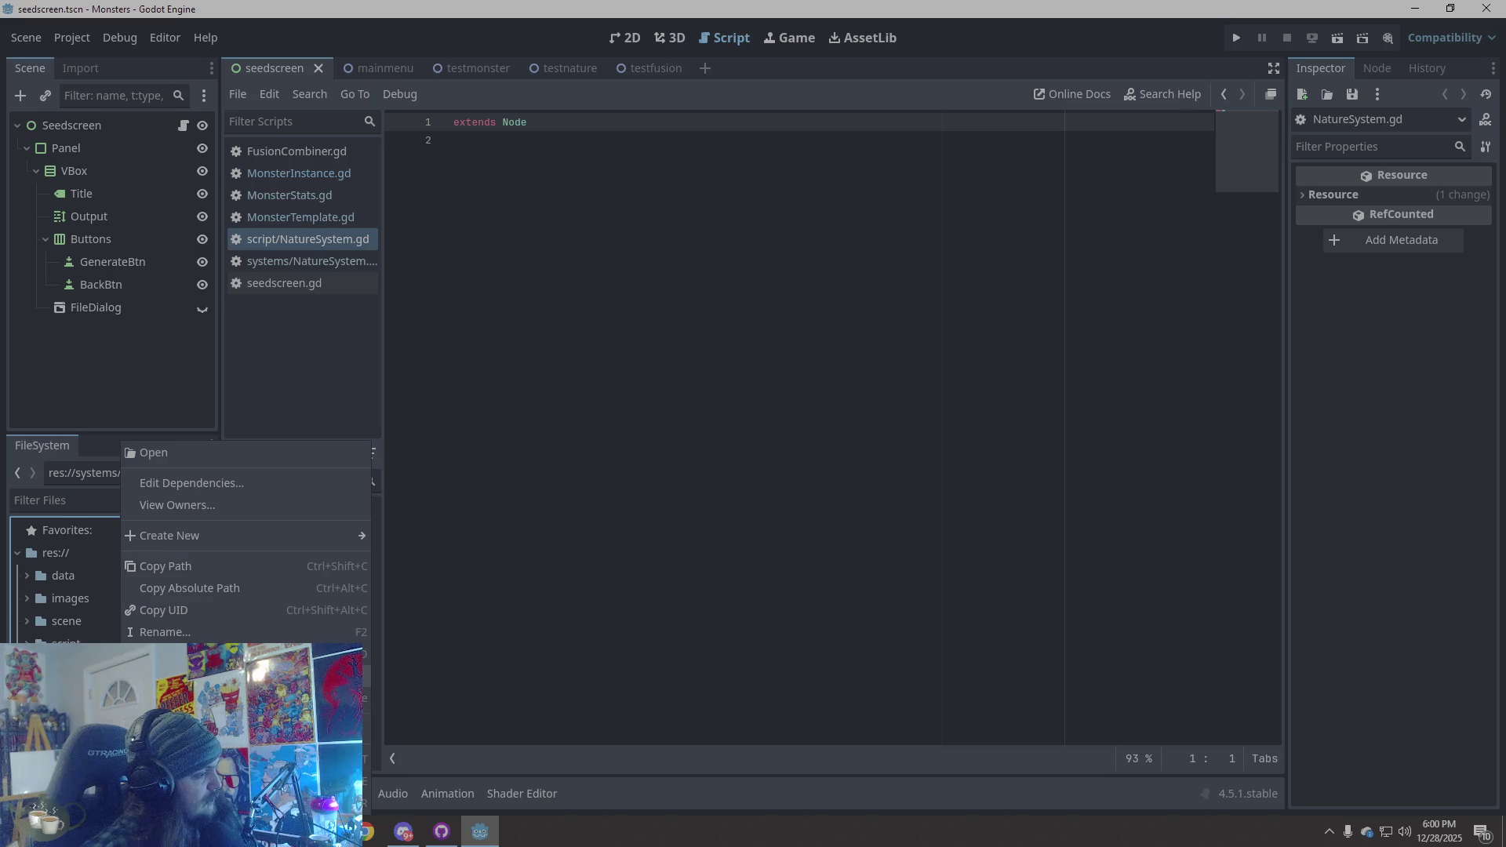
{"action": "left_click", "coordinate": [192, 632]}
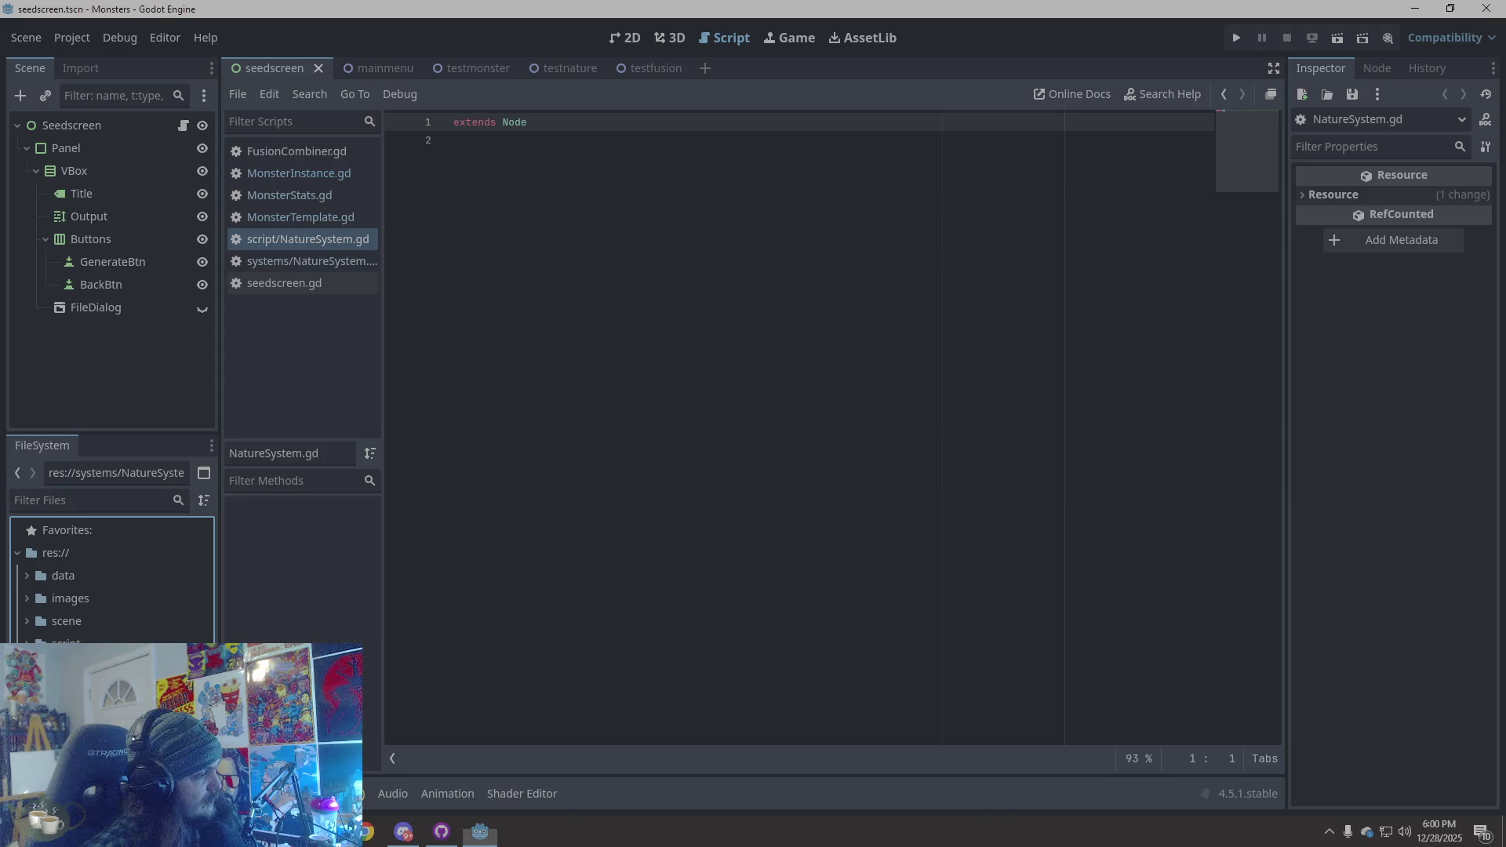
{"action": "left_click", "coordinate": [313, 246]}
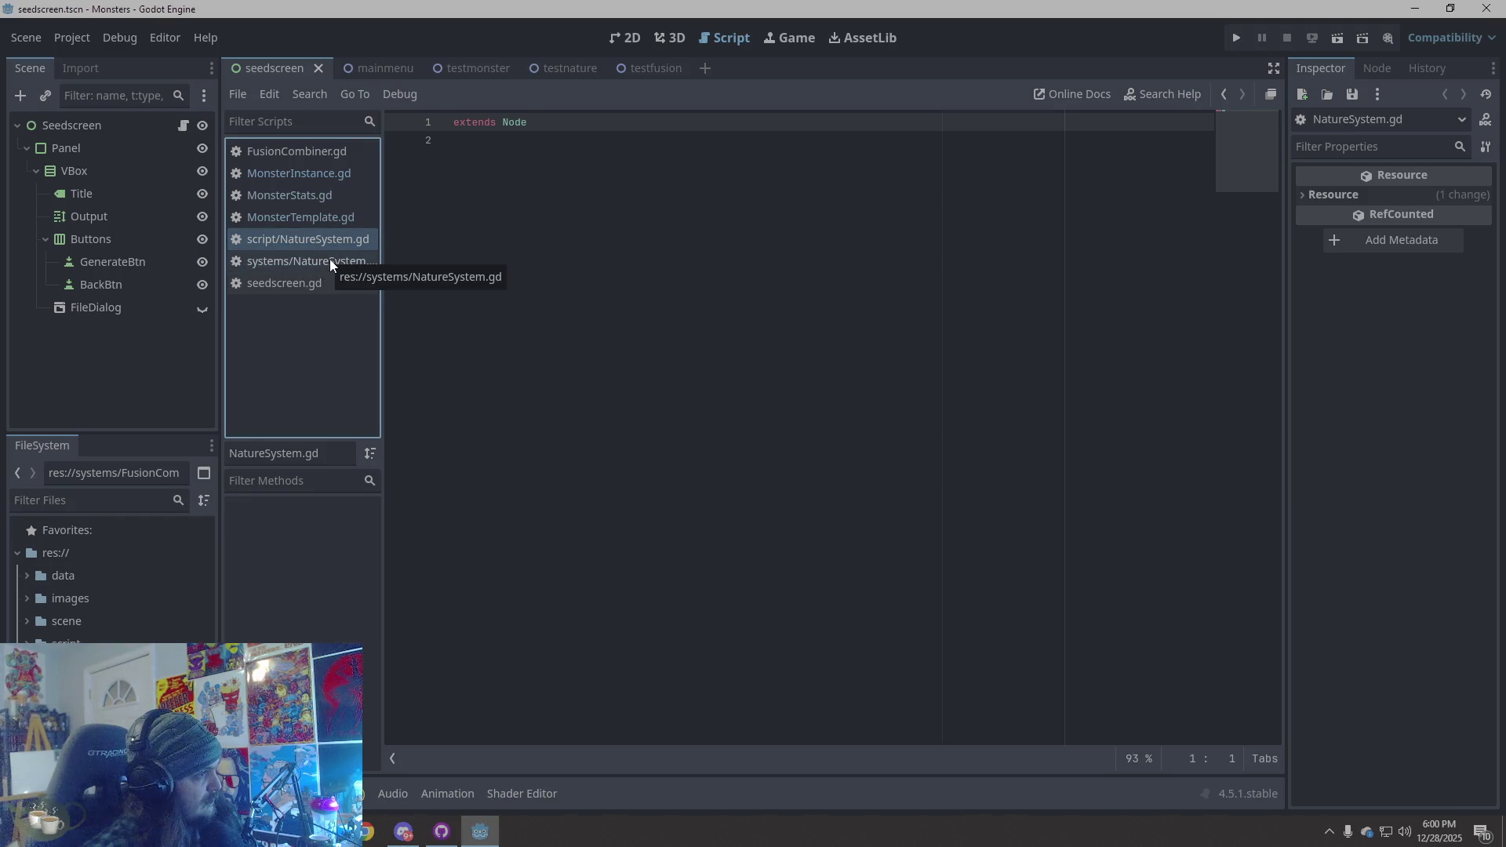
{"action": "left_click", "coordinate": [329, 259]}
{"action": "right_click", "coordinate": [345, 262]}
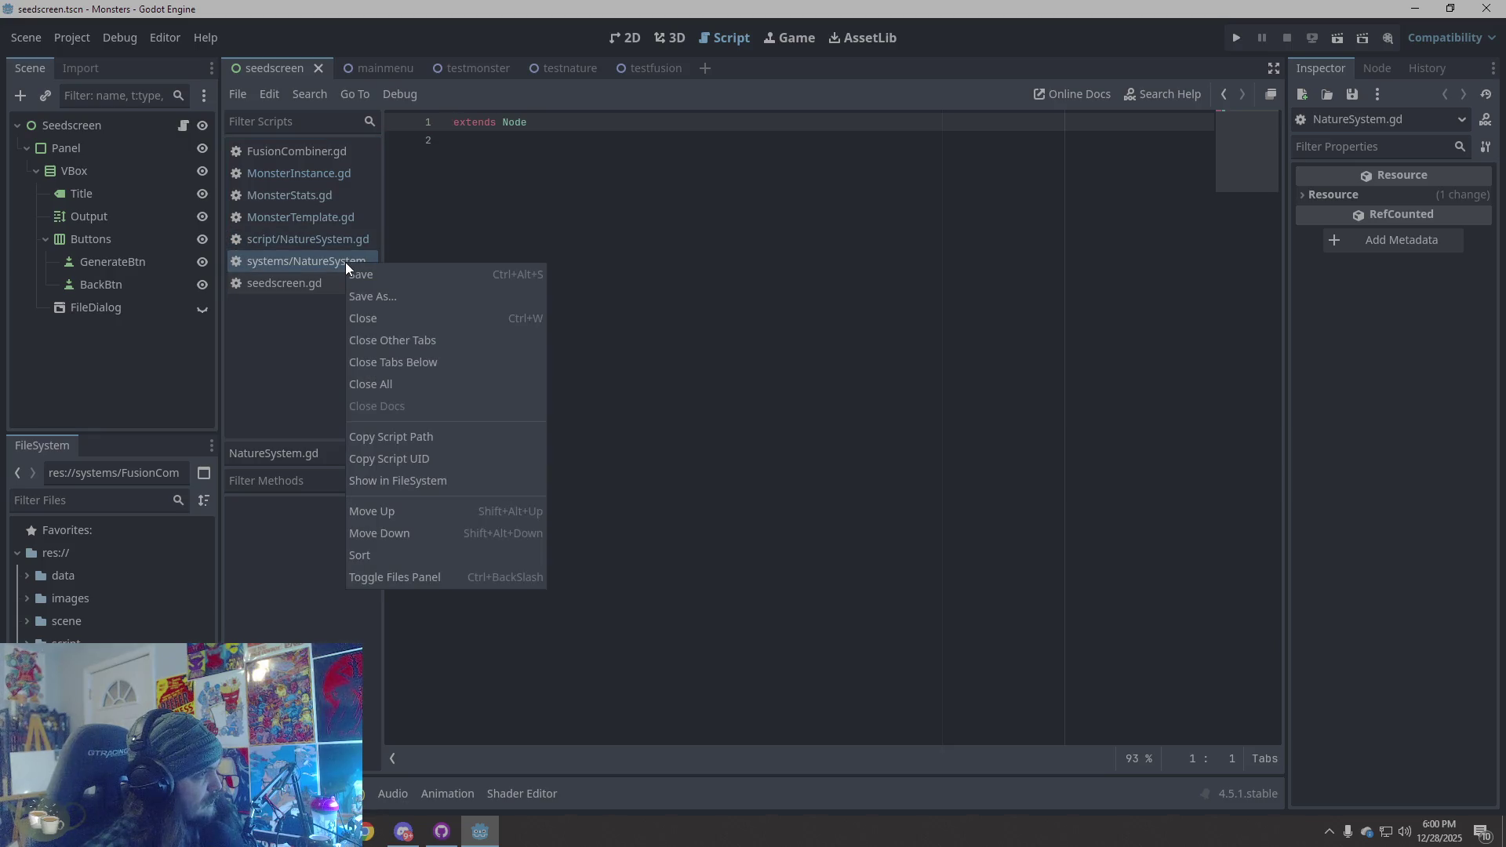
{"action": "left_click", "coordinate": [318, 241]}
{"action": "left_click", "coordinate": [316, 239]}
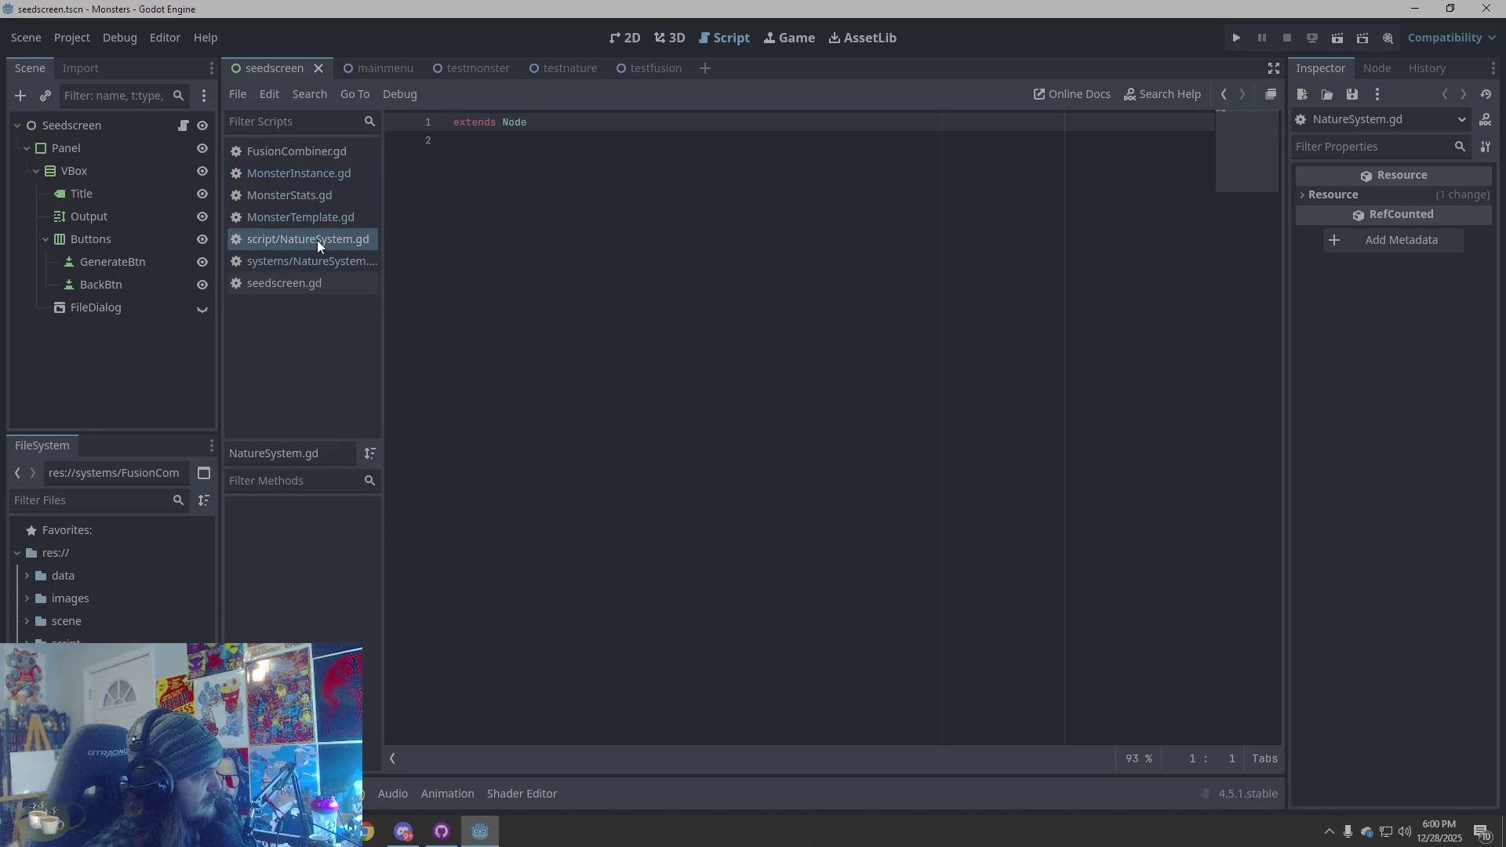
{"action": "right_click", "coordinate": [317, 240]}
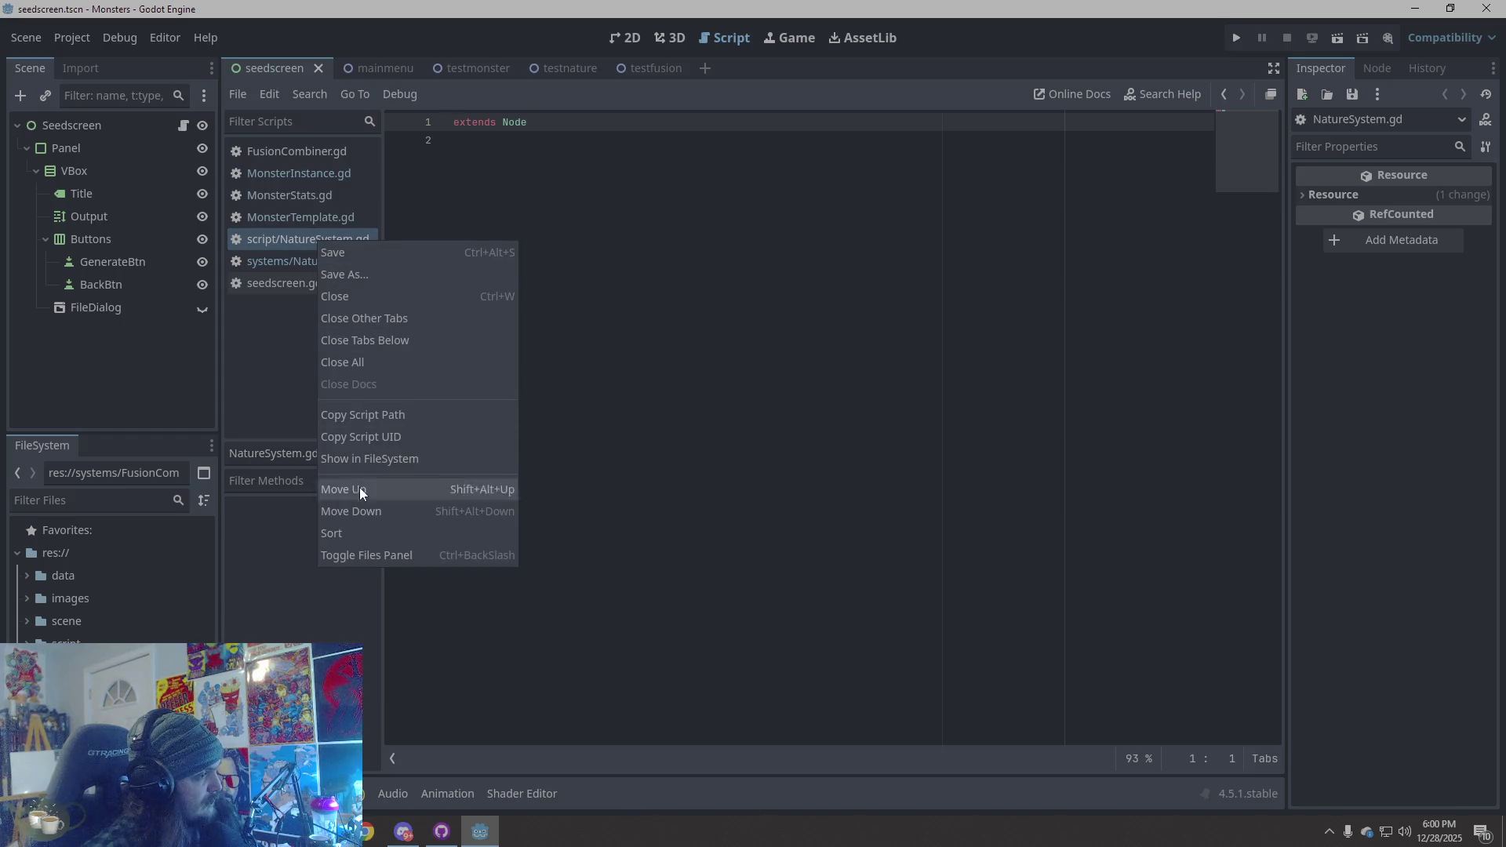
{"action": "left_click", "coordinate": [344, 295]}
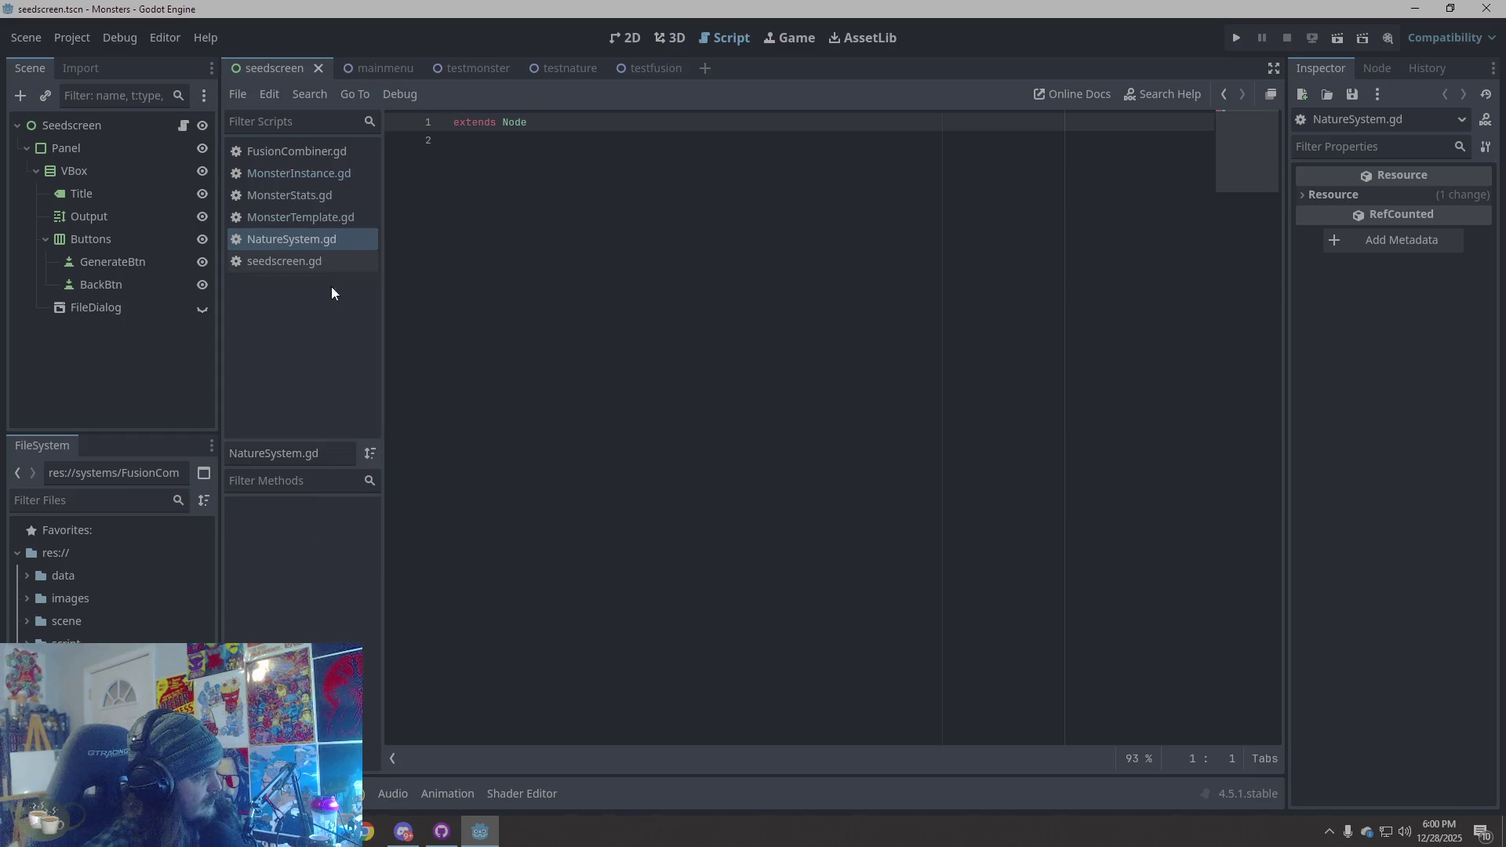
Step: Look through the open scripts, ending on the remaining NatureSystem.gd
{"action": "right_click", "coordinate": [281, 223]}
{"action": "left_click", "coordinate": [254, 233]}
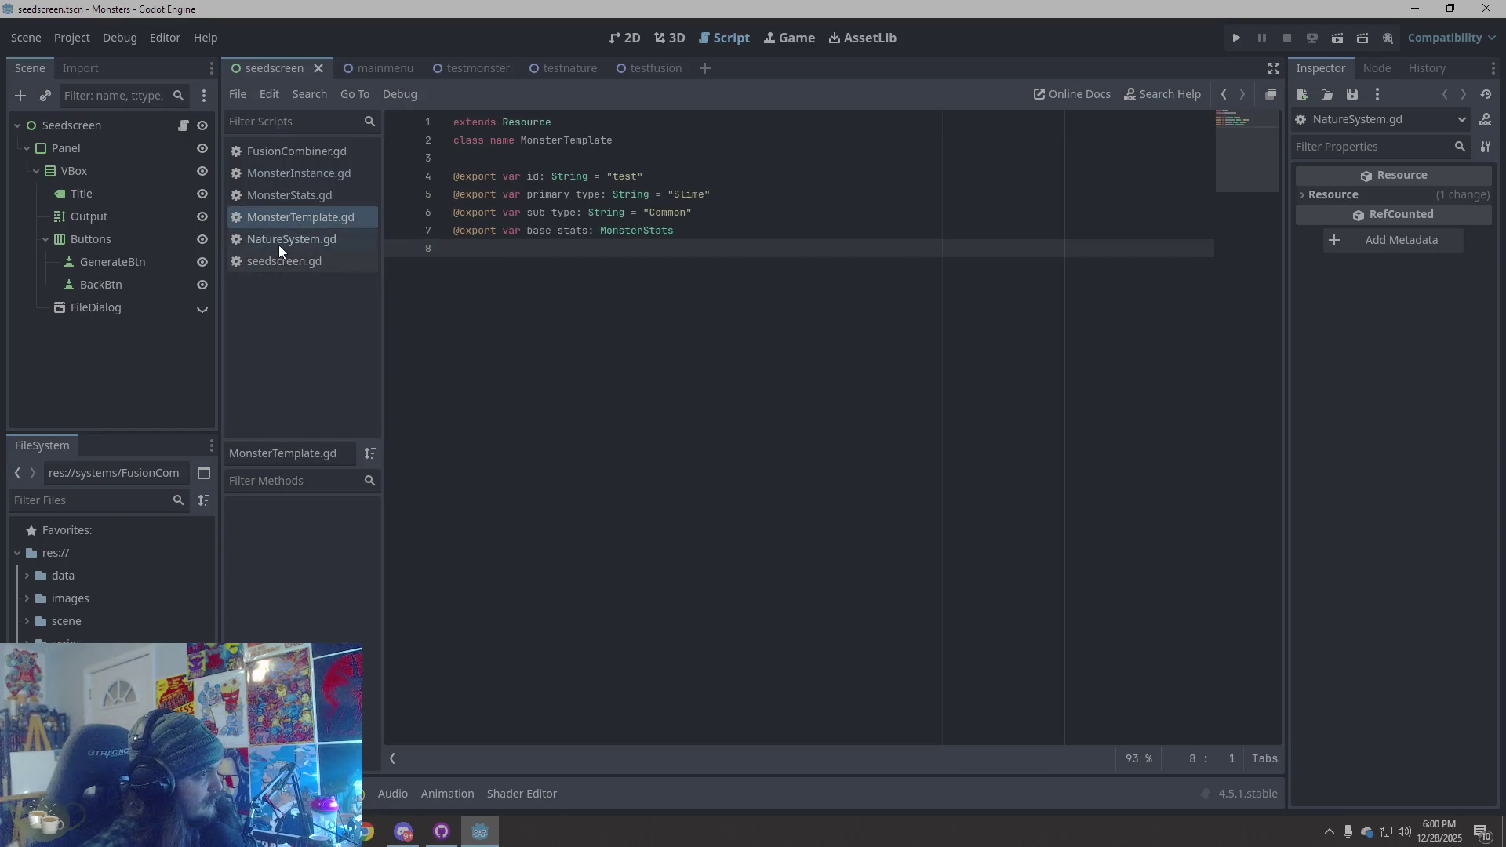
{"action": "left_click", "coordinate": [280, 244]}
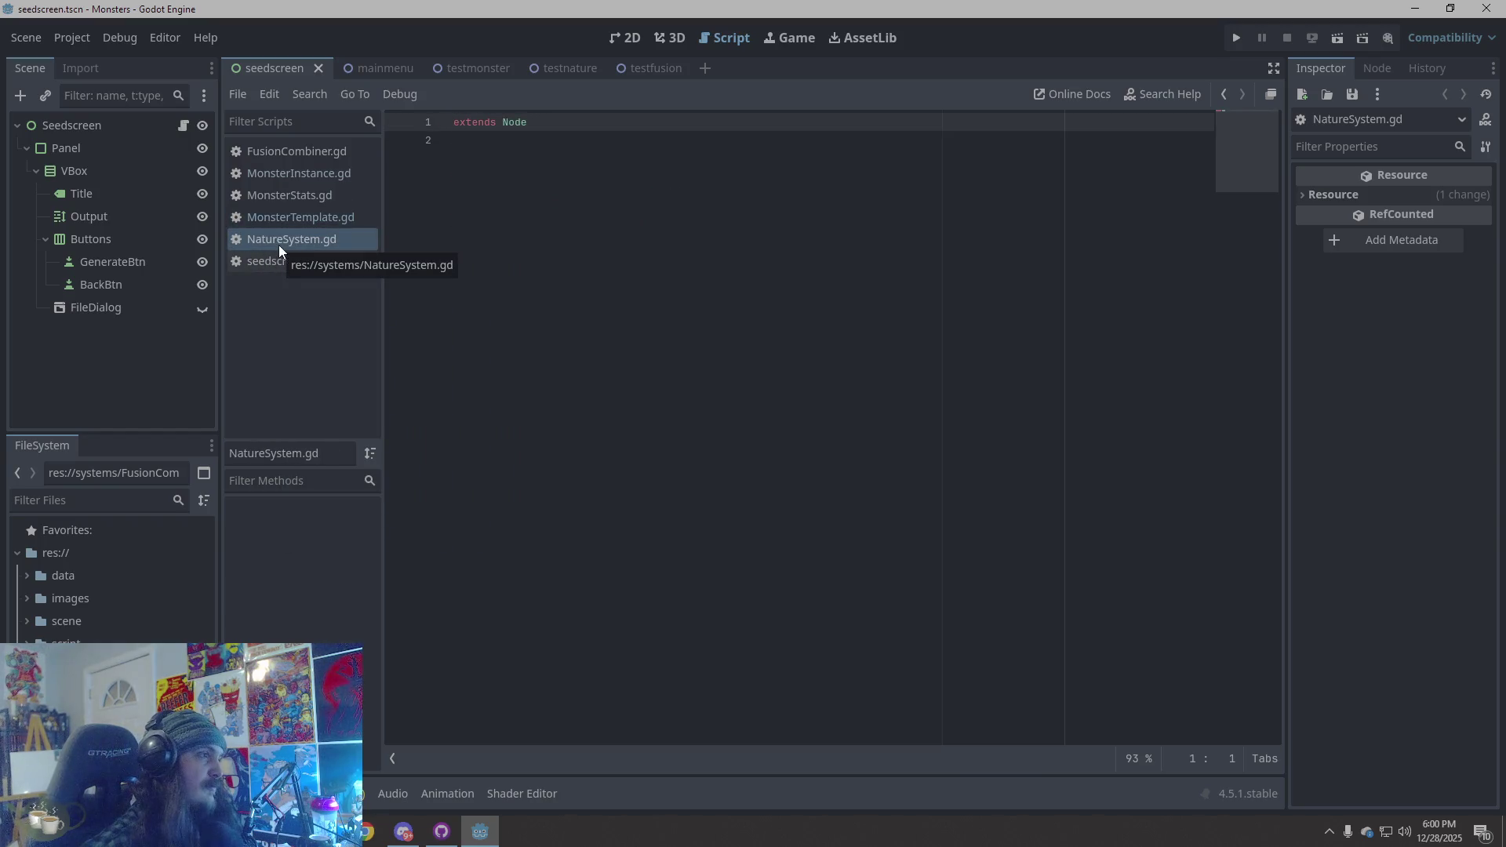
{"action": "left_click", "coordinate": [276, 313]}
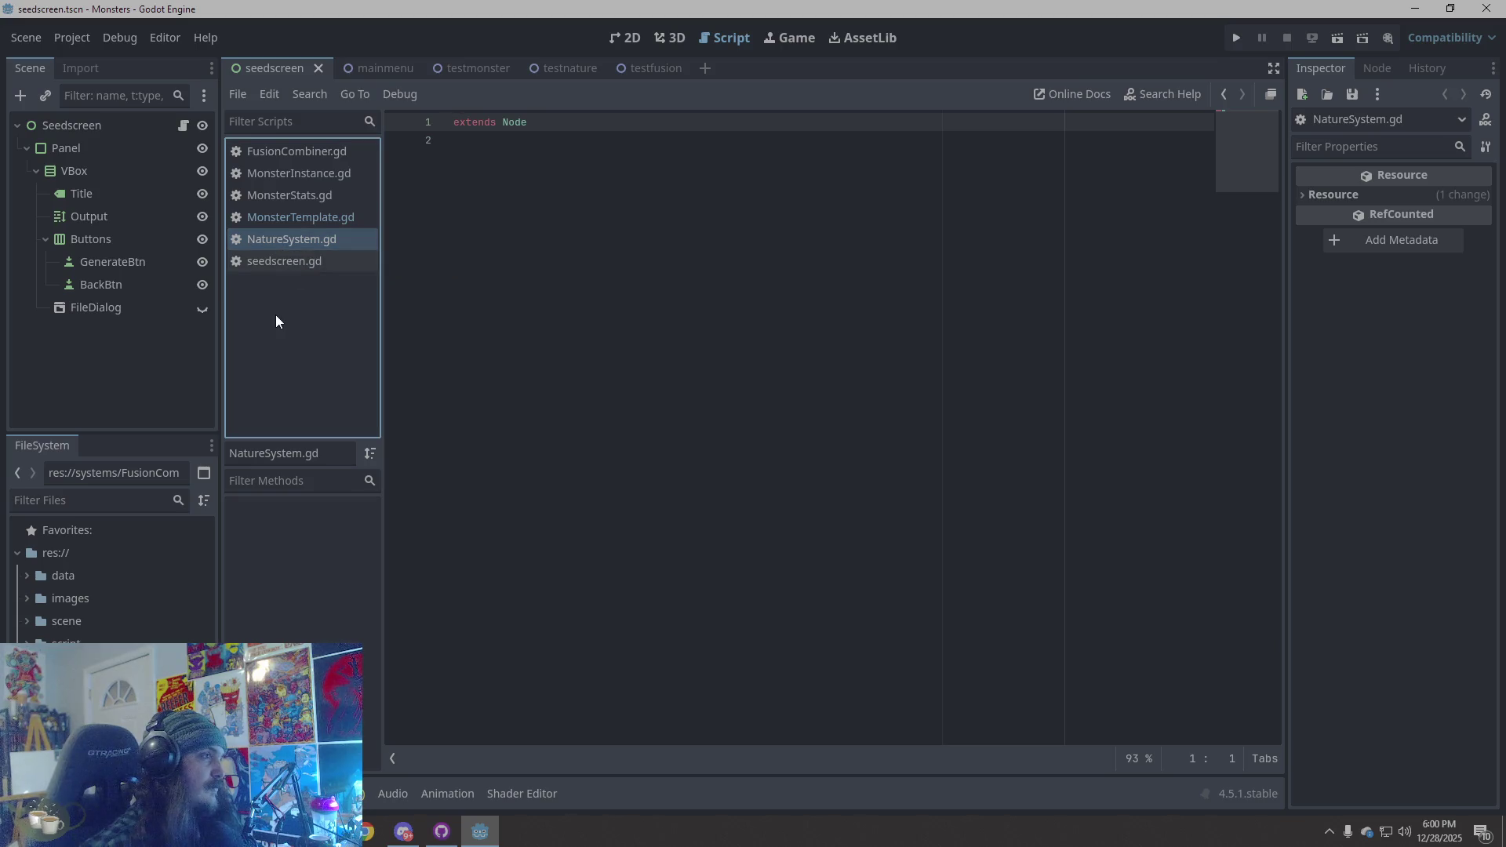
{"action": "left_click", "coordinate": [269, 261]}
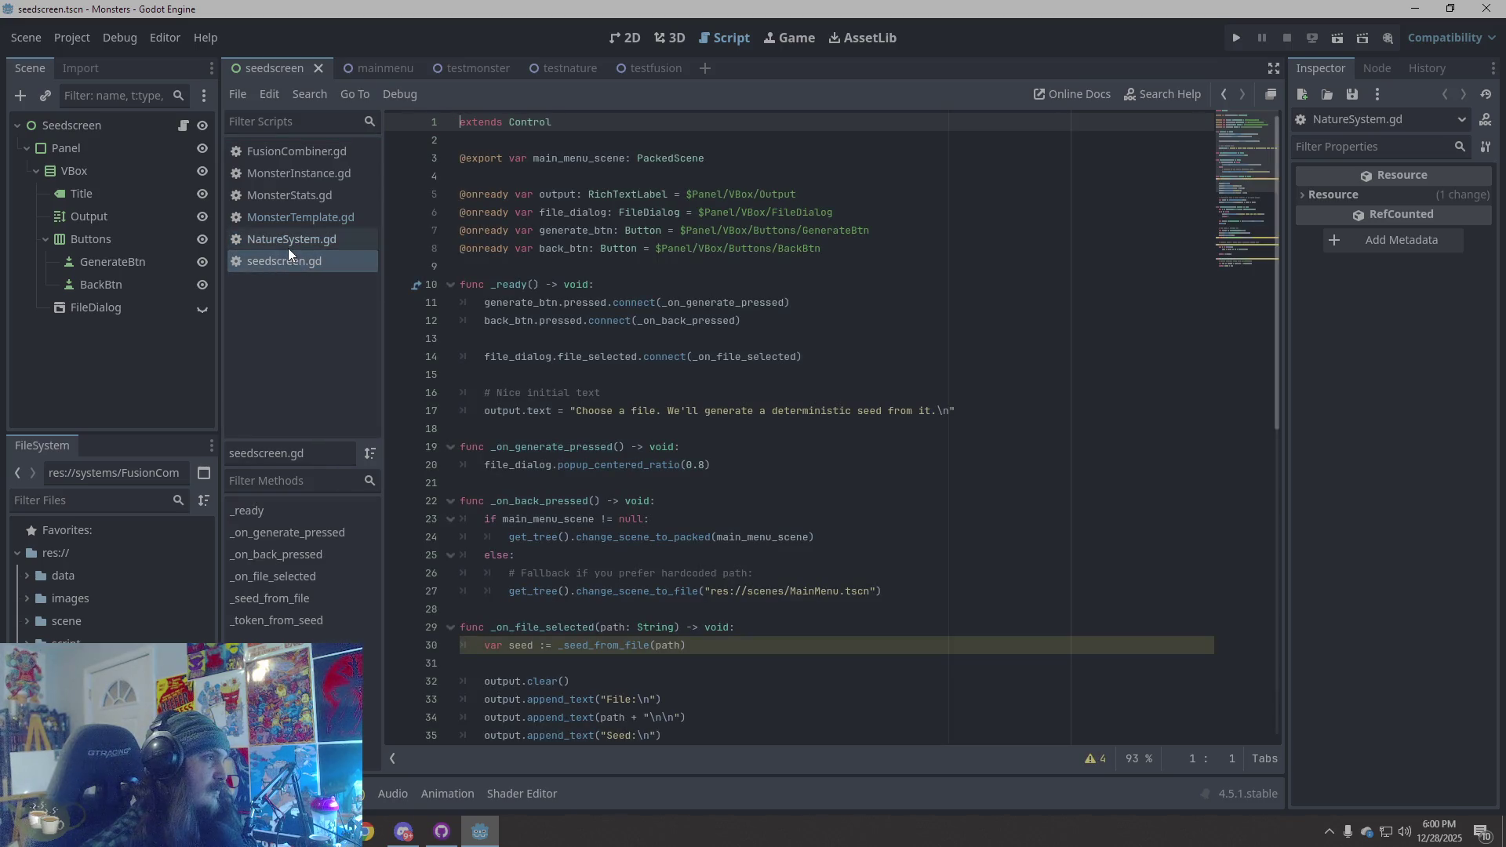
{"action": "left_click", "coordinate": [289, 248]}
{"action": "left_click", "coordinate": [261, 361]}
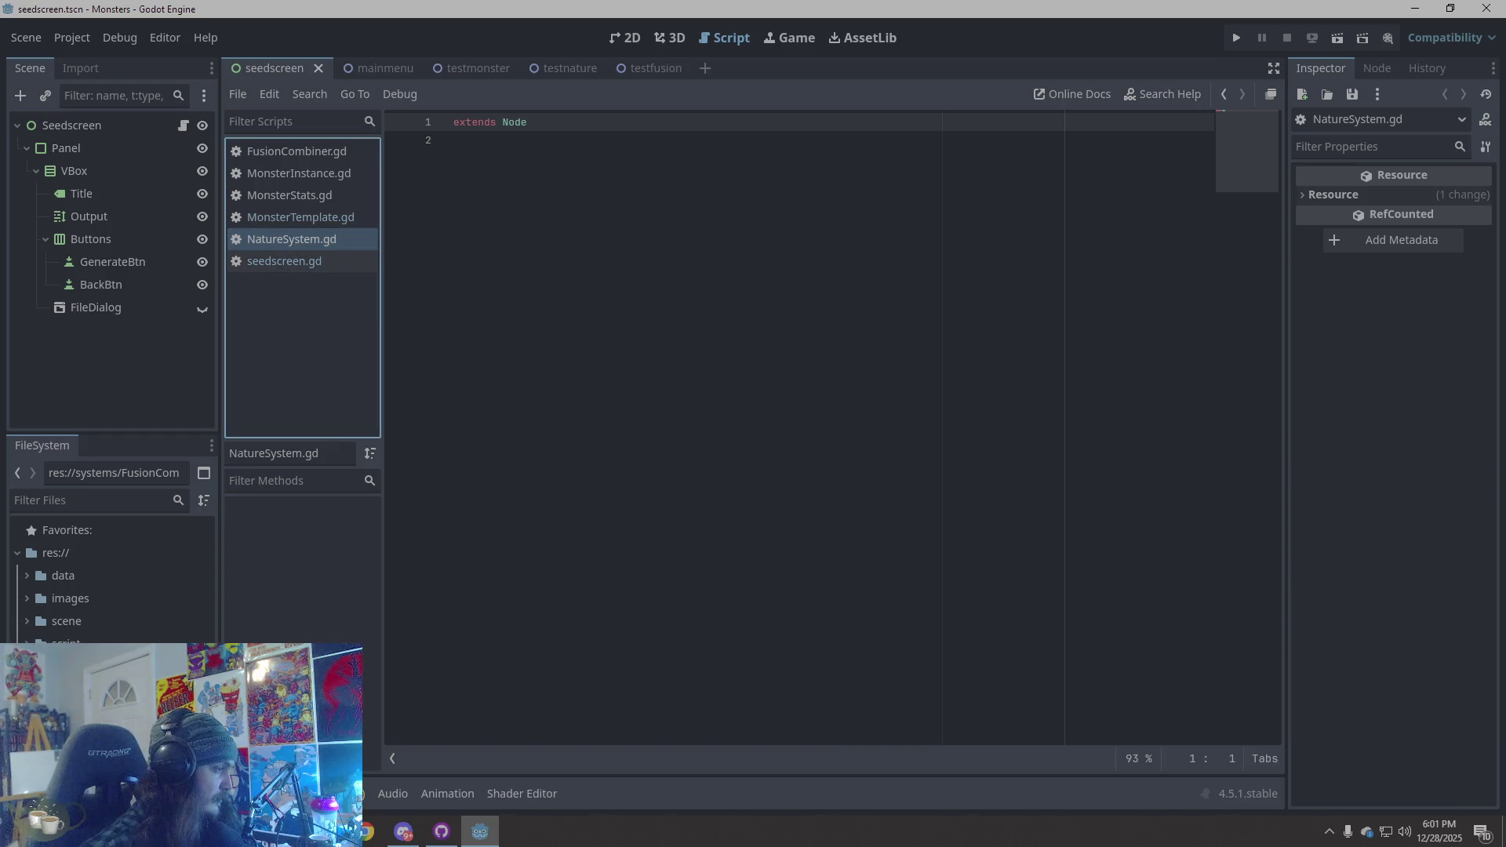
{"action": "mouse_move", "coordinate": [78, 689]}
{"action": "left_mouse_down"}
{"action": "mouse_move", "coordinate": [250, 564]}
{"action": "mouse_move", "coordinate": [323, 369]}
{"action": "left_mouse_up"}
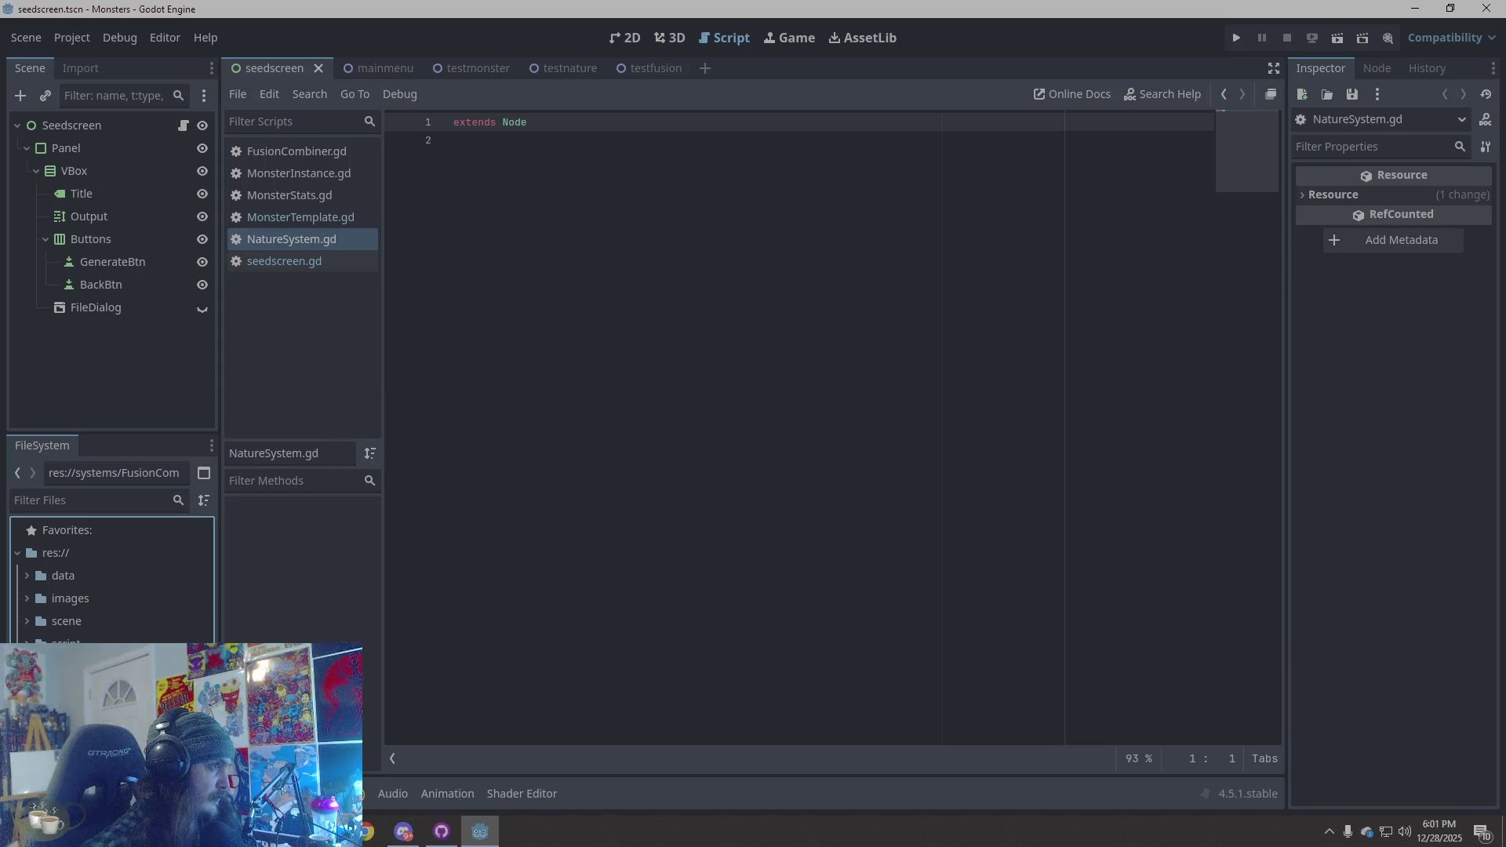
Step: Move icon.svg from the images folder into the tilesets folder
{"action": "left_click", "coordinate": [66, 645]}
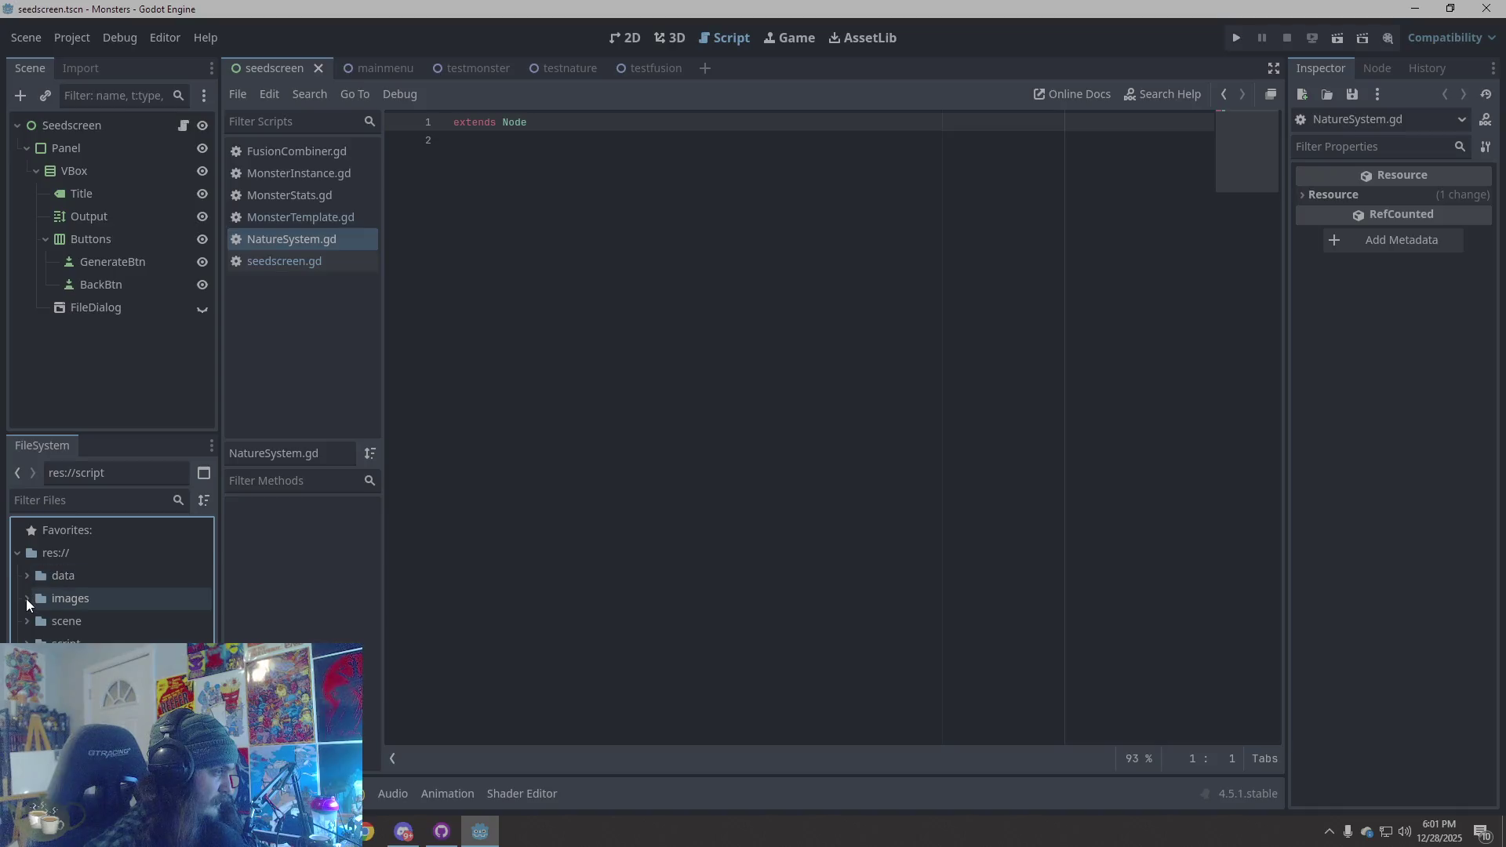
{"action": "left_click", "coordinate": [27, 599]}
{"action": "left_click", "coordinate": [78, 620]}
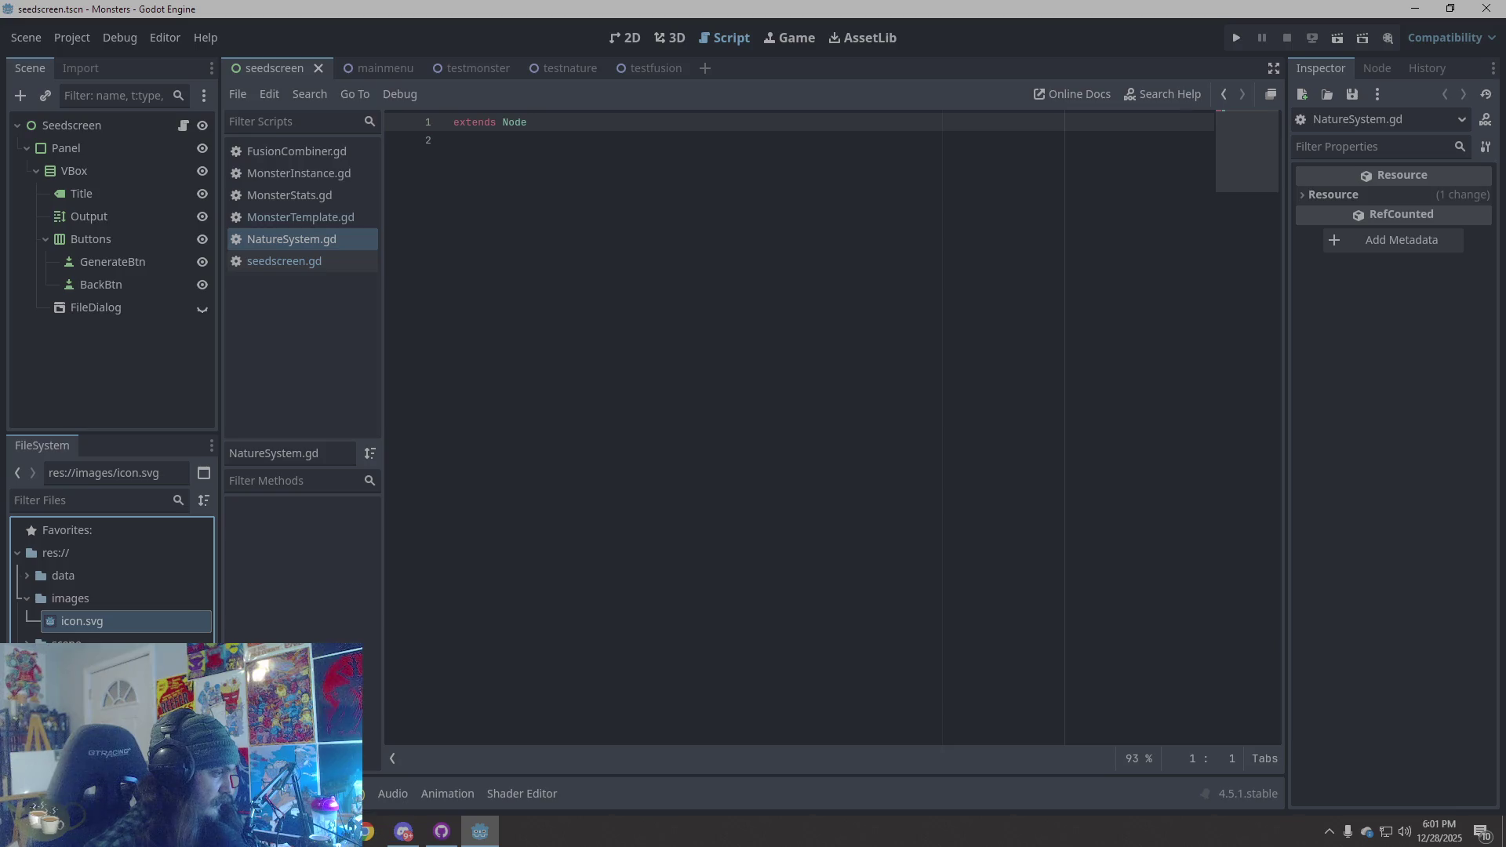
{"action": "left_click_drag", "start_coordinate": [79, 620], "coordinate": [71, 712]}
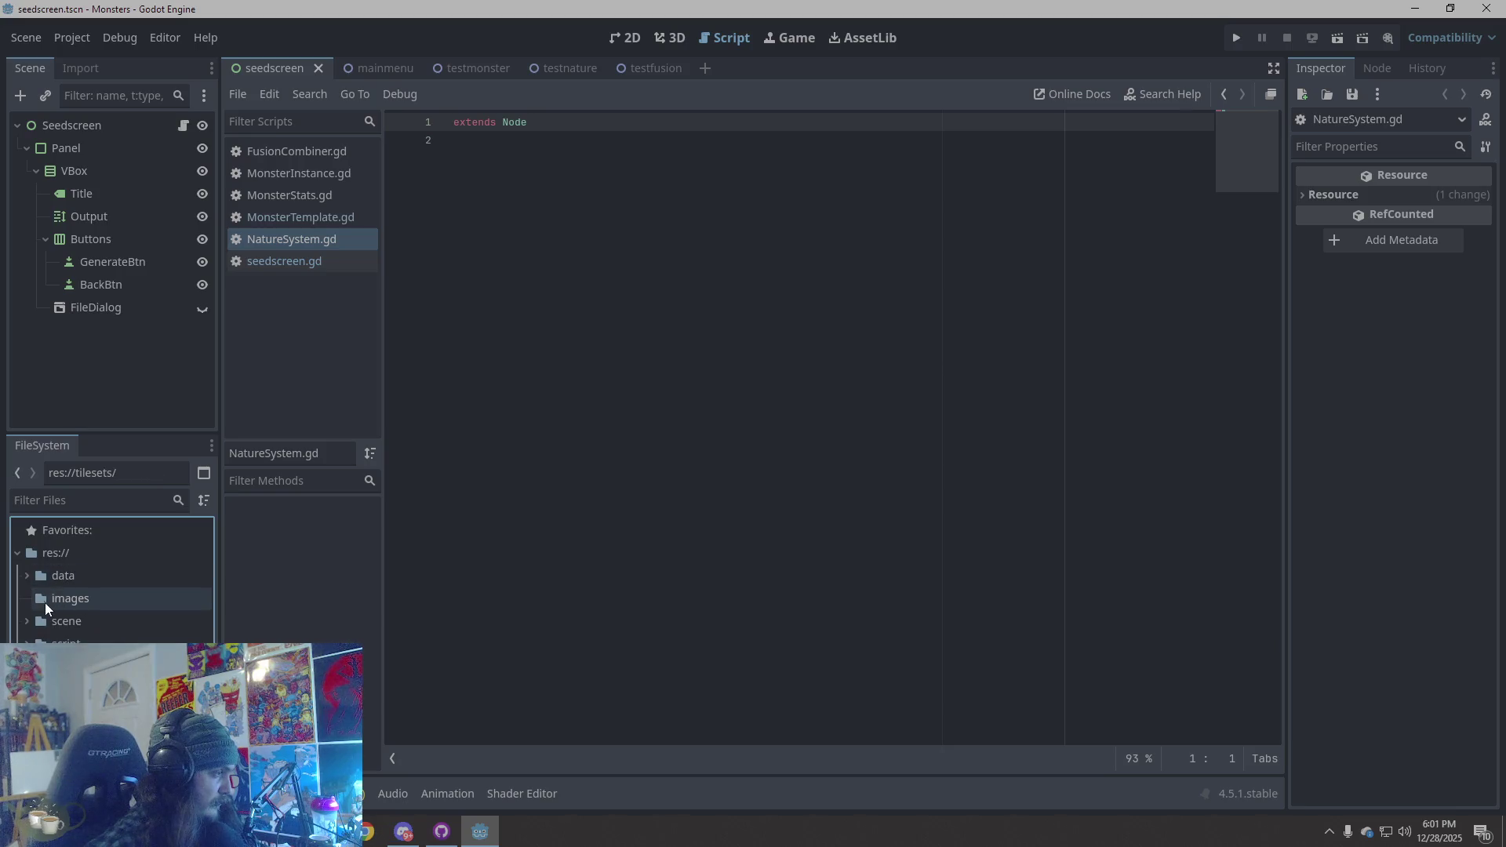
Step: Delete the empty images folder, then select NatureSystem.gd's extends Node stub
{"action": "right_click", "coordinate": [58, 596]}
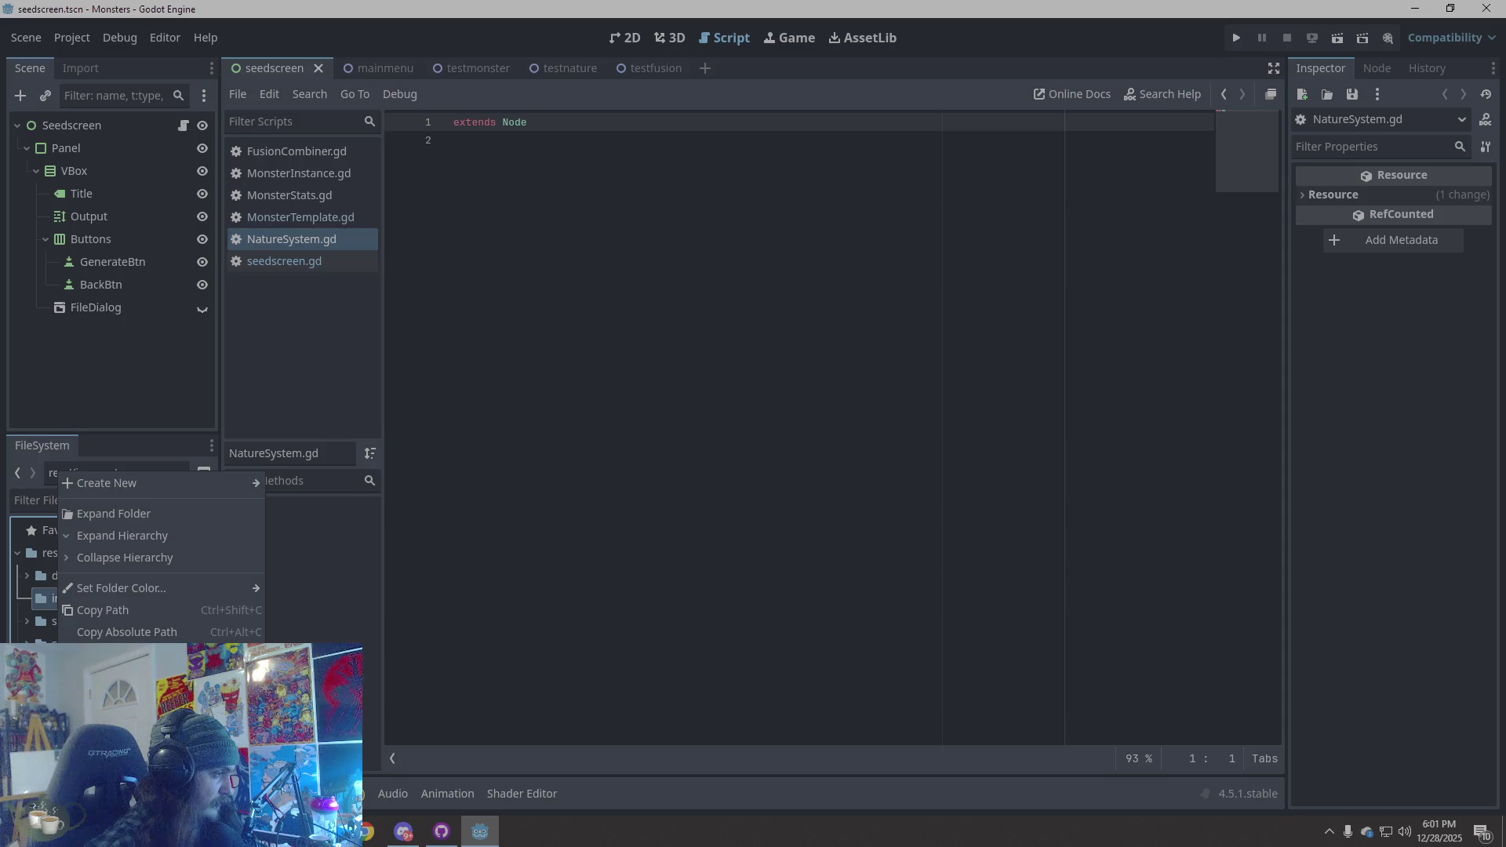
{"action": "key", "text": "Delete"}
{"action": "left_click", "coordinate": [634, 497]}
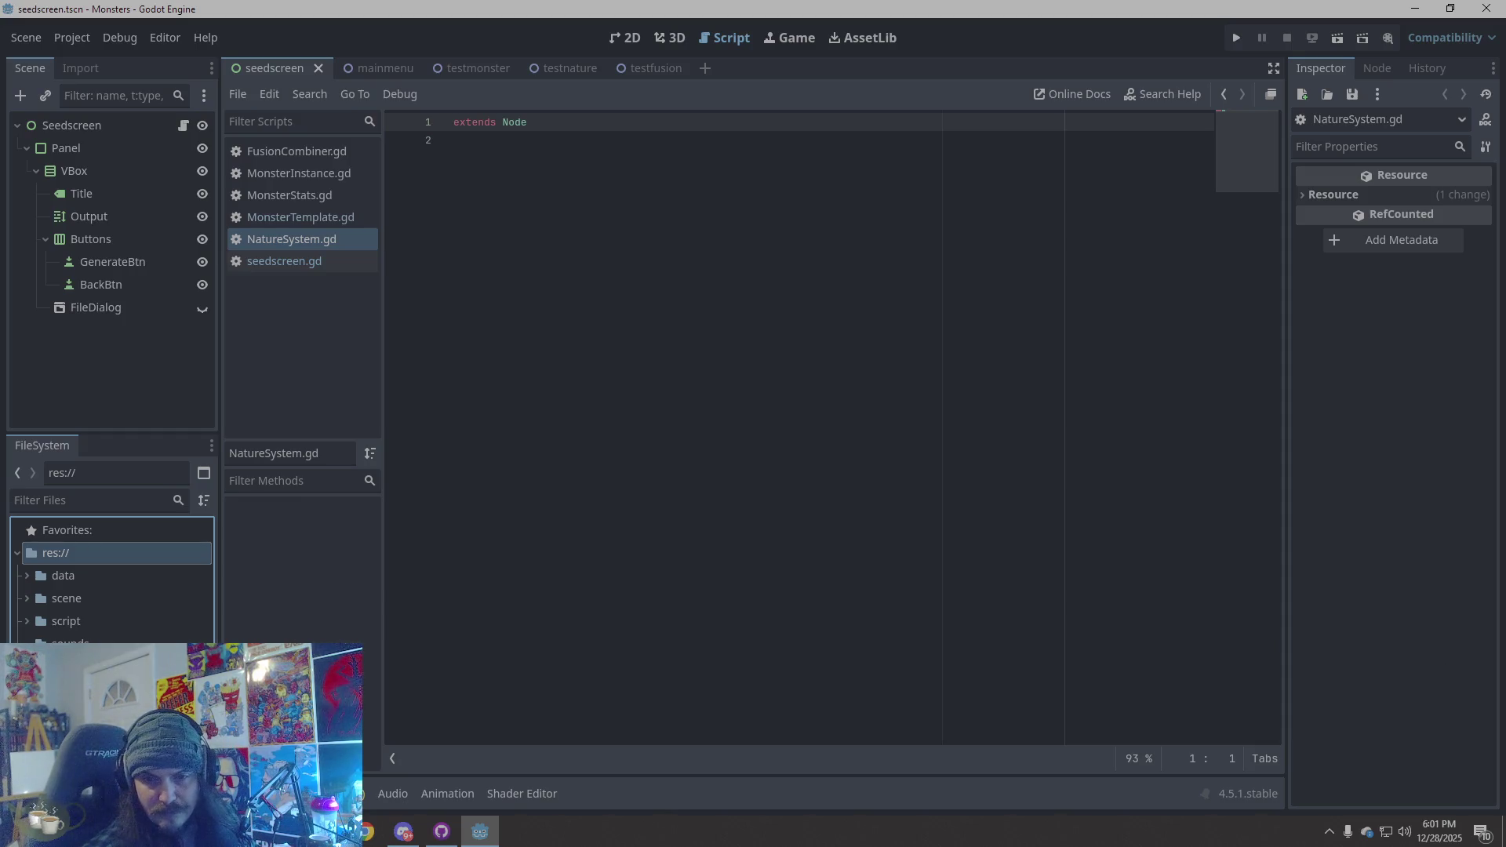
{"action": "left_click", "coordinate": [284, 276]}
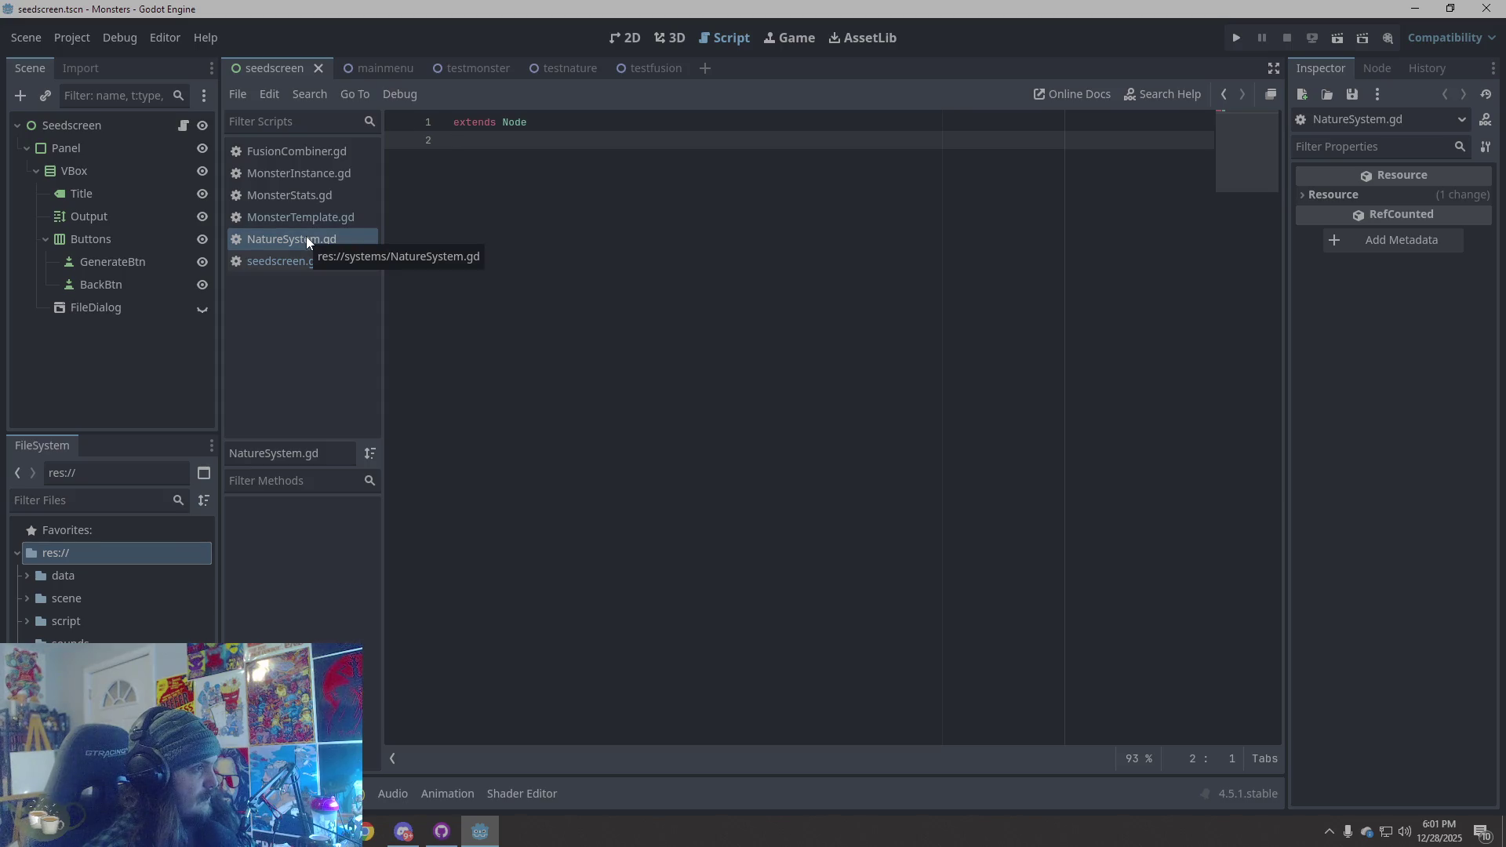
{"action": "left_click_drag", "start_coordinate": [409, 185], "coordinate": [412, 97]}
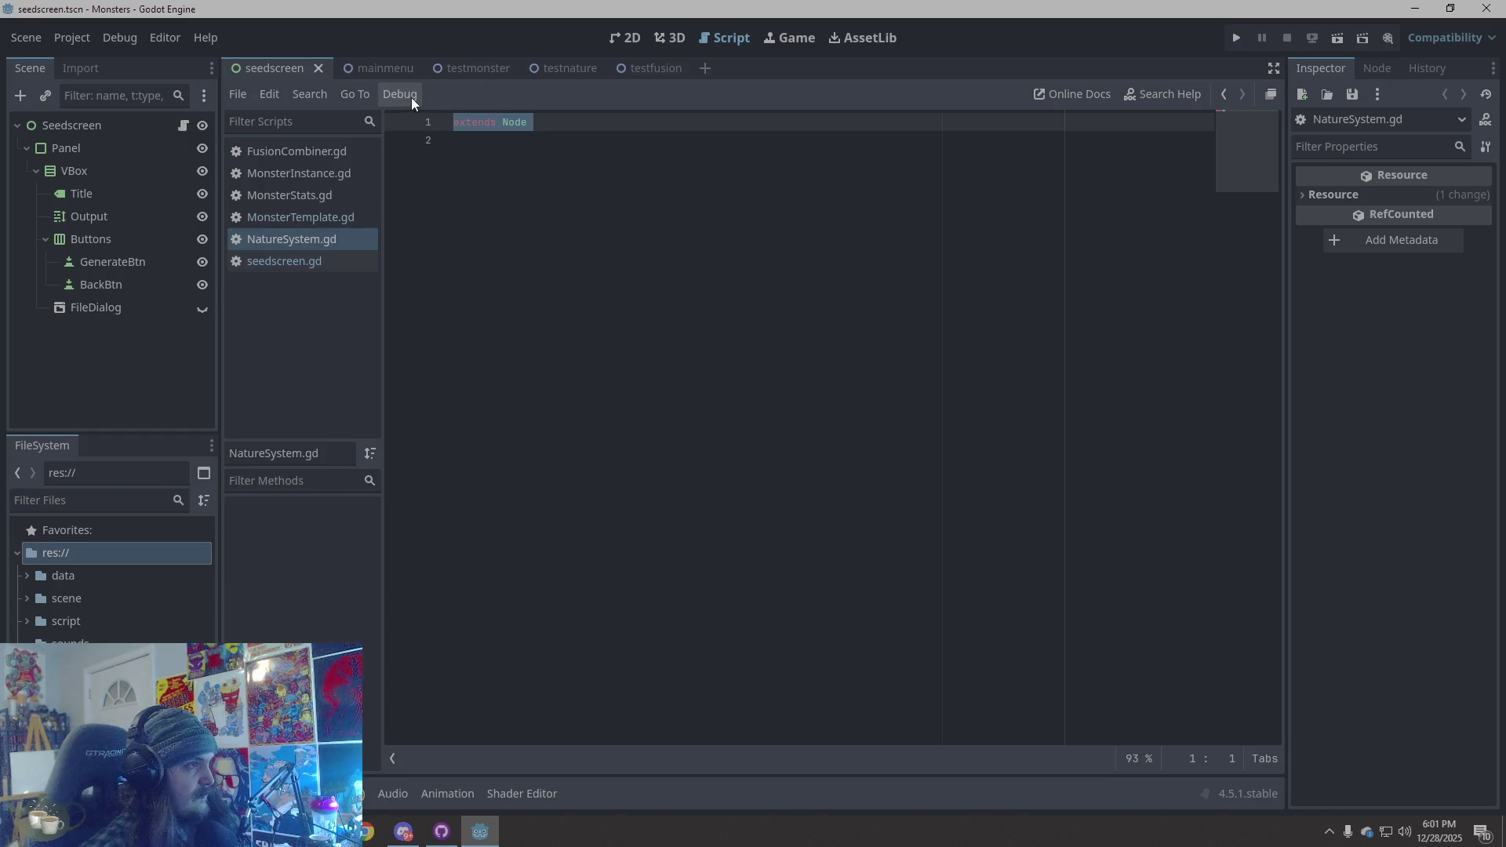
Step: Paste the full NatureSystem script with nine NATURE_MODS and apply_nature, save, and view FusionCombiner.gd
{"action": "type", "text": "extends Node class_name NatureSystem  # Each nature can buff one stat and nerf another. # Percent style makes it scale nicely long-term. const NATURE_MODS := { \t\"Docile\":  {\"life\": 1.05, \"power\": 0.95}, \t\"Bold\":    {\"power\": 1.08, \"defense\": 0.95}, \t\"Jolly\":   {\"speed\": 1.08, \"intel\": 0.95}, \t\"Serious\": {\"skill\": 1.08, \"speed\": 0.96}, \t\"Lazy\":    {\"life\": 1.08, \"speed\": 0.94}, \t\"Nervous\": {\"speed\": 1.06, \"life\": 0.96}, \t\"Proud\":   {\"power\": 1.05, \"skill\": 1.03}, \t\"Gentle\":  {\"defense\": 1.06, \"power\": 0.96}, \t\"Ferocious\":{\"power\": 1.10, \"defense\": 0.92} }  static func apply_nature(base: MonsterStats, nature_id: String) -> MonsterStats: \tvar out := base.duplicate_stats() \tvar mods: Dictionary = NATURE_MODS.get(nature_id, {})  \t# Helper to multiply a stat if present \tif mods.has(\"life\"): out.life = int(round(out.life * float(mods[\"life\"]))) \tif mods.has(\"power\"): out.power = int(round(out.power * float(mods[\"power\"]))) \tif mods.has(\"intel\"): out.intel = int(round(out.intel * float(mods[\"intel\"]))) \tif mods.has(\"skill\"): out.skill = int(round(out.skill * float(mods[\"skill\"]))) \tif mods.has(\"speed\"): out.speed = int(round(out.speed * float(mods[\"speed\"]))) \tif mods.has(\"defense\"): out.defense = int(round(out.defense * float(mods[\"defense\"])))  \treturn out"}
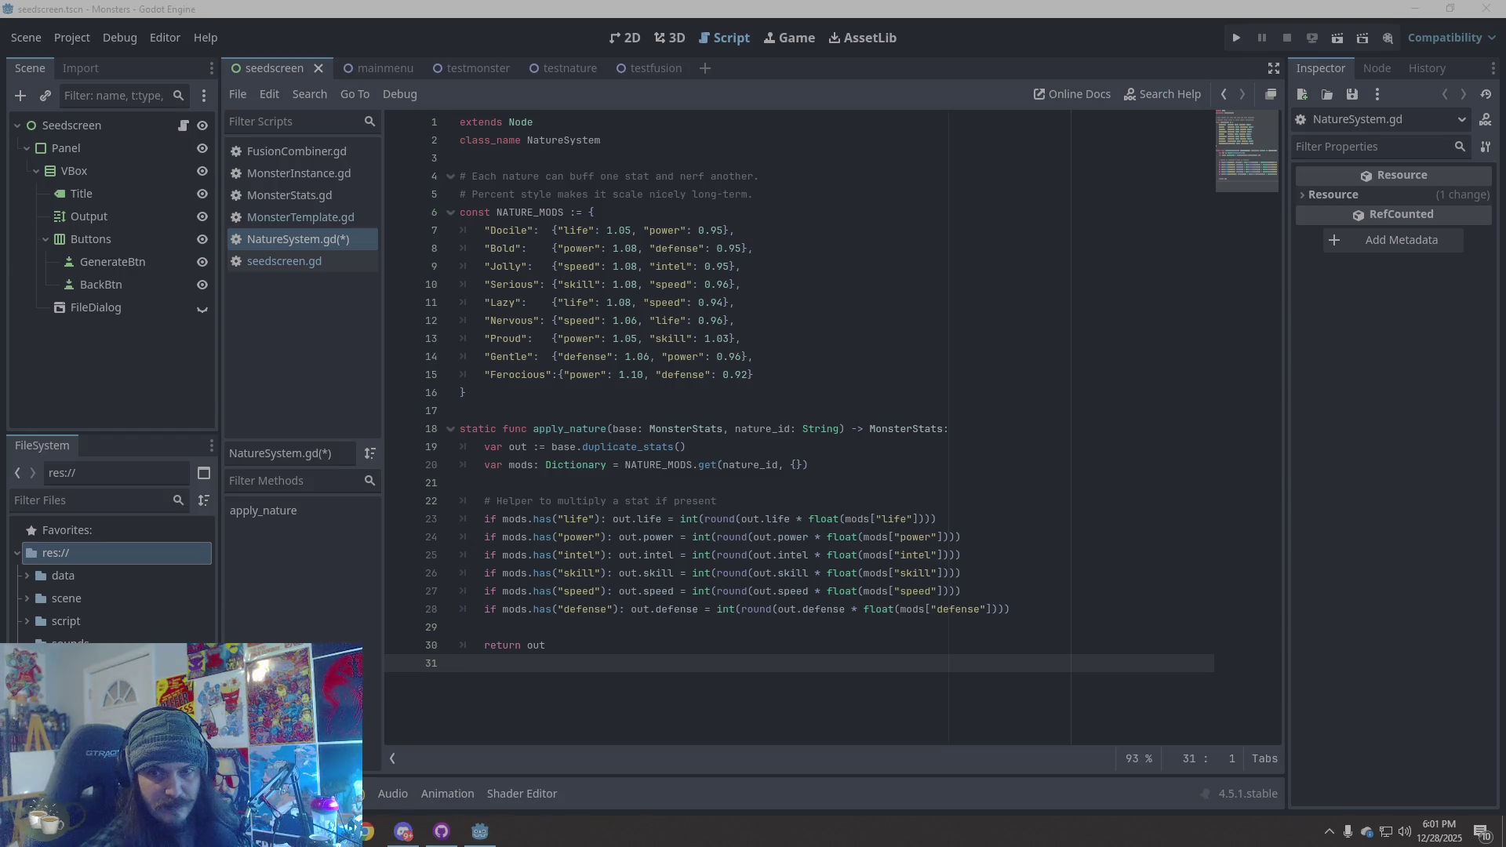
{"action": "right_click", "coordinate": [934, 464]}
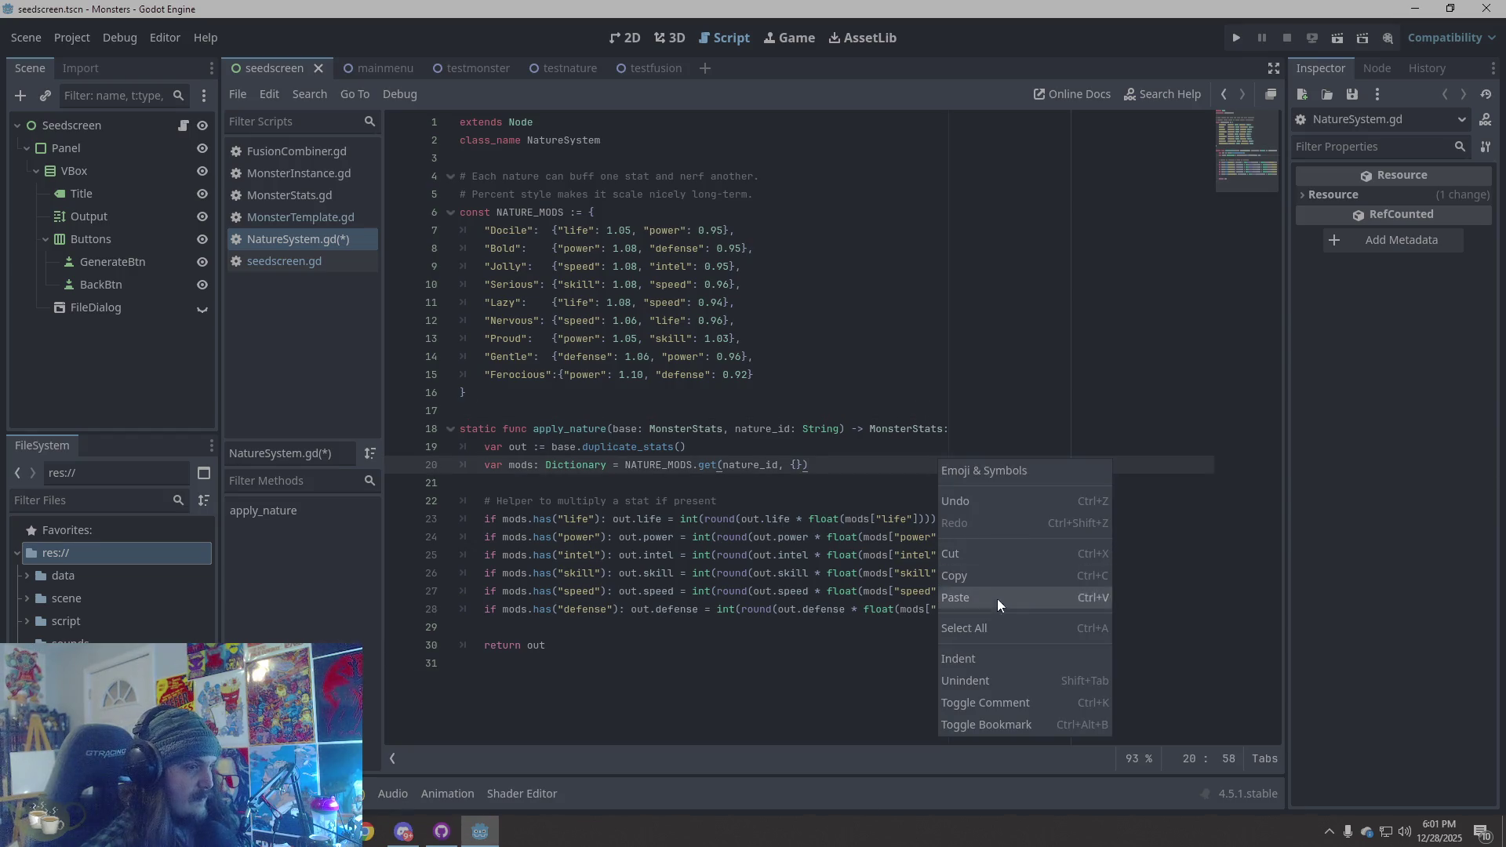
{"action": "left_click", "coordinate": [990, 624]}
{"action": "left_click", "coordinate": [752, 374]}
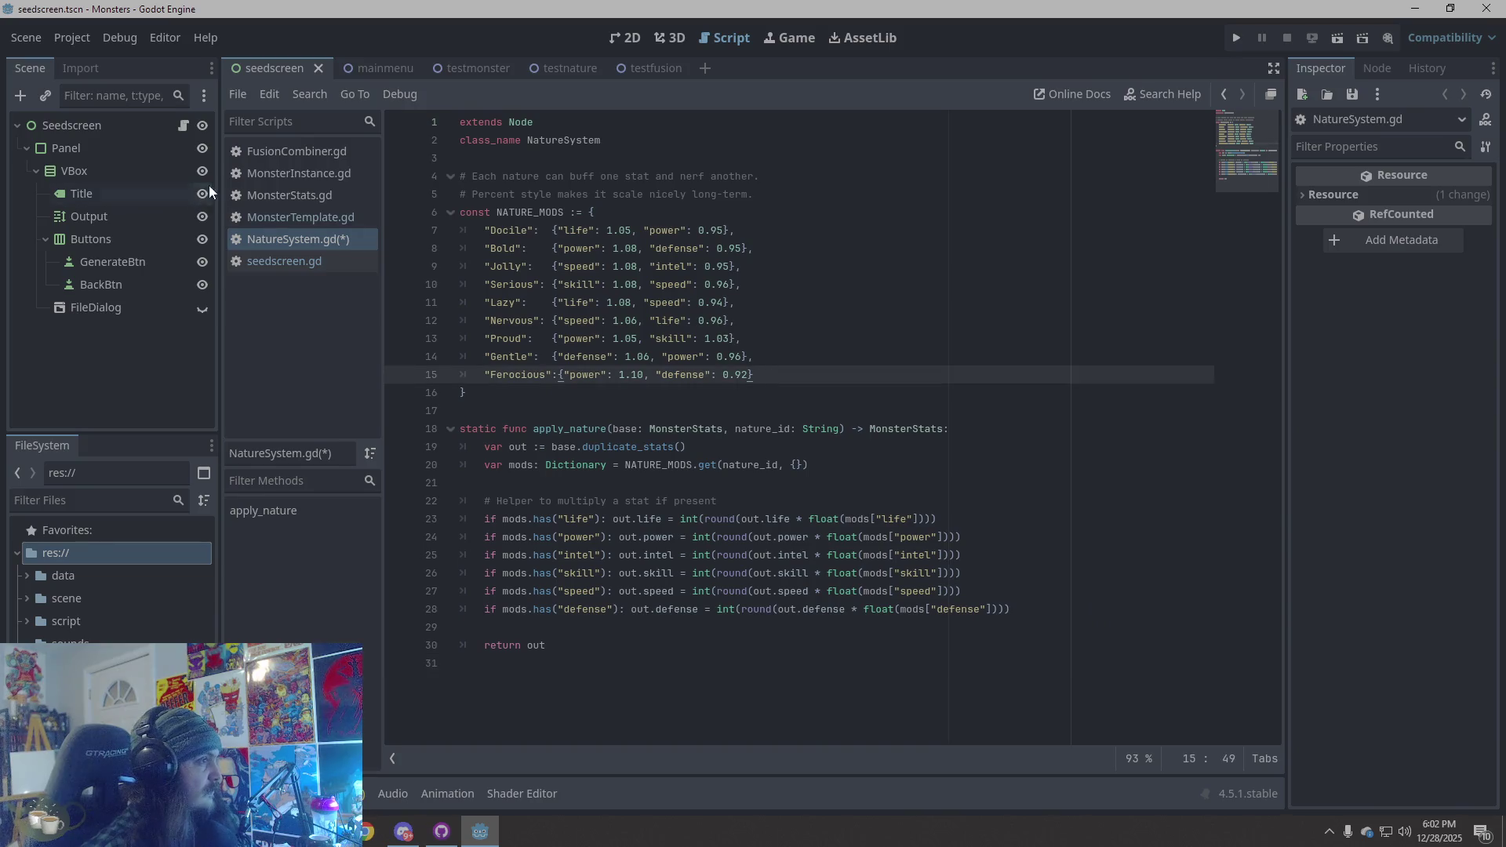
{"action": "key", "text": "ctrl+s"}
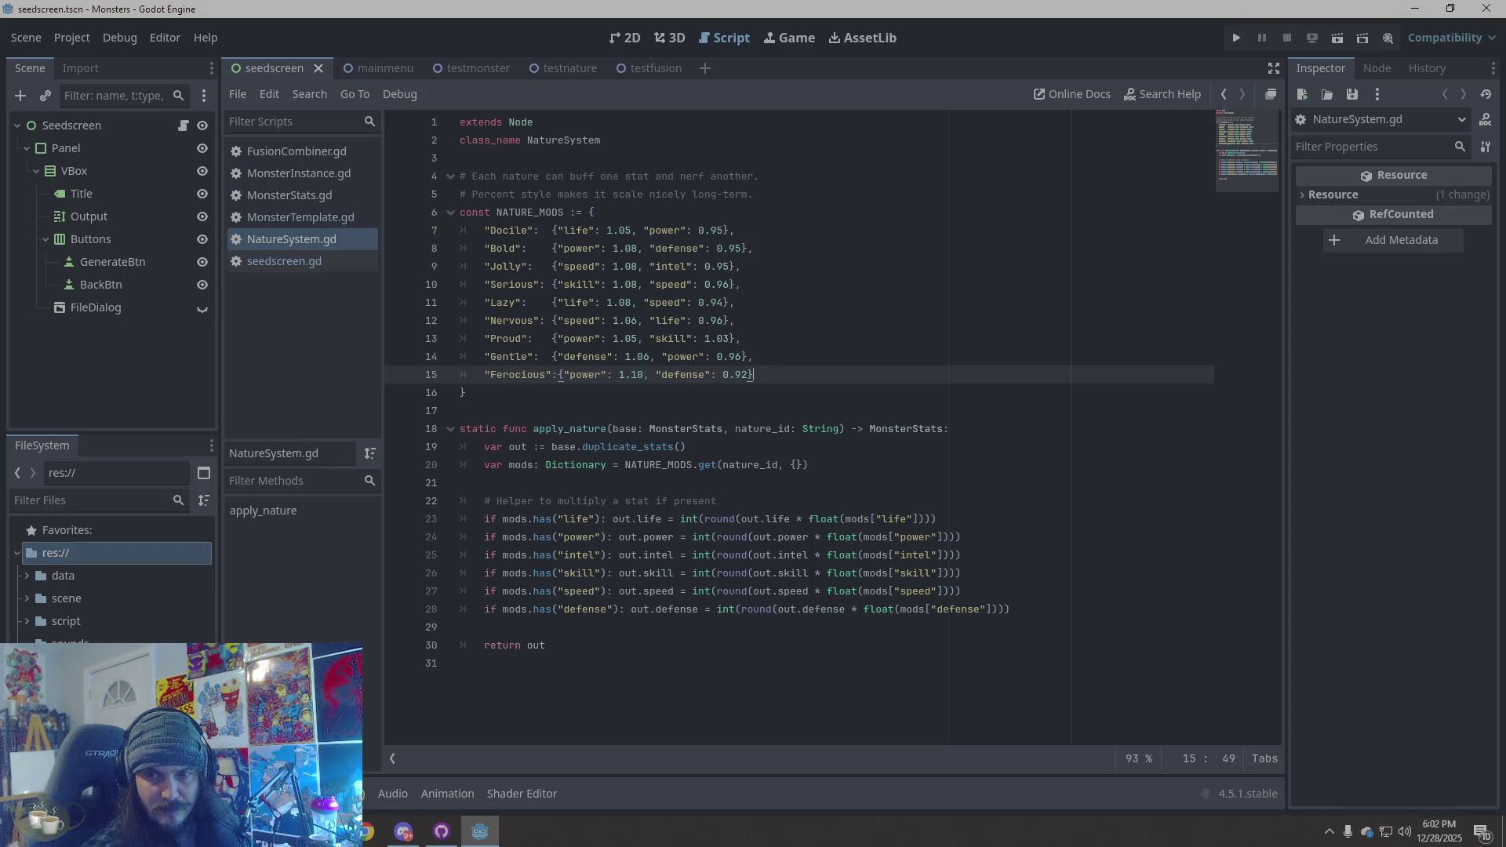
{"action": "left_click", "coordinate": [304, 157]}
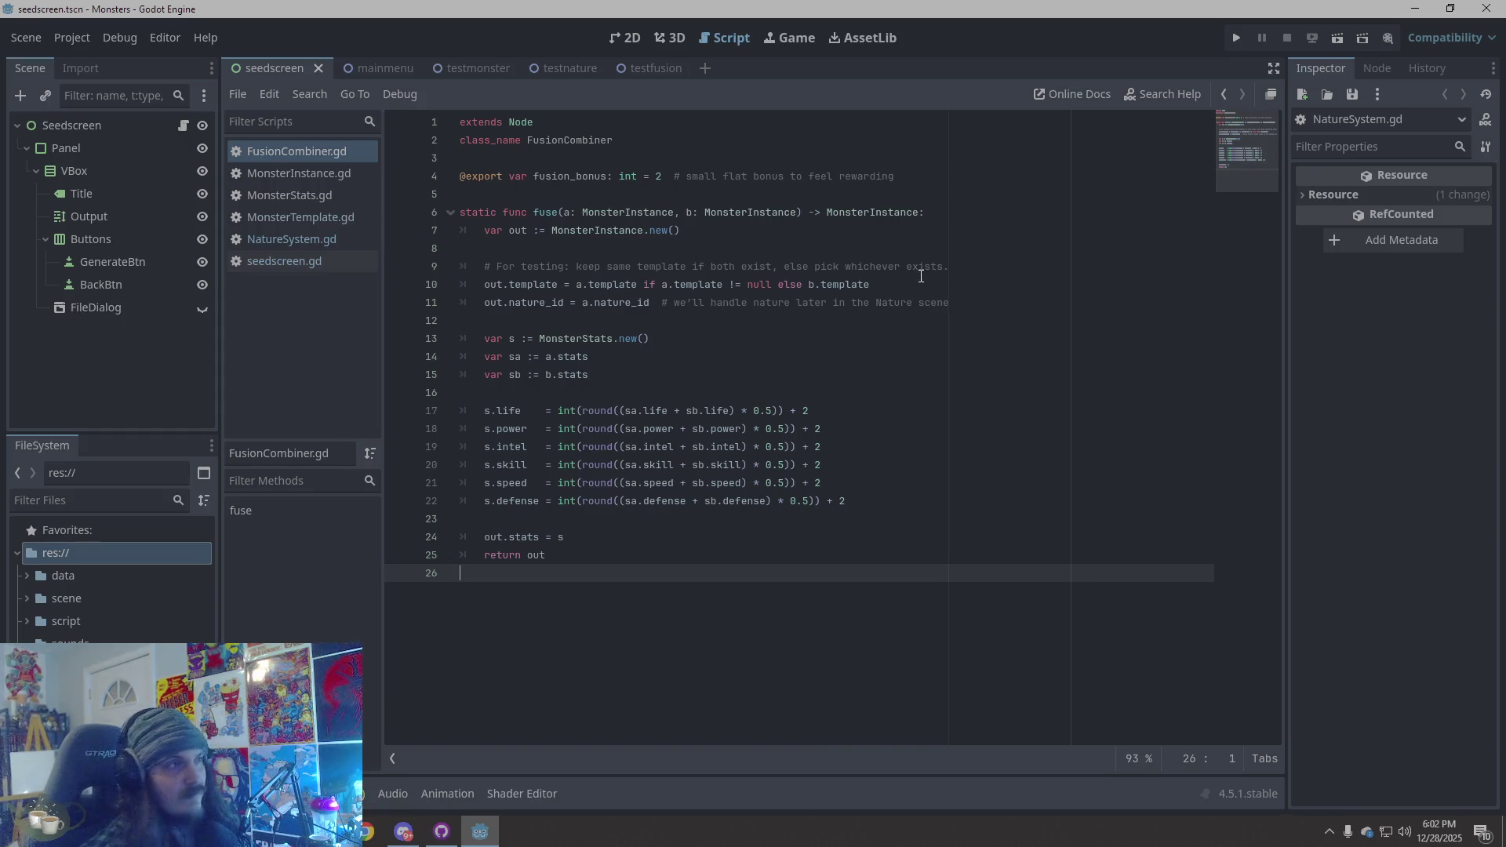
{"action": "left_click", "coordinate": [451, 69]}
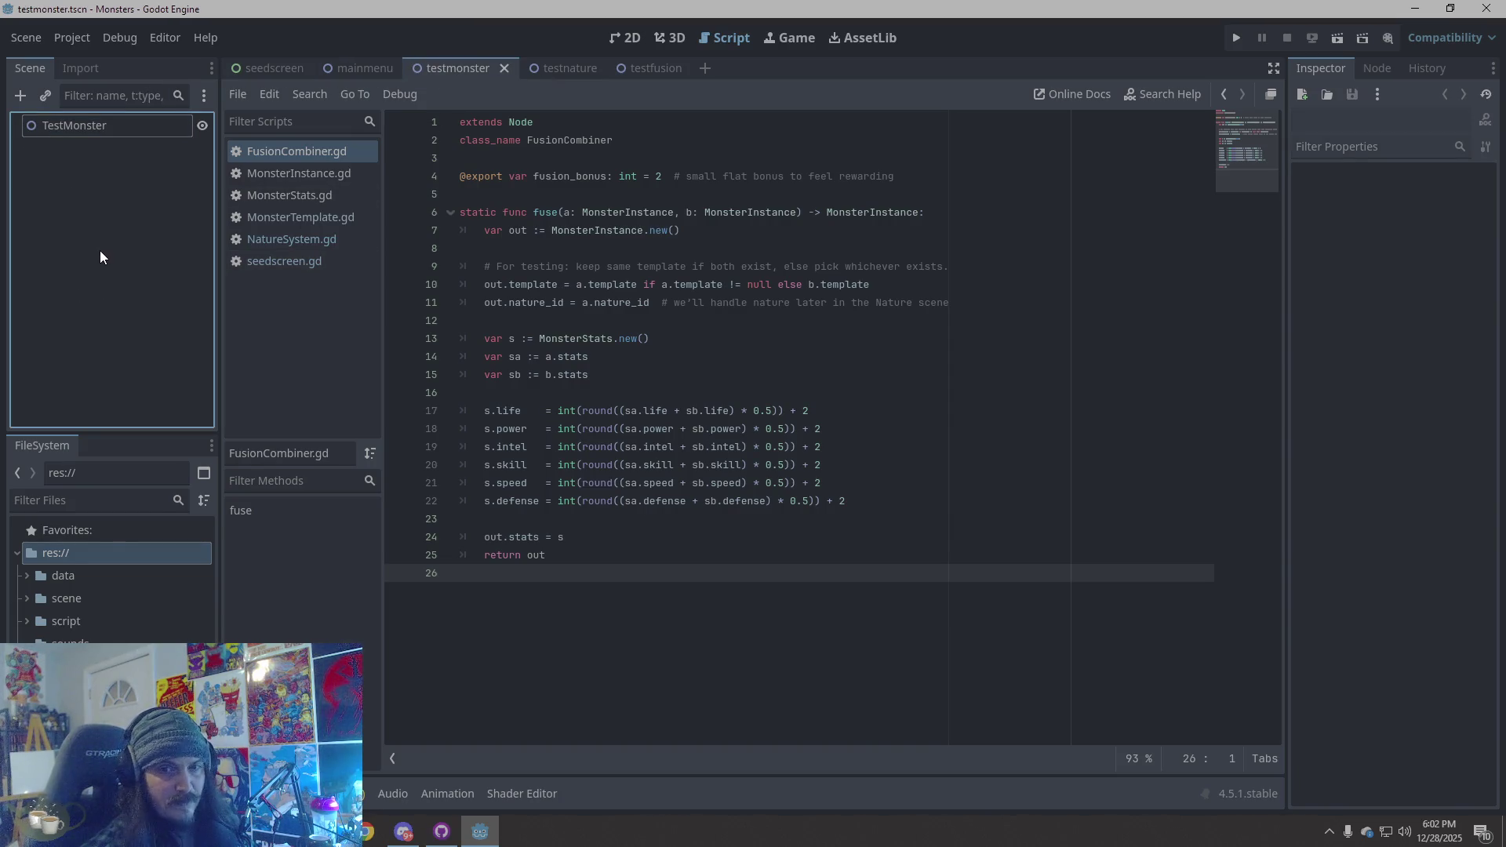
Step: Try the Create Node and Attach Script dialogs for TestMonster, cancelling each without changes
{"action": "left_click", "coordinate": [169, 125]}
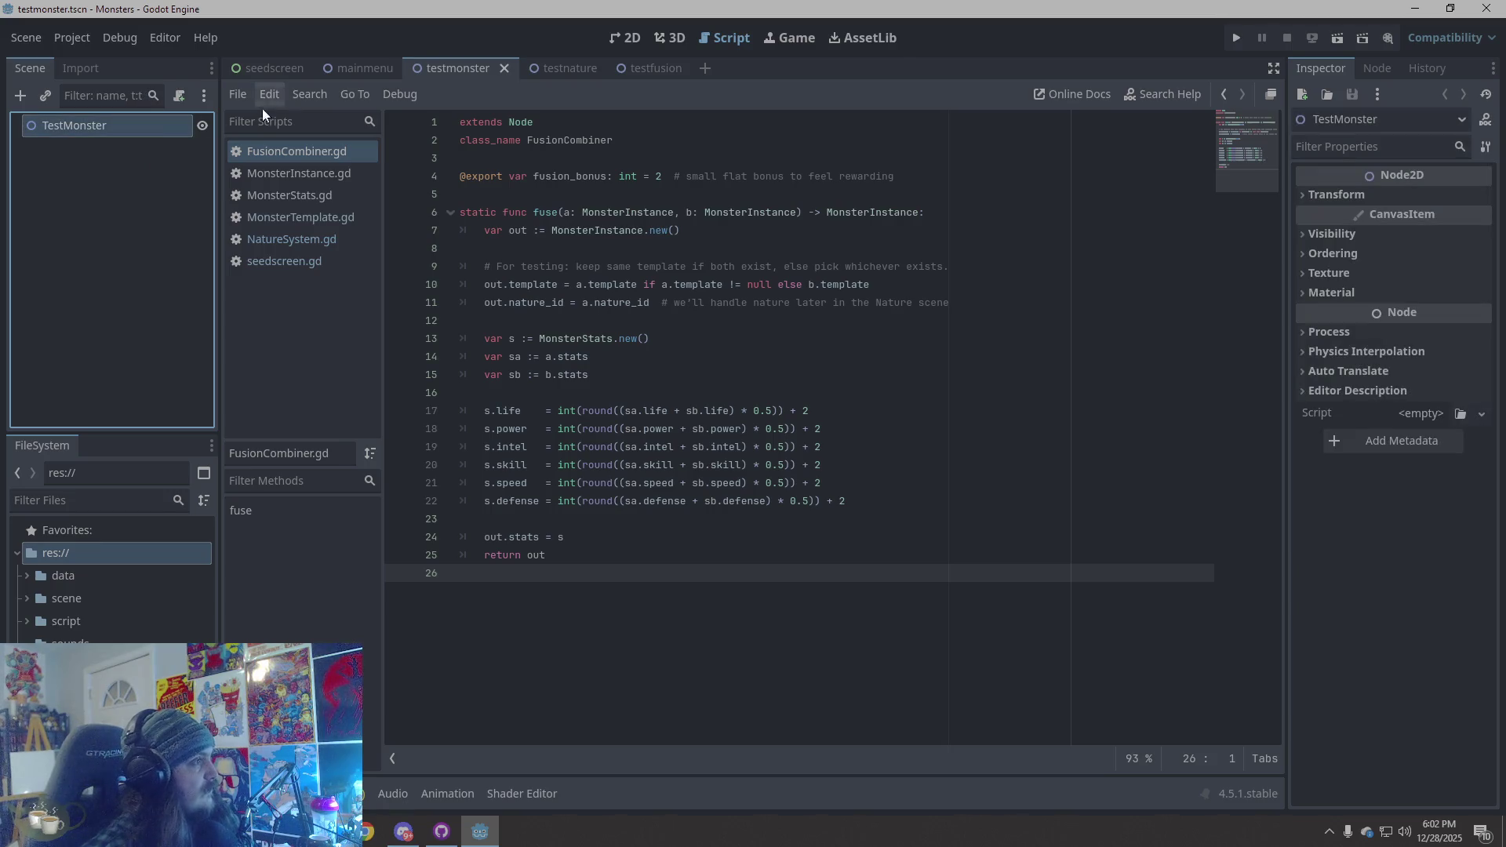
{"action": "left_click", "coordinate": [156, 191]}
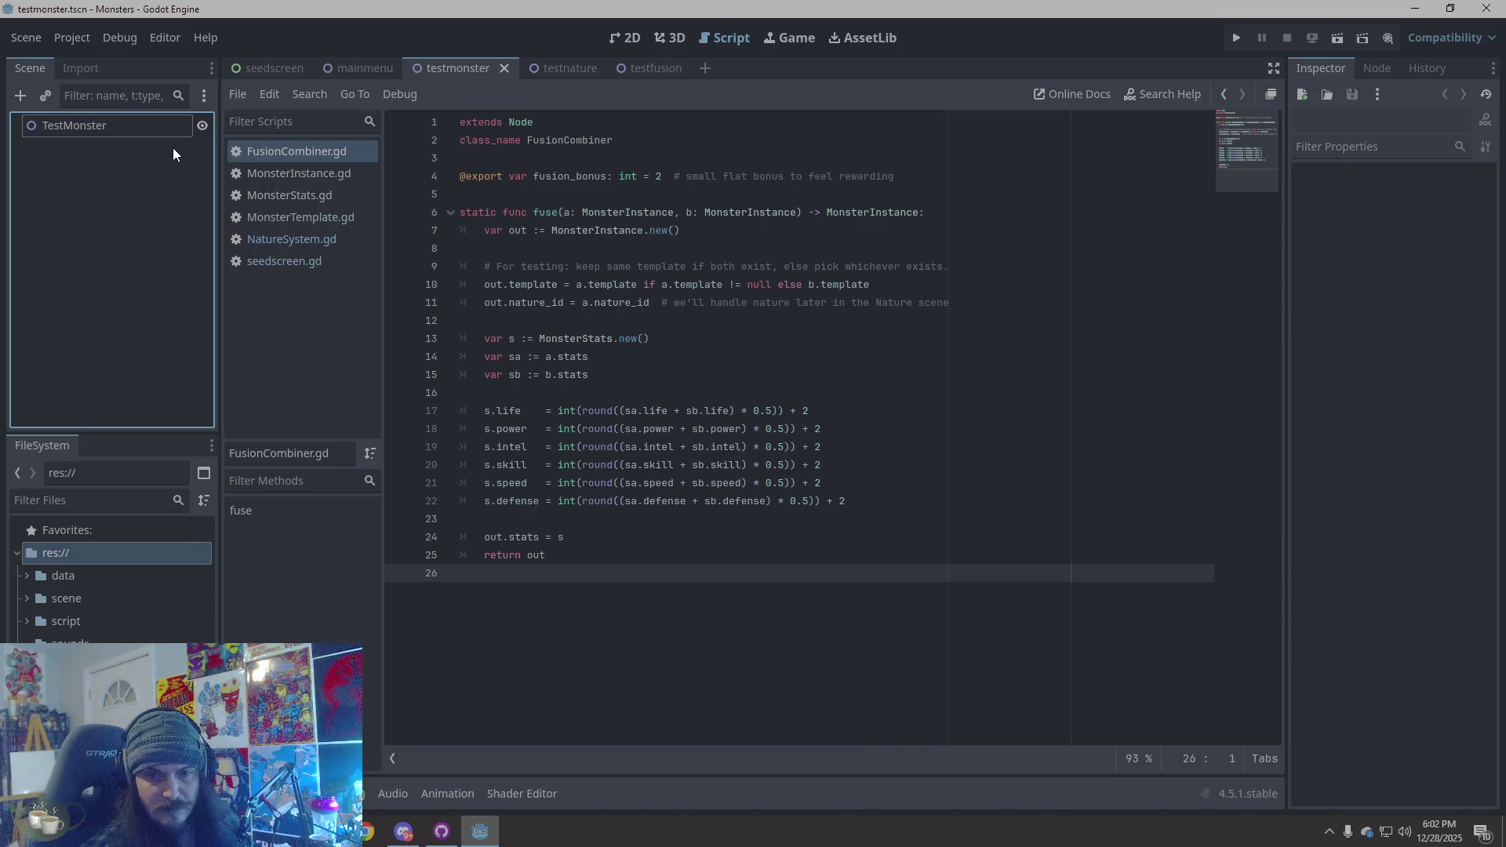
{"action": "right_click", "coordinate": [119, 172]}
{"action": "left_click", "coordinate": [199, 177]}
{"action": "type", "text": "script"}
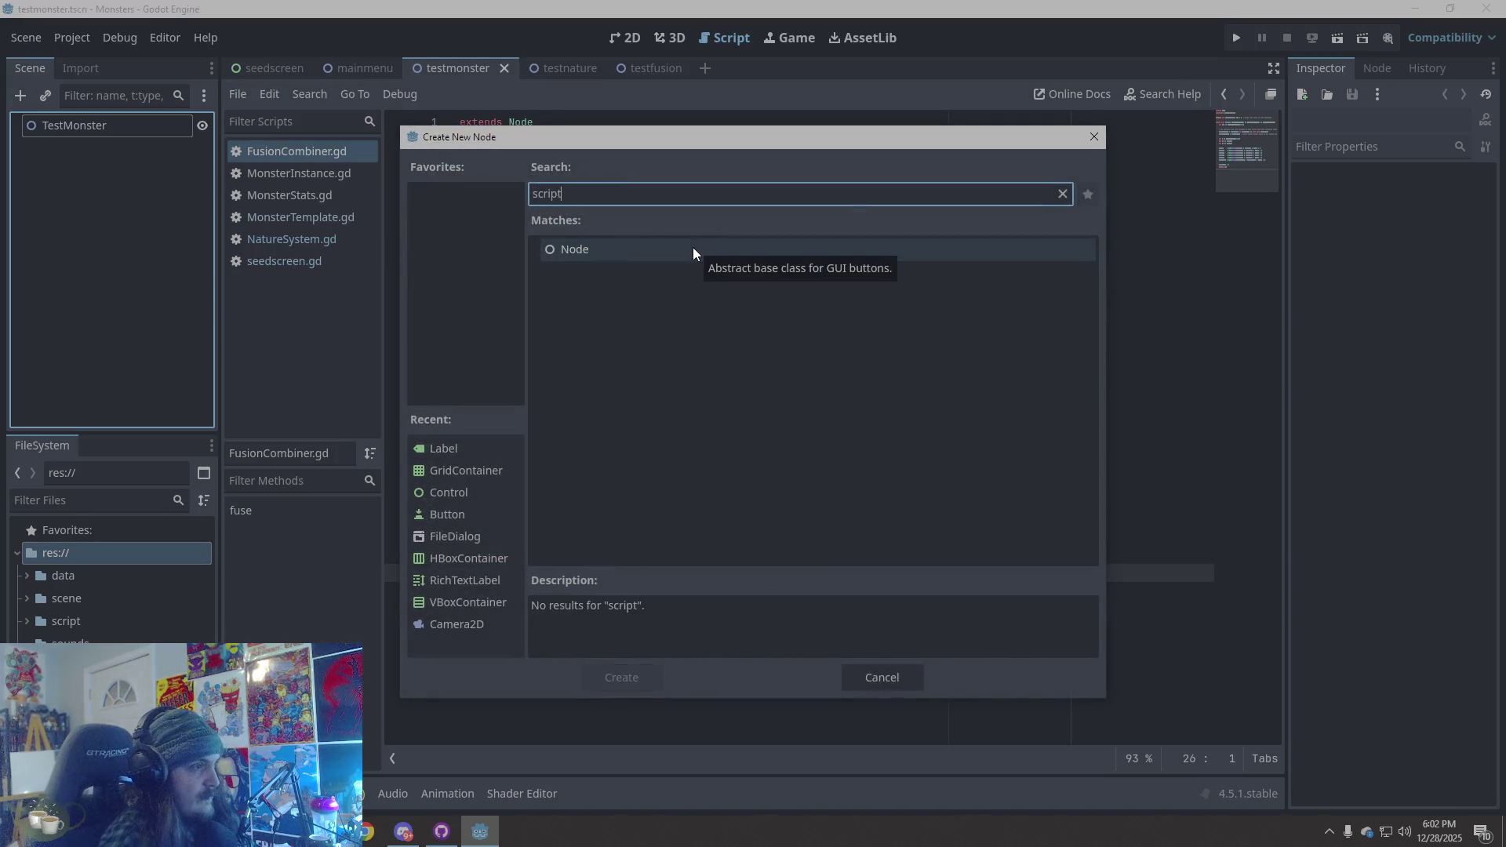
{"action": "left_click", "coordinate": [694, 247]}
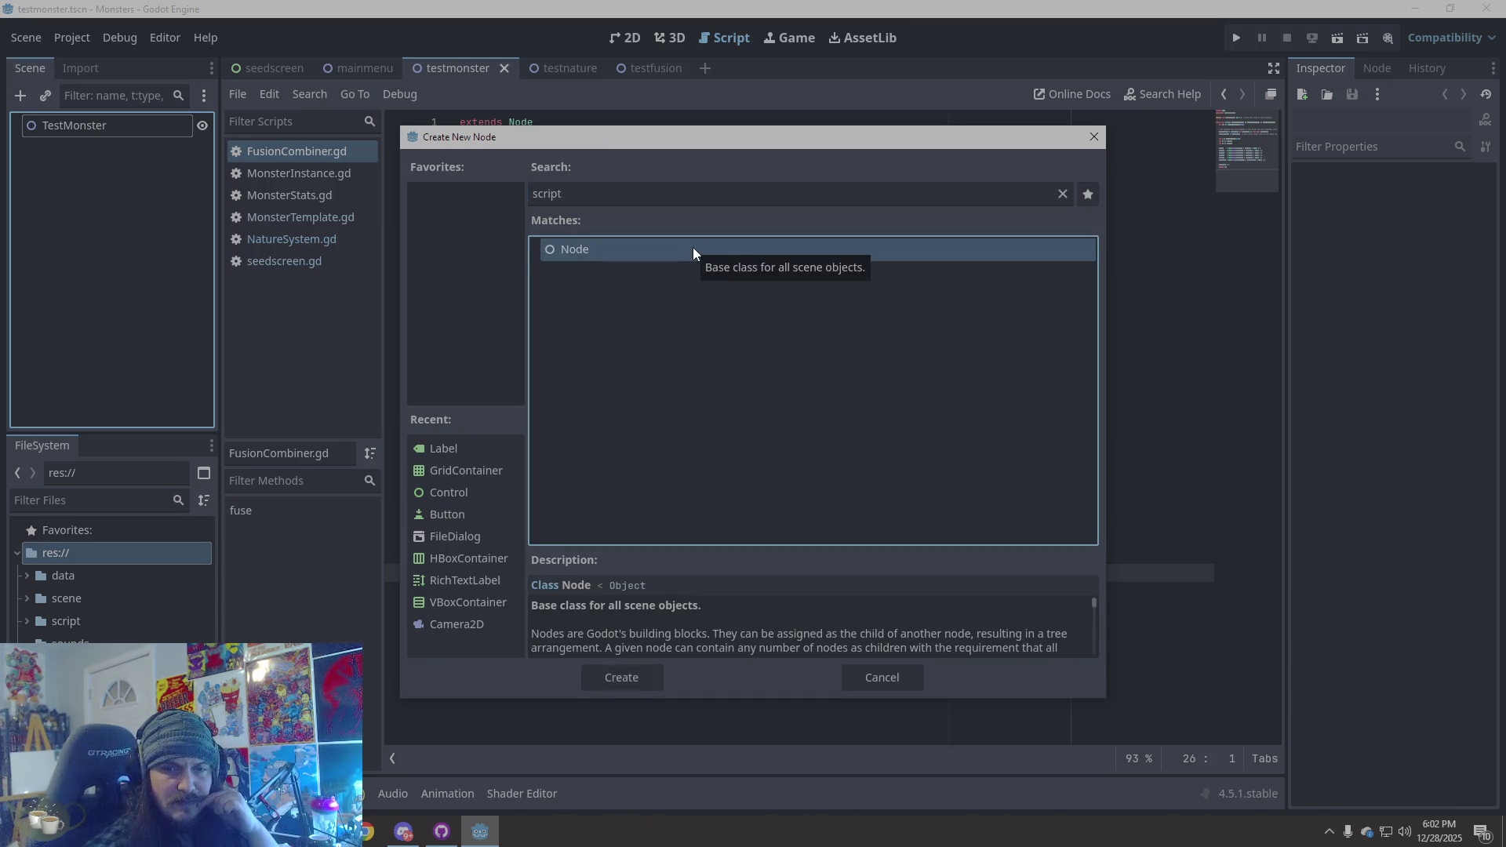
{"action": "left_click", "coordinate": [900, 676]}
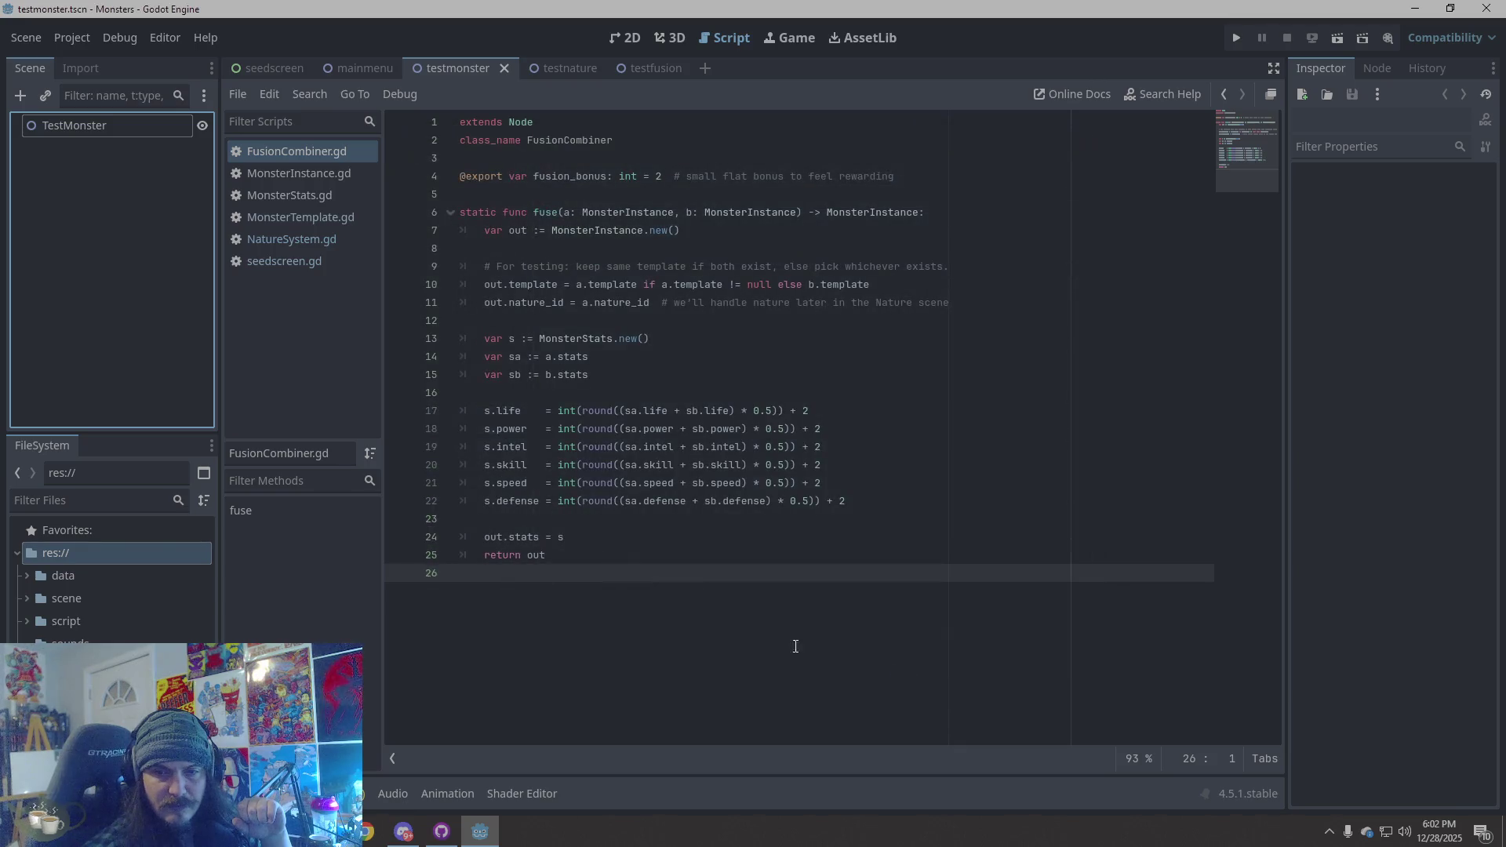
{"action": "left_click", "coordinate": [161, 125]}
{"action": "left_click", "coordinate": [178, 95]}
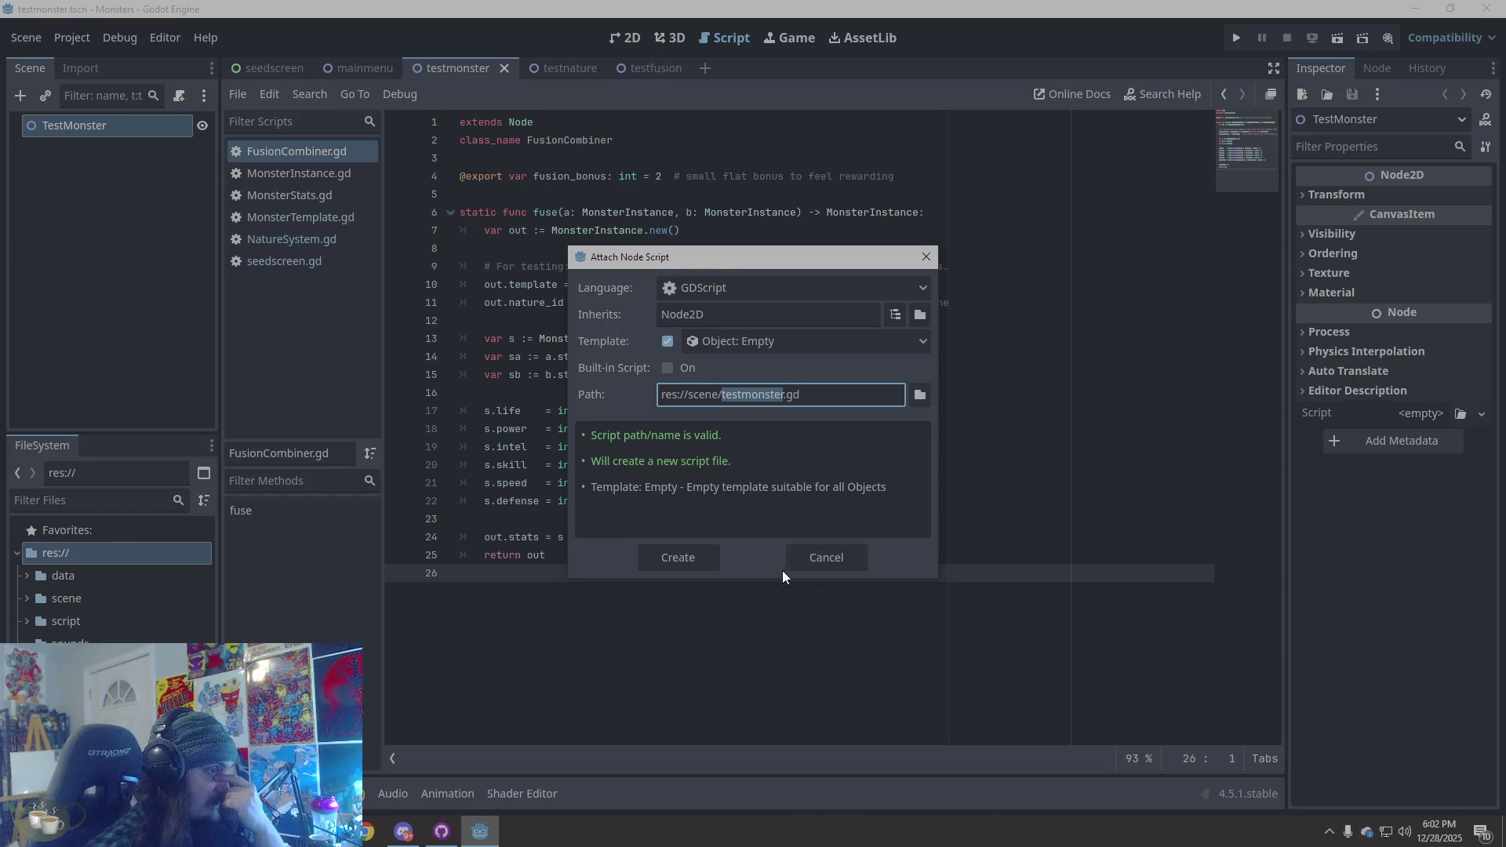
{"action": "left_click", "coordinate": [830, 555]}
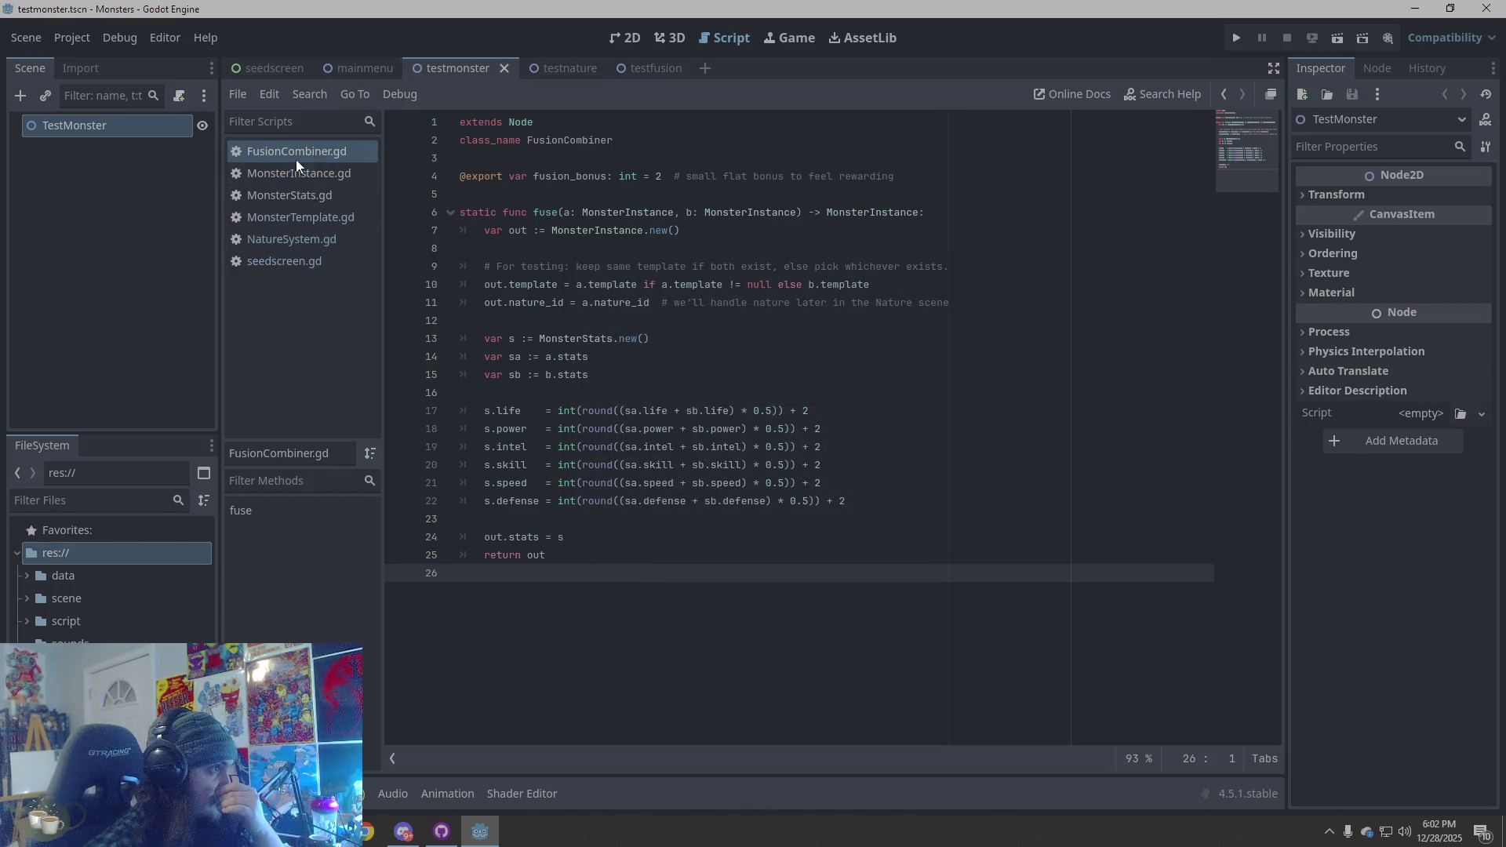
{"action": "left_click", "coordinate": [180, 96]}
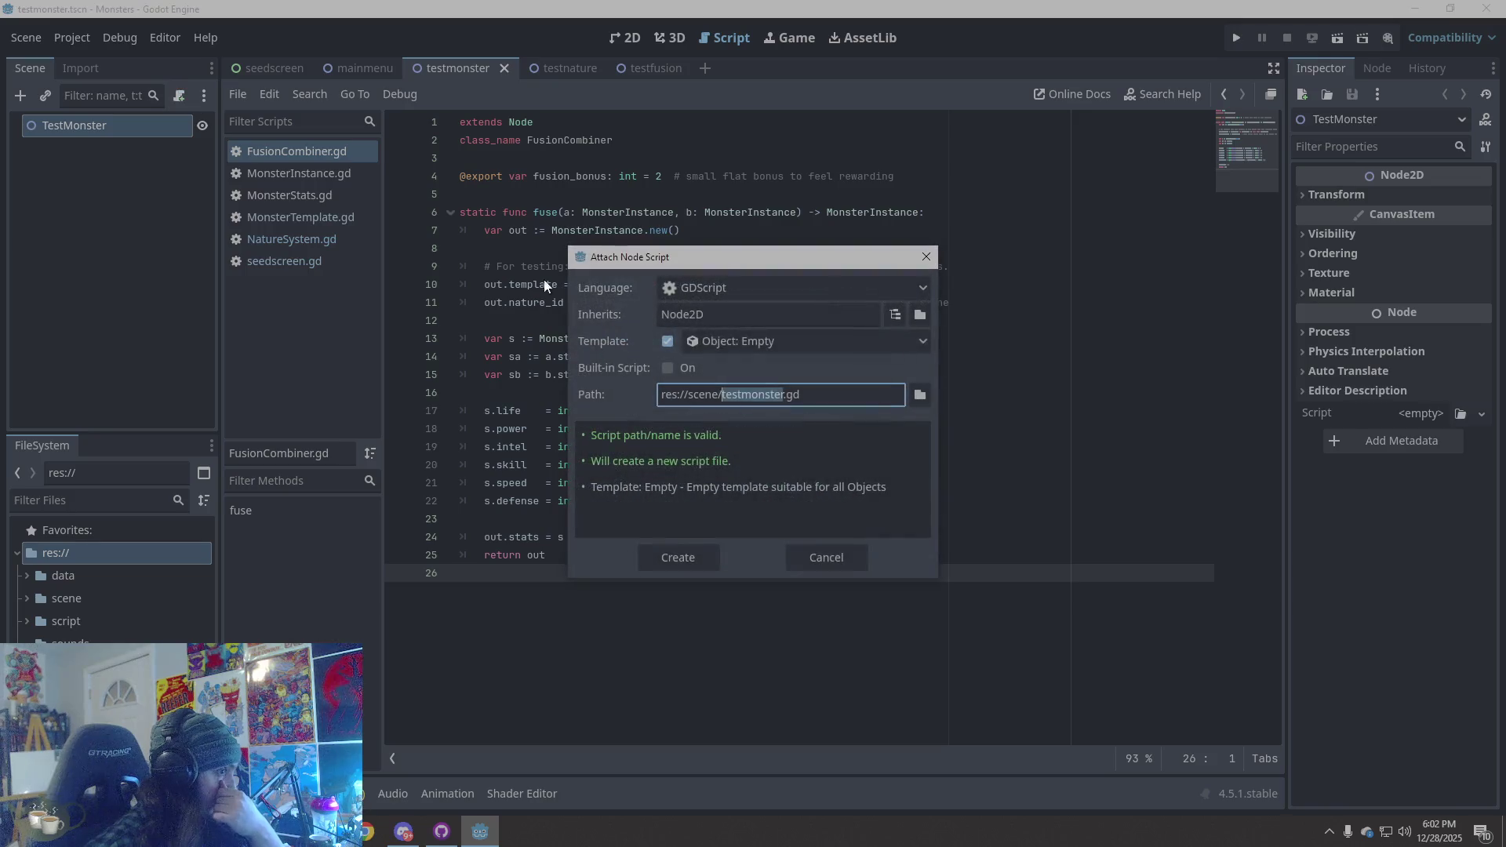
{"action": "left_click", "coordinate": [819, 556]}
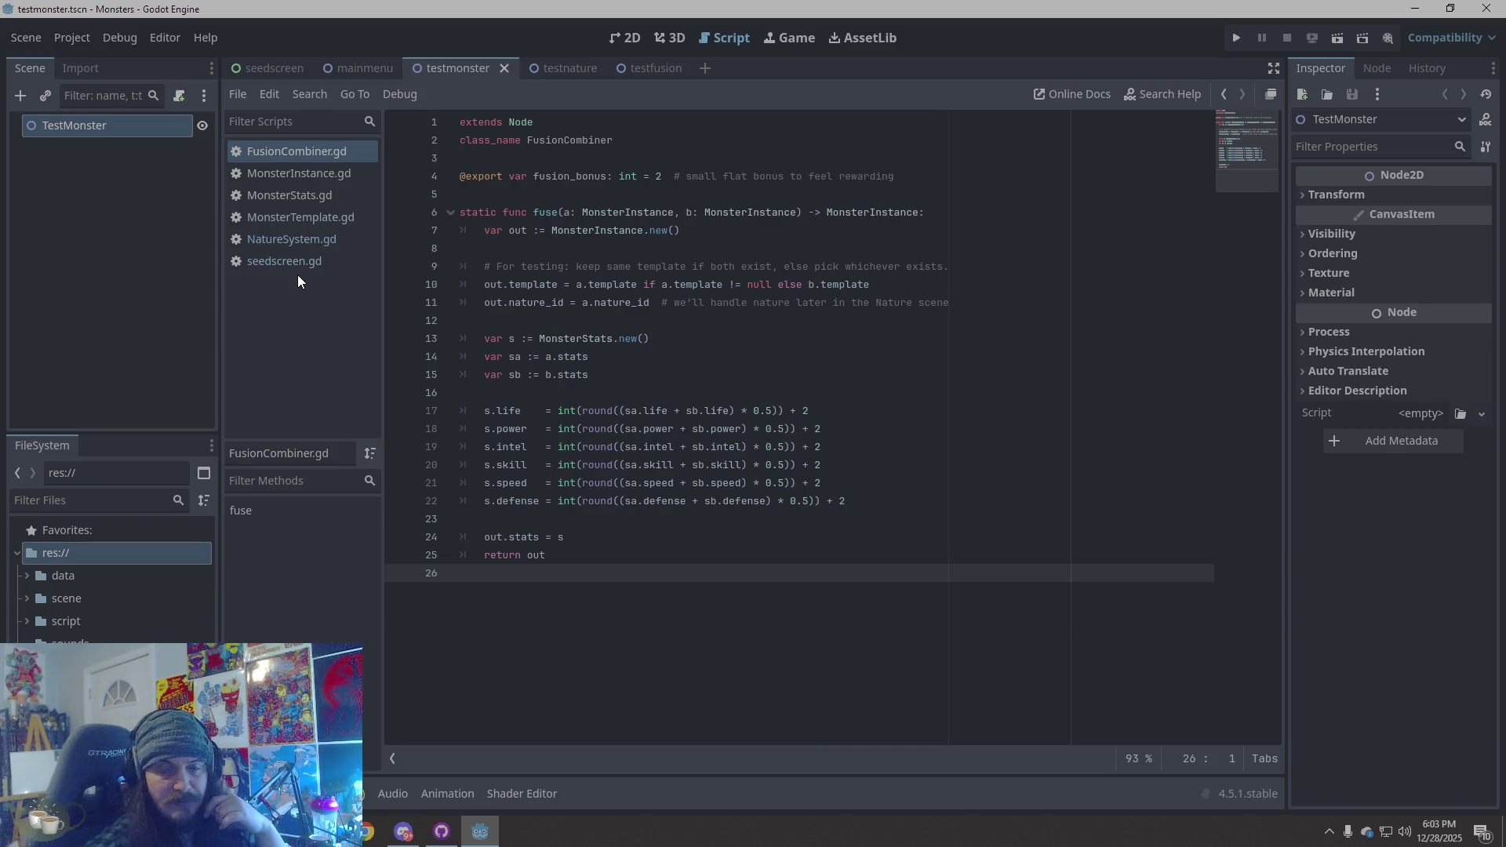
{"action": "left_click", "coordinate": [282, 336]}
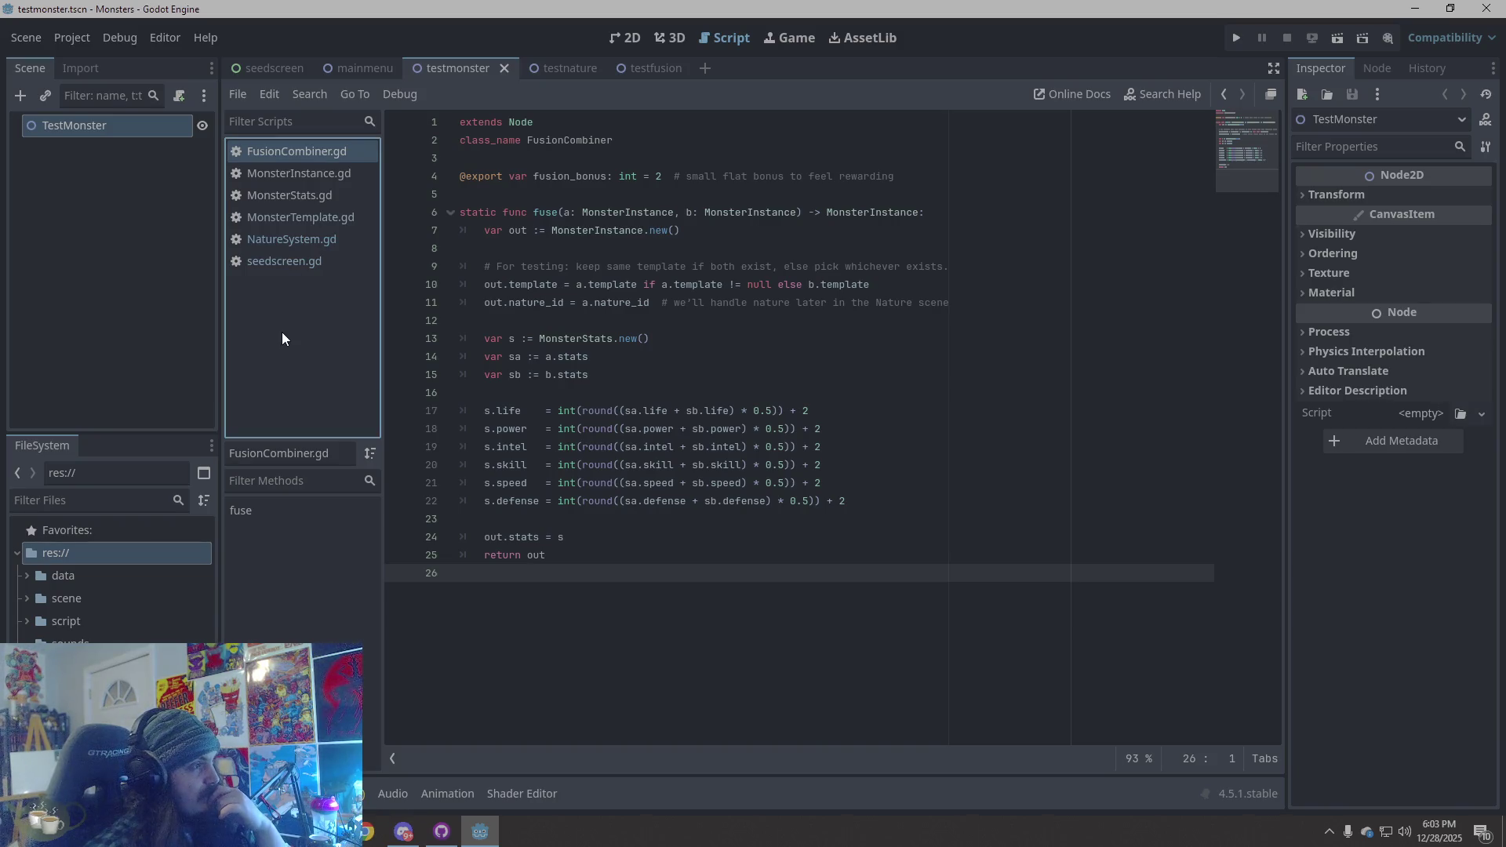
Step: Attach a new testmonster.gd script (extends Node2D) to TestMonster, saved in res://Script
{"action": "left_click", "coordinate": [146, 119]}
{"action": "left_click", "coordinate": [179, 95]}
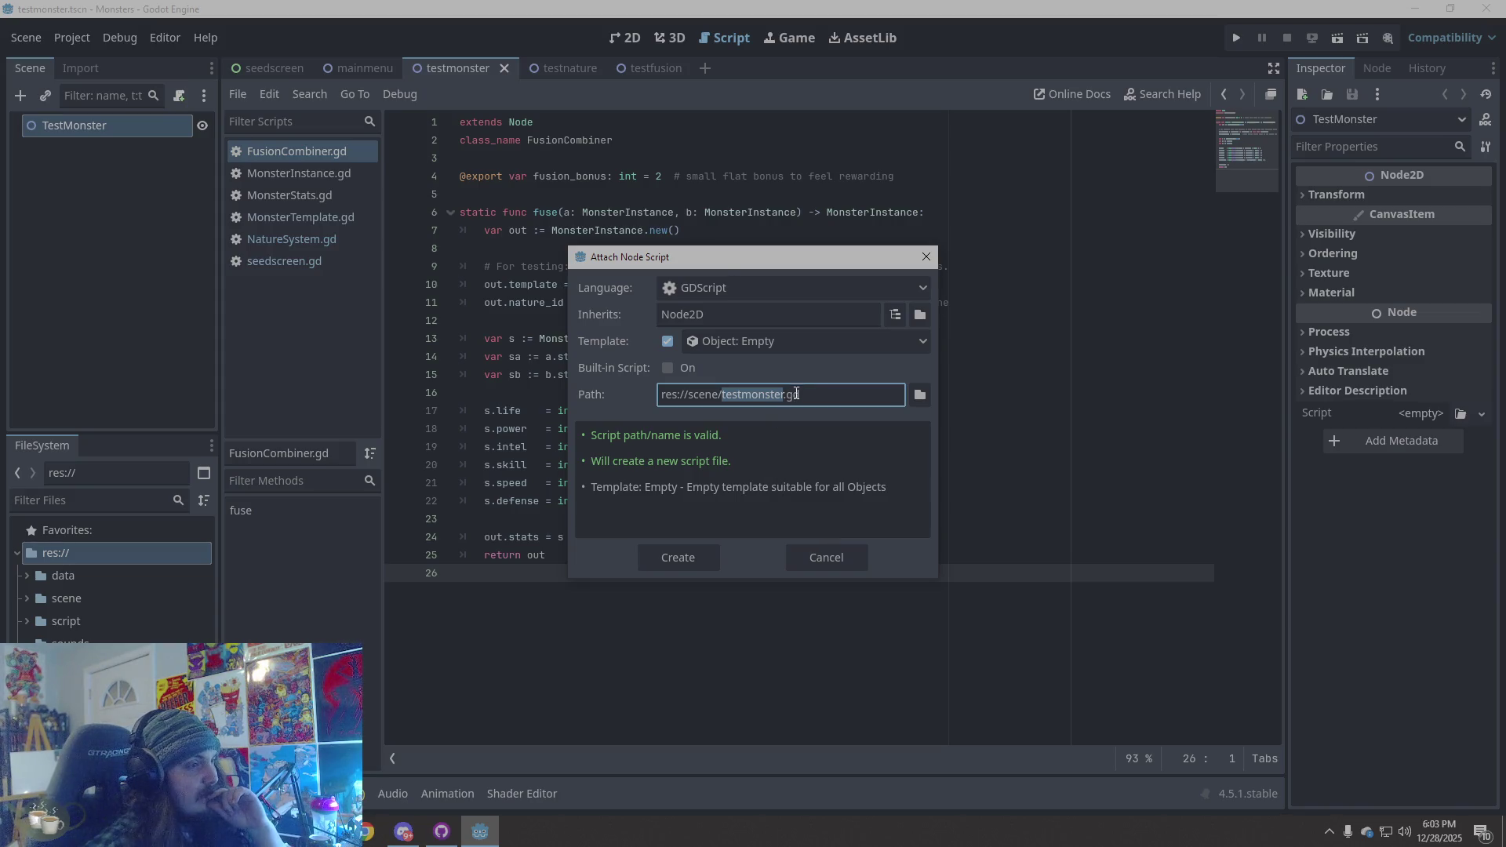
{"action": "left_click", "coordinate": [920, 400]}
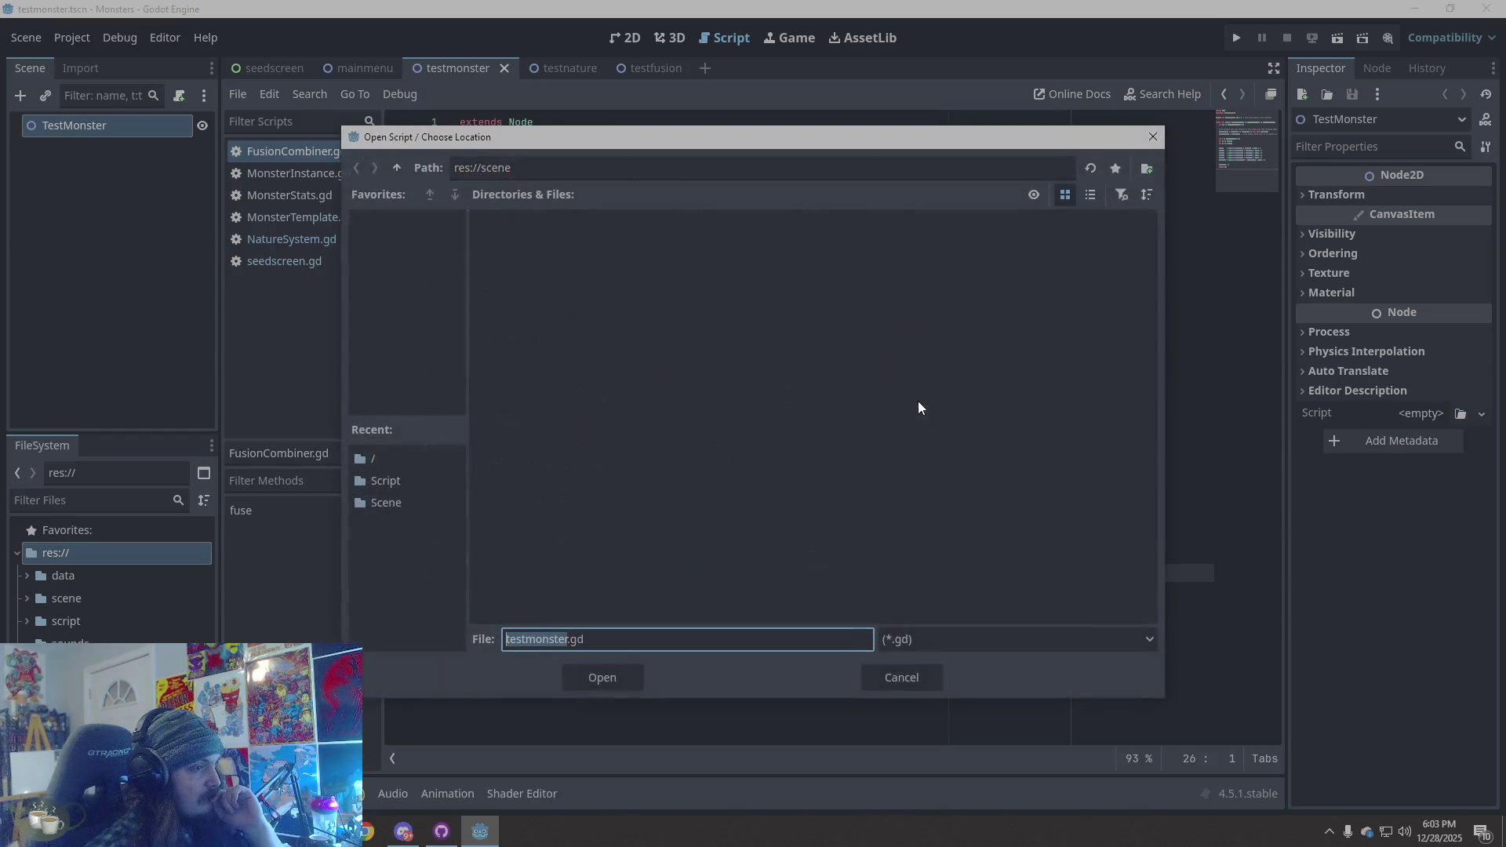
{"action": "left_click", "coordinate": [419, 483]}
{"action": "left_click", "coordinate": [604, 670]}
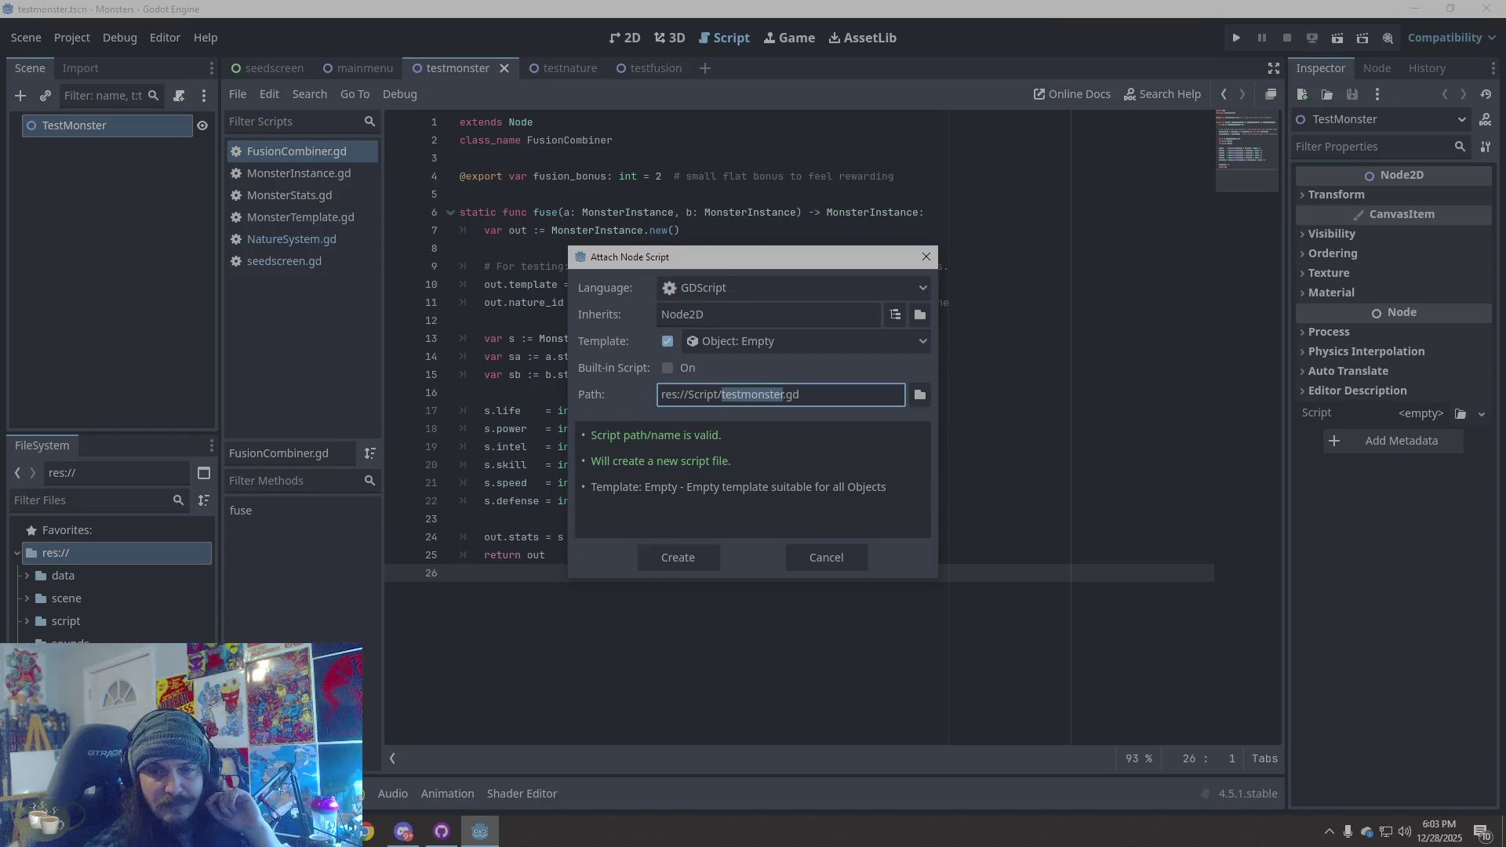
{"action": "left_click", "coordinate": [703, 560]}
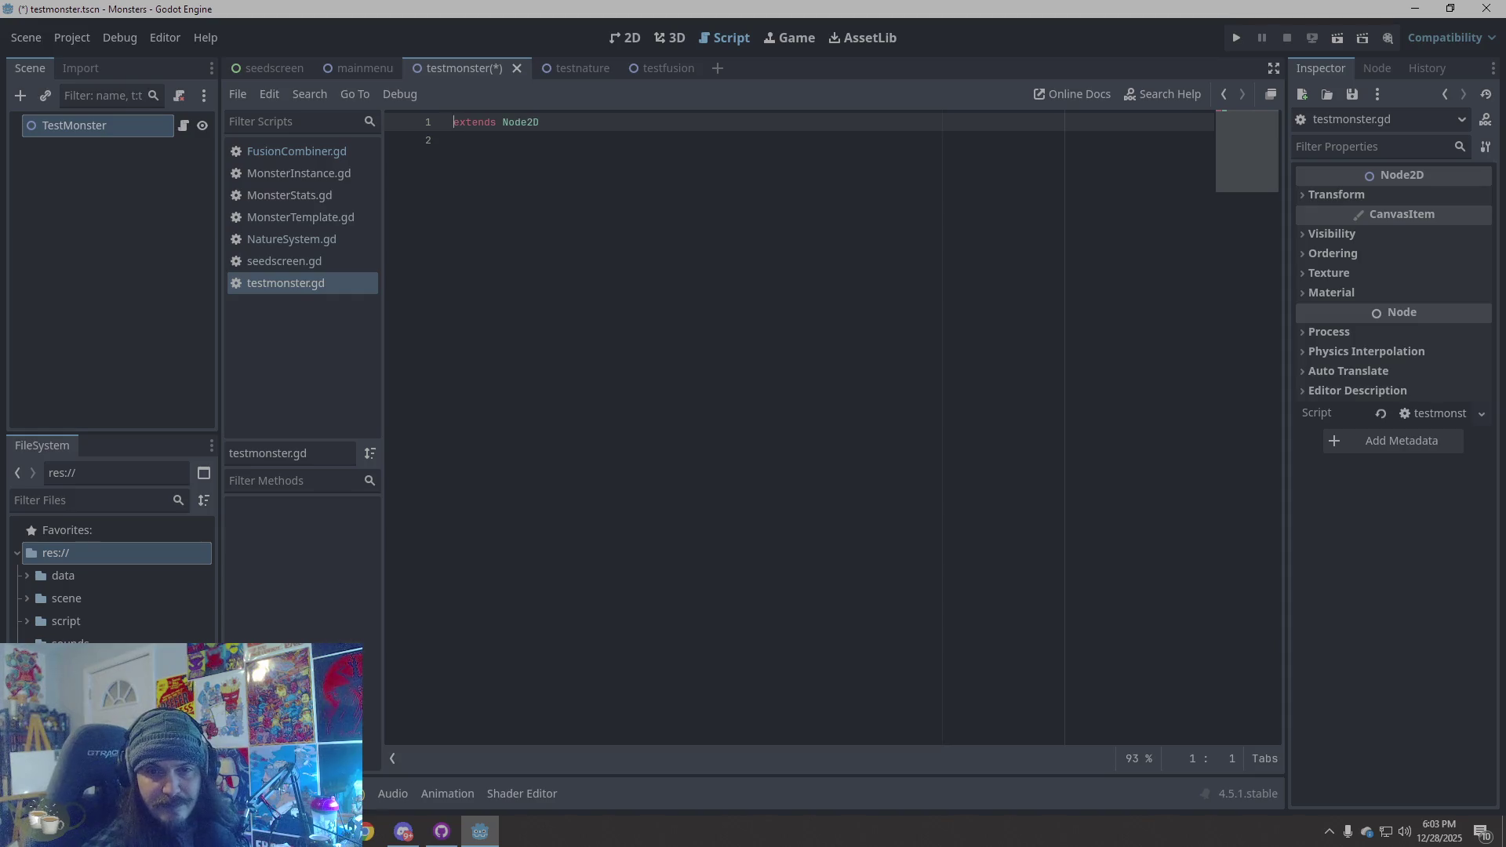
Step: Replace testmonster.gd with the TestMonster class (template, nature_id exports, build_instance) and save
{"action": "key", "text": "alt+Tab"}
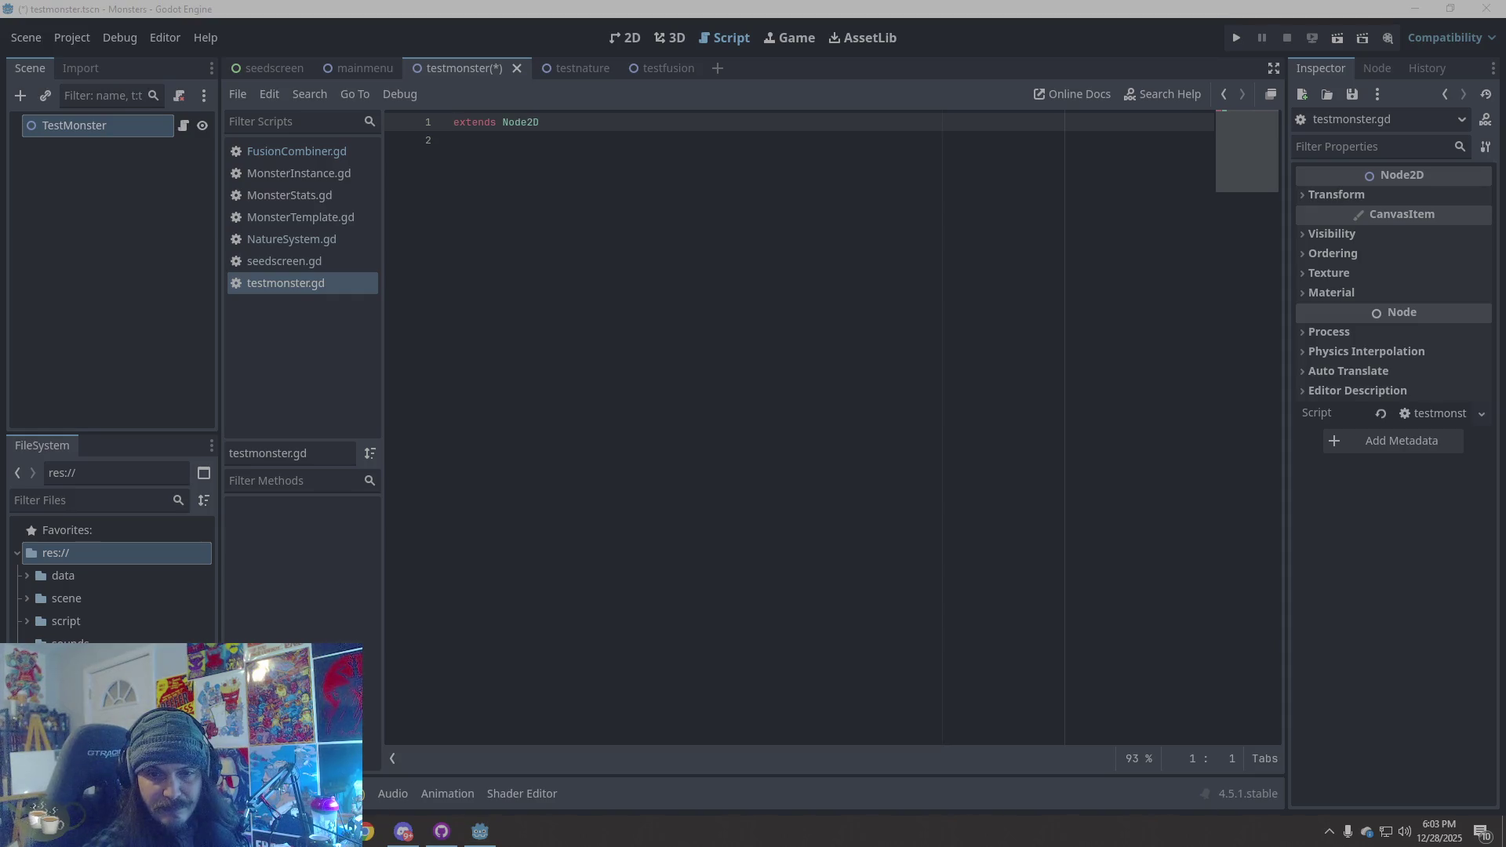
{"action": "left_click", "coordinate": [1010, 426]}
{"action": "key", "text": "ctrl+a"}
{"action": "type", "text": "extends Node class_name TestMonster  @export var template: MonsterTemplate @export var nature_id: String = \"Docile\"  func build_instance() -> MonsterInstance: \tvar m := MonsterInstance.new() \tm.template = template \tm.nature_id = nature_id \tm.stats = template.base_stats.duplicate_stats() \treturn m"}
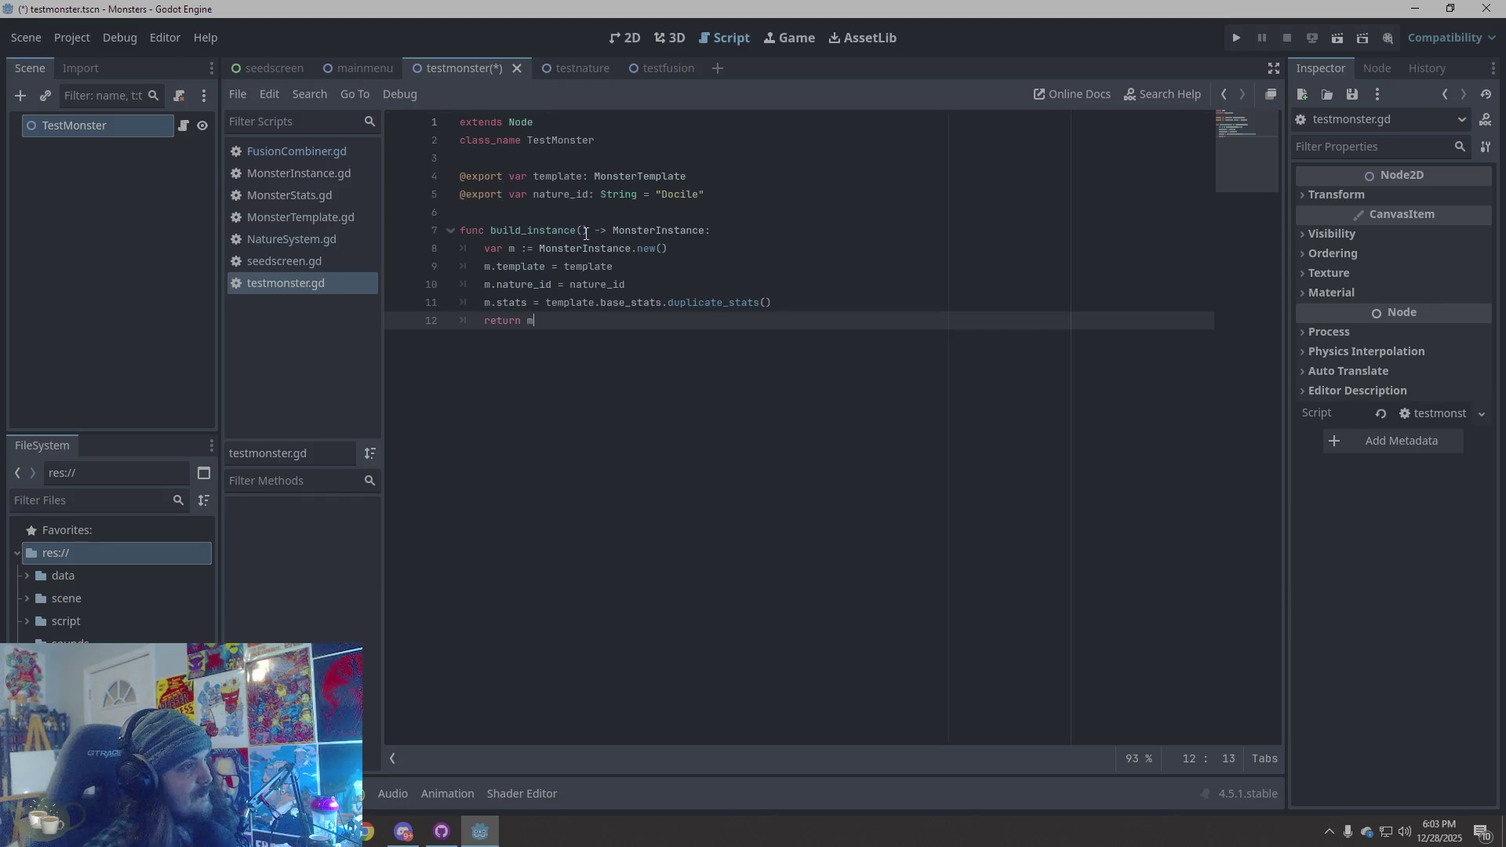
{"action": "right_click", "coordinate": [111, 121]}
{"action": "left_click", "coordinate": [36, 233]}
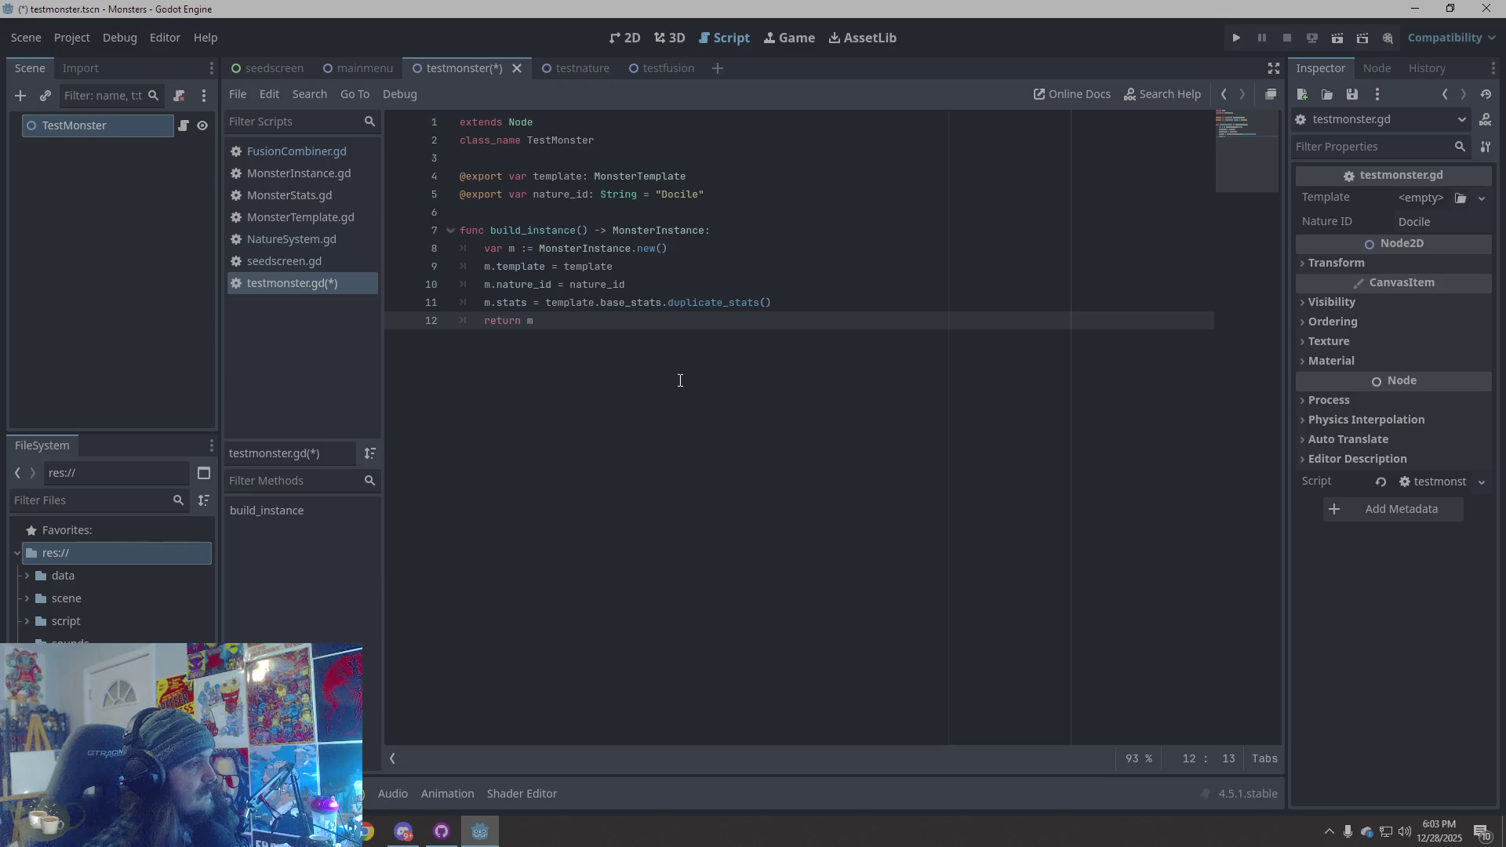
{"action": "key", "text": "ctrl+s"}
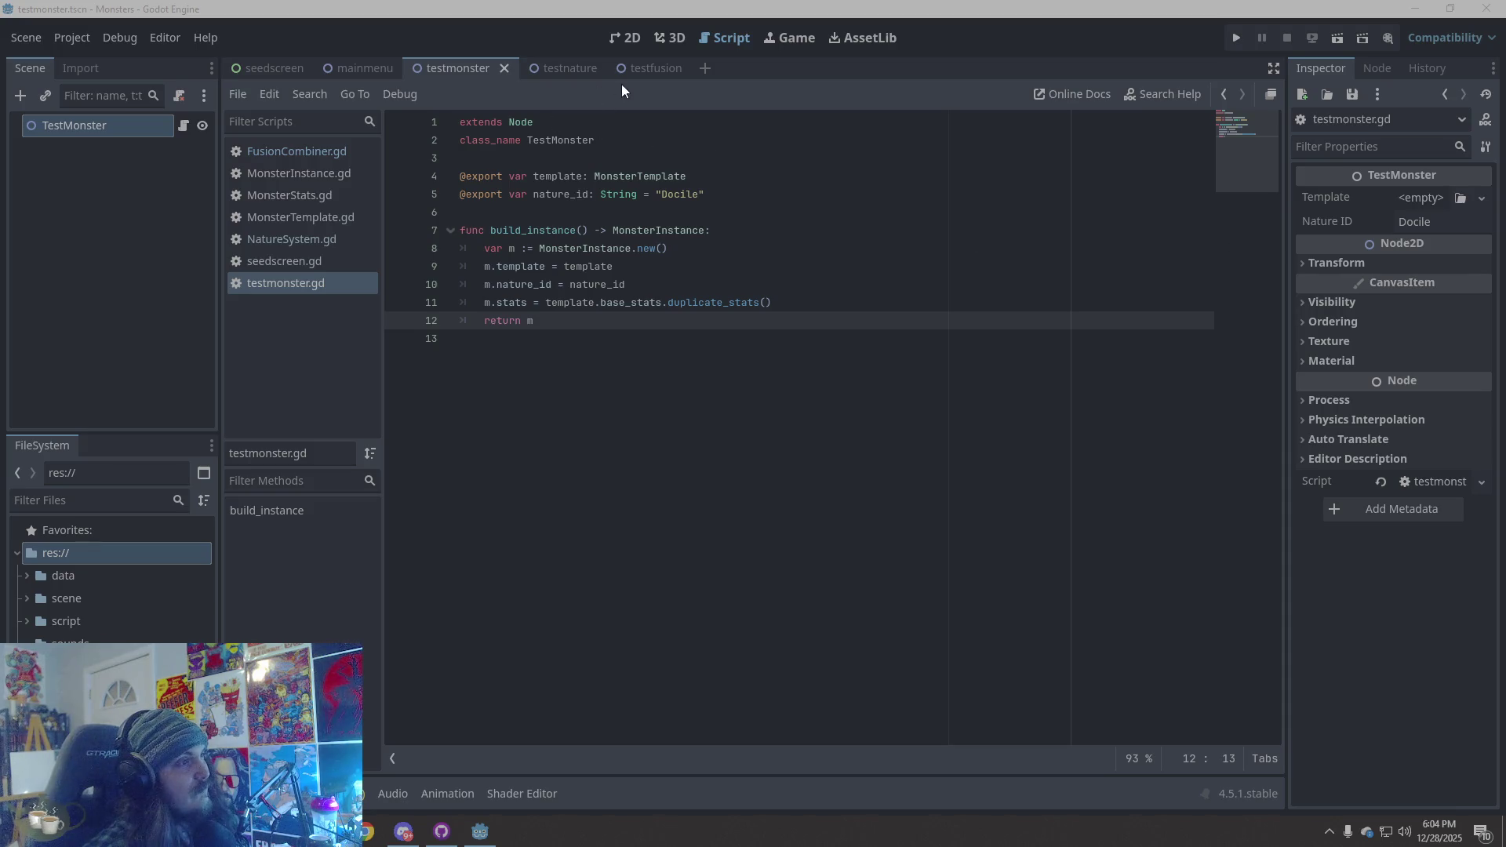
{"action": "left_click", "coordinate": [670, 67]}
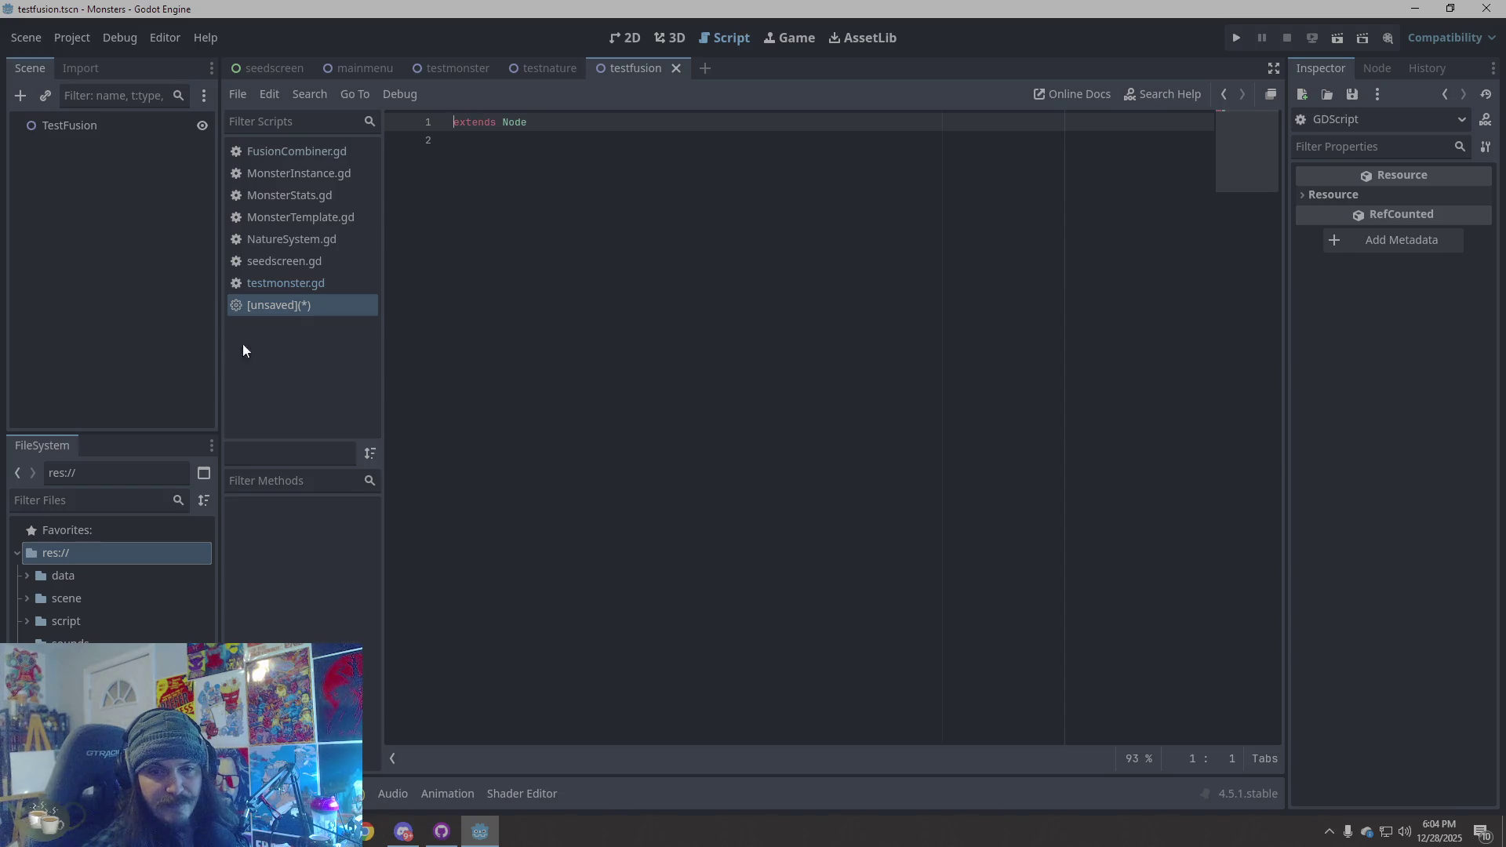
Step: Inspect the testfusion scene tree and the unsaved extends Node script among the open scripts
{"action": "left_click", "coordinate": [115, 206]}
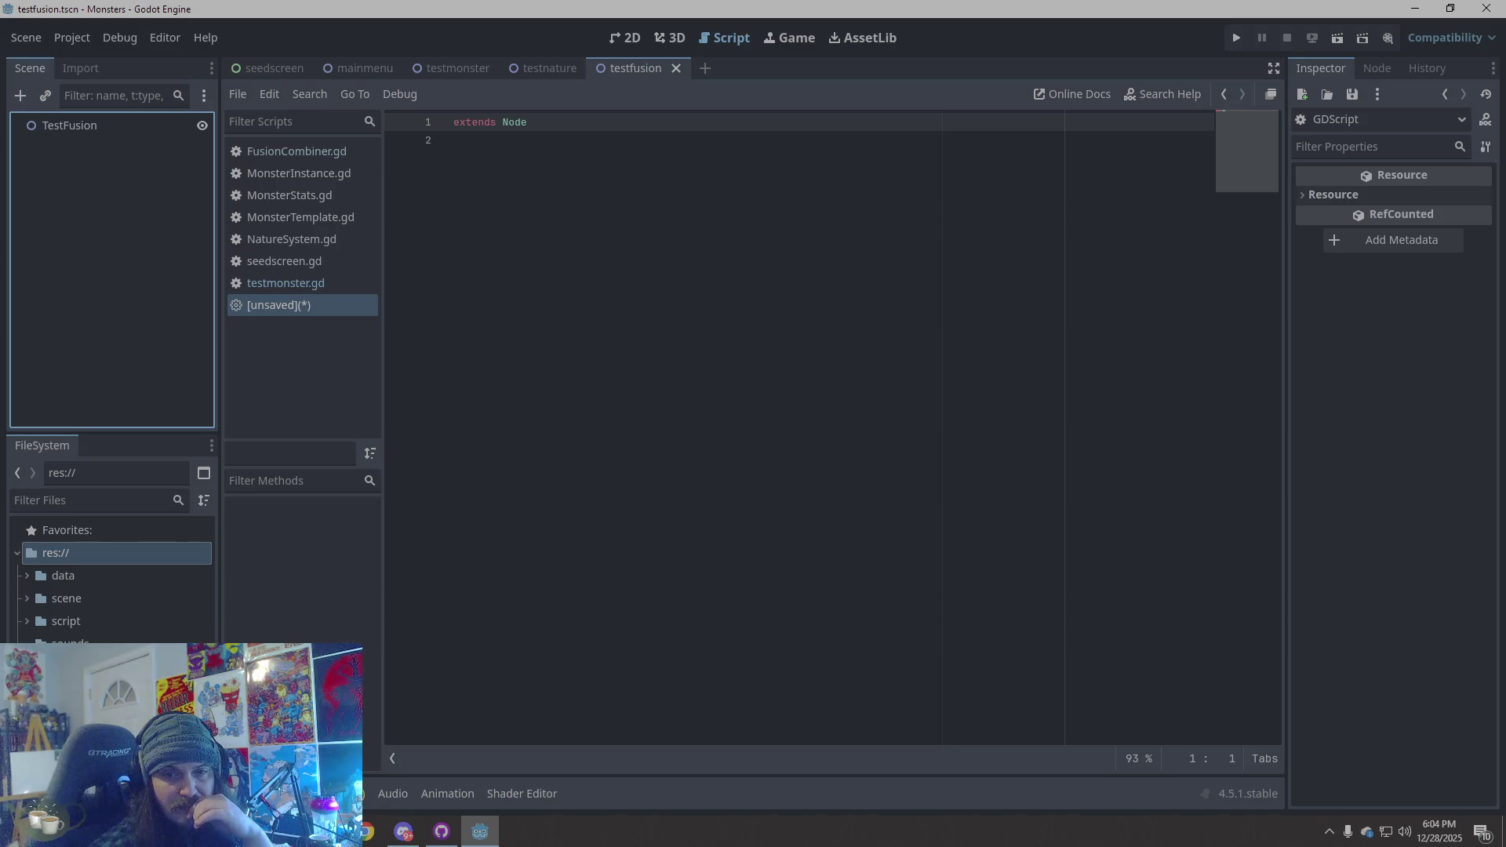
{"action": "right_click", "coordinate": [119, 179]}
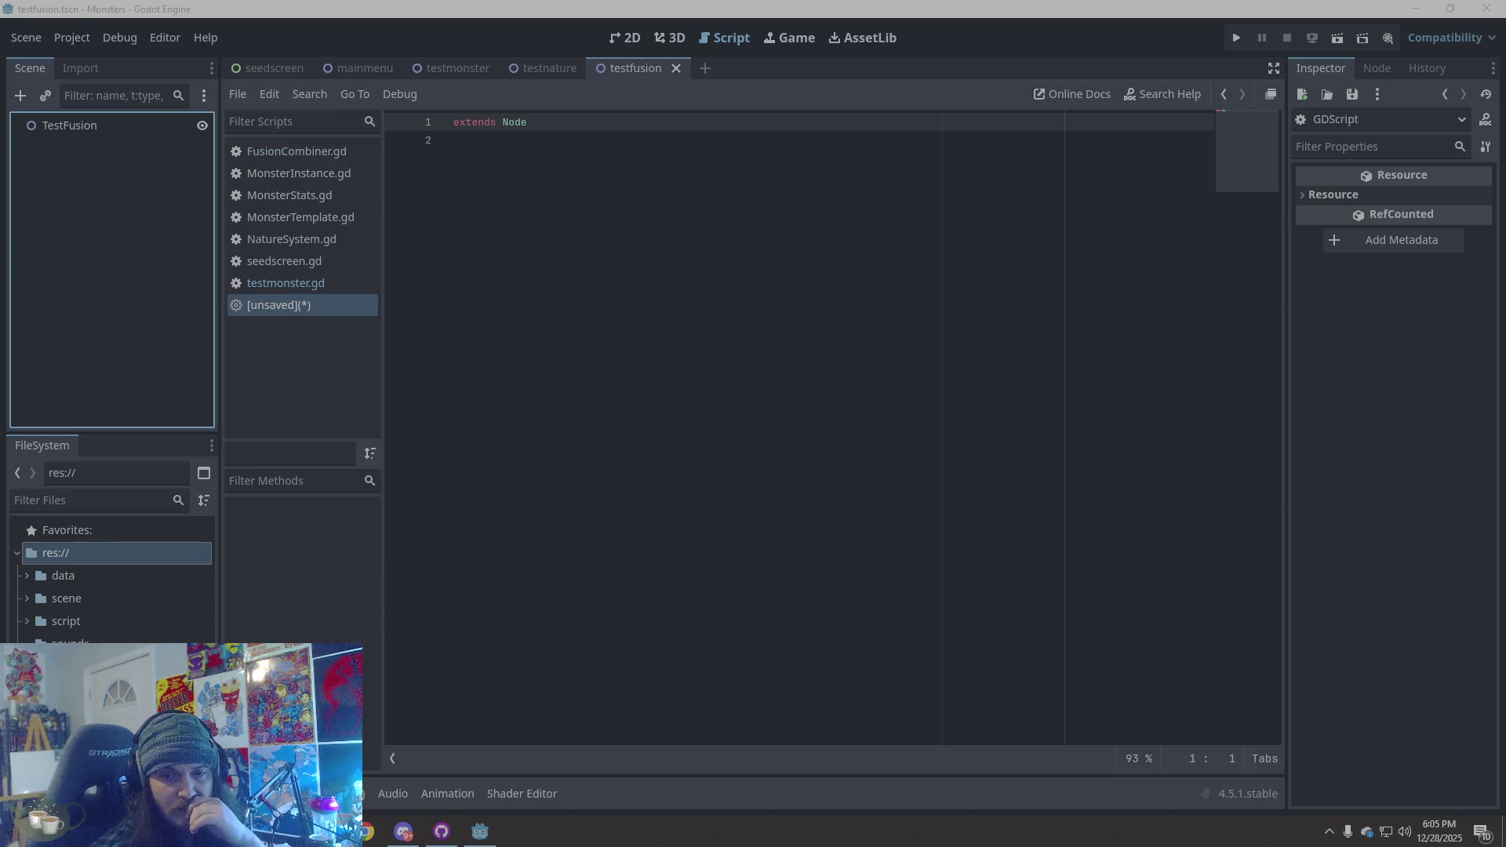
{"action": "left_click", "coordinate": [897, 478]}
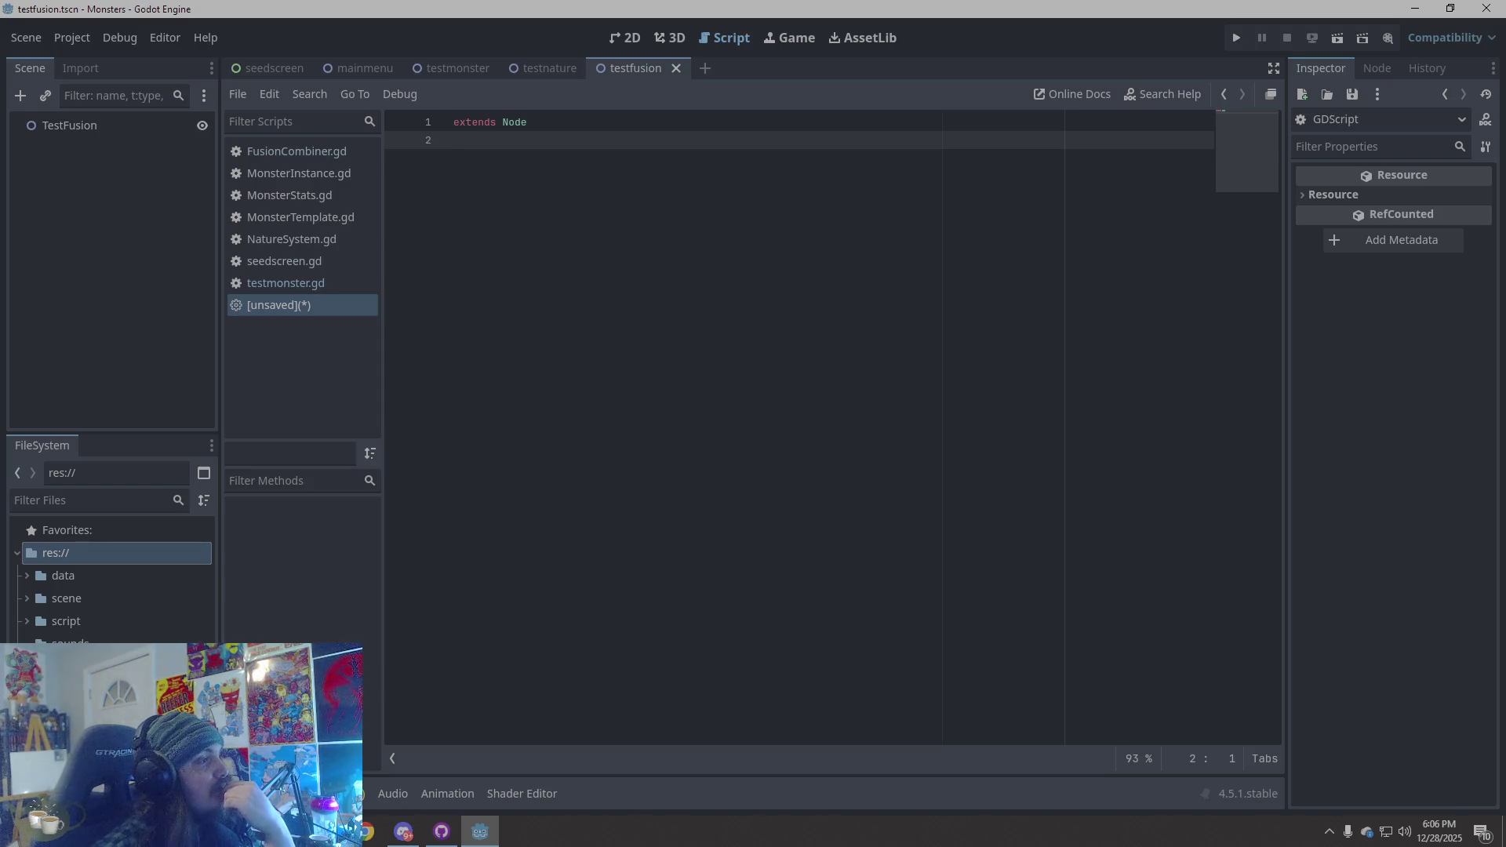
{"action": "left_click", "coordinate": [299, 285]}
{"action": "left_click", "coordinate": [290, 301]}
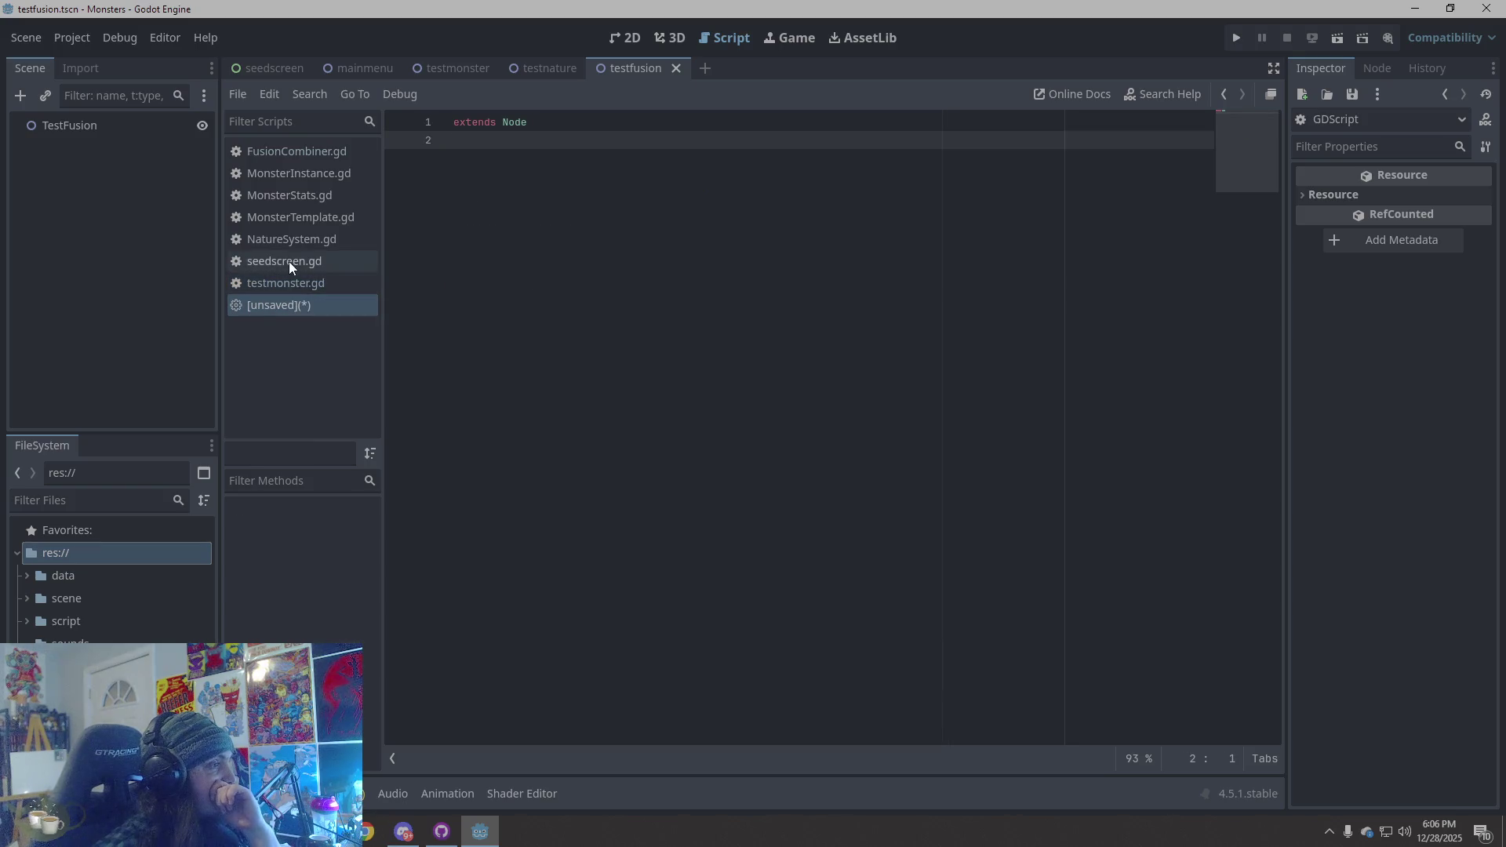
{"action": "right_click", "coordinate": [272, 305]}
{"action": "left_click", "coordinate": [223, 340]}
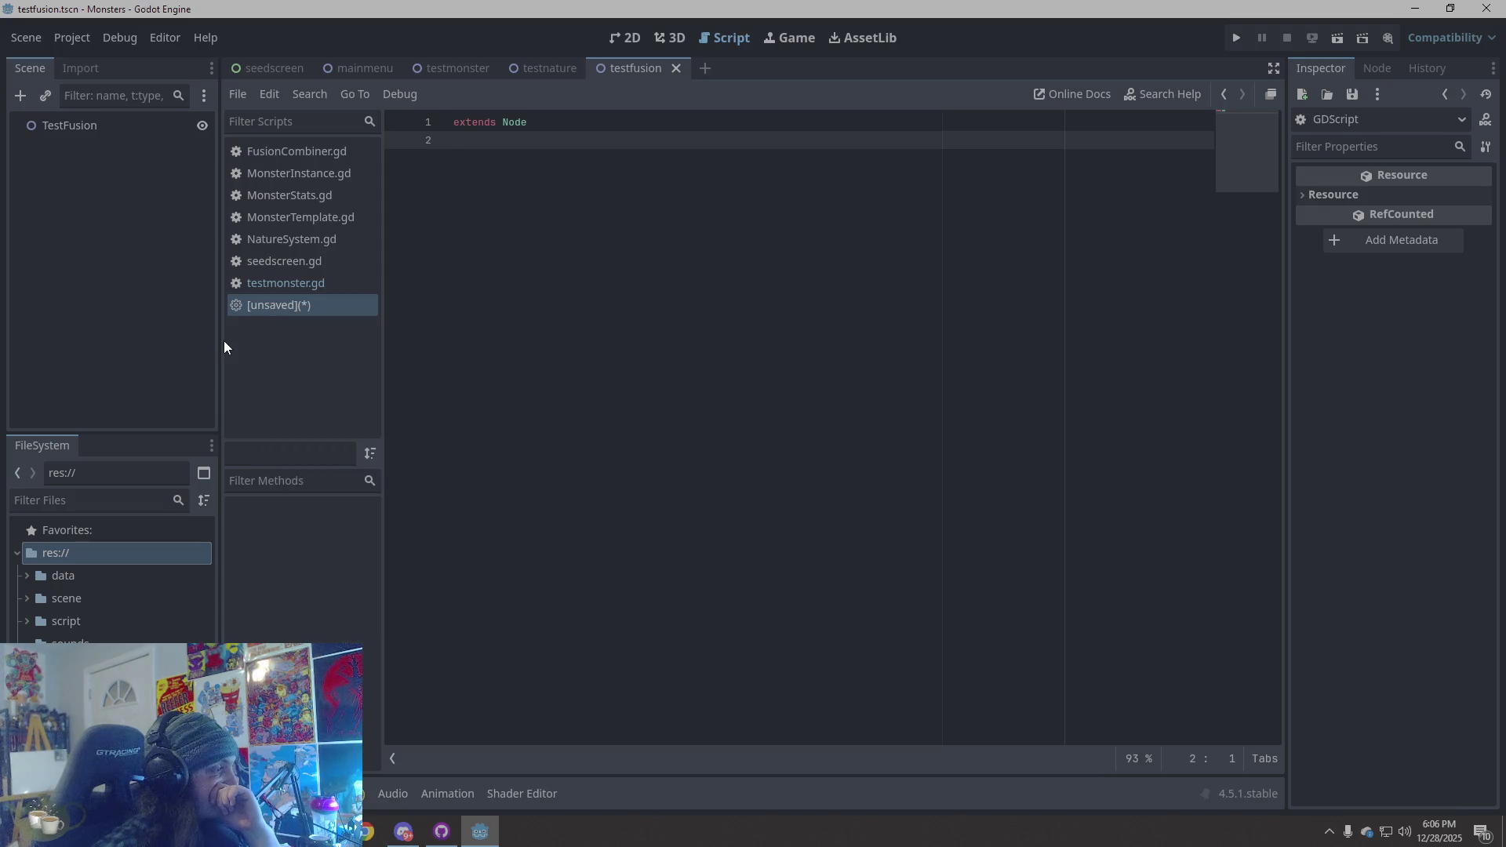
{"action": "left_click", "coordinate": [265, 298]}
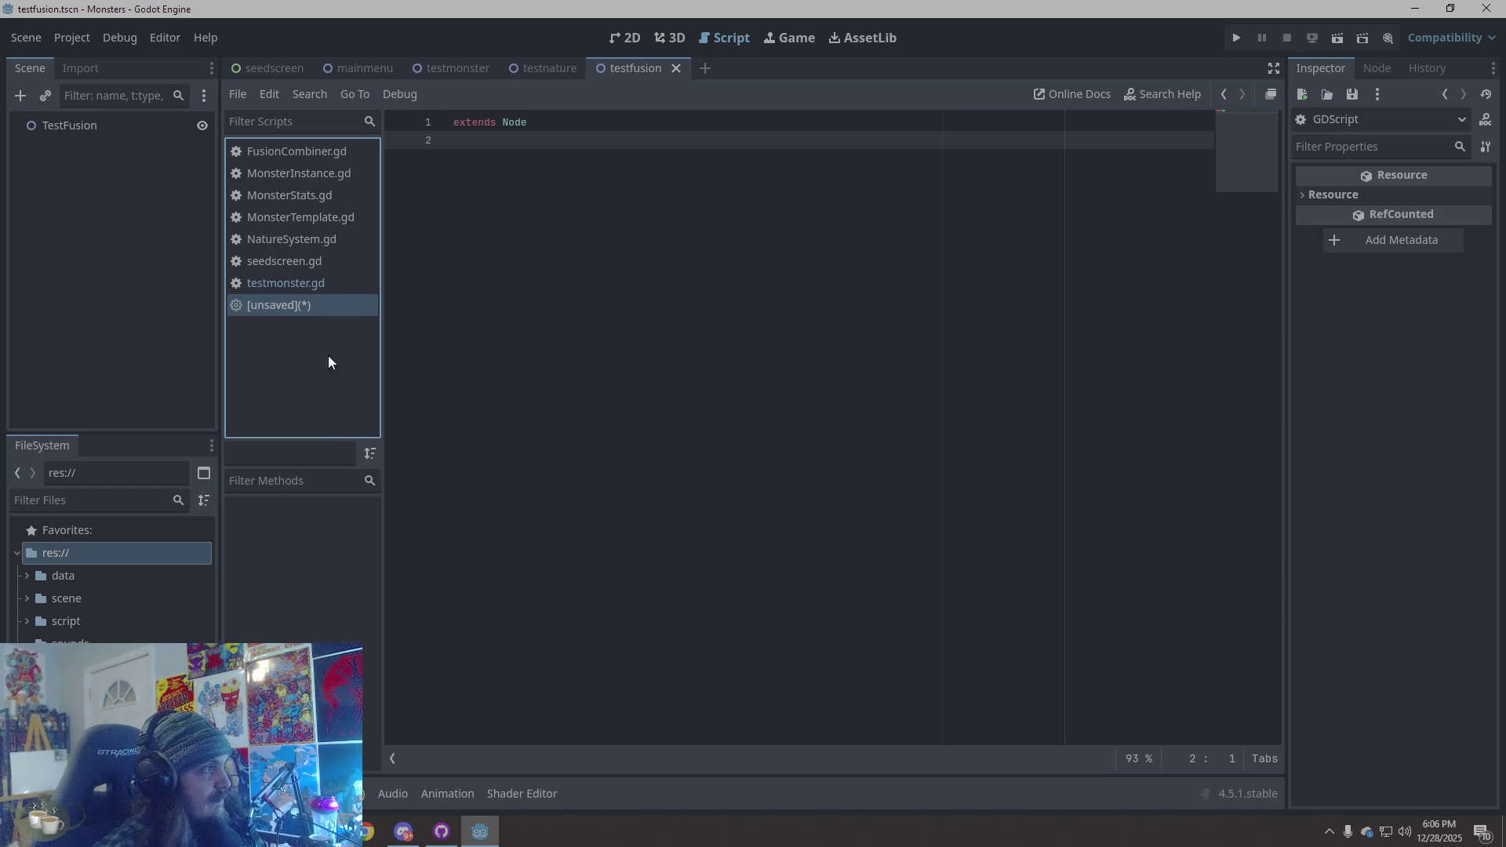
Step: Close the unsaved new script, discarding it without saving
{"action": "right_click", "coordinate": [295, 313]}
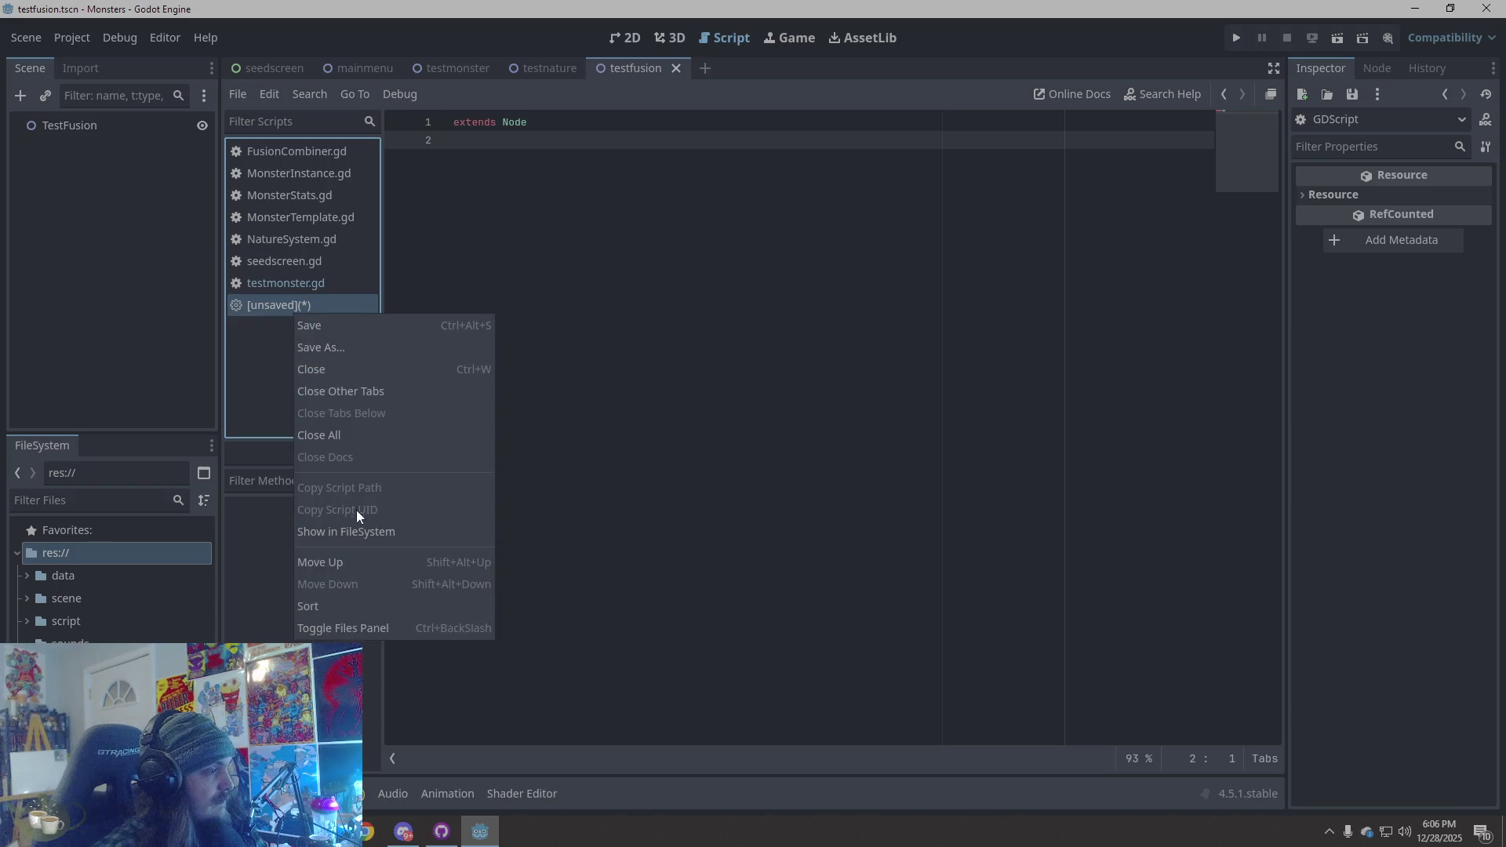
{"action": "left_click", "coordinate": [322, 367]}
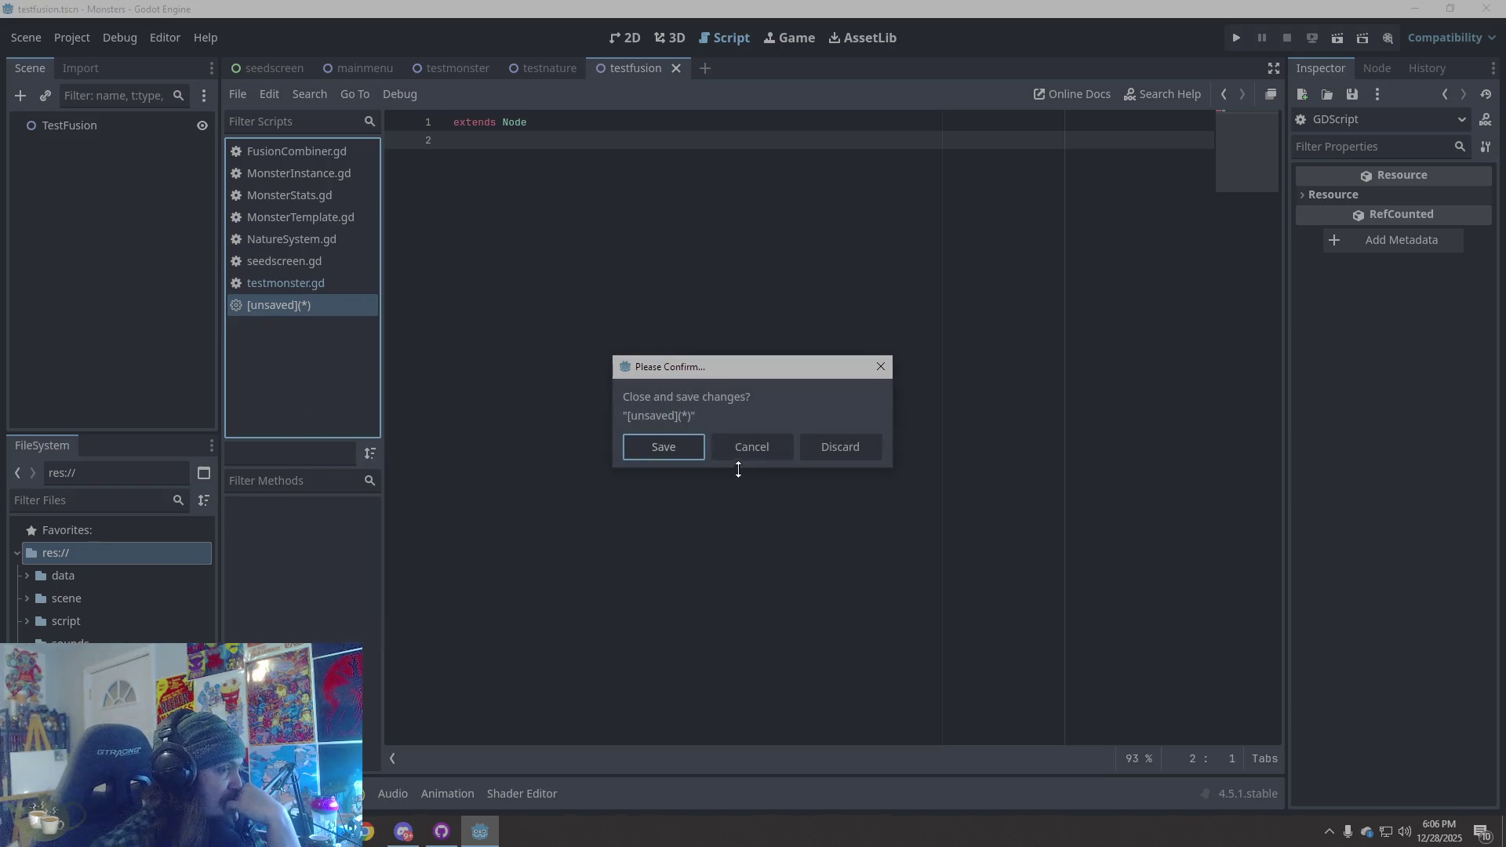
{"action": "left_click", "coordinate": [822, 448]}
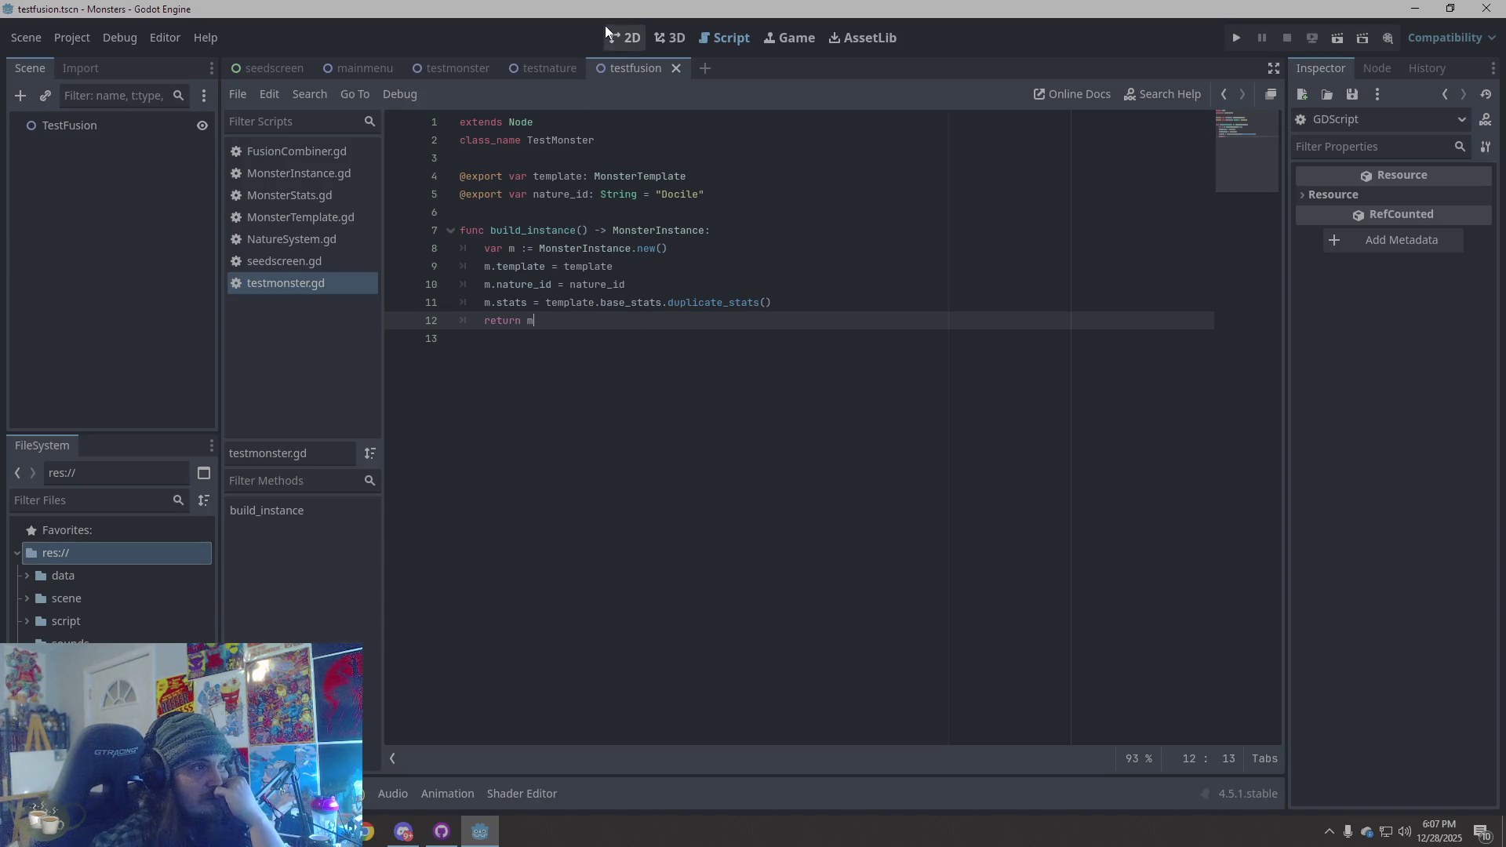
Step: Select the TestFusion root node to view its Node2D properties in the Inspector
{"action": "left_click", "coordinate": [624, 68]}
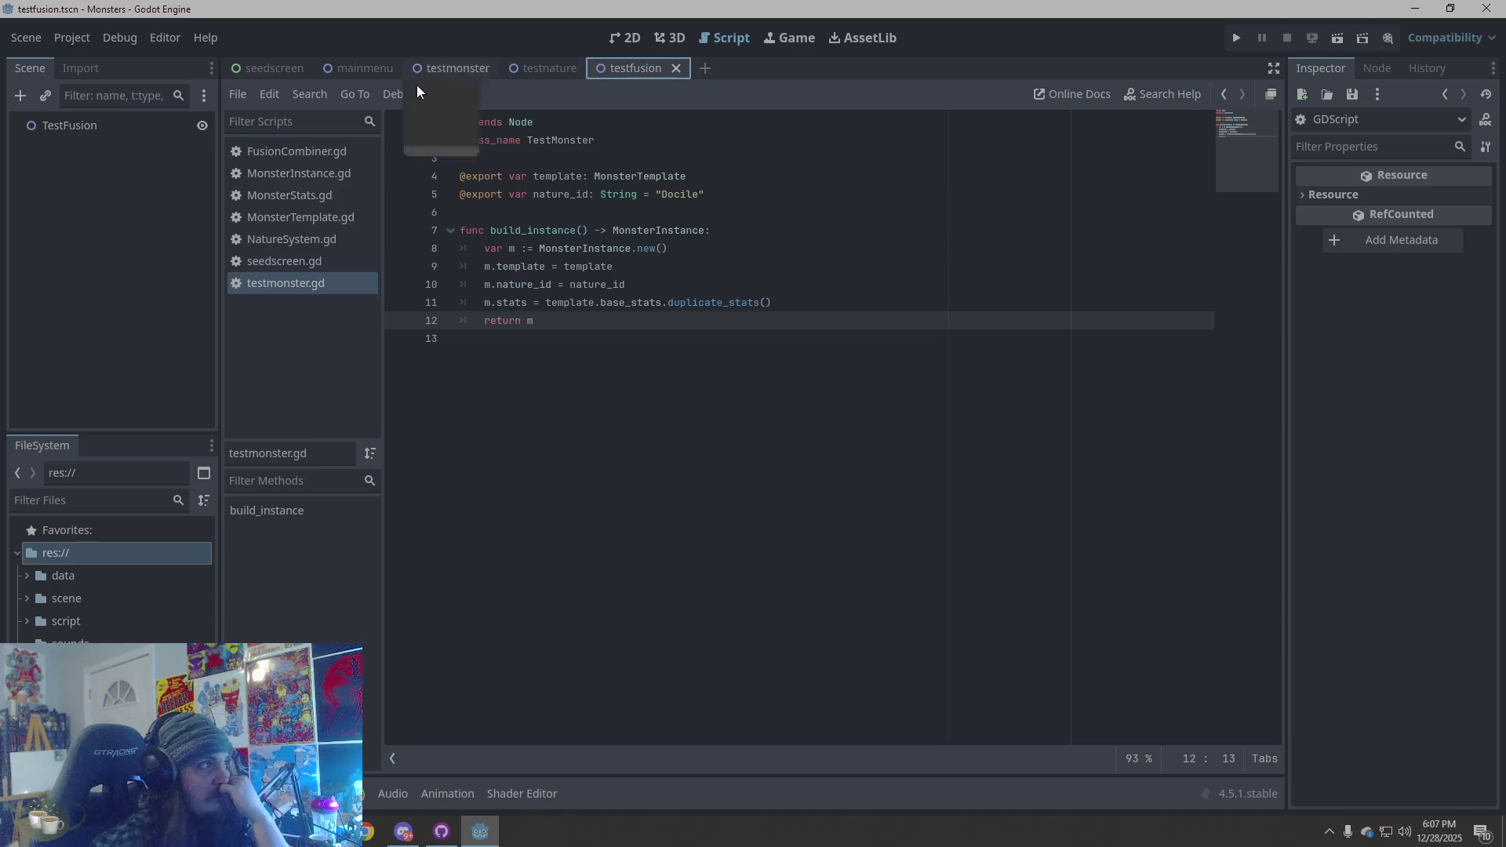
{"action": "left_click", "coordinate": [69, 126]}
{"action": "left_click", "coordinate": [625, 38]}
{"action": "left_click", "coordinate": [723, 38]}
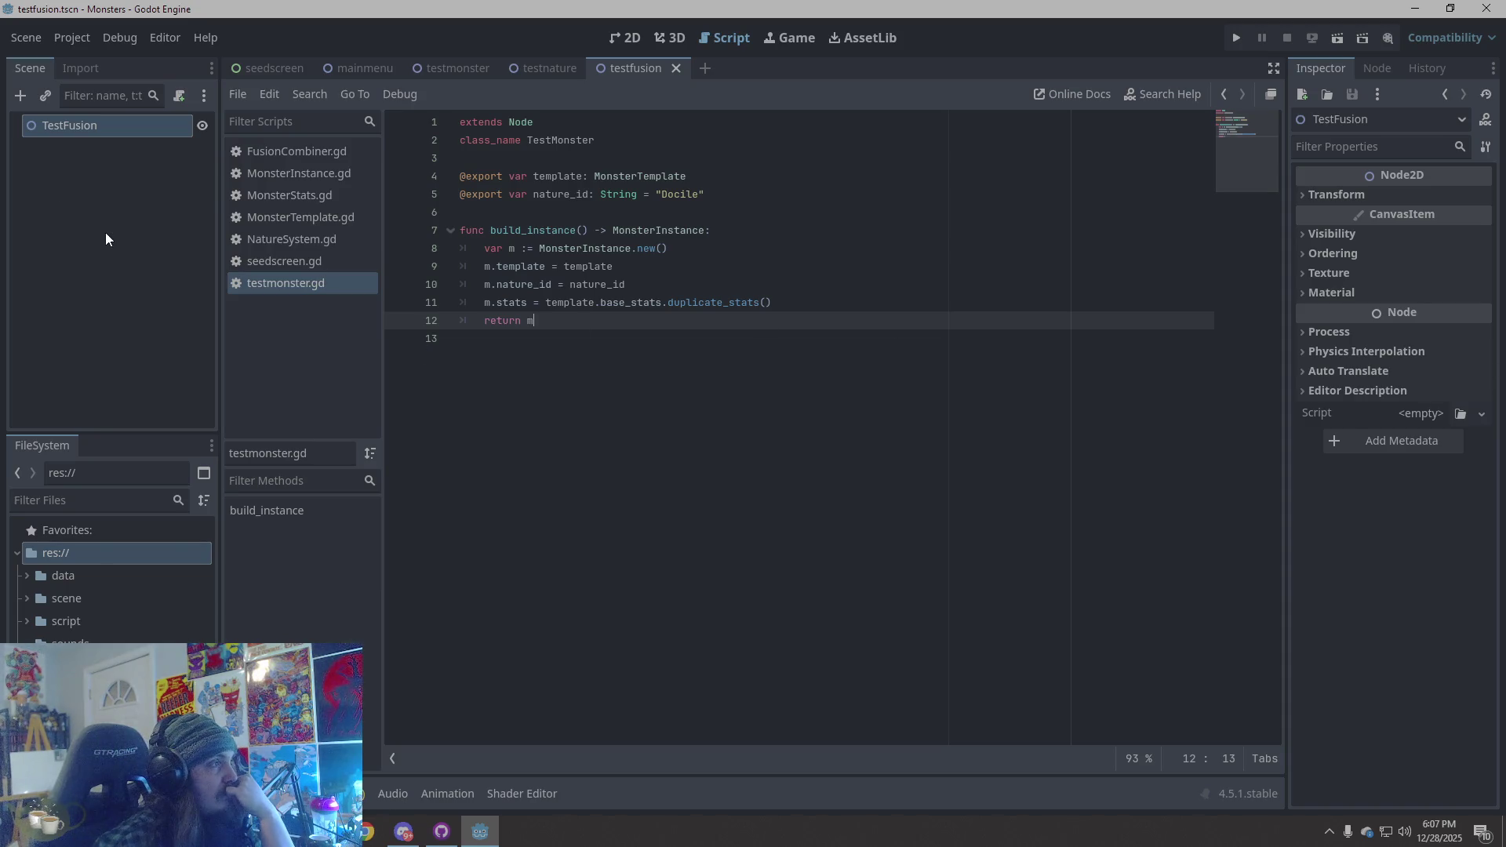
{"action": "left_click", "coordinate": [179, 95]}
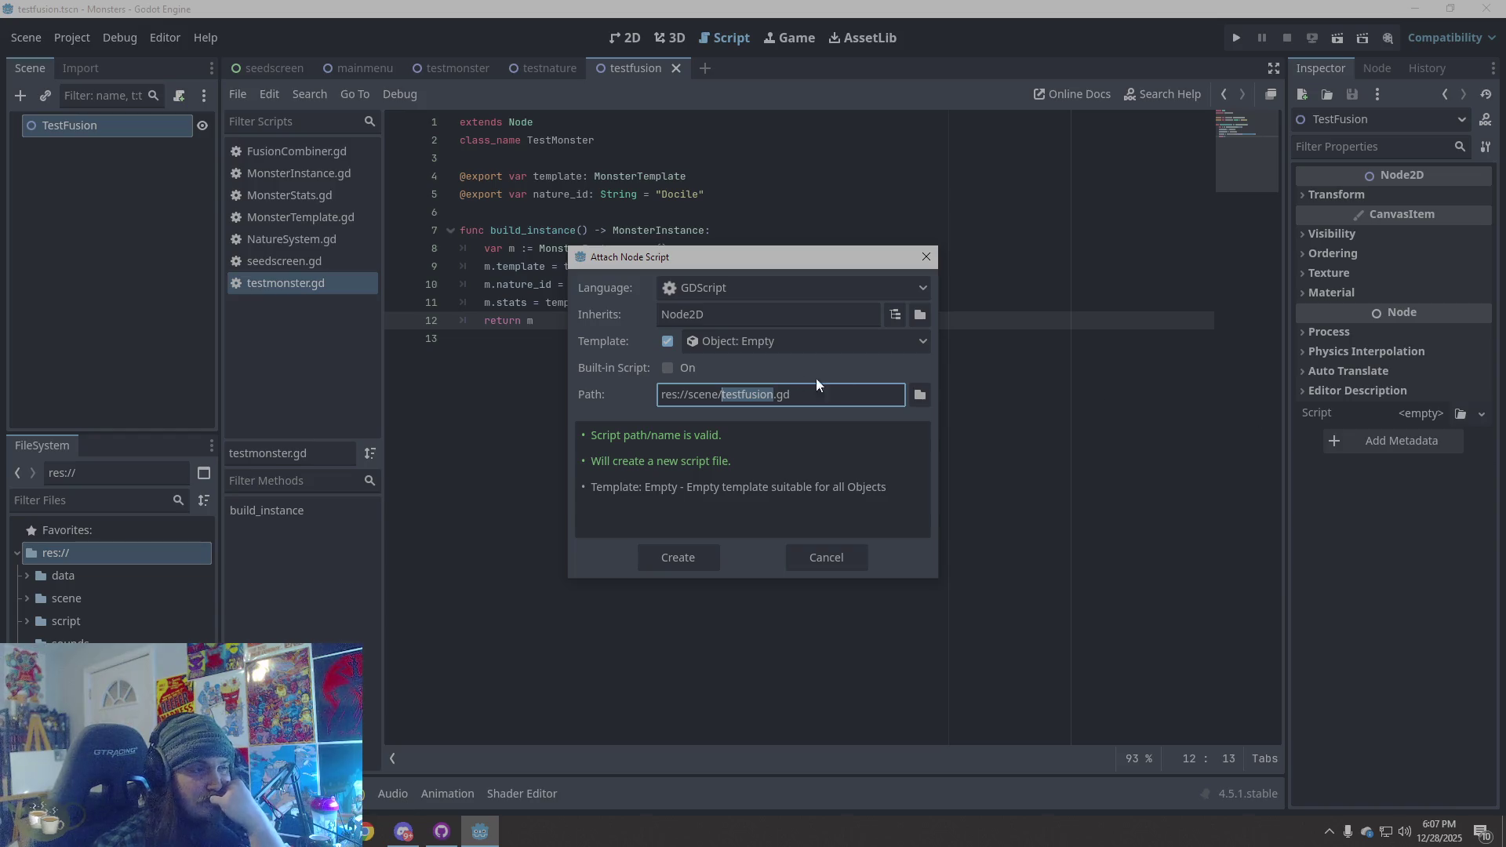
Step: Set the script path to res://scene/TestFusionScene.gd and create it on TestFusion
{"action": "left_click", "coordinate": [774, 393]}
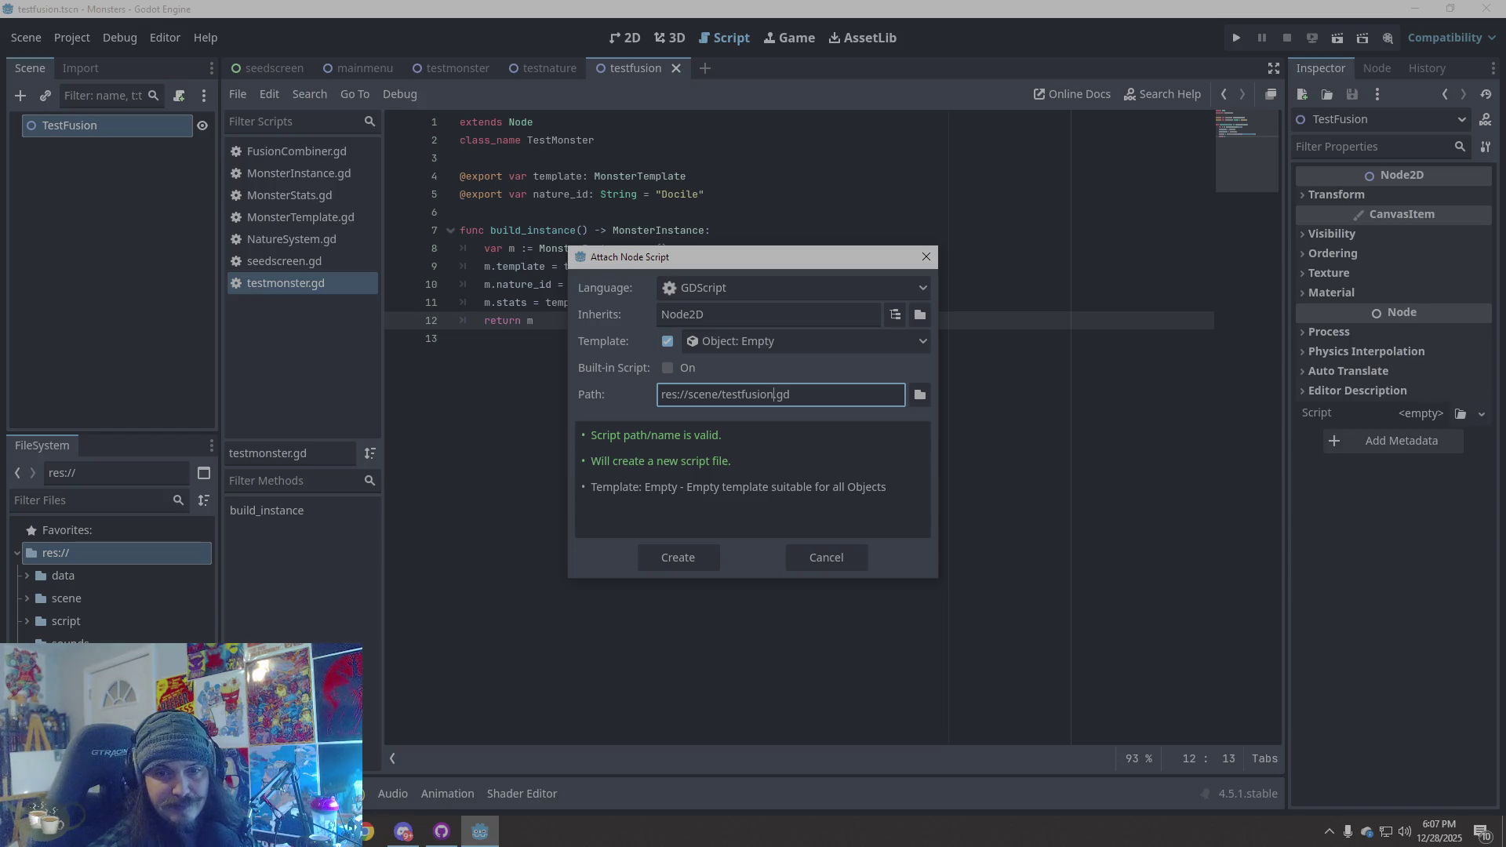
{"action": "type", "text": "scene"}
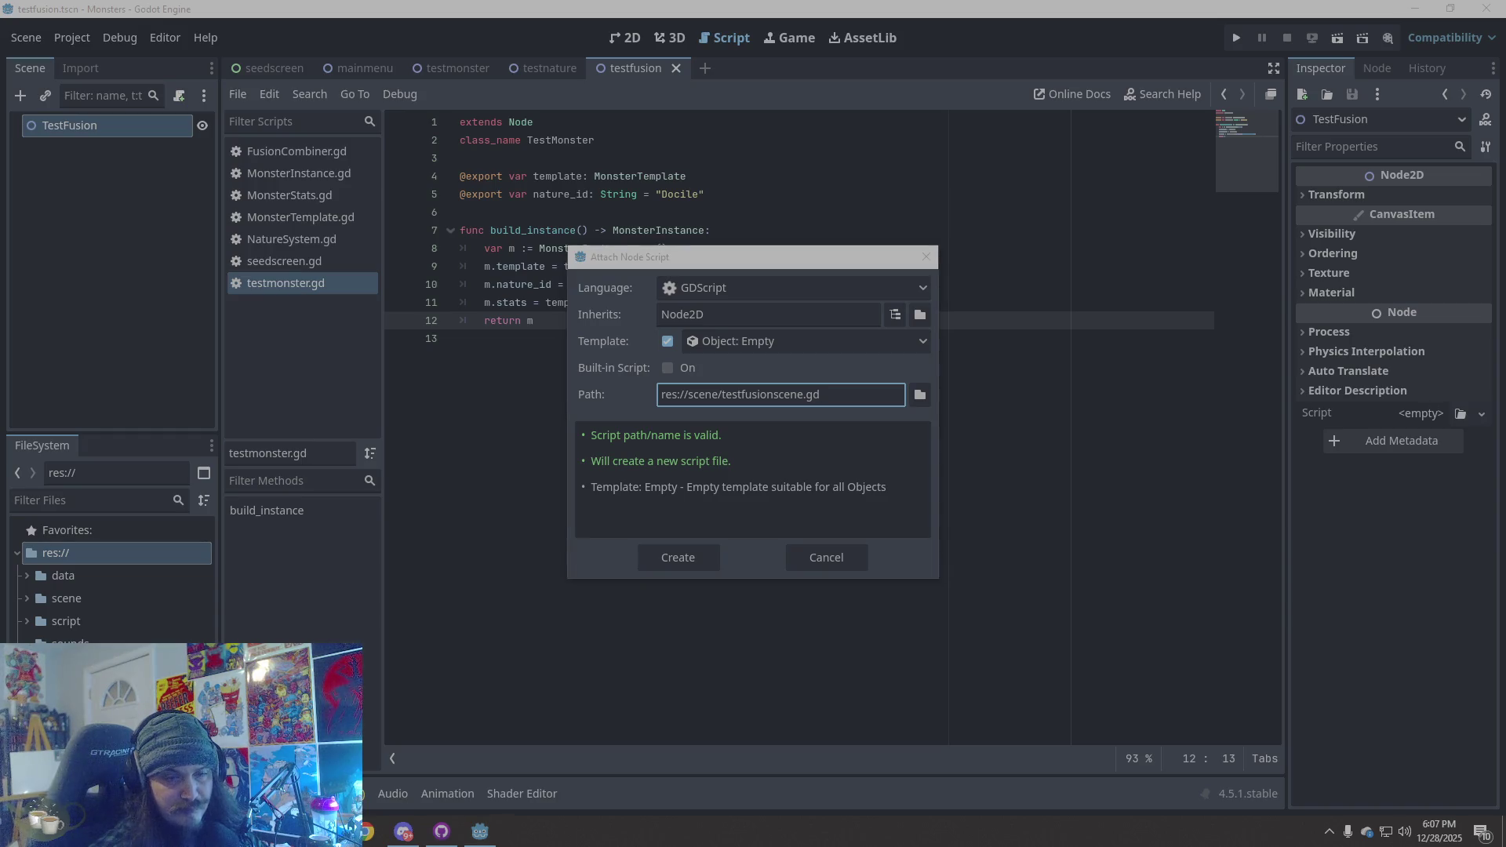
{"action": "left_click_drag", "start_coordinate": [820, 394], "coordinate": [723, 405]}
{"action": "type", "text": "TestFusionScene.gd"}
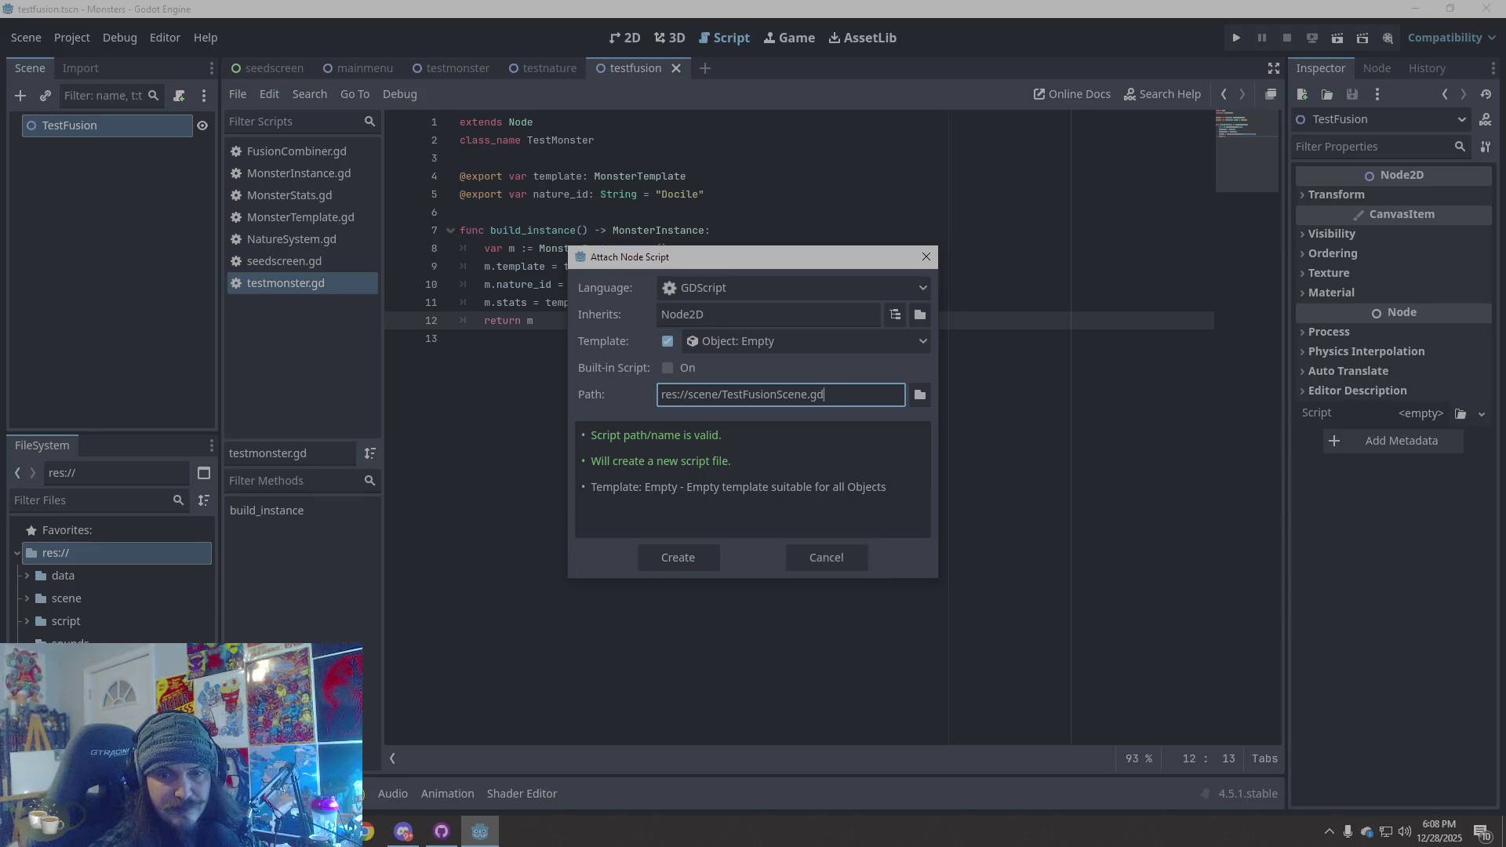
{"action": "left_click", "coordinate": [669, 560]}
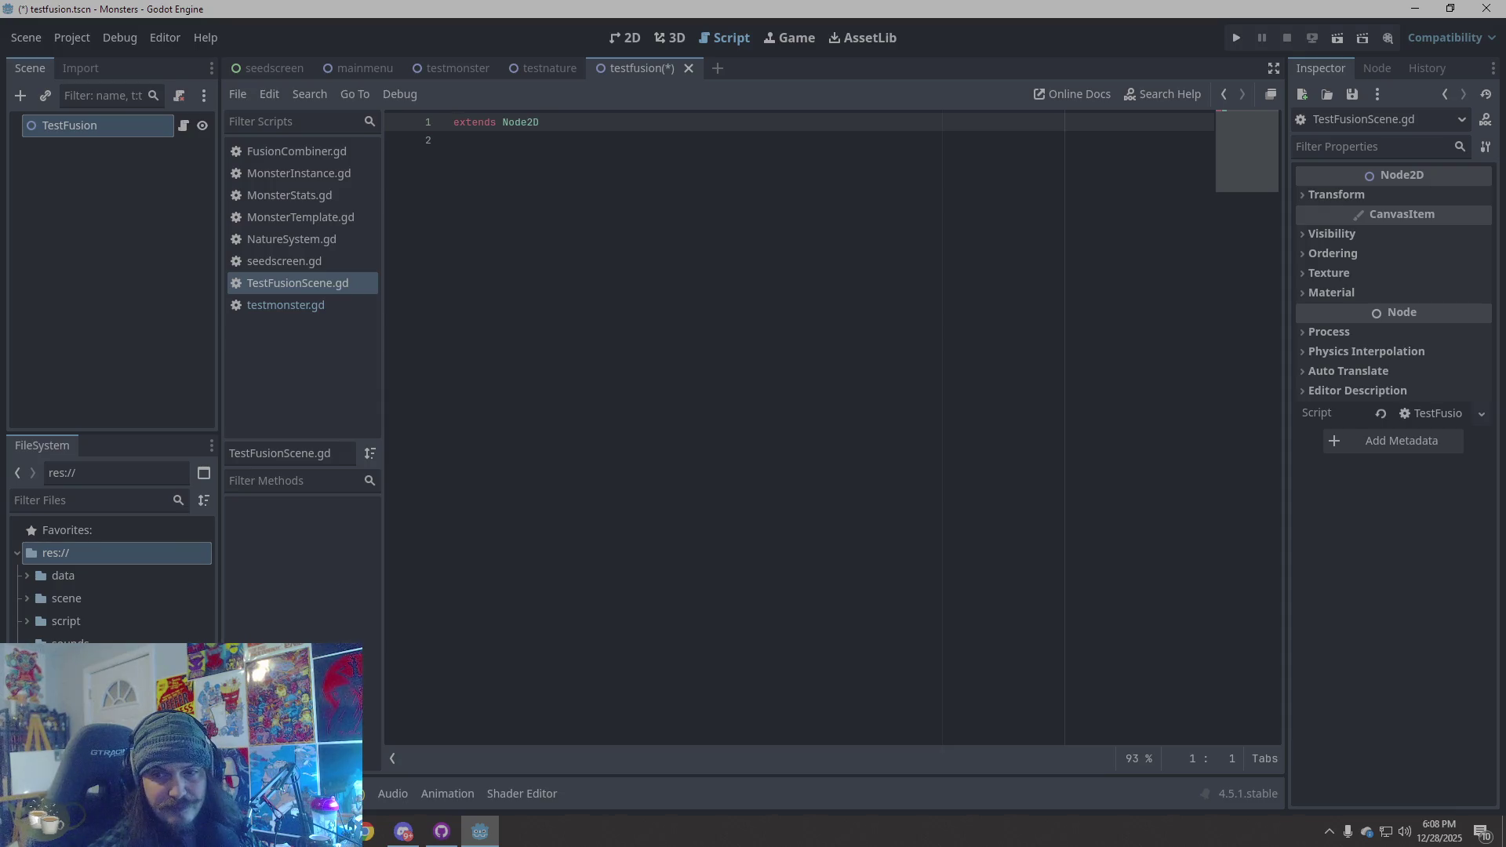
Step: Replace TestFusionScene.gd with the fusion test code using _ready and save
{"action": "key", "text": "ctrl+a"}
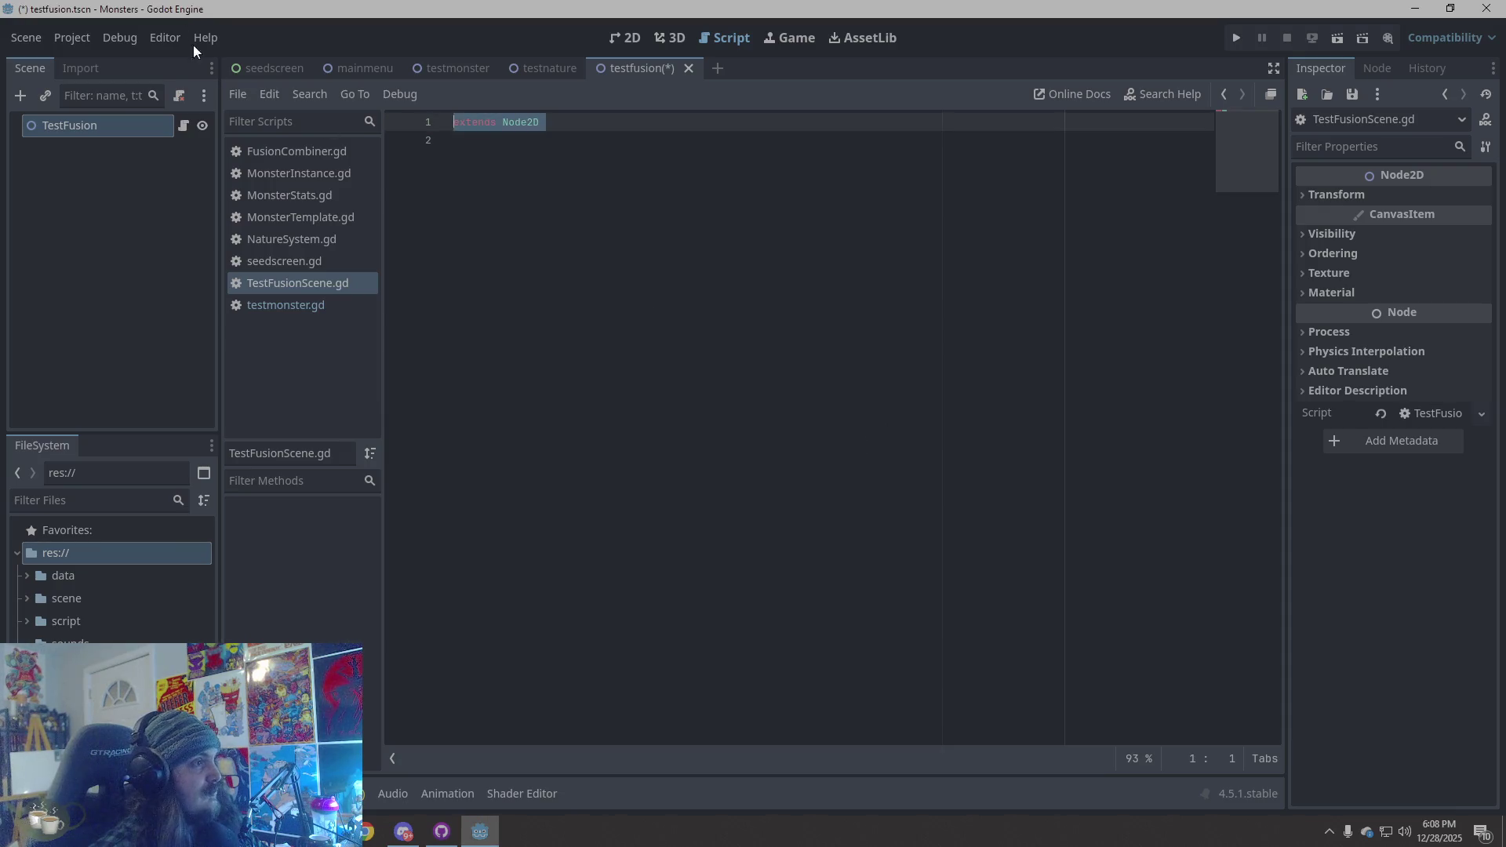
{"action": "type", "text": "extends Node  @onready var a: TestMonster = $A @onready var b: TestMonster = $B  func _ready() -> void: \tvar ma := a.build_instance() \tvar mb := b.build_instance()  \tvar fused := FusionCombiner.fuse(ma, mb)  \tprint(\"--- FUSED ---\") \tprint(\"Type:\", fused.get_primary_type(), \"/\", fused.get_sub_type()) \tprint(\"Life:\", fused.stats.life, \"Power:\", fused.stats.power, \"Intel:\", fused.stats.intel, \t\t\"Skill:\", fused.stats.skill, \"Speed:\", fused.stats.speed, \"Defense:\", fused.stats.defense)"}
{"action": "key", "text": "ctrl+s"}
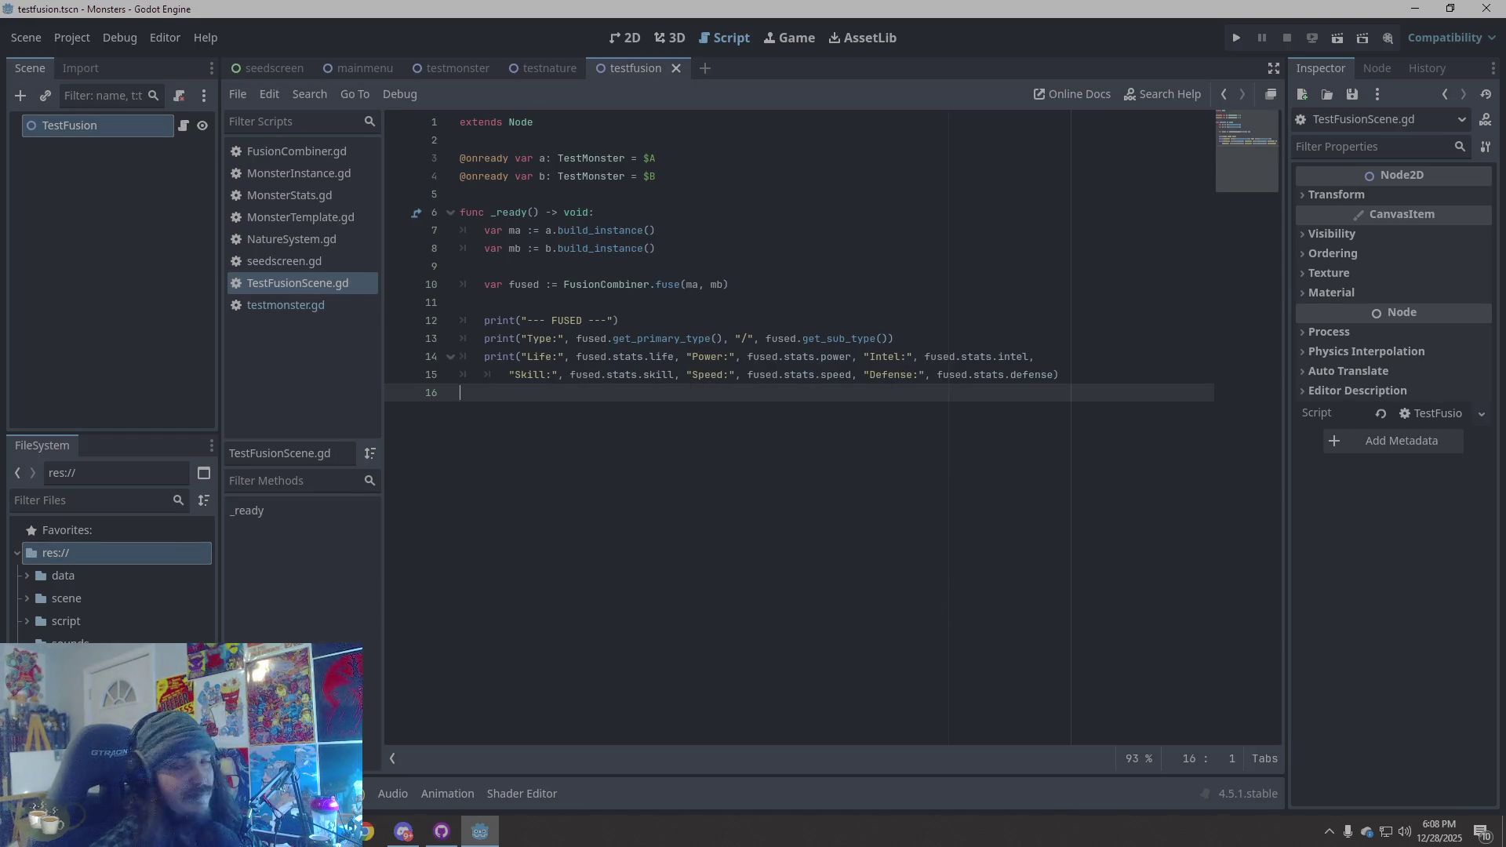
Step: Expand the scene folder and pick up testmonster.tscn for the scene tree
{"action": "left_click", "coordinate": [110, 210]}
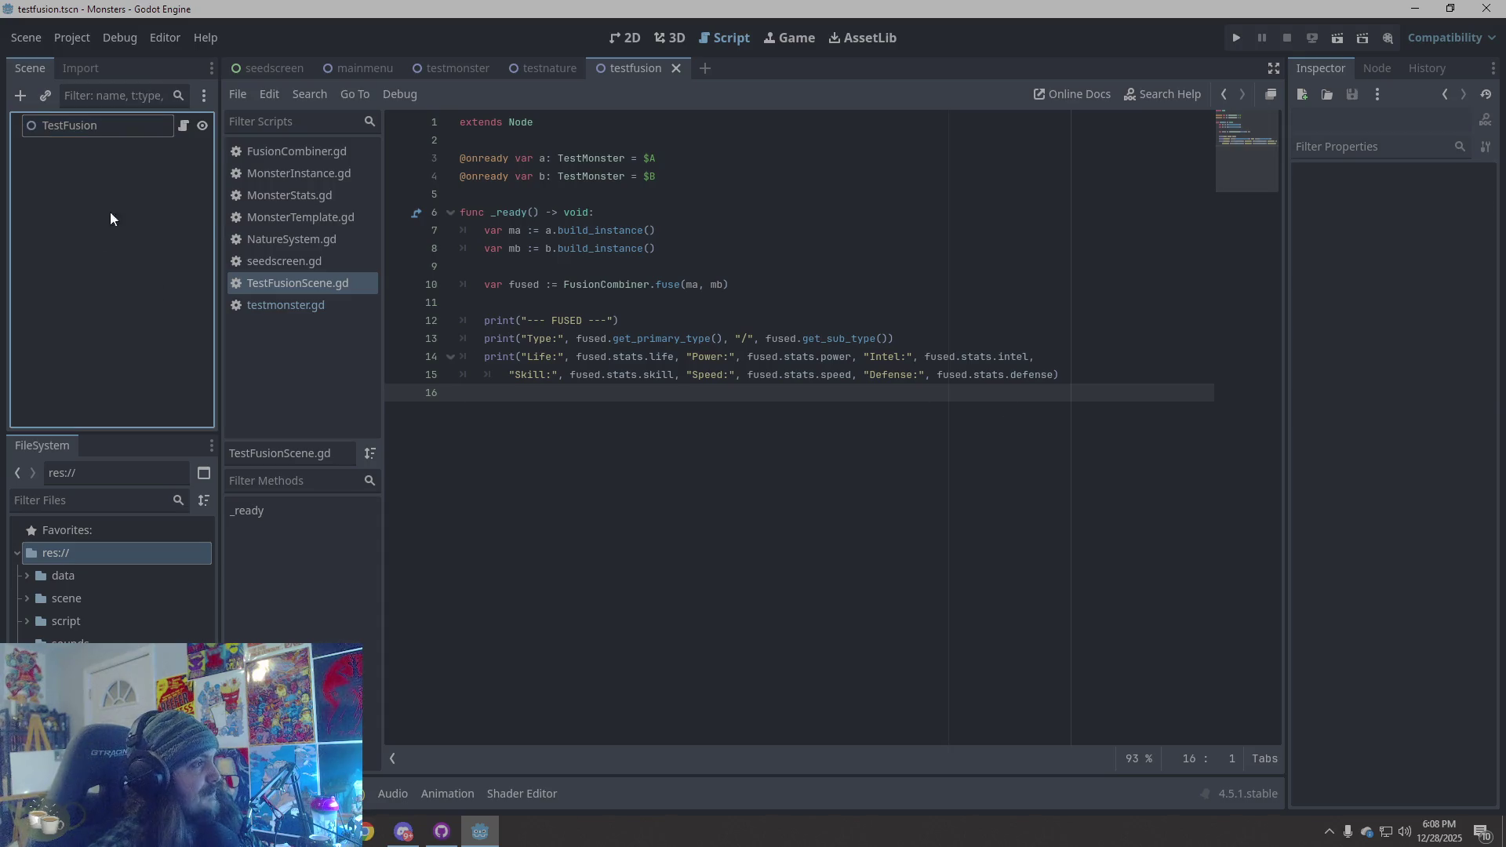
{"action": "right_click", "coordinate": [128, 182]}
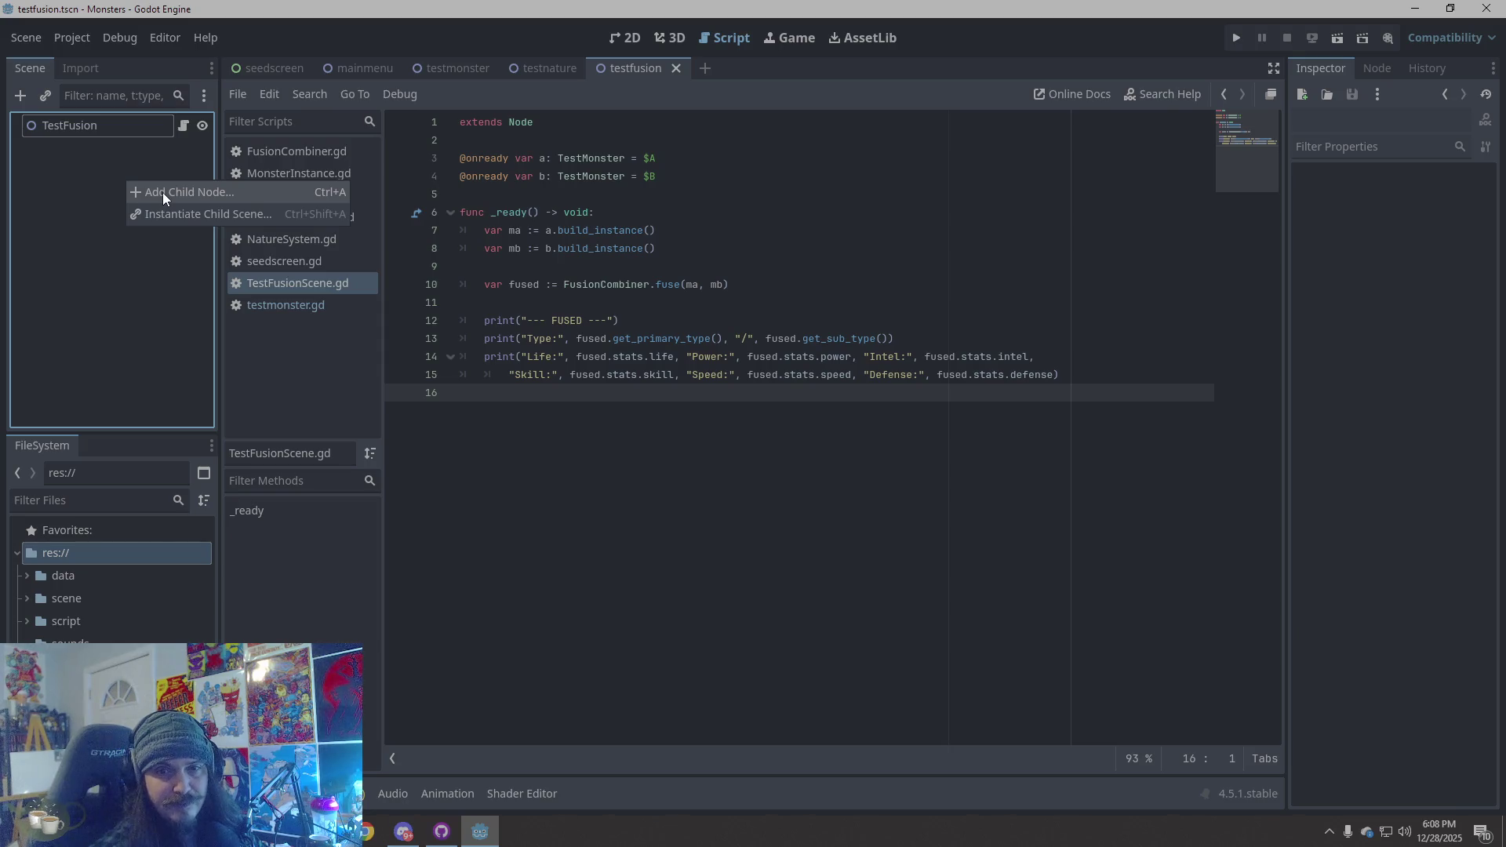
{"action": "left_click", "coordinate": [85, 267]}
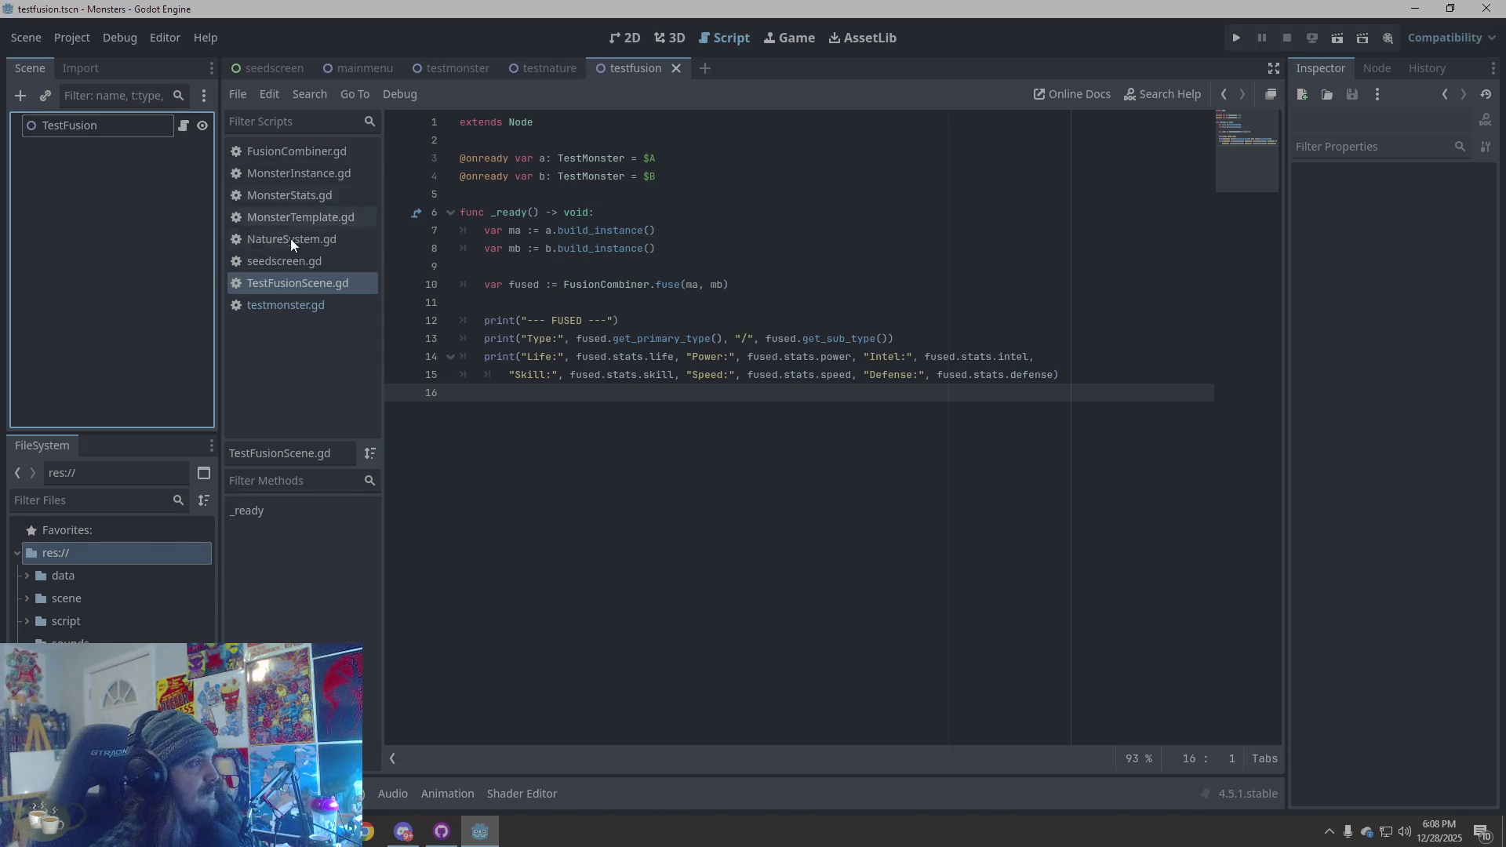
{"action": "left_click", "coordinate": [27, 600]}
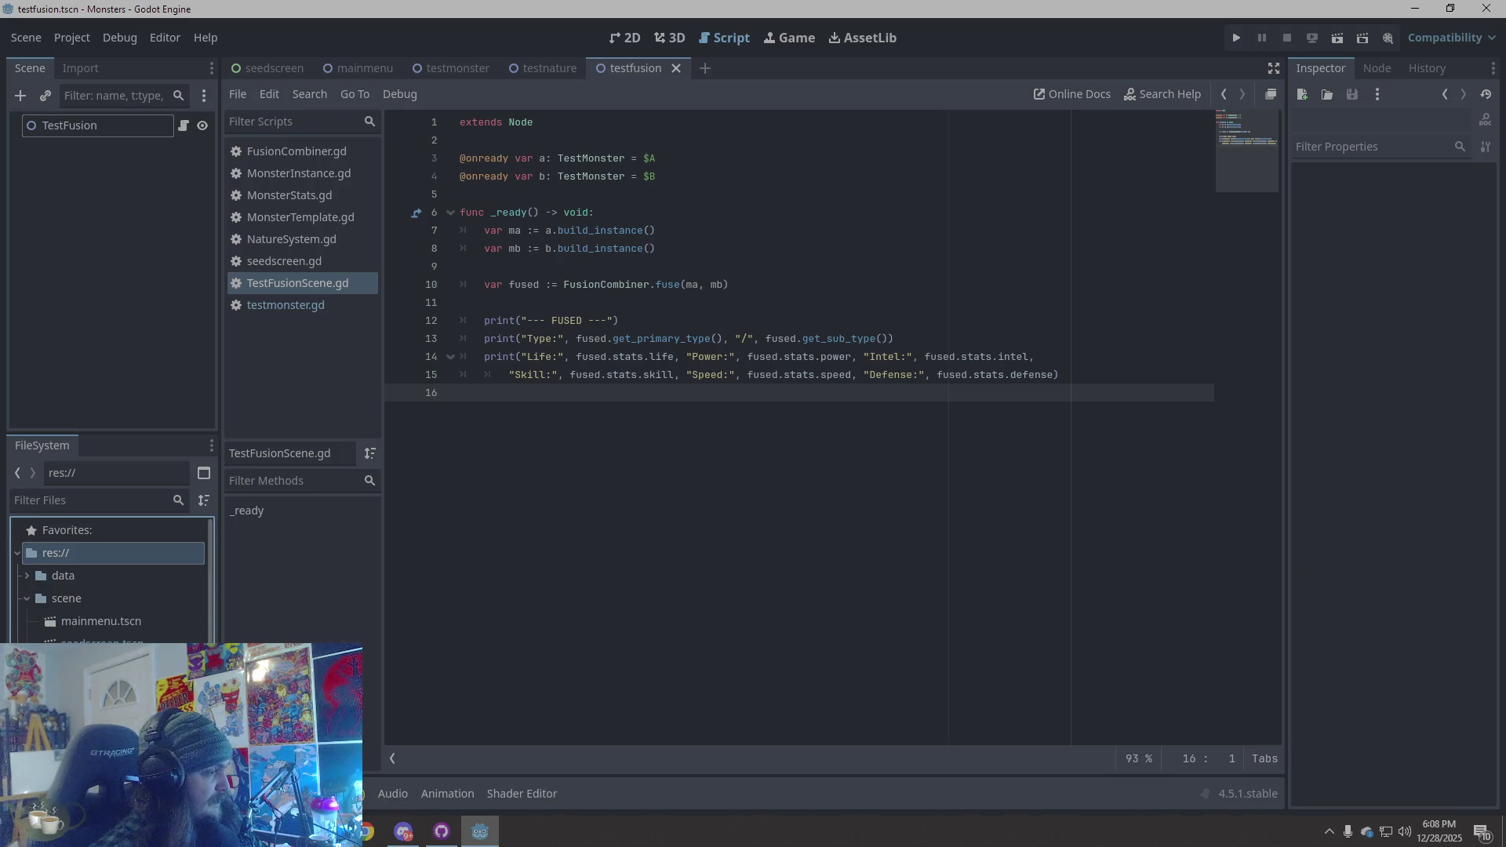
{"action": "mouse_move", "coordinate": [102, 689]}
{"action": "left_mouse_down"}
{"action": "mouse_move", "coordinate": [68, 505]}
{"action": "mouse_move", "coordinate": [63, 286]}
{"action": "left_mouse_up"}
Step: Instance testmonster.tscn twice under TestFusion as TestMonster and TestMonster2
{"action": "left_click_drag", "start_coordinate": [117, 227], "coordinate": [113, 133]}
{"action": "left_click_drag", "start_coordinate": [102, 689], "coordinate": [84, 160]}
{"action": "left_click", "coordinate": [126, 299]}
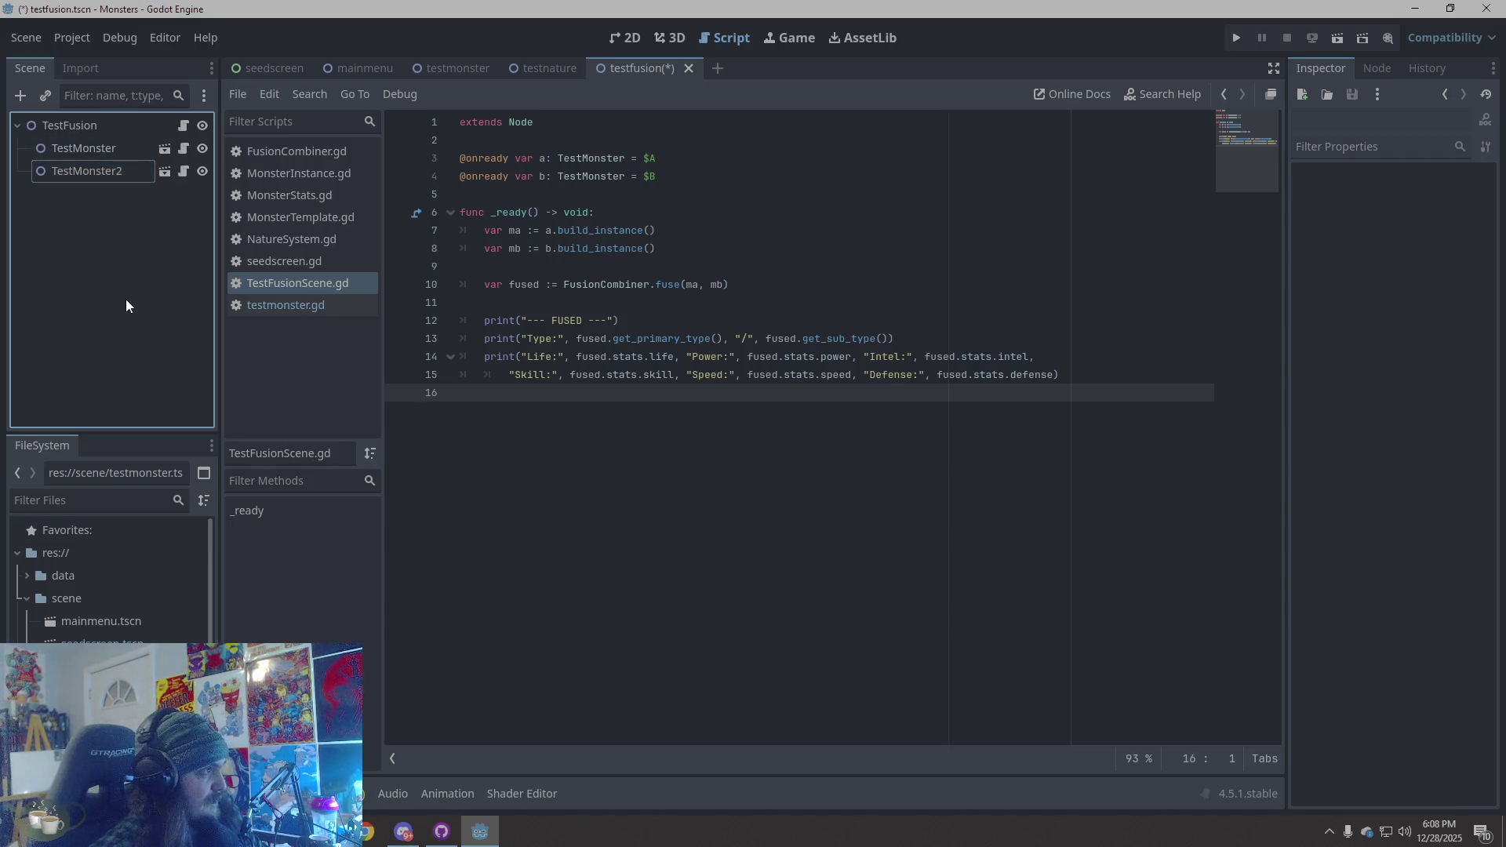
Step: Run the project from TestFusion to test, then stop the game
{"action": "left_click", "coordinate": [111, 125]}
{"action": "left_click", "coordinate": [1243, 33]}
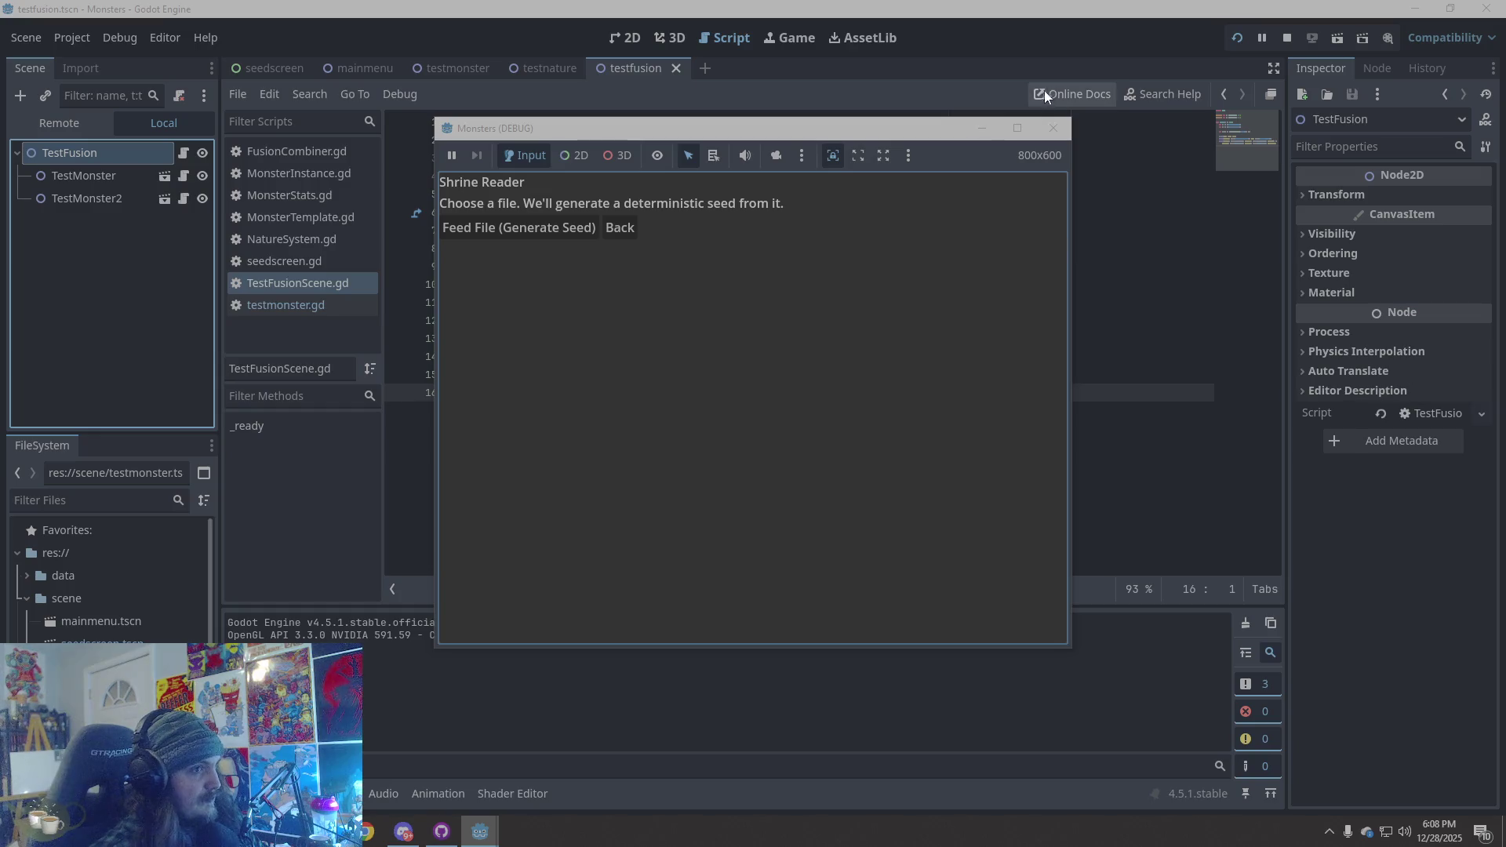
{"action": "left_click", "coordinate": [1053, 128]}
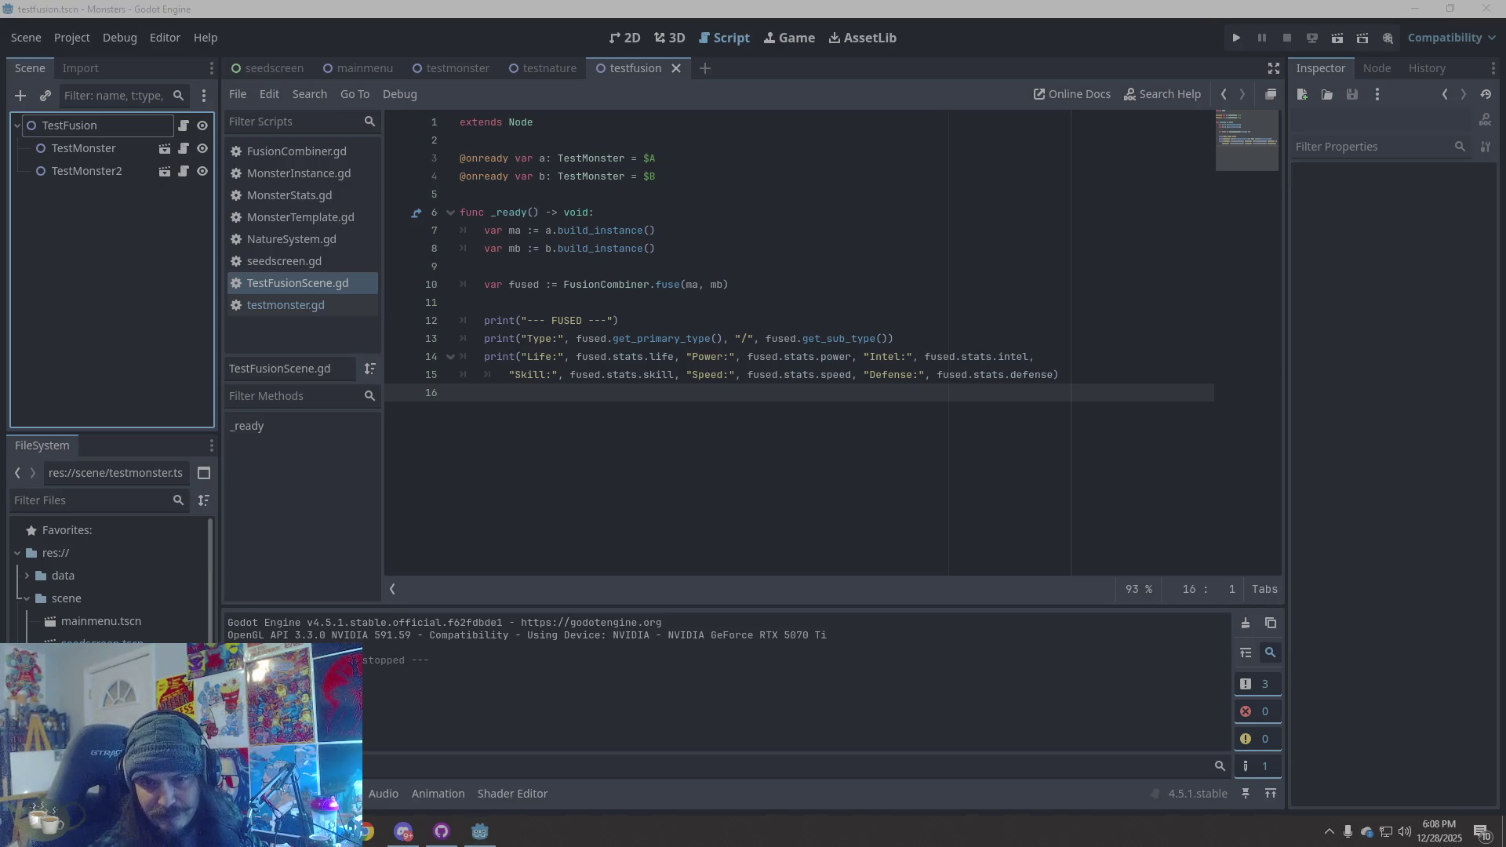
Step: Rename TestMonster to A and TestMonster2 to B, then save the testfusion scene
{"action": "left_click", "coordinate": [147, 145]}
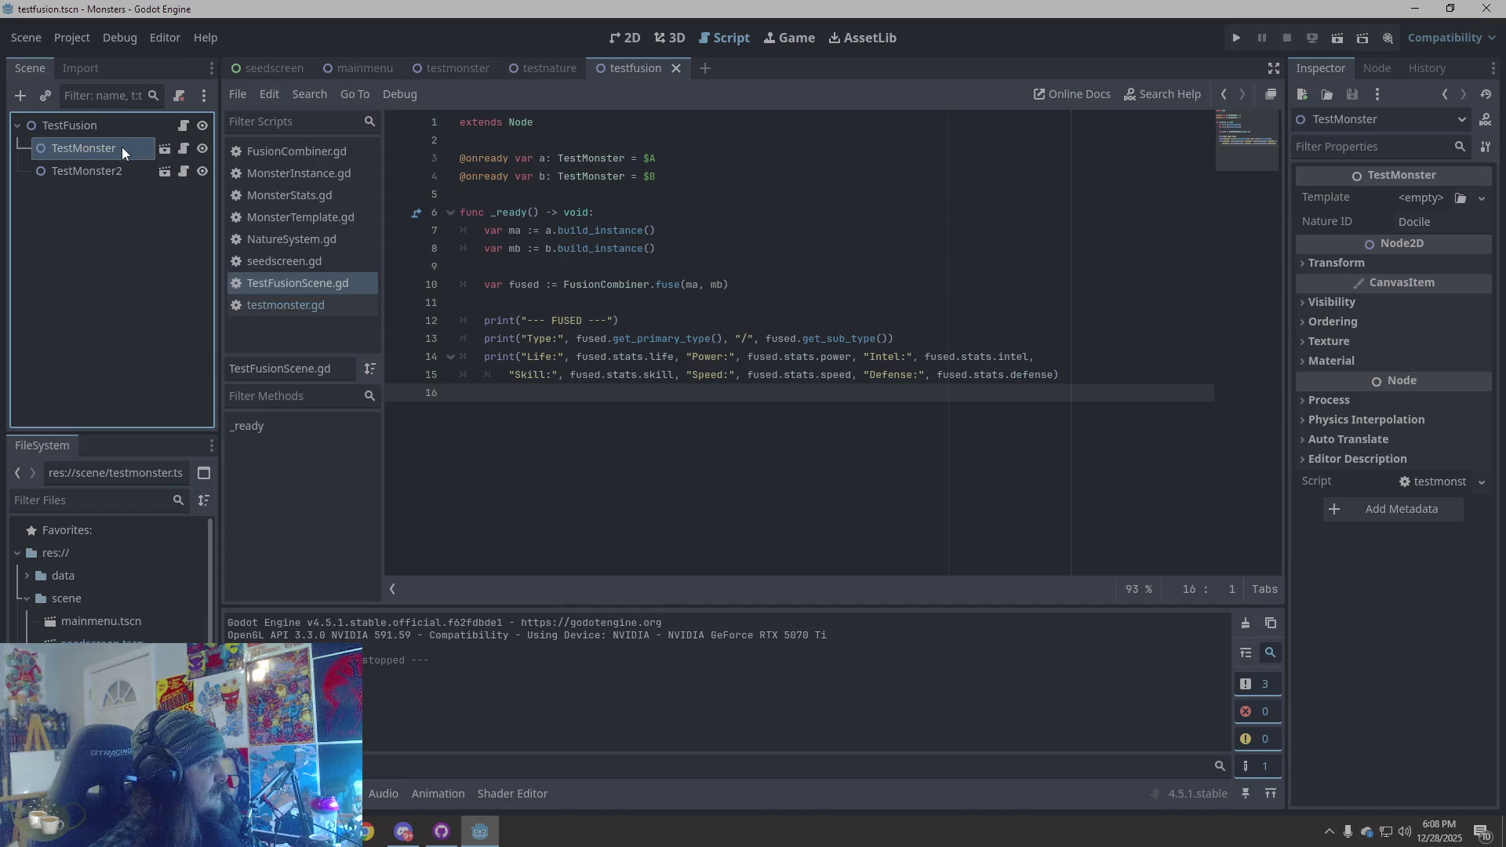
{"action": "right_click", "coordinate": [122, 148]}
{"action": "left_click", "coordinate": [209, 393]}
{"action": "type", "text": "A"}
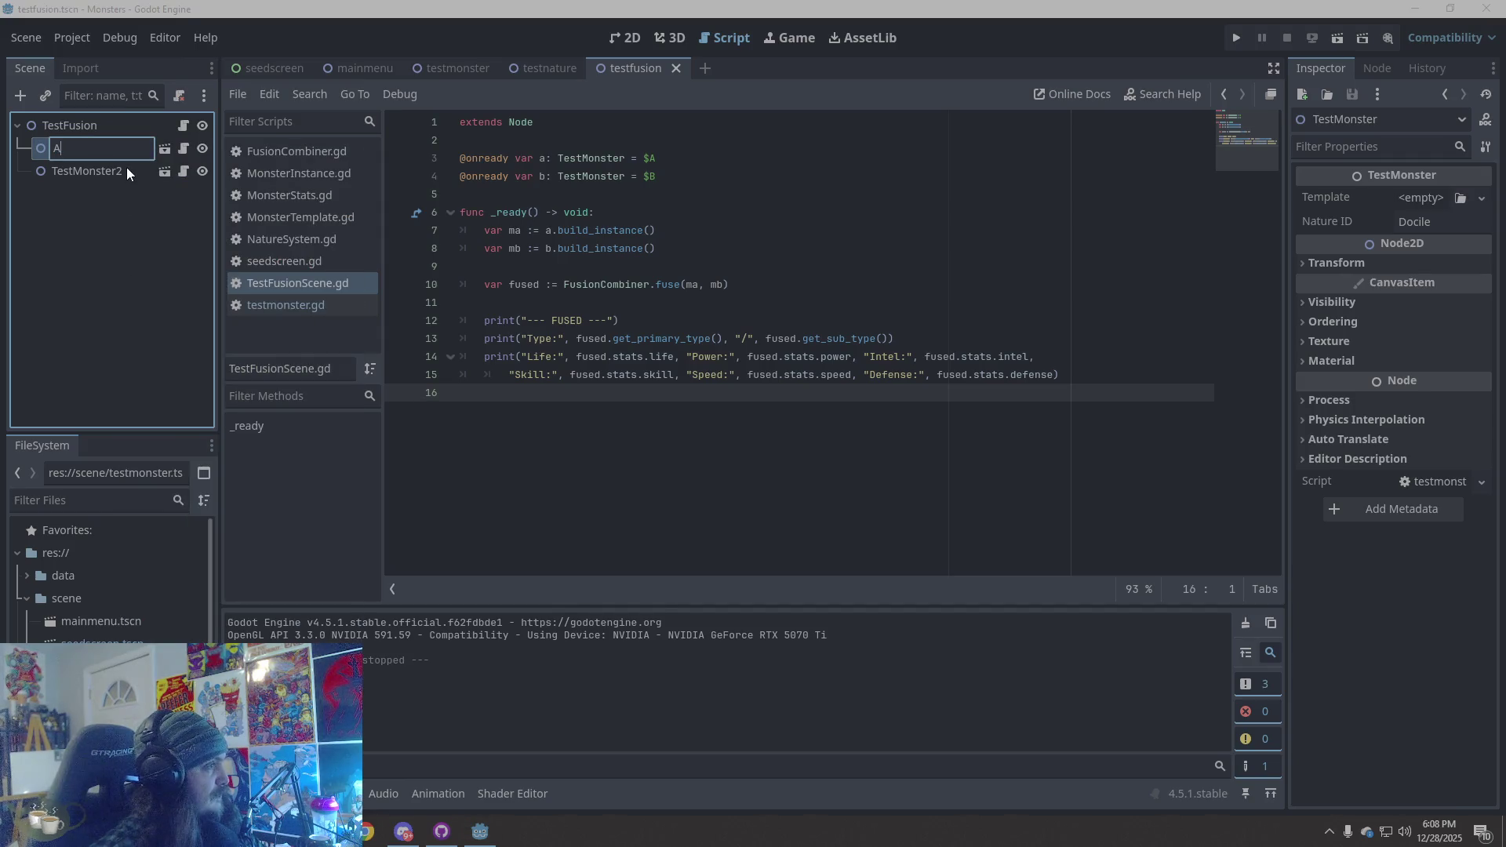
{"action": "key", "text": "Return"}
{"action": "right_click", "coordinate": [126, 167]}
{"action": "left_click", "coordinate": [196, 399]}
{"action": "type", "text": "B"}
{"action": "key", "text": "Return"}
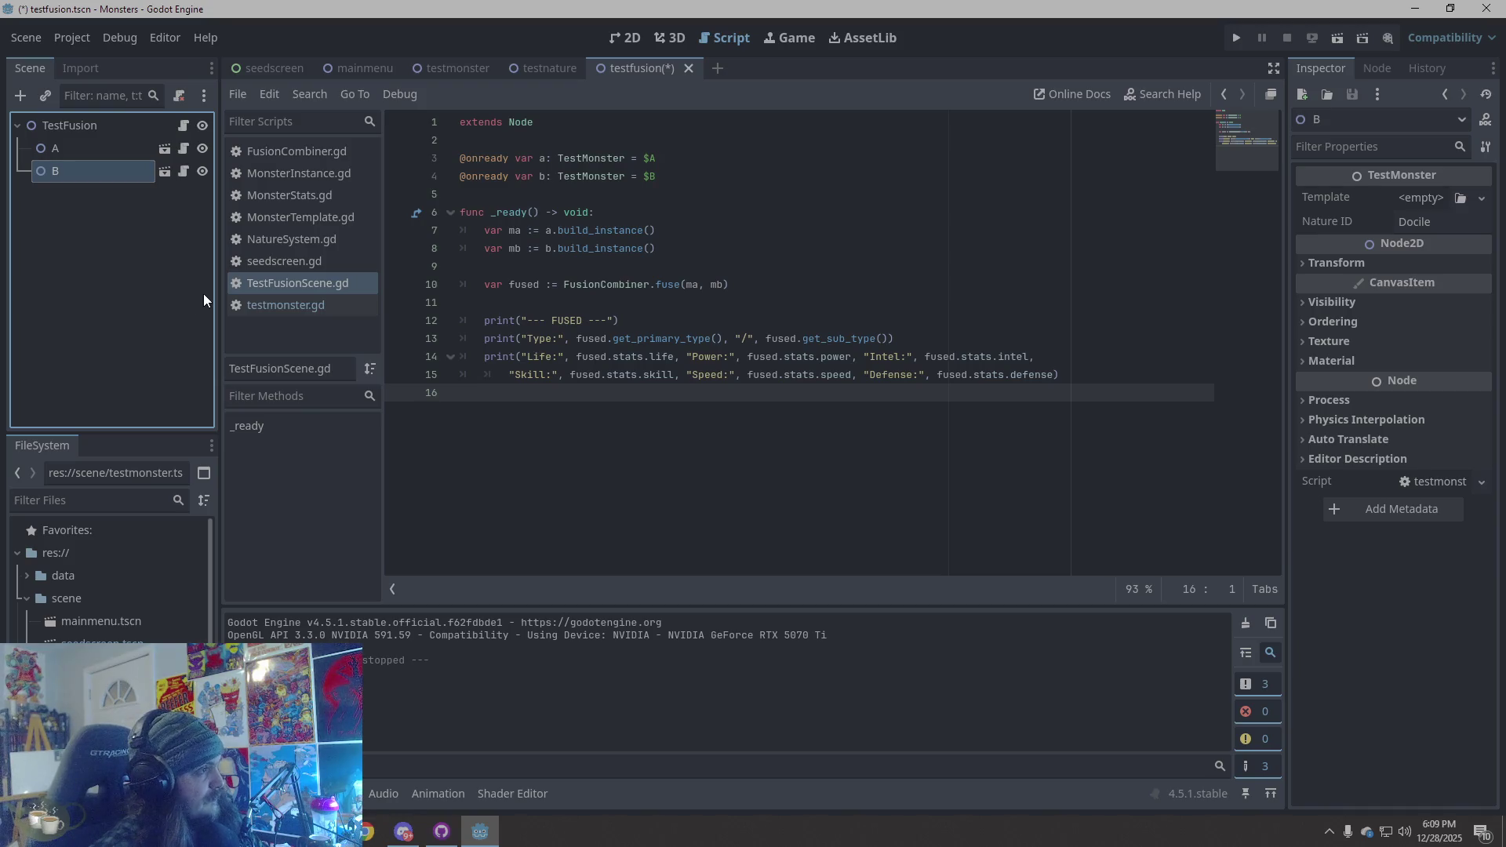
{"action": "left_click", "coordinate": [81, 277]}
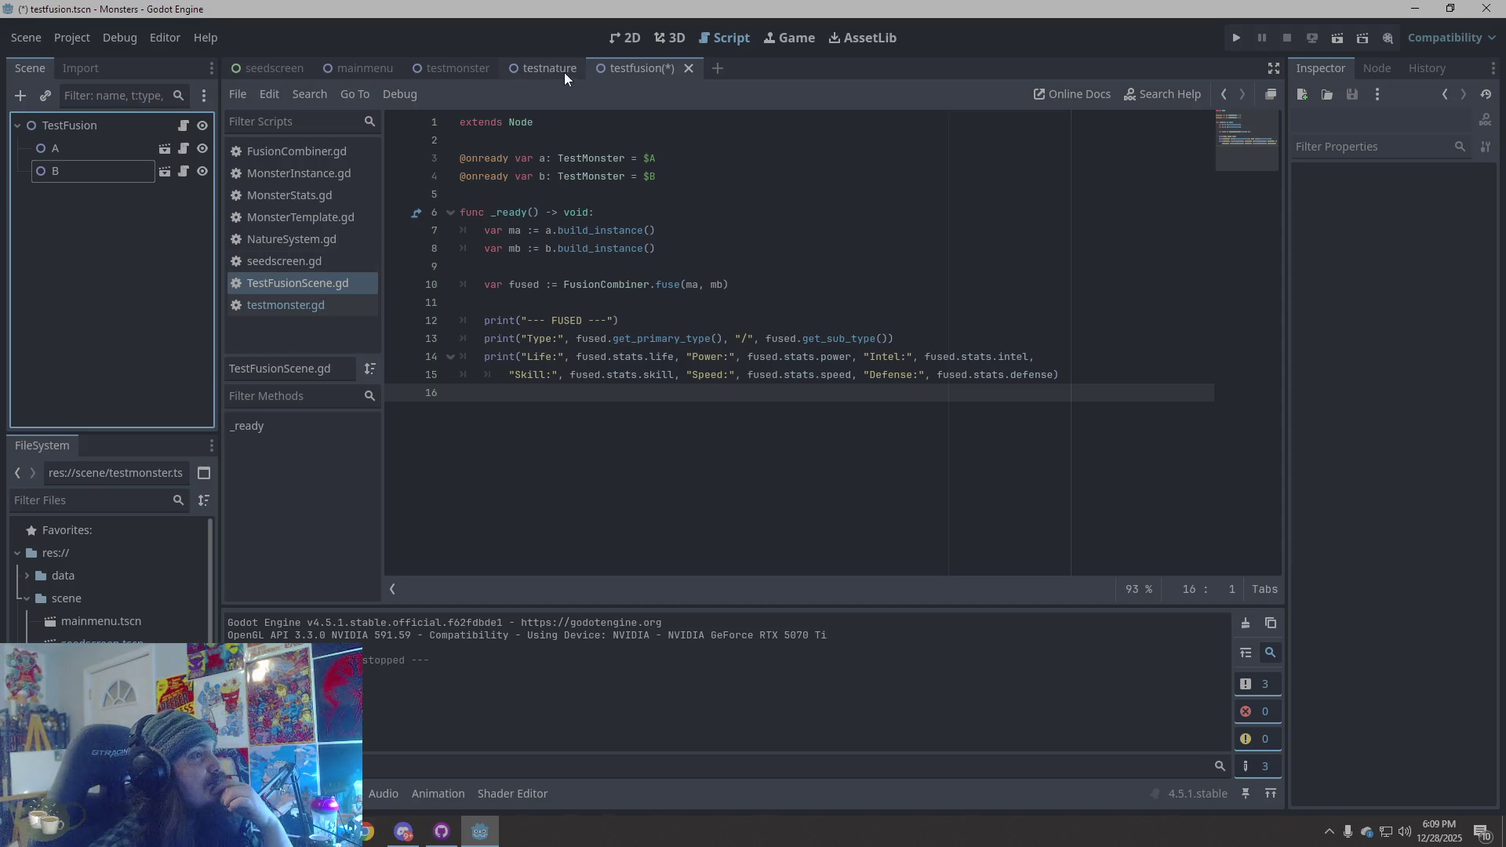
{"action": "key", "text": "ctrl+s"}
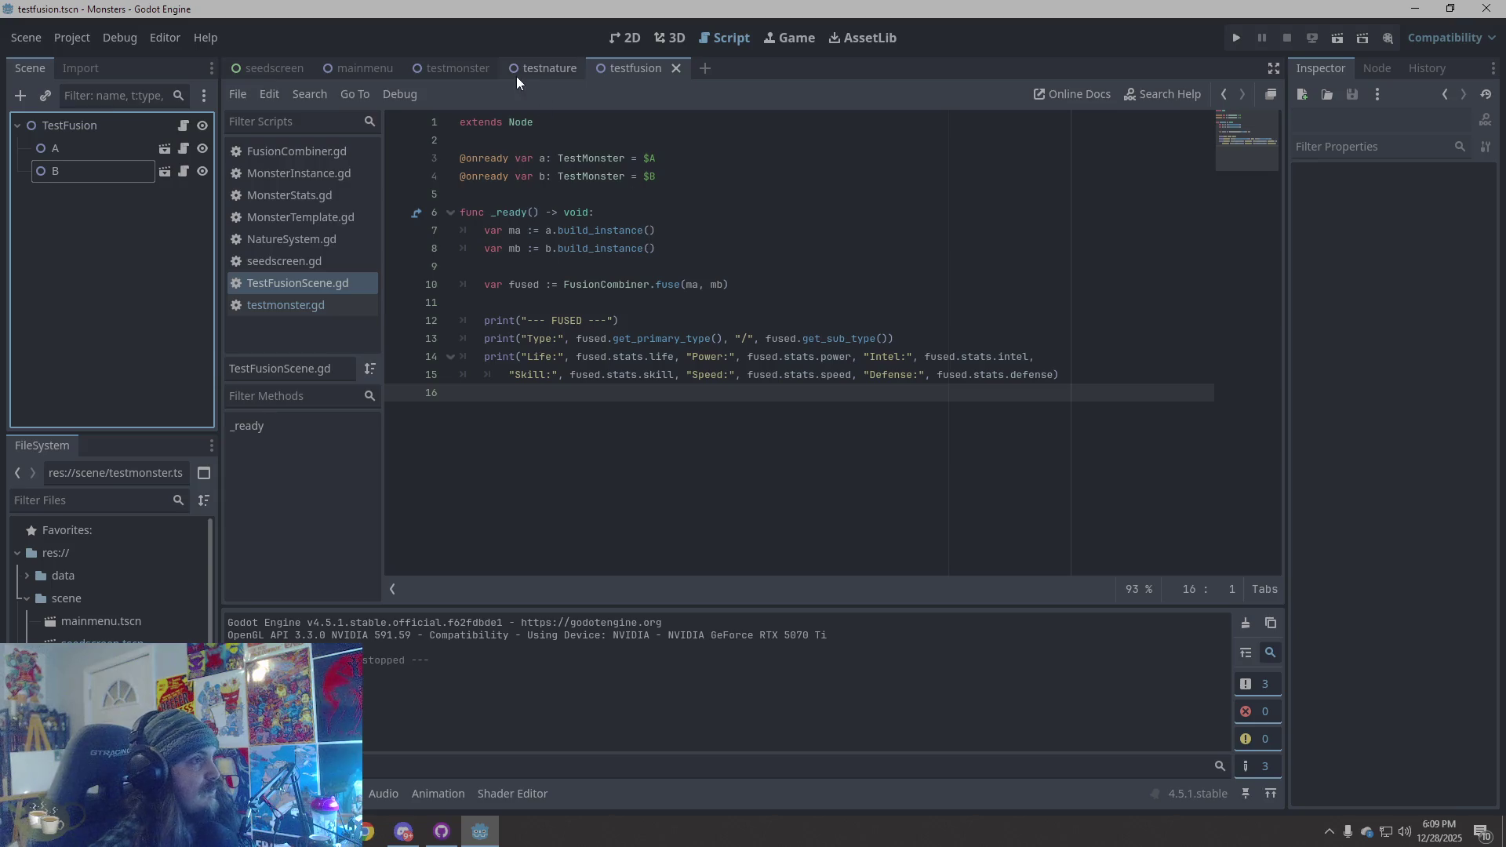
Step: In the testnature scene, add a testmonster.tscn instance under the TestNature root
{"action": "left_click", "coordinate": [529, 75]}
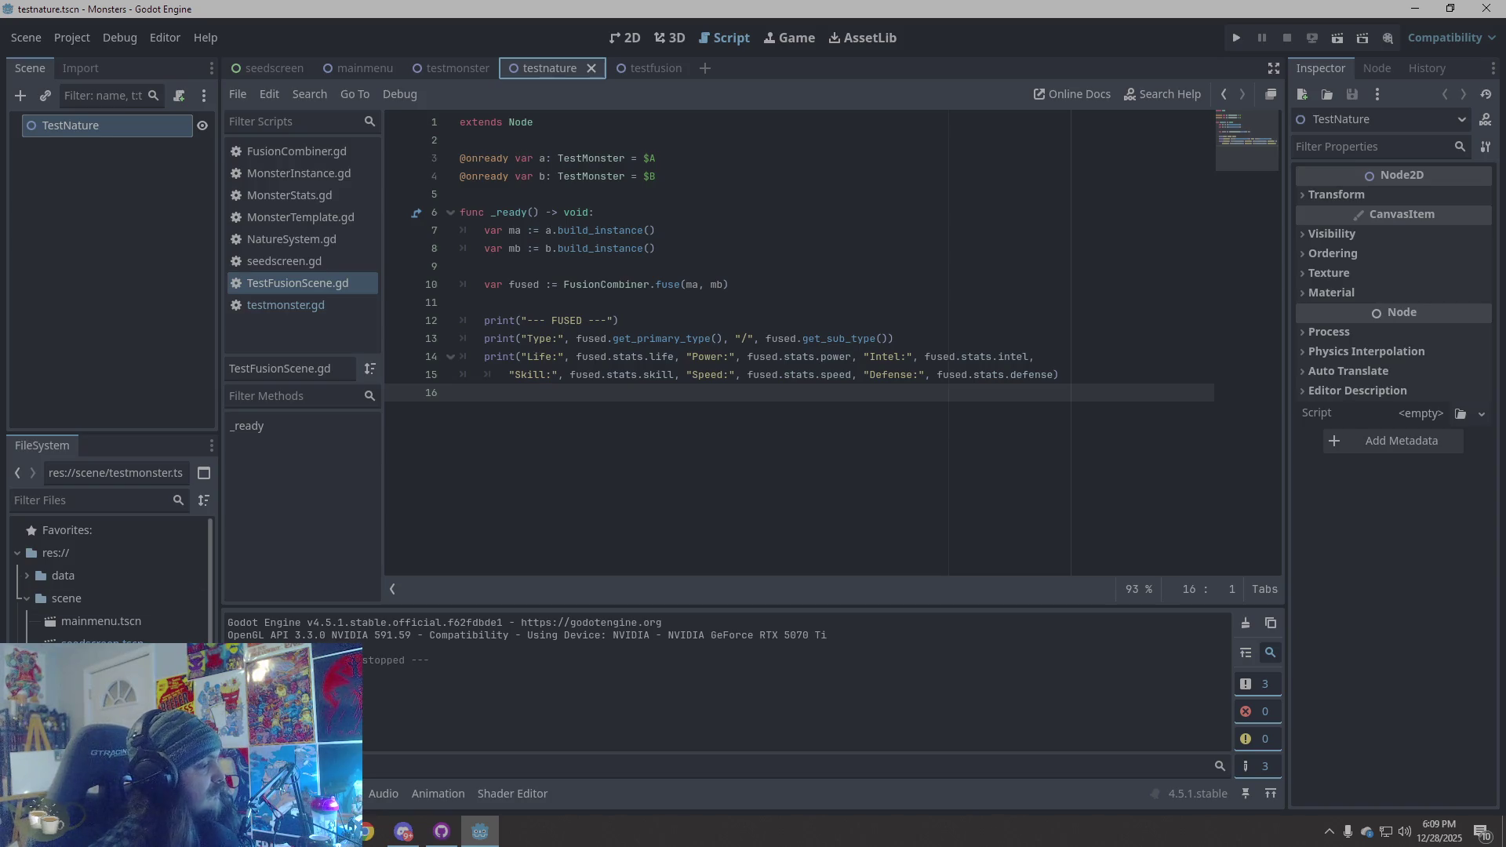
{"action": "left_click_drag", "start_coordinate": [86, 689], "coordinate": [95, 135]}
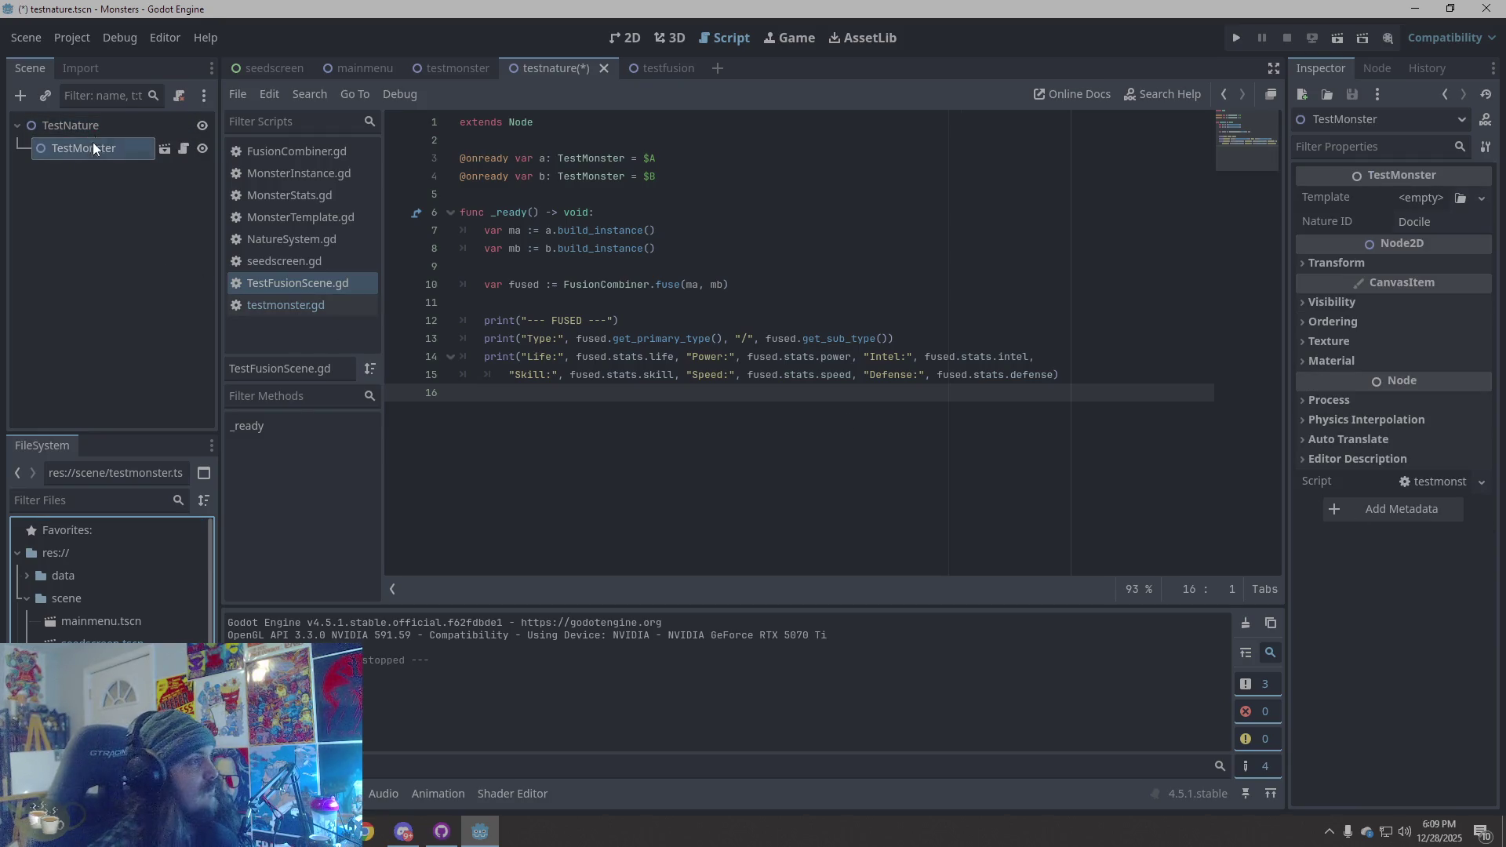
{"action": "left_click", "coordinate": [105, 119]}
Step: Attach a new script res://scene/TestNatureScene.gd to the TestNature node
{"action": "left_click", "coordinate": [179, 96]}
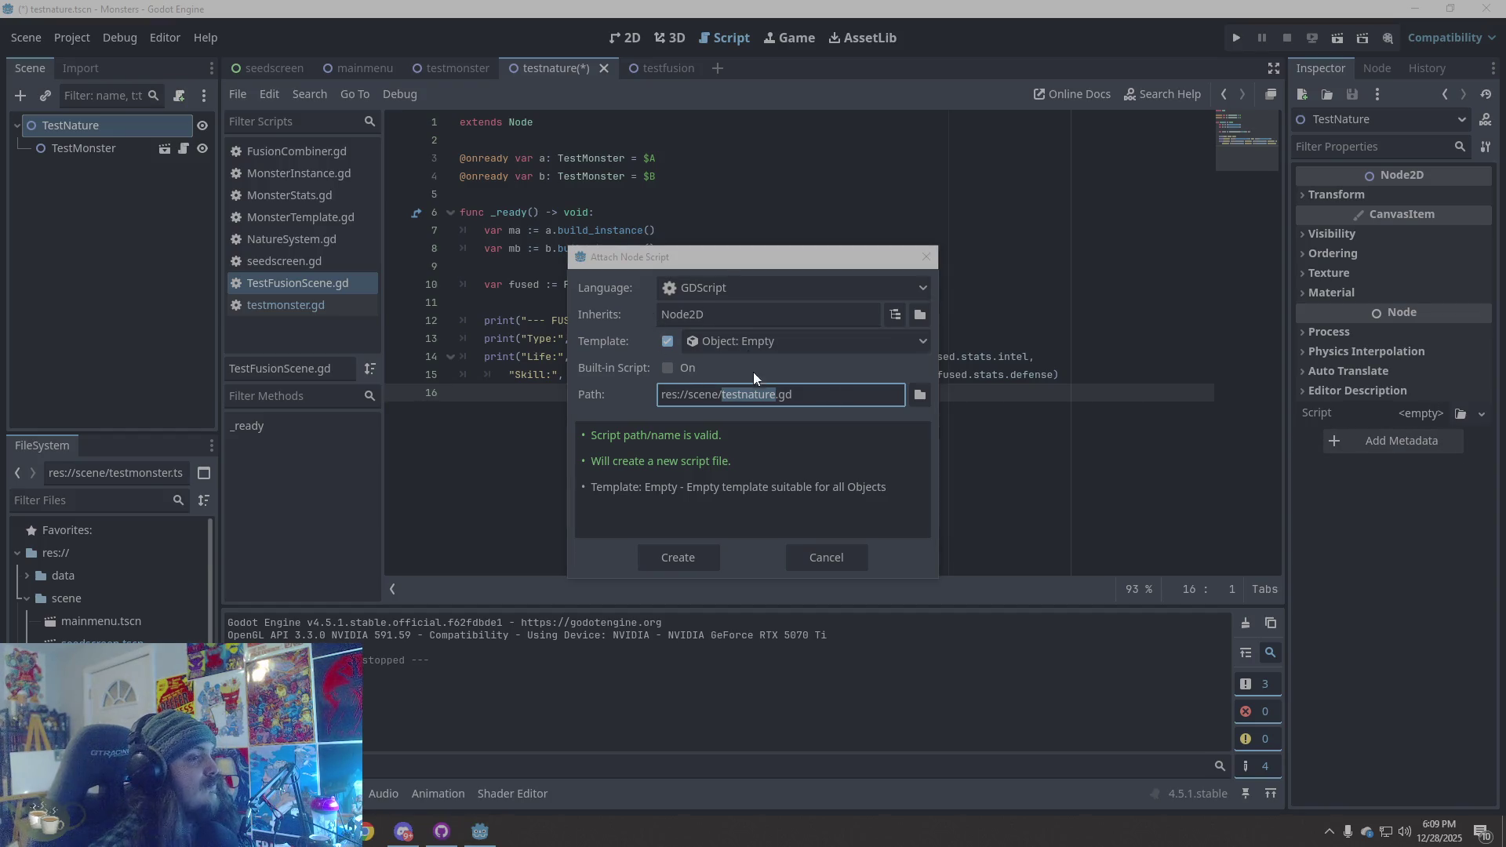
{"action": "left_click", "coordinate": [752, 372]}
{"action": "type", "text": "TestNatureScene.gd"}
{"action": "mouse_move", "coordinate": [844, 395]}
{"action": "left_mouse_down"}
{"action": "mouse_move", "coordinate": [810, 398]}
{"action": "mouse_move", "coordinate": [832, 395]}
{"action": "left_mouse_up"}
{"action": "key", "text": "BackSpace"}
{"action": "key", "text": "BackSpace"}
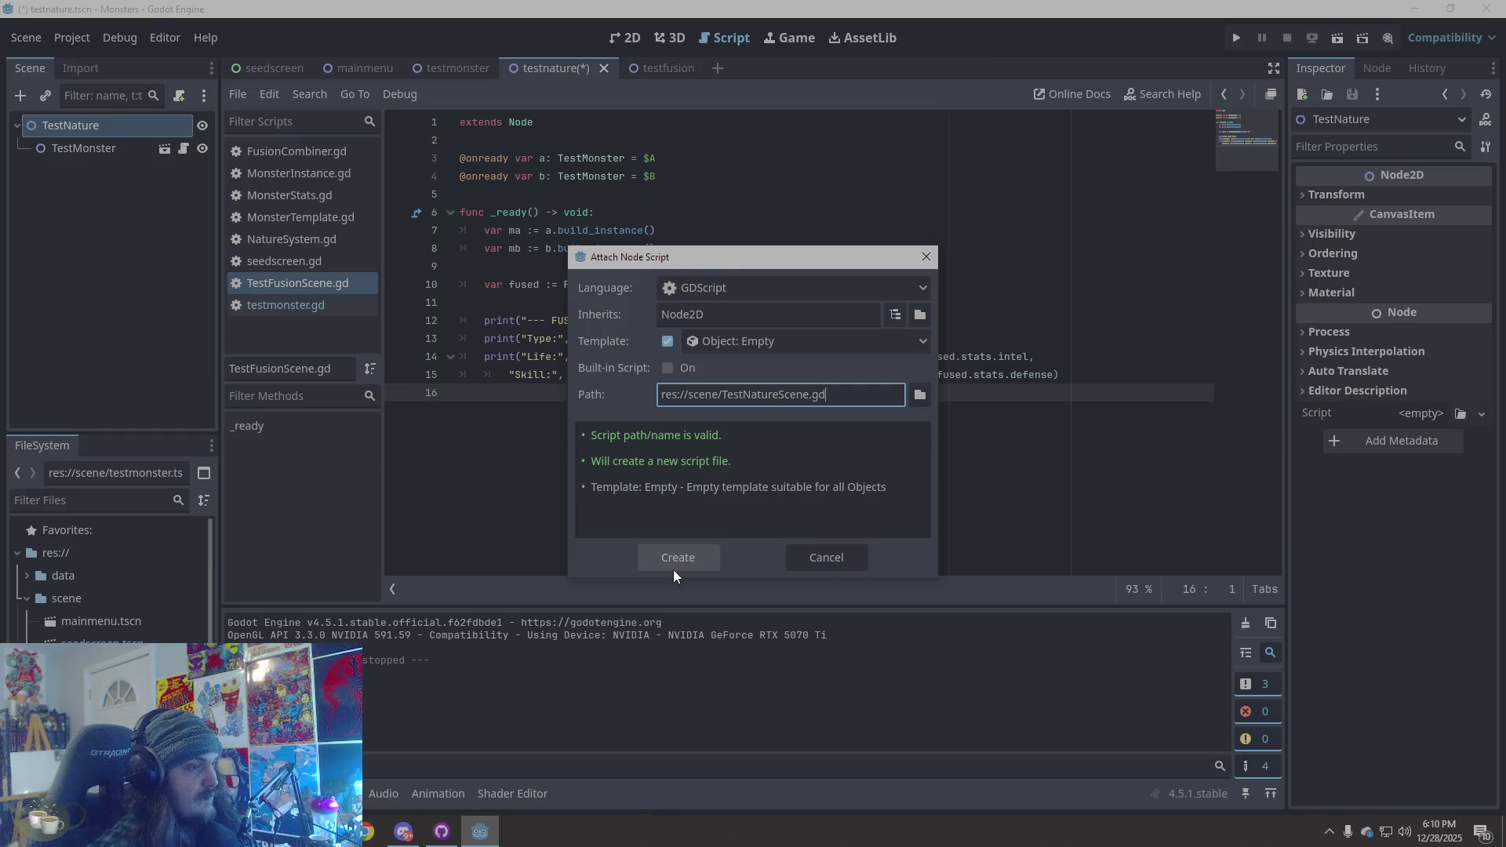
{"action": "left_click", "coordinate": [673, 565]}
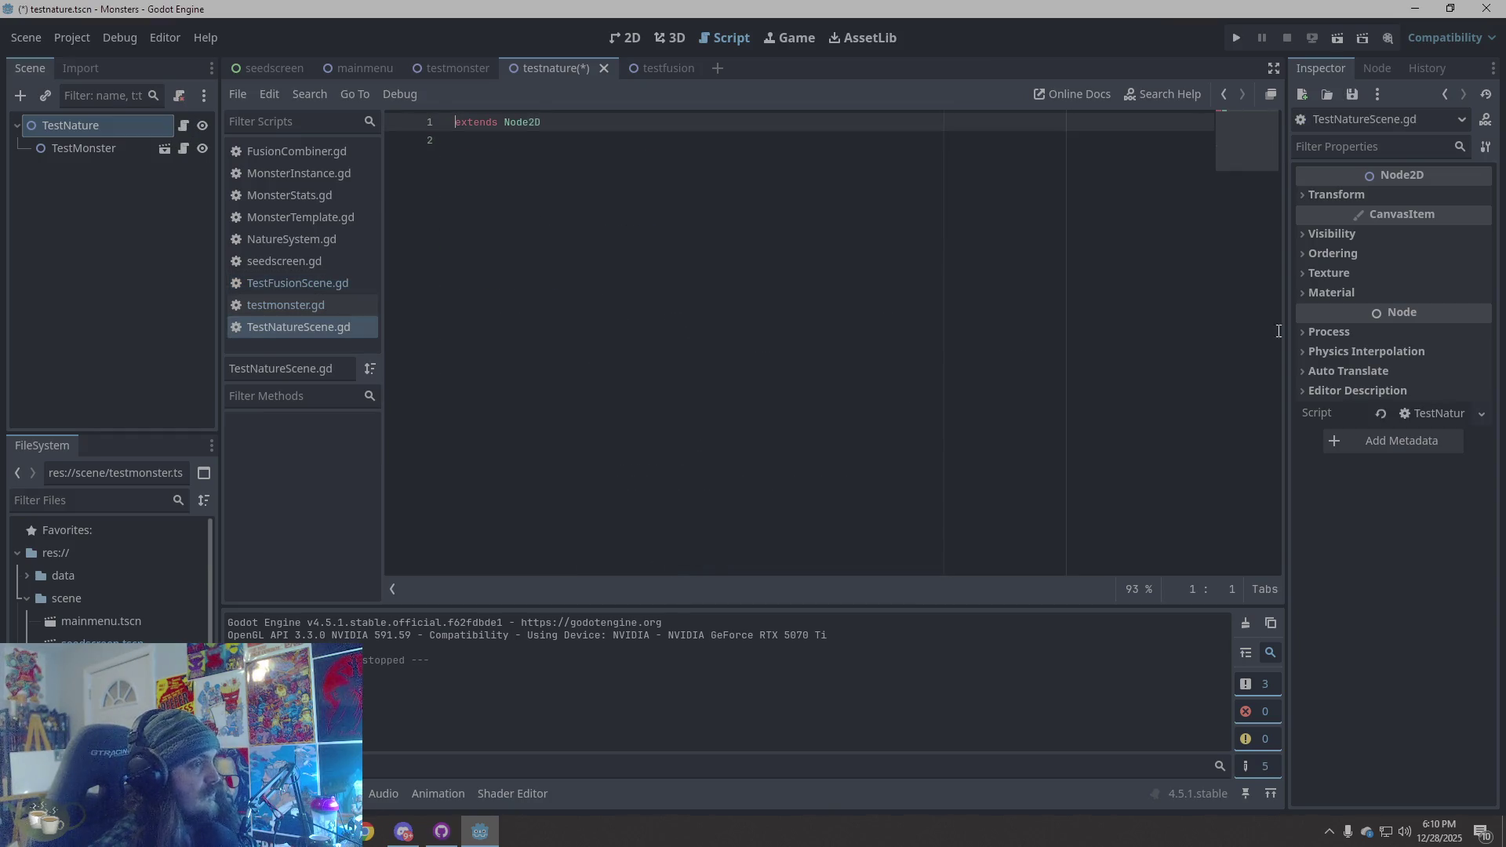
{"action": "left_click", "coordinate": [810, 420]}
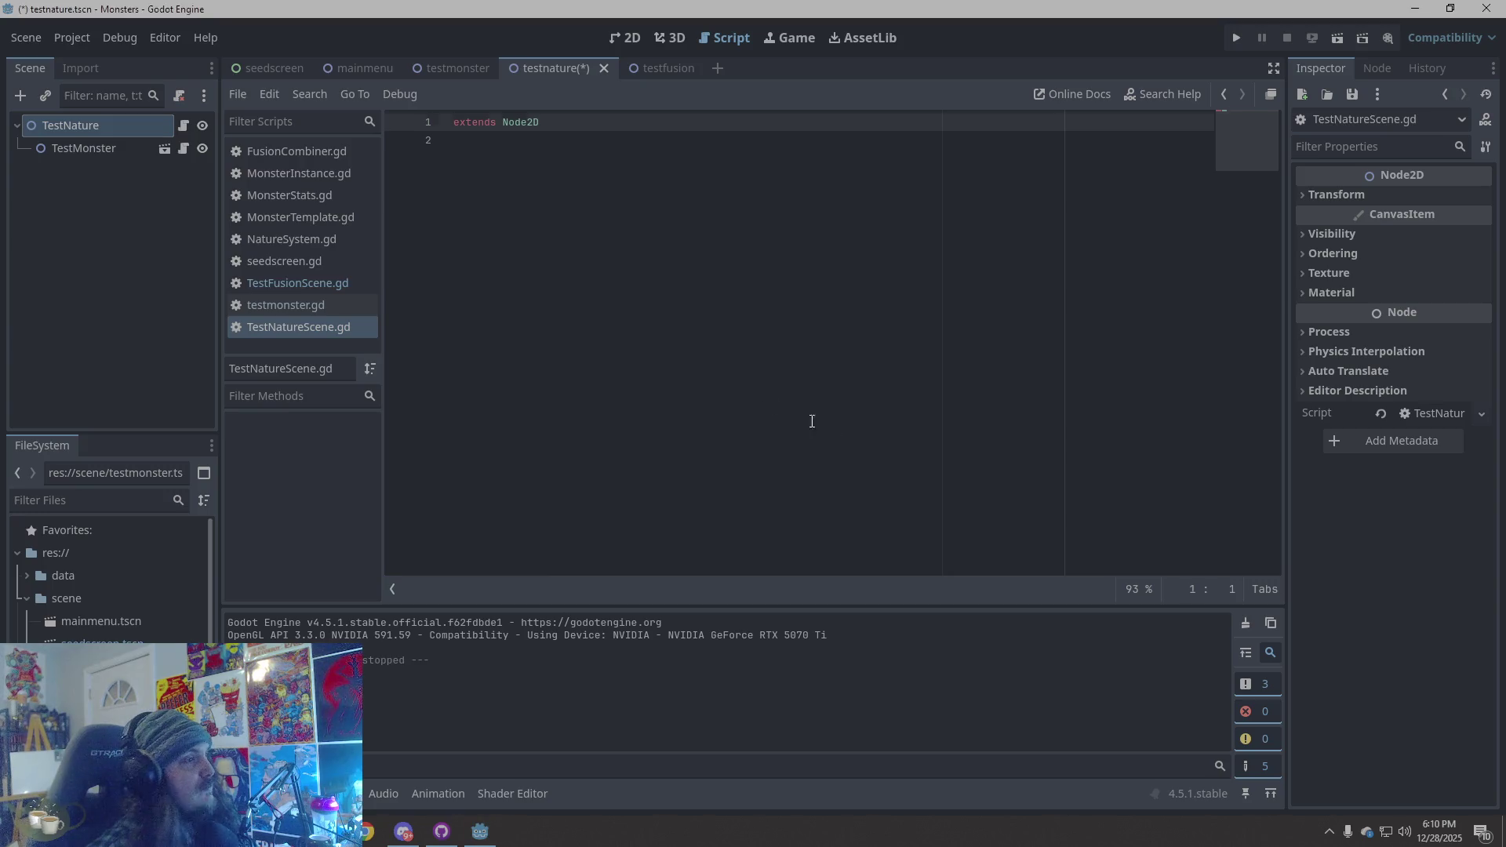
Step: Replace the script with the nature test code (build $Monster, apply_nature, print stats) and save
{"action": "key", "text": "ctrl+a"}
{"action": "type", "text": "extends Node  @onready var monster: TestMonster = $Monster  func _ready() -> void: \tvar m := monster.build_instance() \tvar modified := NatureSystem.apply_nature(m.stats, m.nature_id)  \tprint(\"--- NATURE TEST ---\", m.nature_id) \tprint(\"Base:\", m.stats.life, m.stats.power, m.stats.intel, m.stats.skill, m.stats.speed, m.stats.defense) \tprint(\"Mod :\", modified.life, modified.power, modified.intel, modified.skill, modified.speed, modified.defense)"}
{"action": "key", "text": "ctrl+s"}
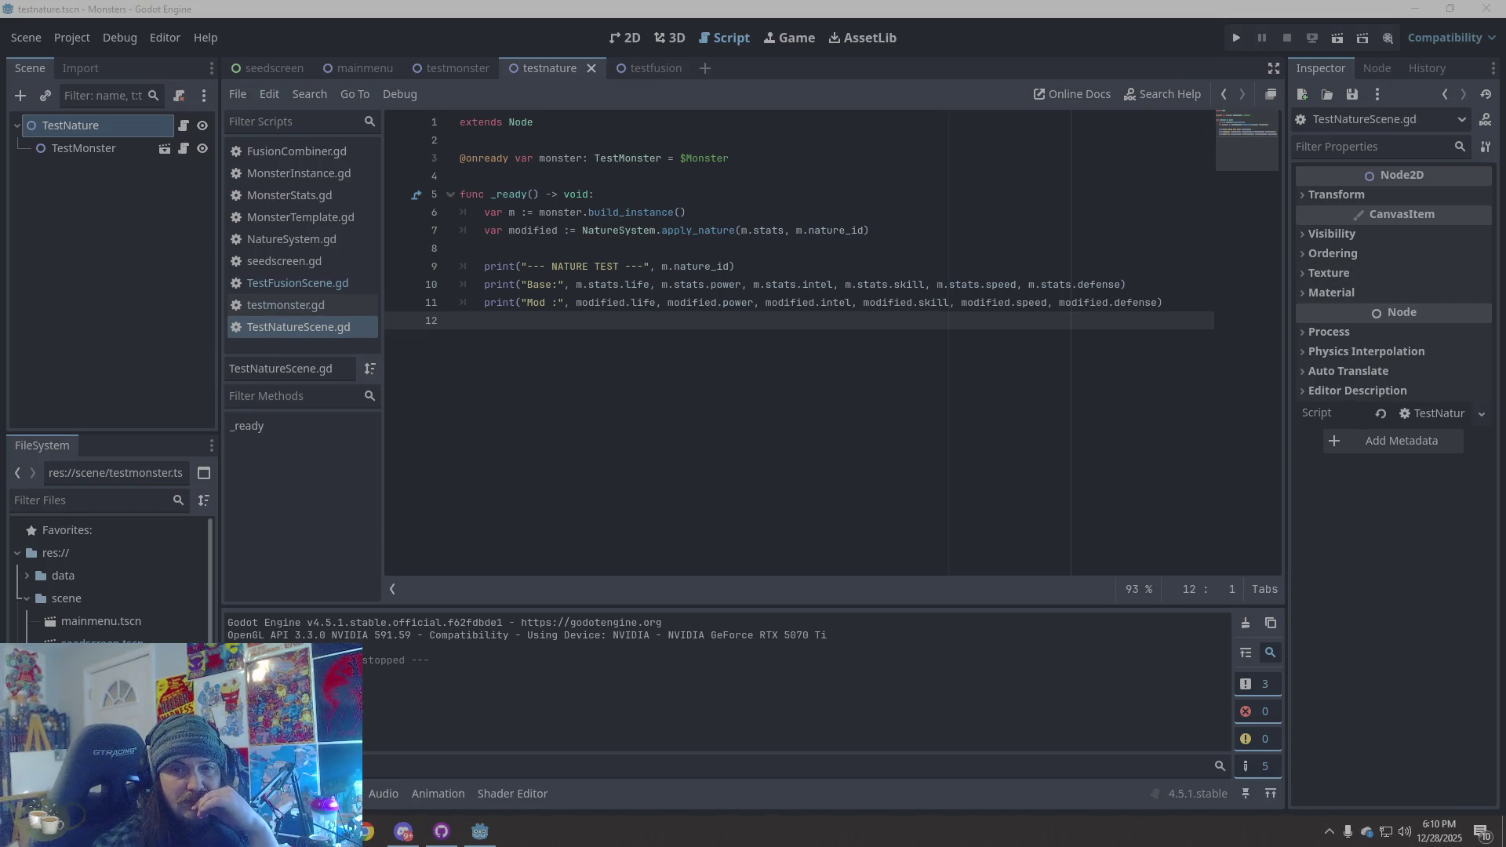
Step: Check the code editor and scene tree context menus without changes, then return to the 2D workspace
{"action": "right_click", "coordinate": [600, 426]}
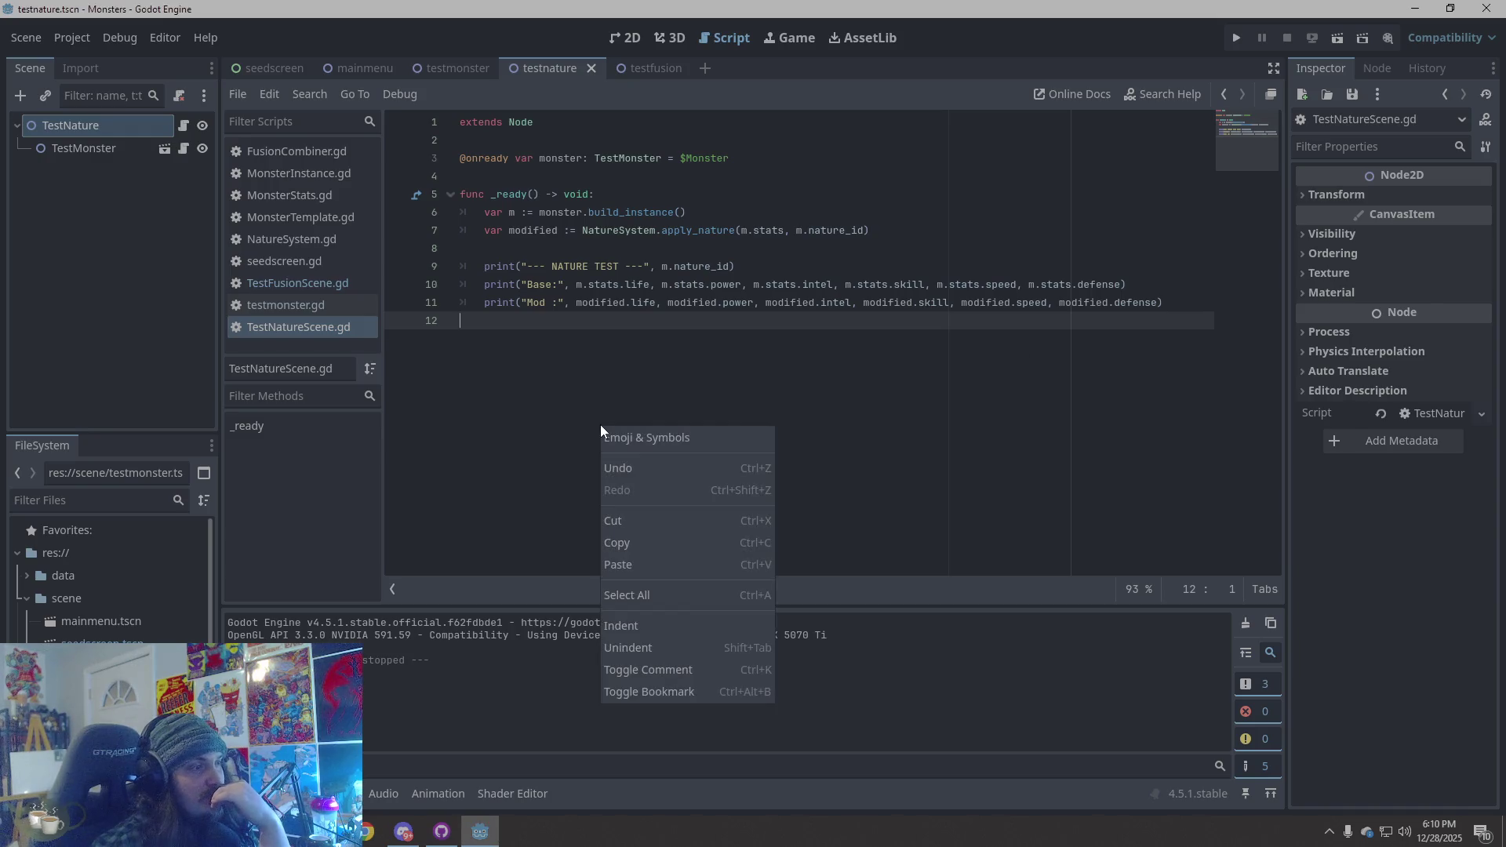
{"action": "left_click", "coordinate": [531, 407]}
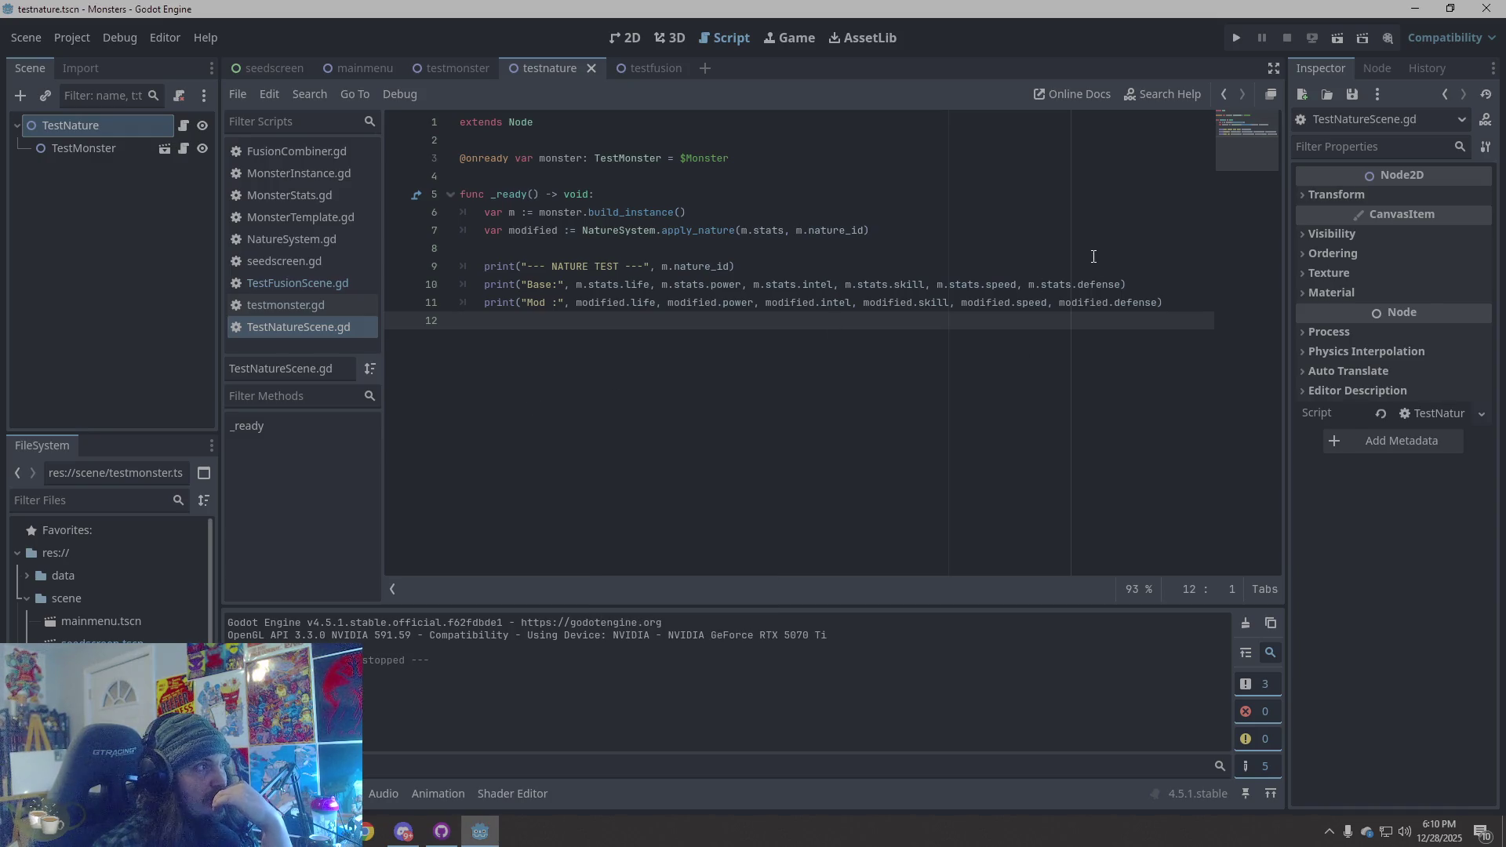
{"action": "right_click", "coordinate": [86, 225]}
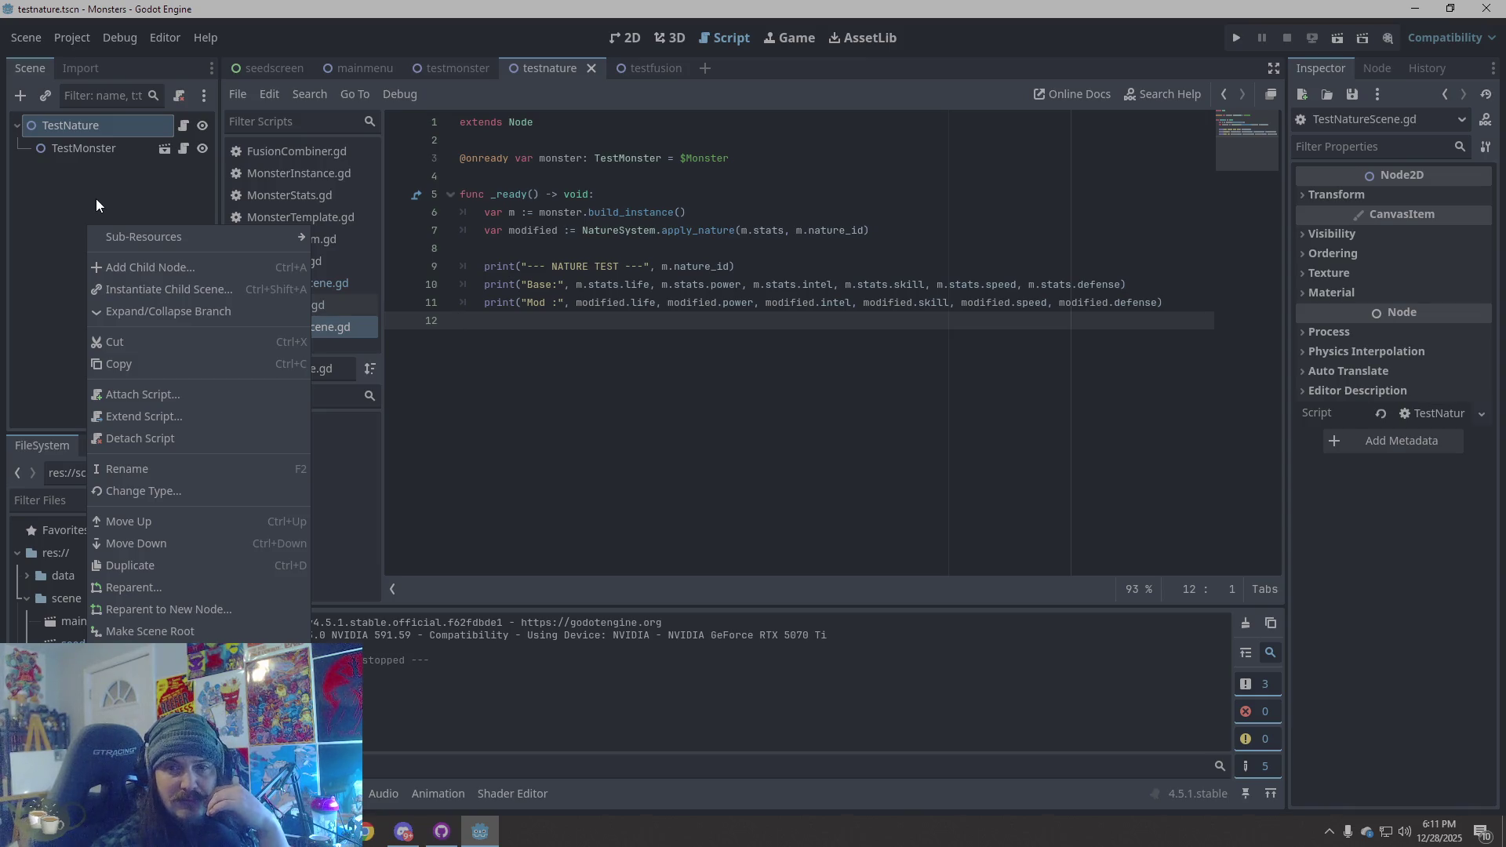
{"action": "left_click", "coordinate": [96, 199]}
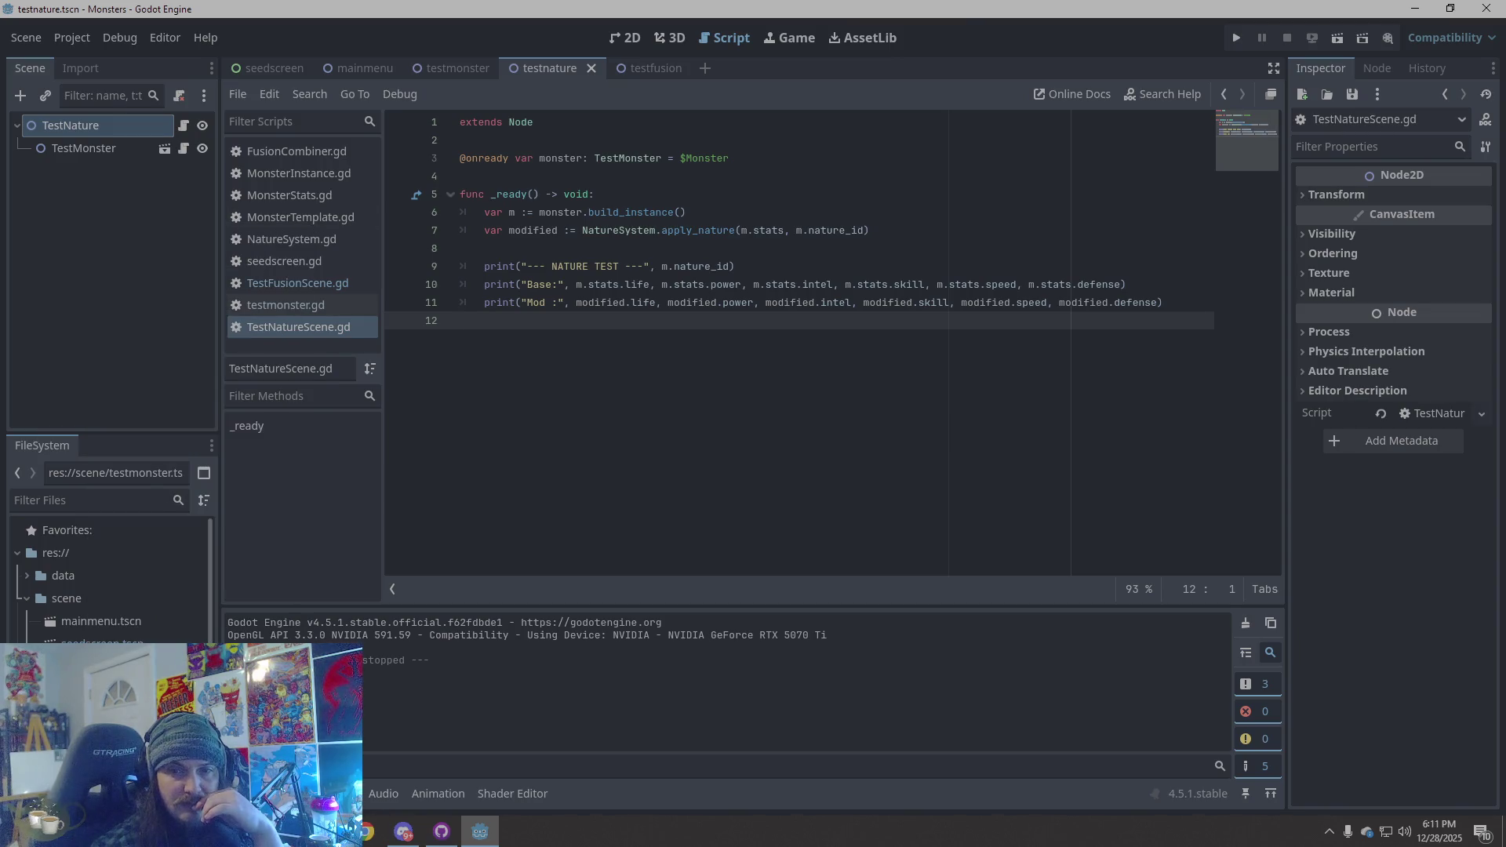
{"action": "left_click", "coordinate": [625, 37]}
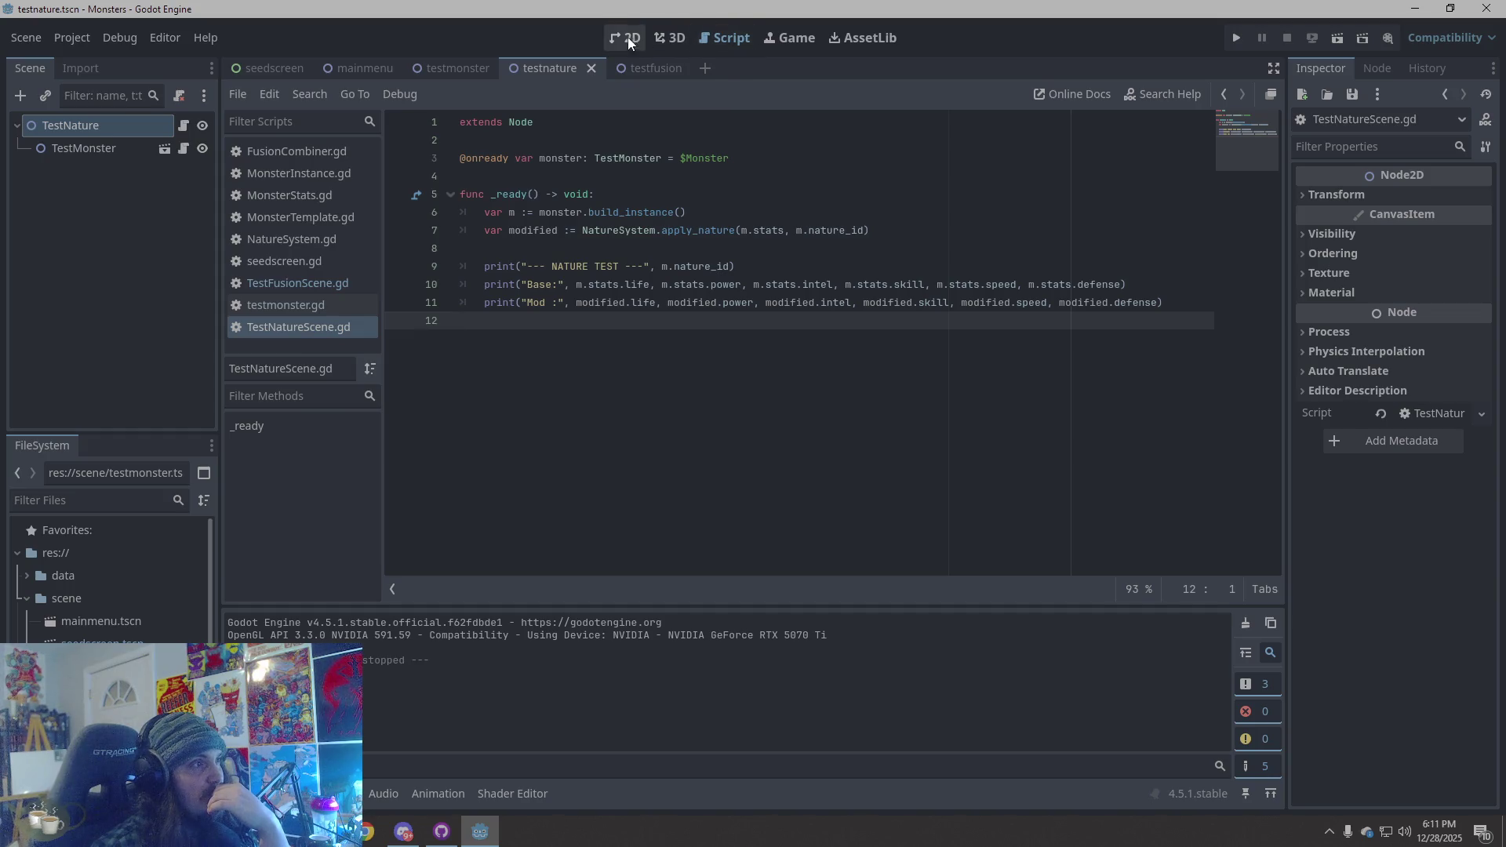
Step: Open the canvas context menu in the 2D view and close it without choosing anything
{"action": "right_click", "coordinate": [673, 308]}
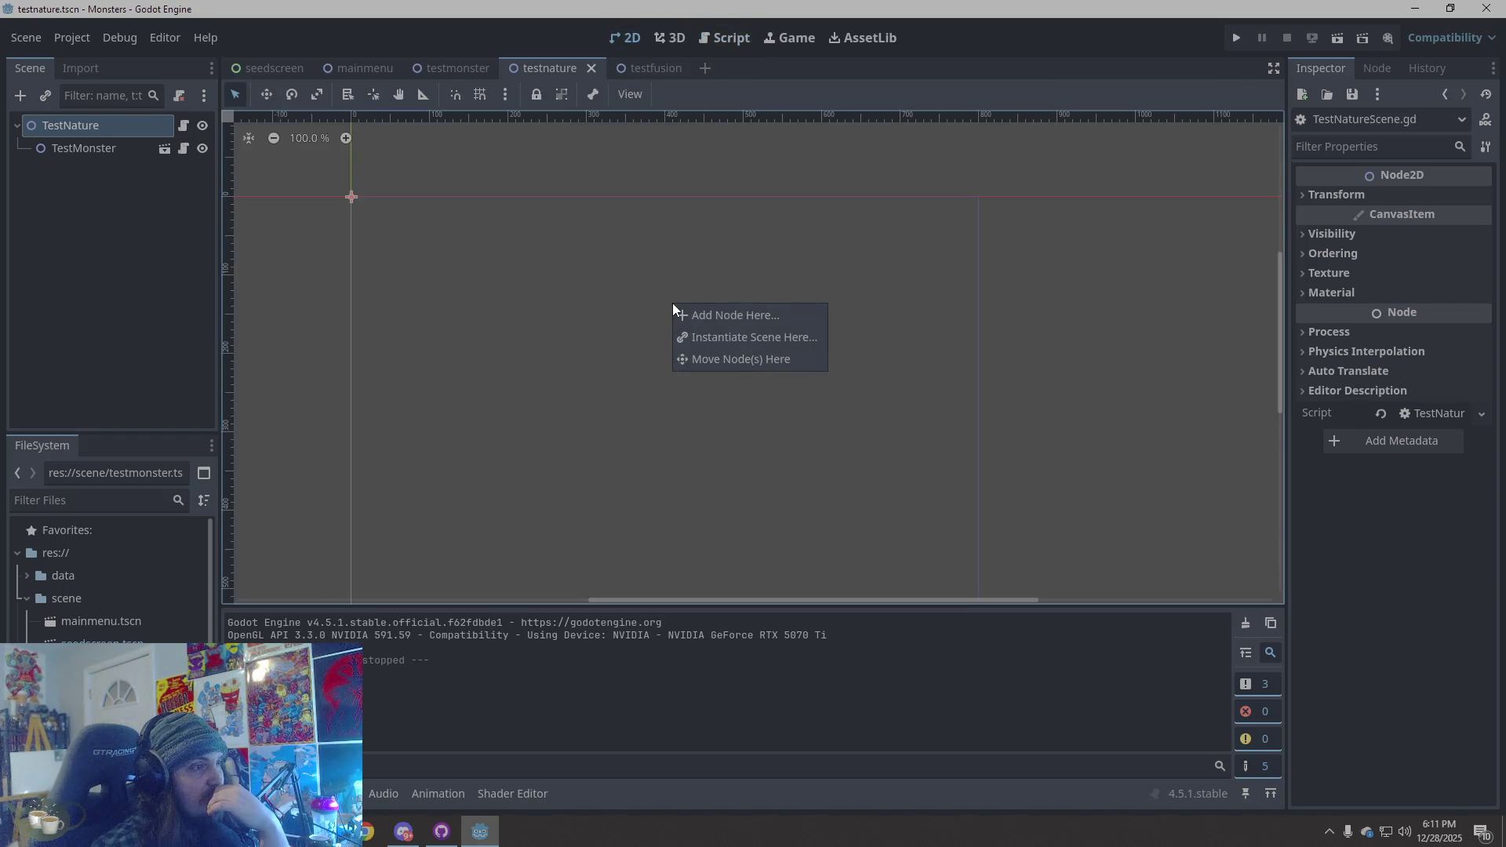
{"action": "left_click", "coordinate": [552, 259]}
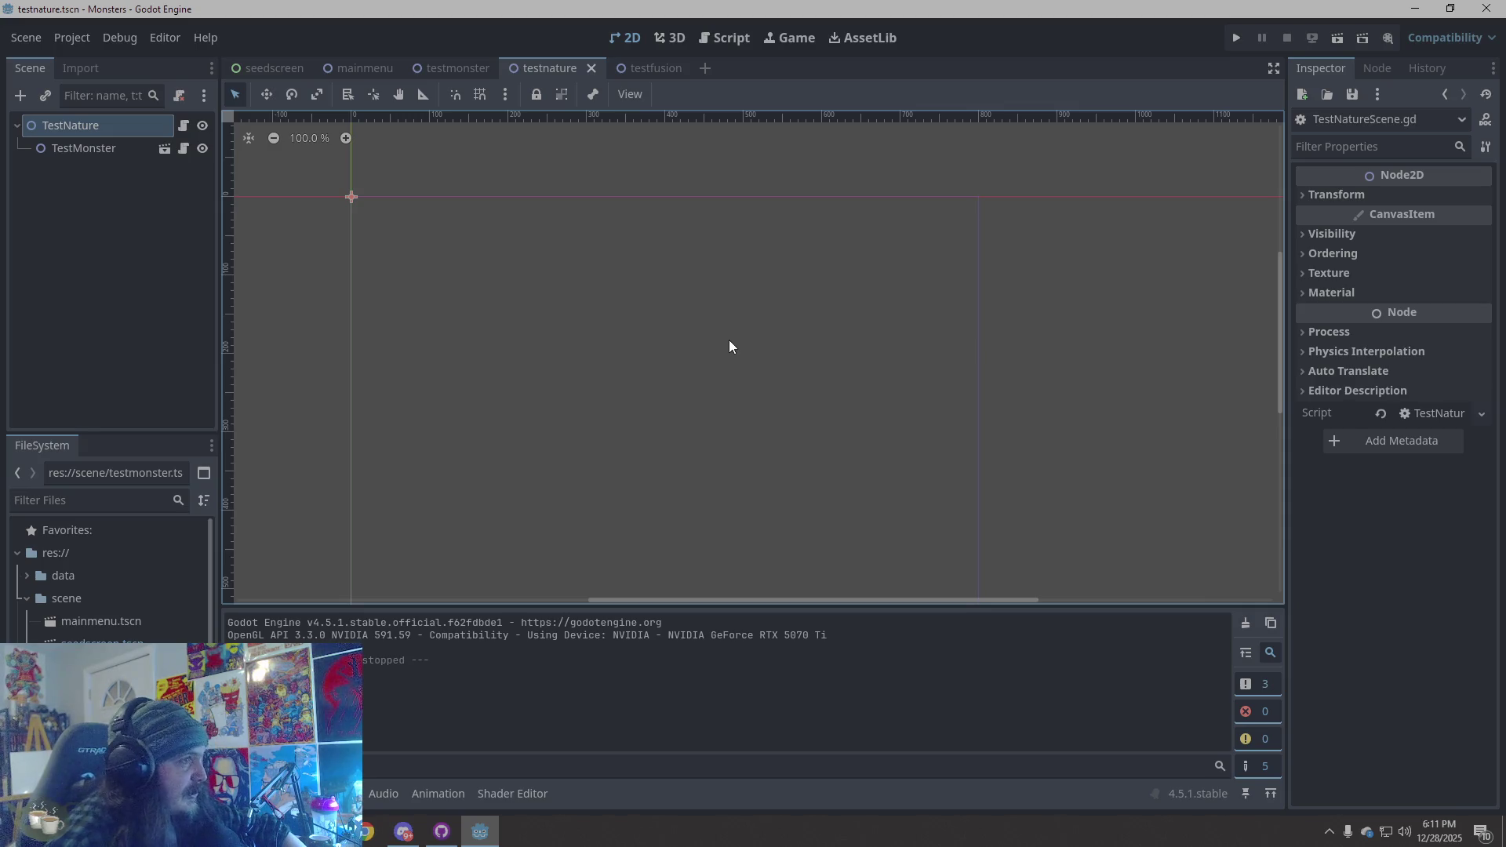
Step: Look through the testfusion, testmonster and mainmenu scenes, then open seedscreen
{"action": "left_click", "coordinate": [661, 67]}
{"action": "left_click", "coordinate": [483, 72]}
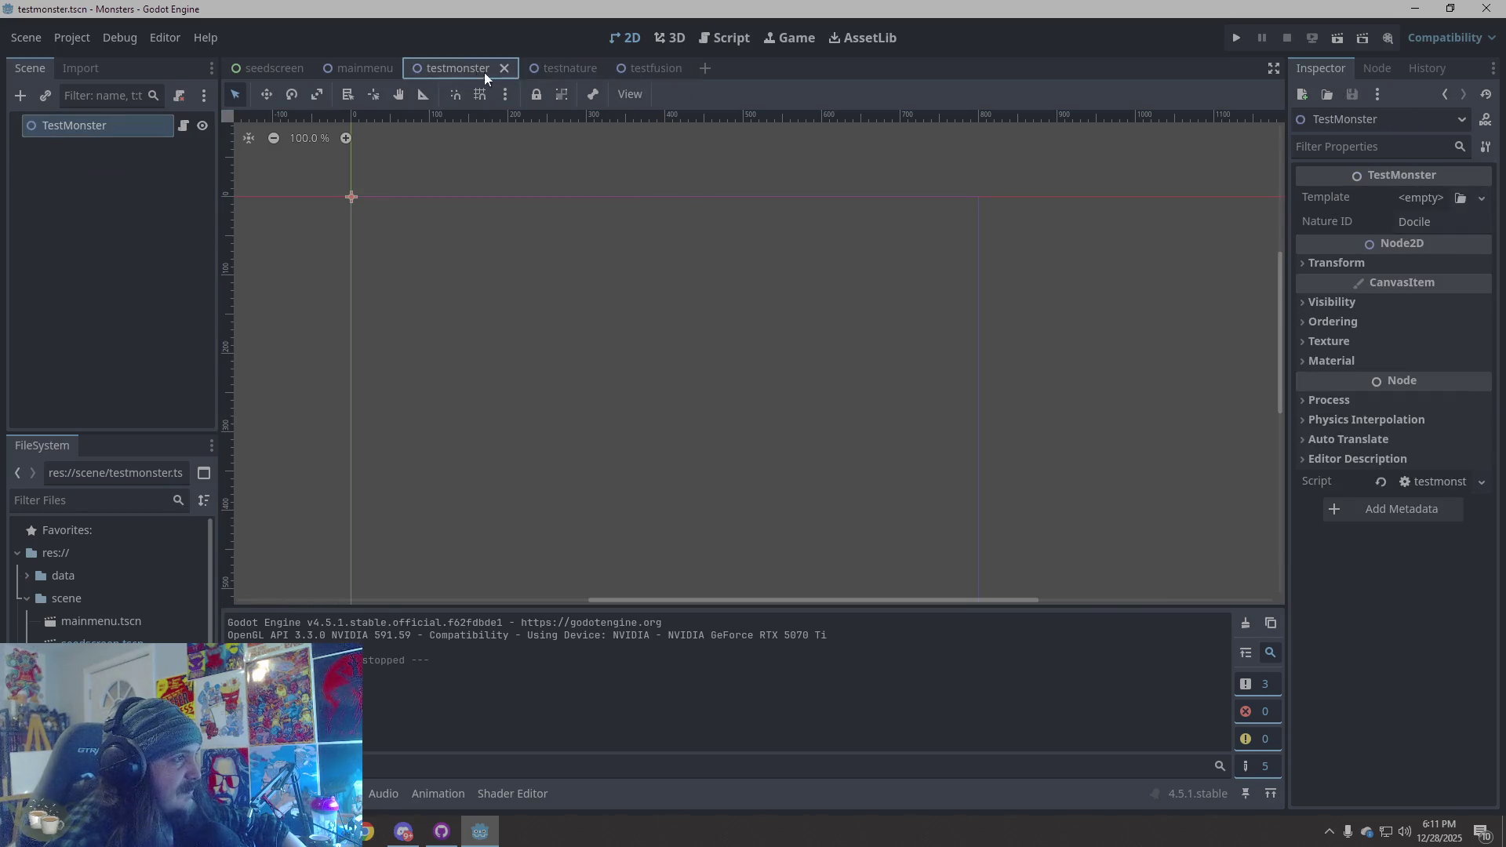
{"action": "left_click", "coordinate": [558, 78]}
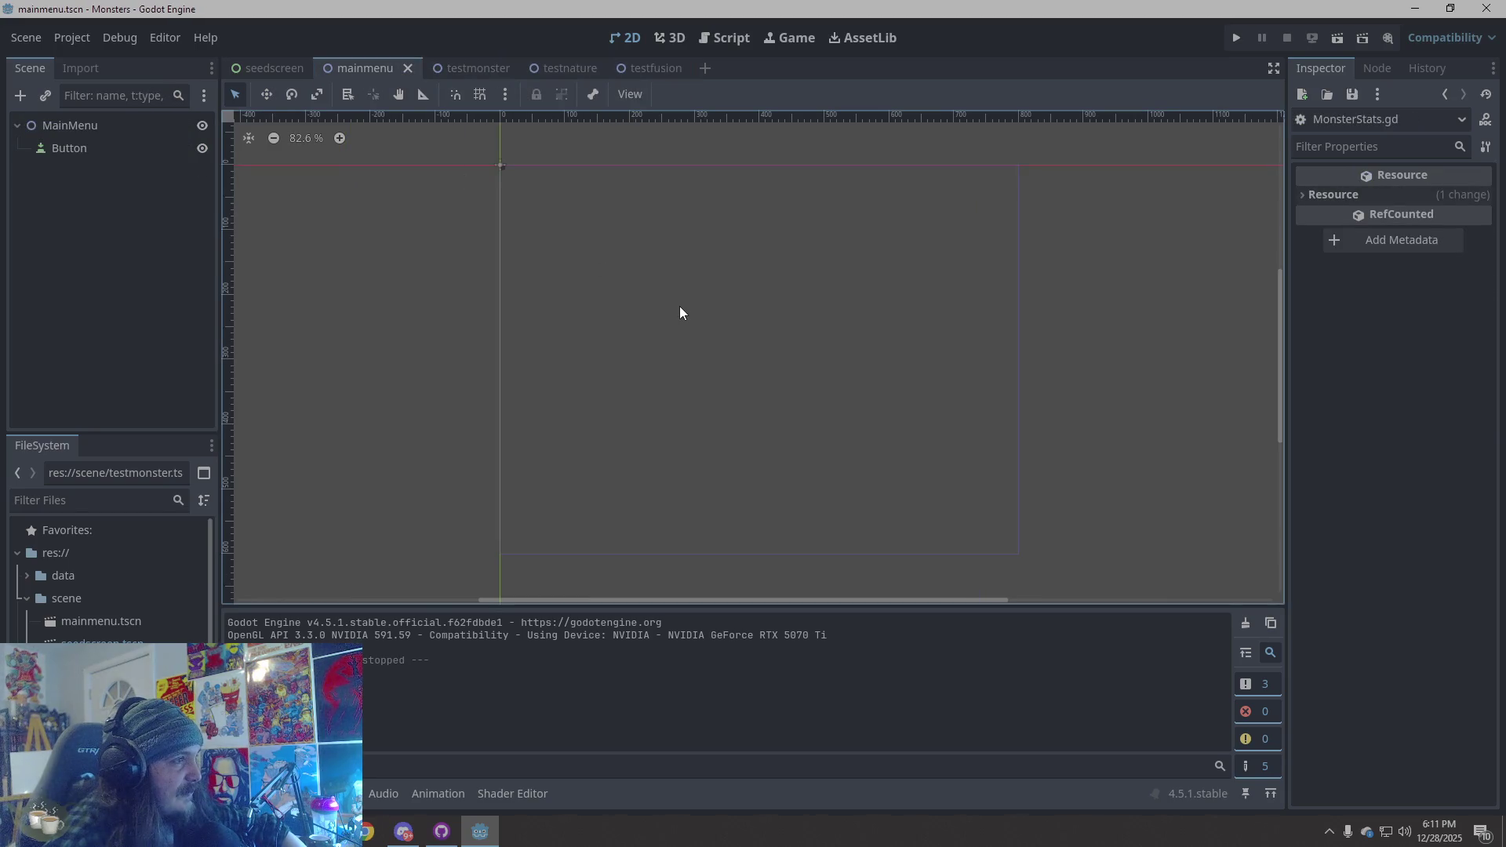
{"action": "scroll", "coordinate": [494, 173], "scroll_direction": "up", "scroll_amount": 10}
{"action": "scroll", "coordinate": [545, 270], "scroll_direction": "up", "scroll_amount": 2}
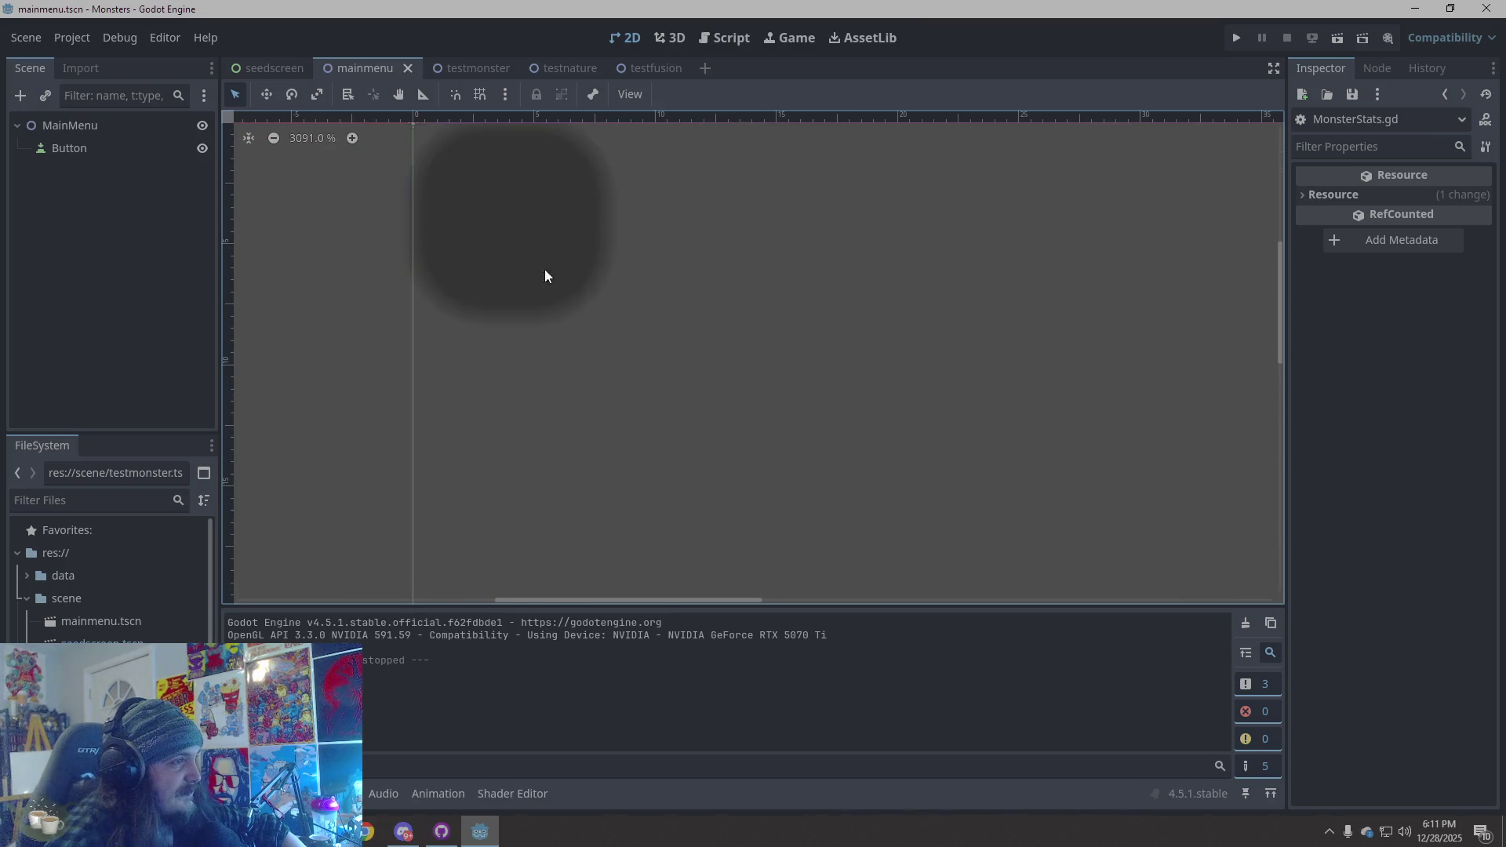
{"action": "scroll", "coordinate": [637, 477], "scroll_direction": "down", "scroll_amount": 4}
{"action": "left_click", "coordinate": [268, 69]}
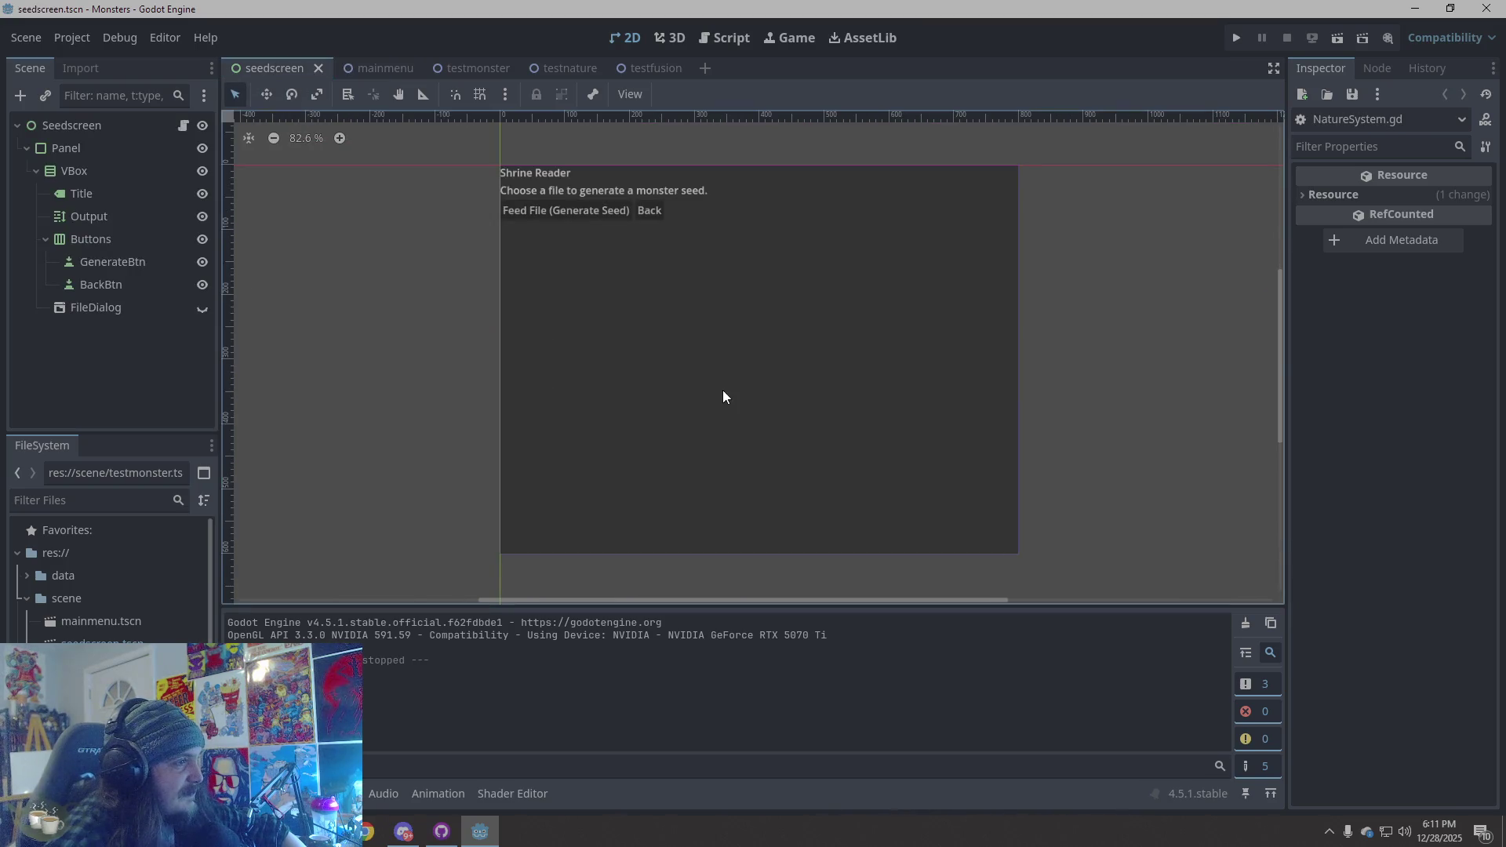
Step: Review the testmonster, testnature and testfusion scenes again and return to seedscreen
{"action": "left_click", "coordinate": [492, 68]}
{"action": "left_click", "coordinate": [554, 67]}
{"action": "left_click", "coordinate": [636, 67]}
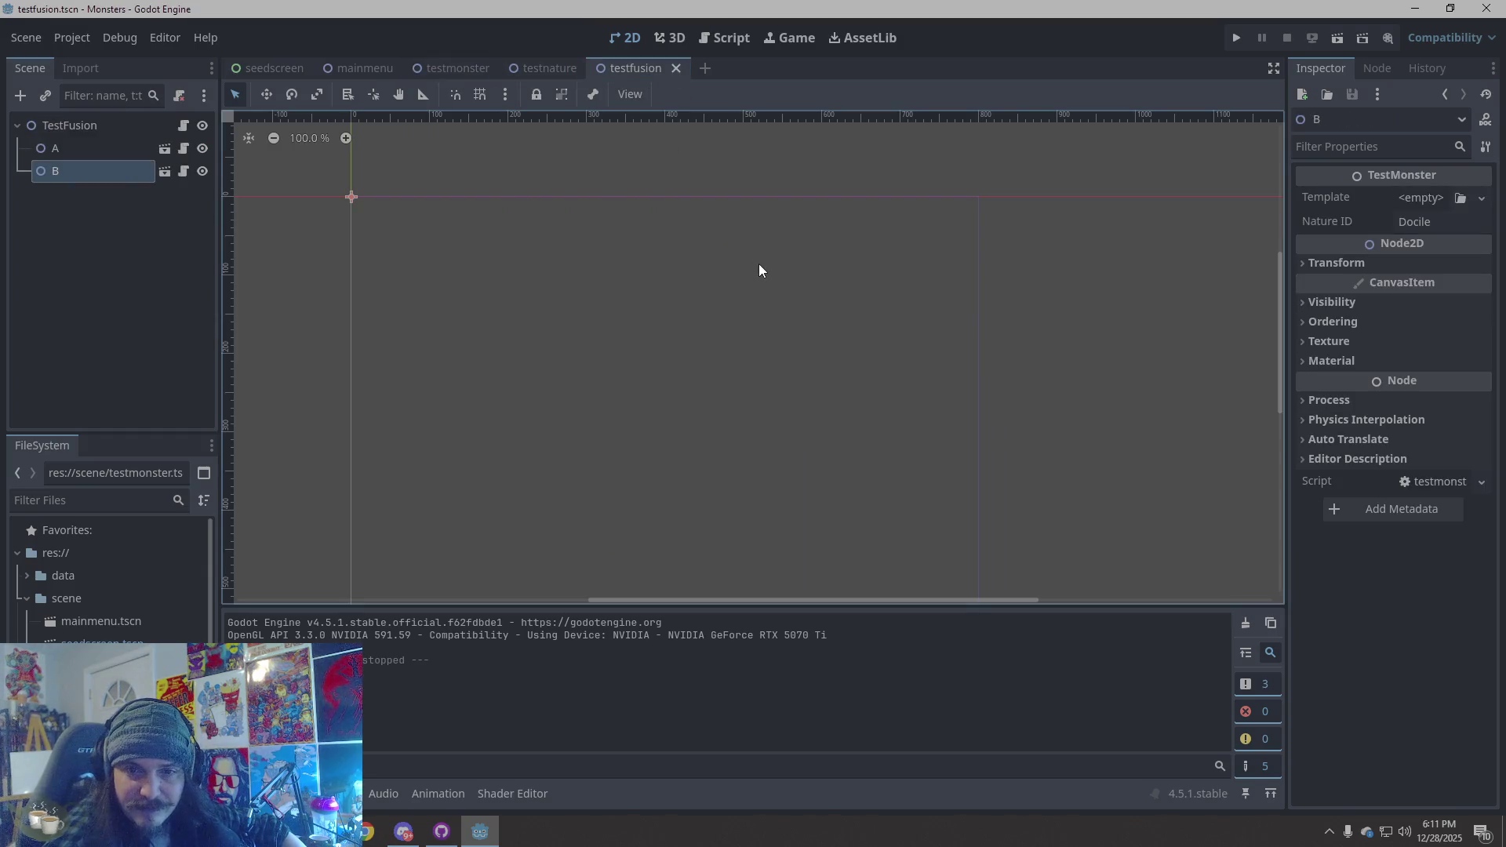
{"action": "scroll", "coordinate": [972, 336], "scroll_direction": "down", "scroll_amount": 1}
{"action": "scroll", "coordinate": [882, 351], "scroll_direction": "up", "scroll_amount": 3}
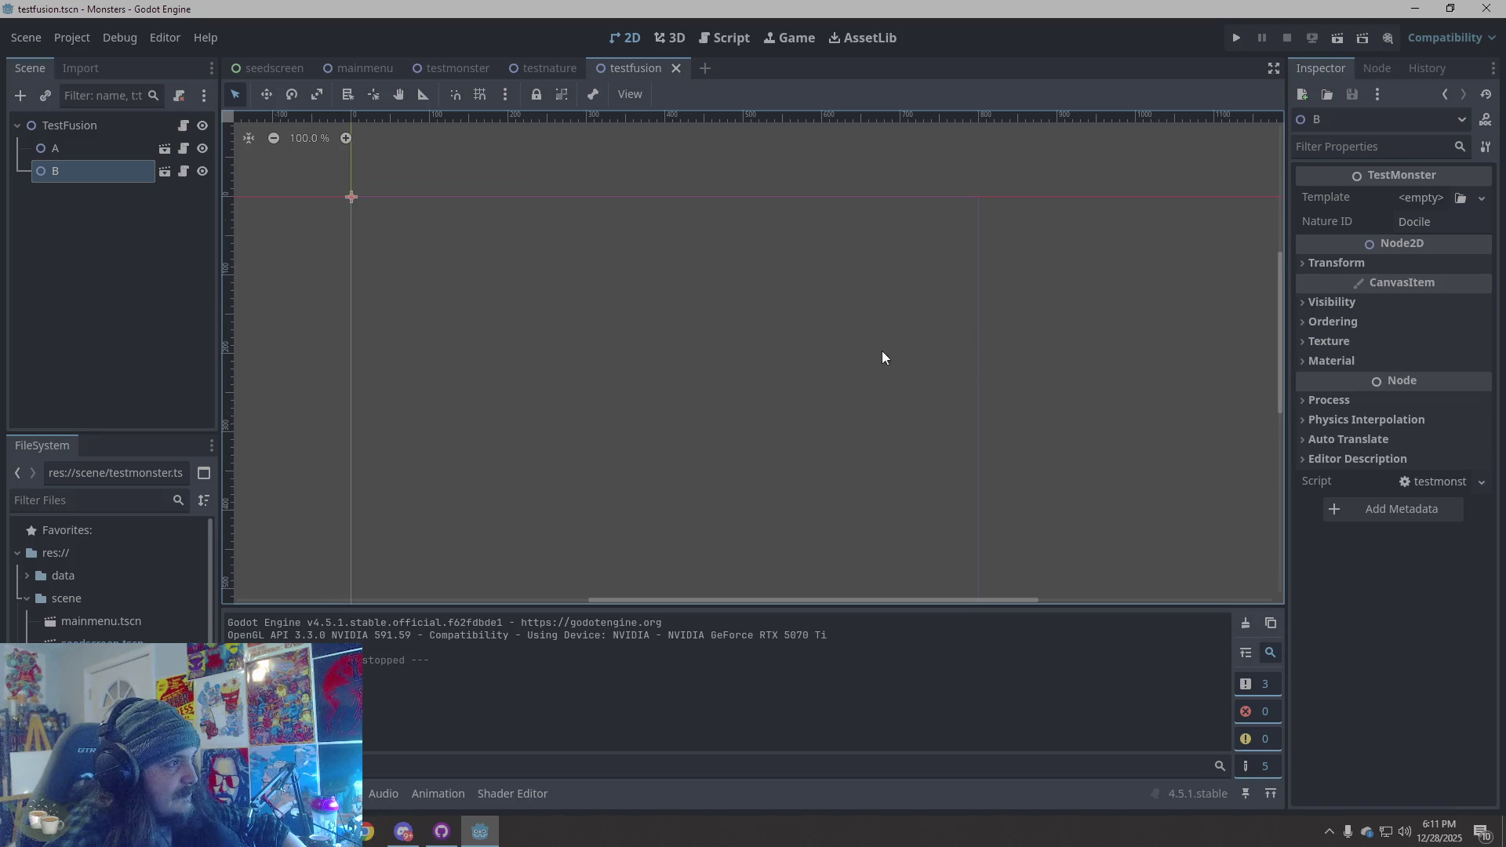
{"action": "scroll", "coordinate": [306, 220], "scroll_direction": "up", "scroll_amount": 15}
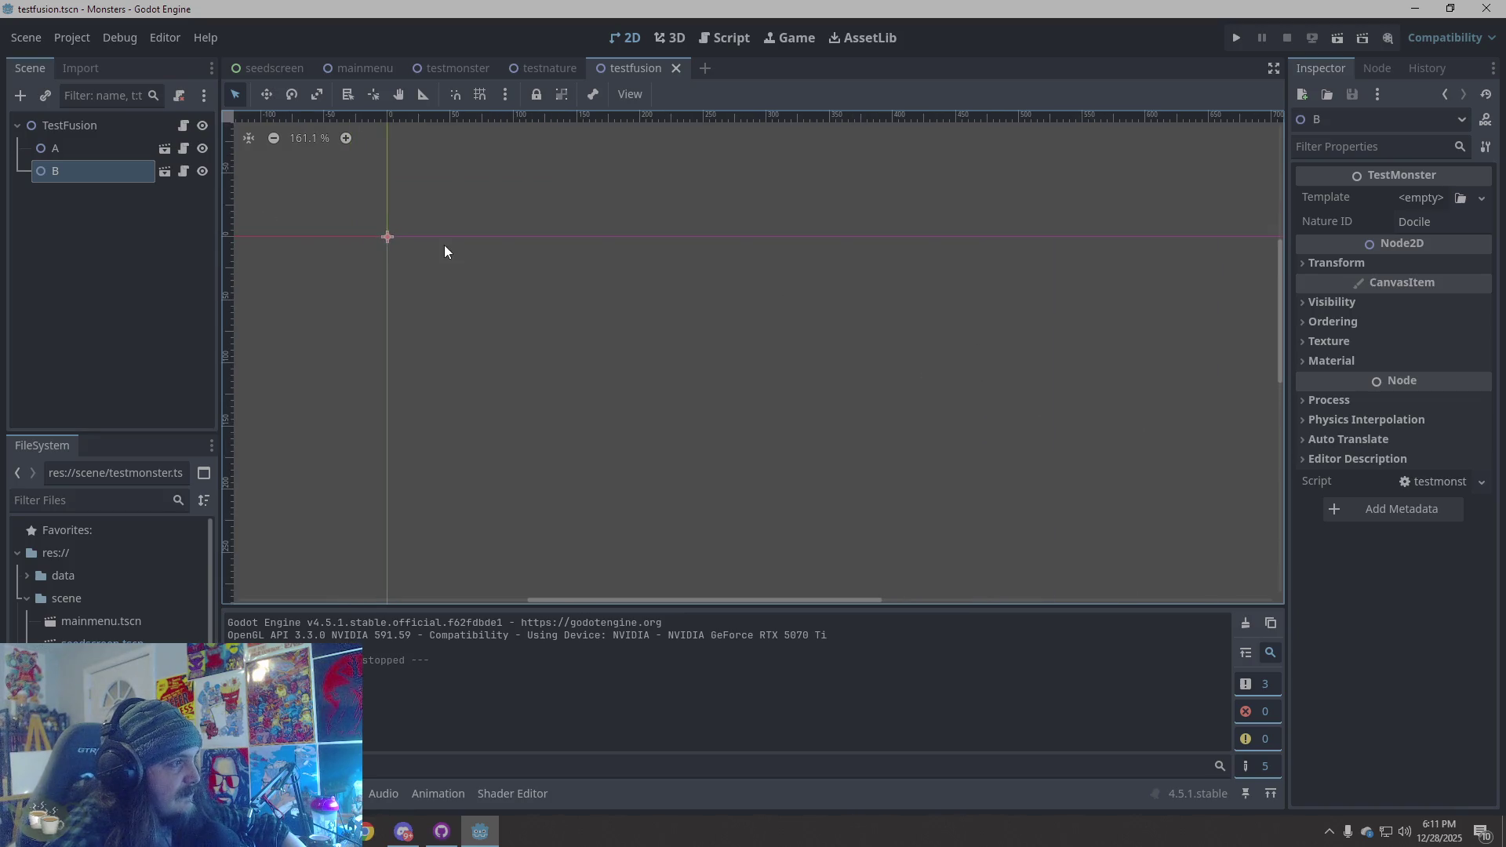
{"action": "left_click", "coordinate": [283, 69]}
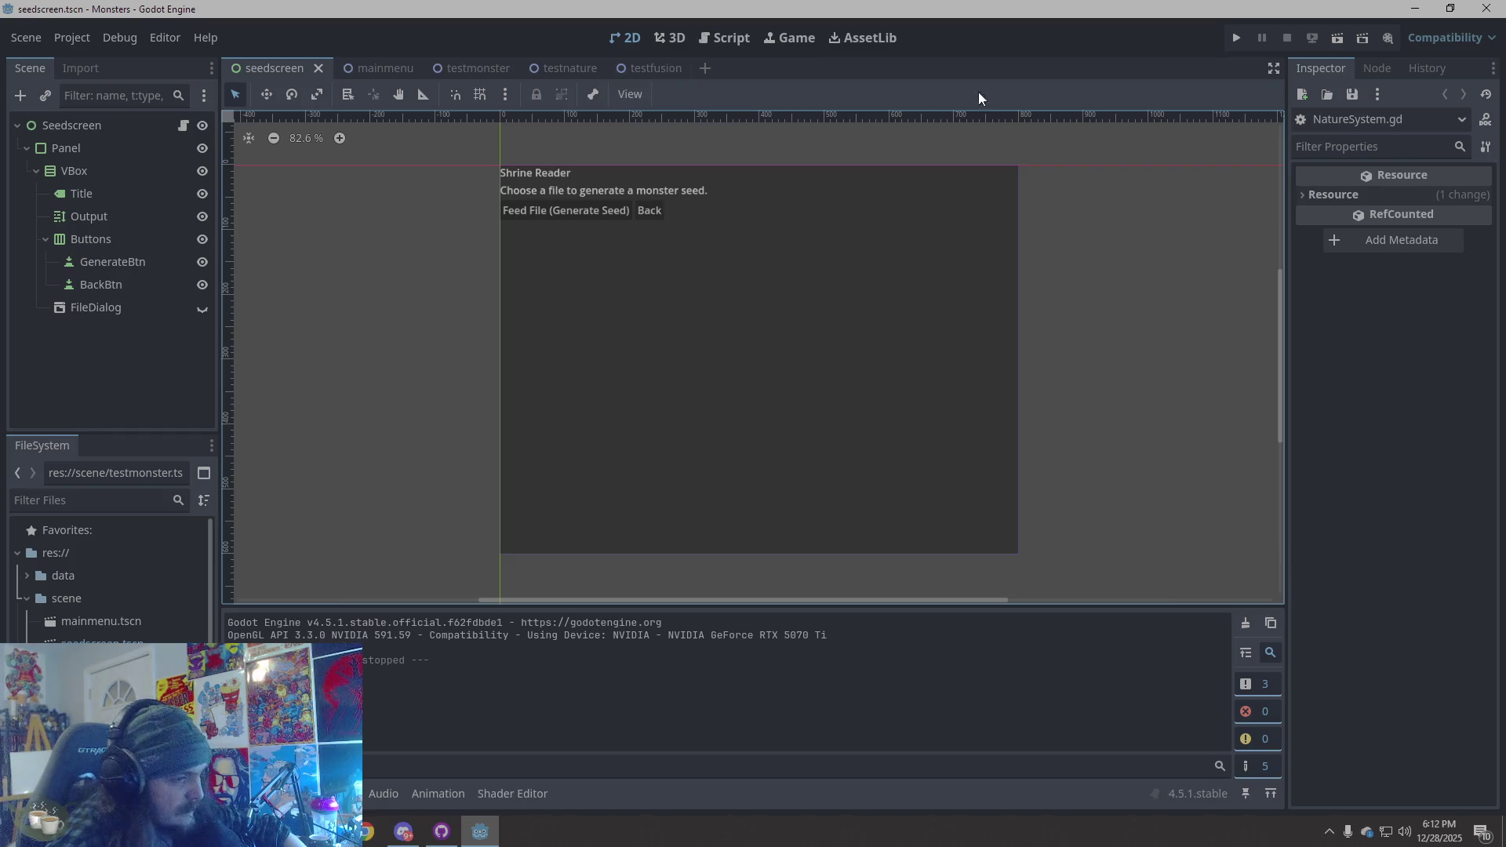
{"action": "left_click", "coordinate": [1386, 416]}
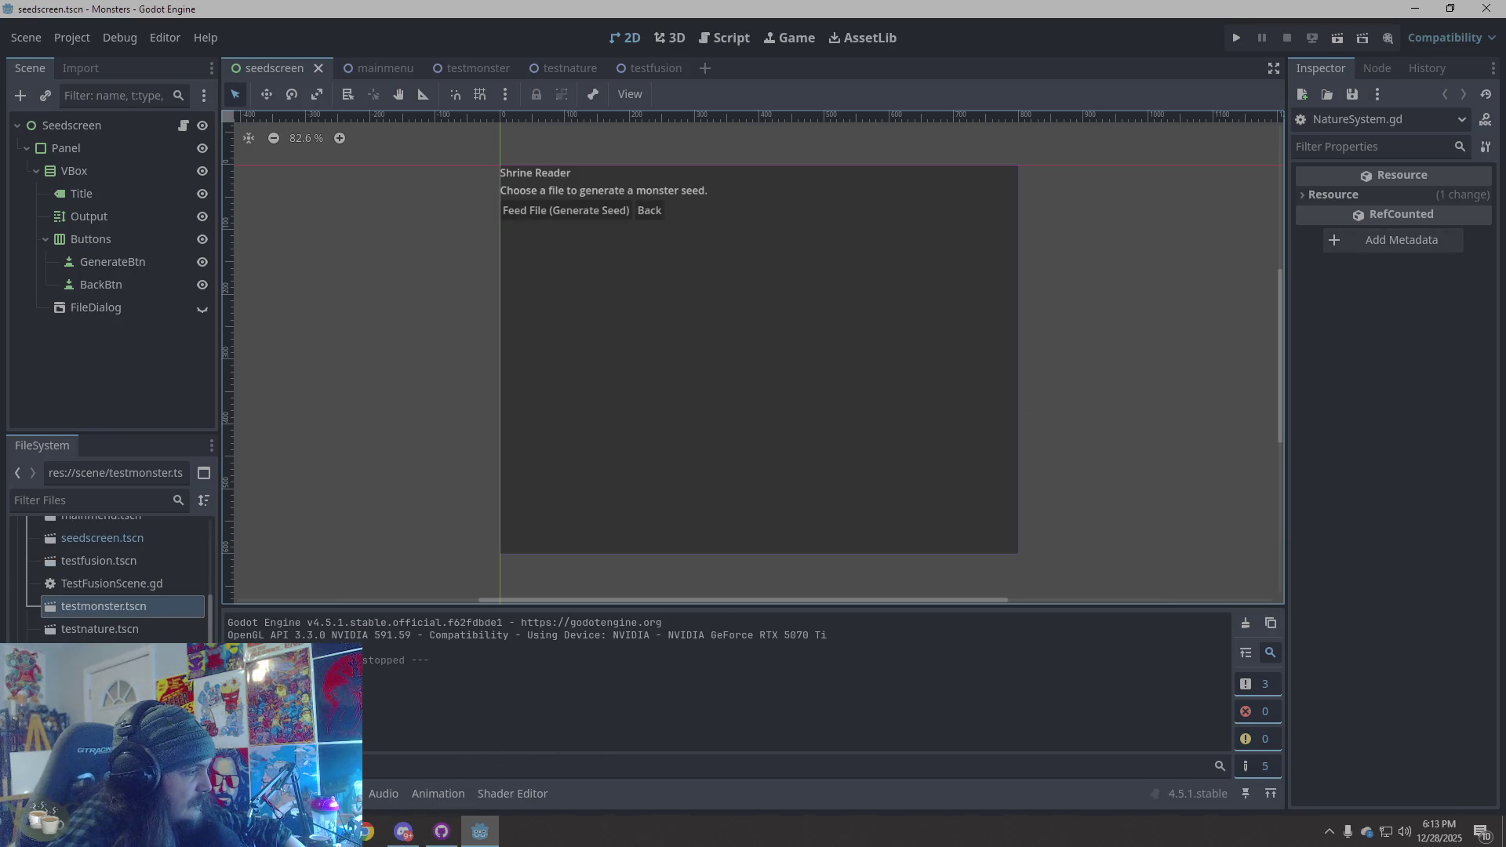
{"action": "scroll", "coordinate": [110, 580], "scroll_direction": "up", "scroll_amount": 2}
{"action": "left_click", "coordinate": [27, 537]}
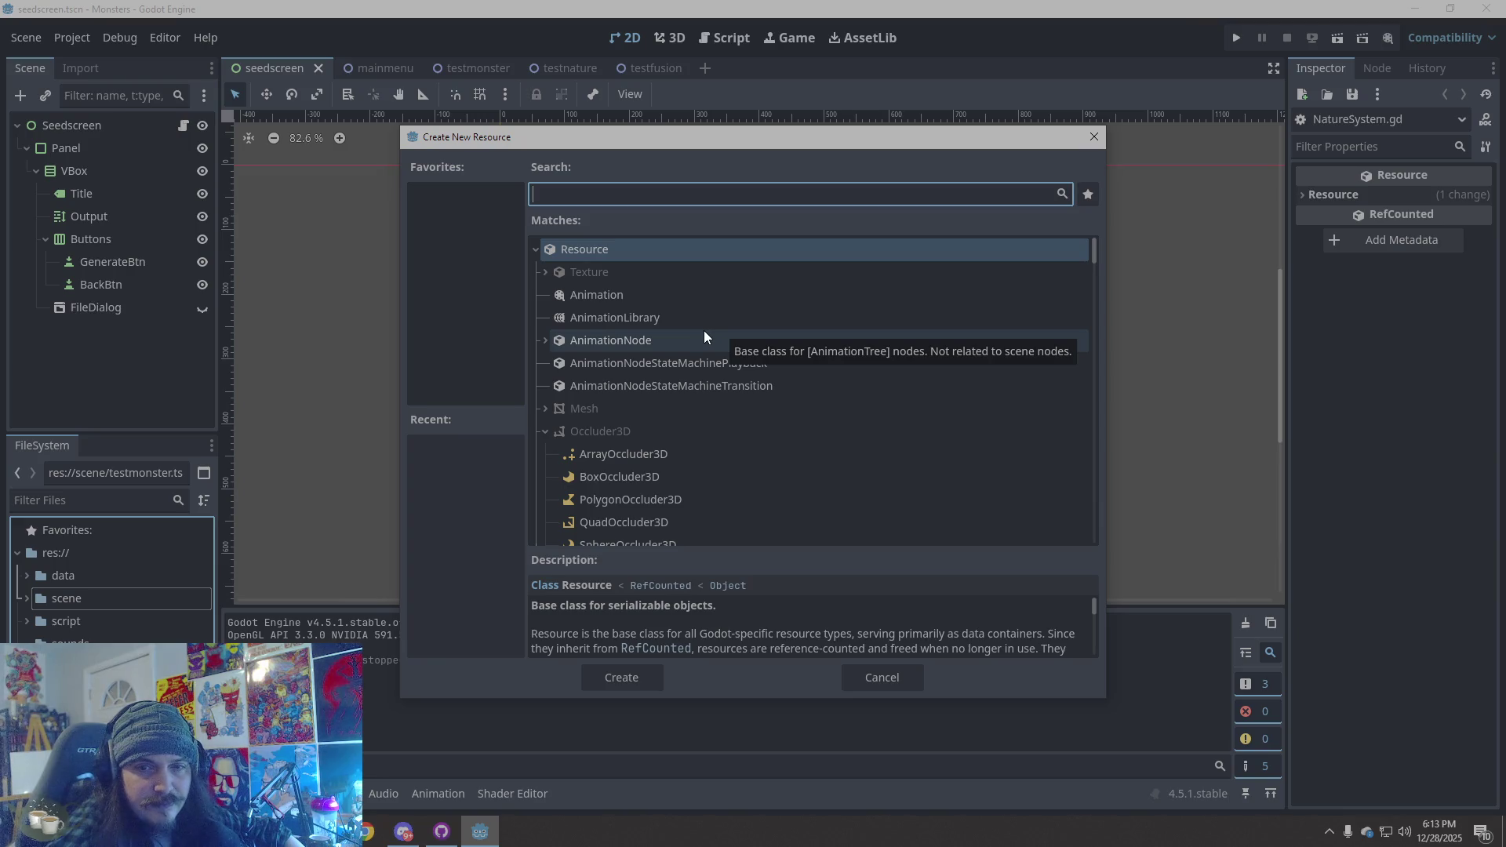
Step: Create a MonsterStats resource, make a resources folder, and save new_resource.tres there
{"action": "type", "text": "monster"}
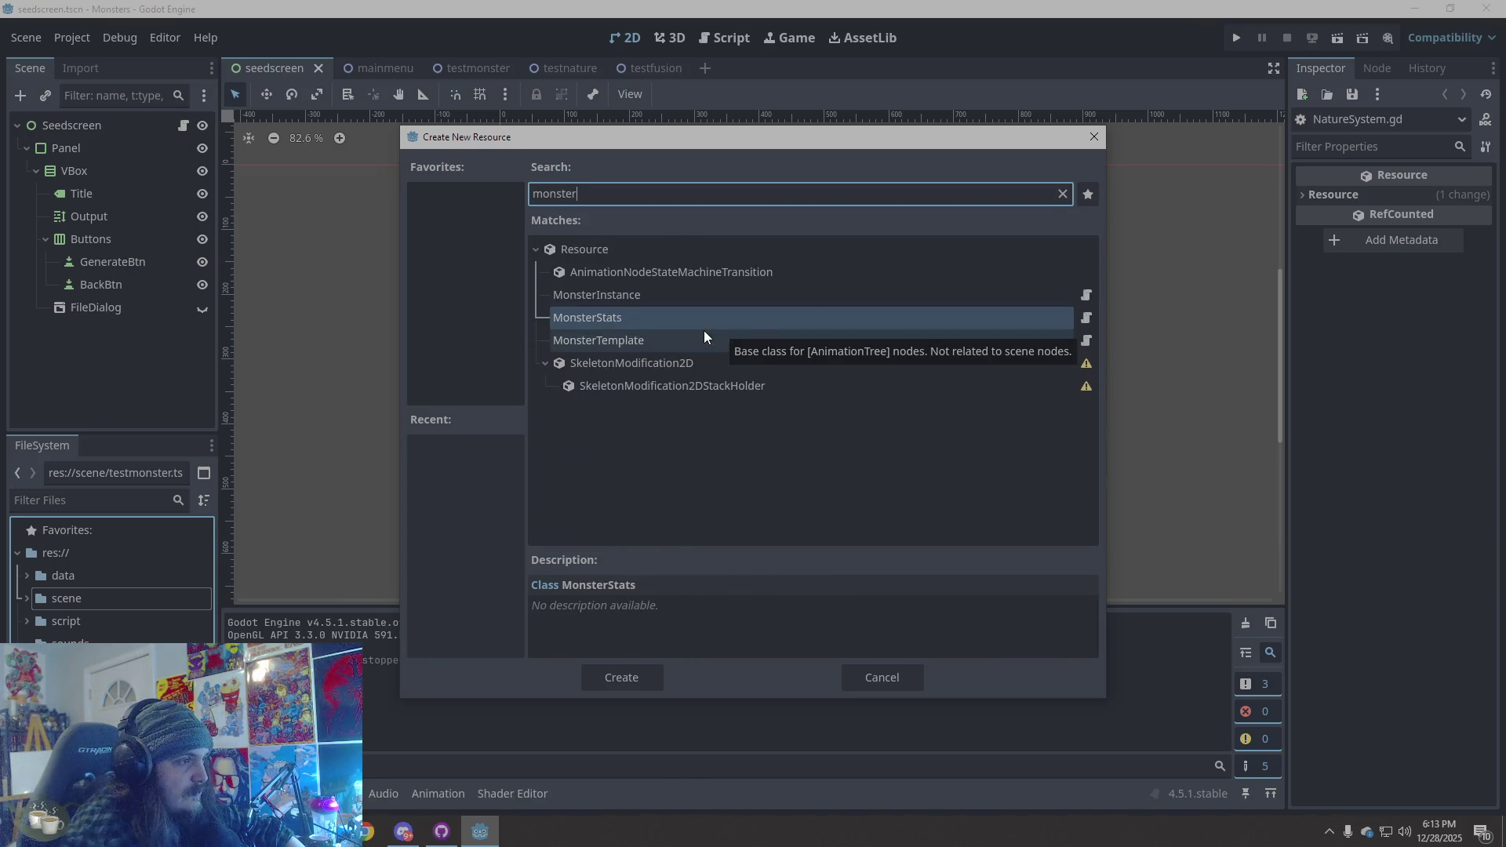
{"action": "left_click", "coordinate": [634, 679]}
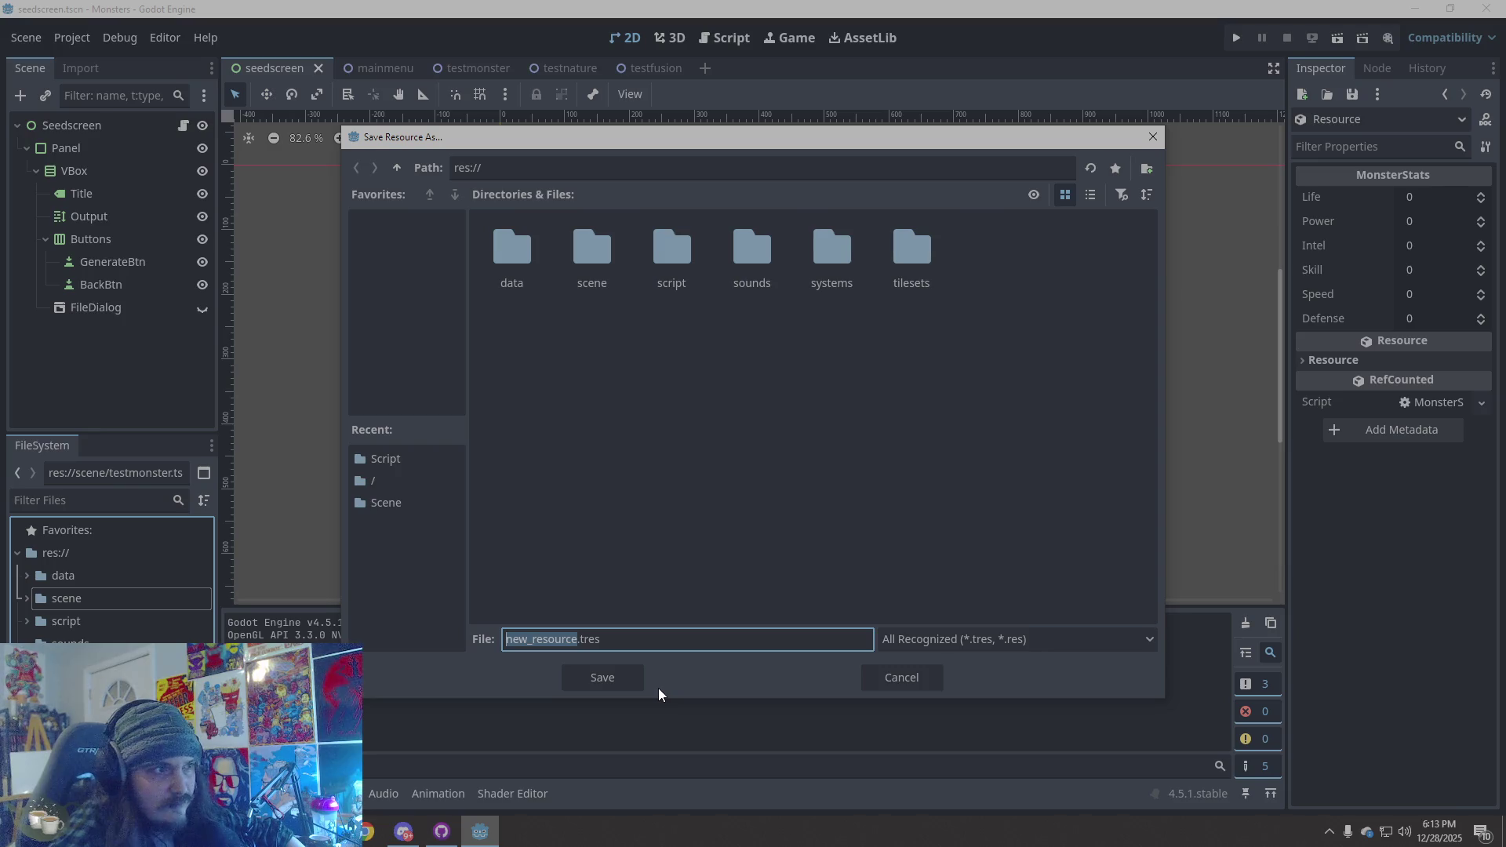
{"action": "right_click", "coordinate": [989, 261]}
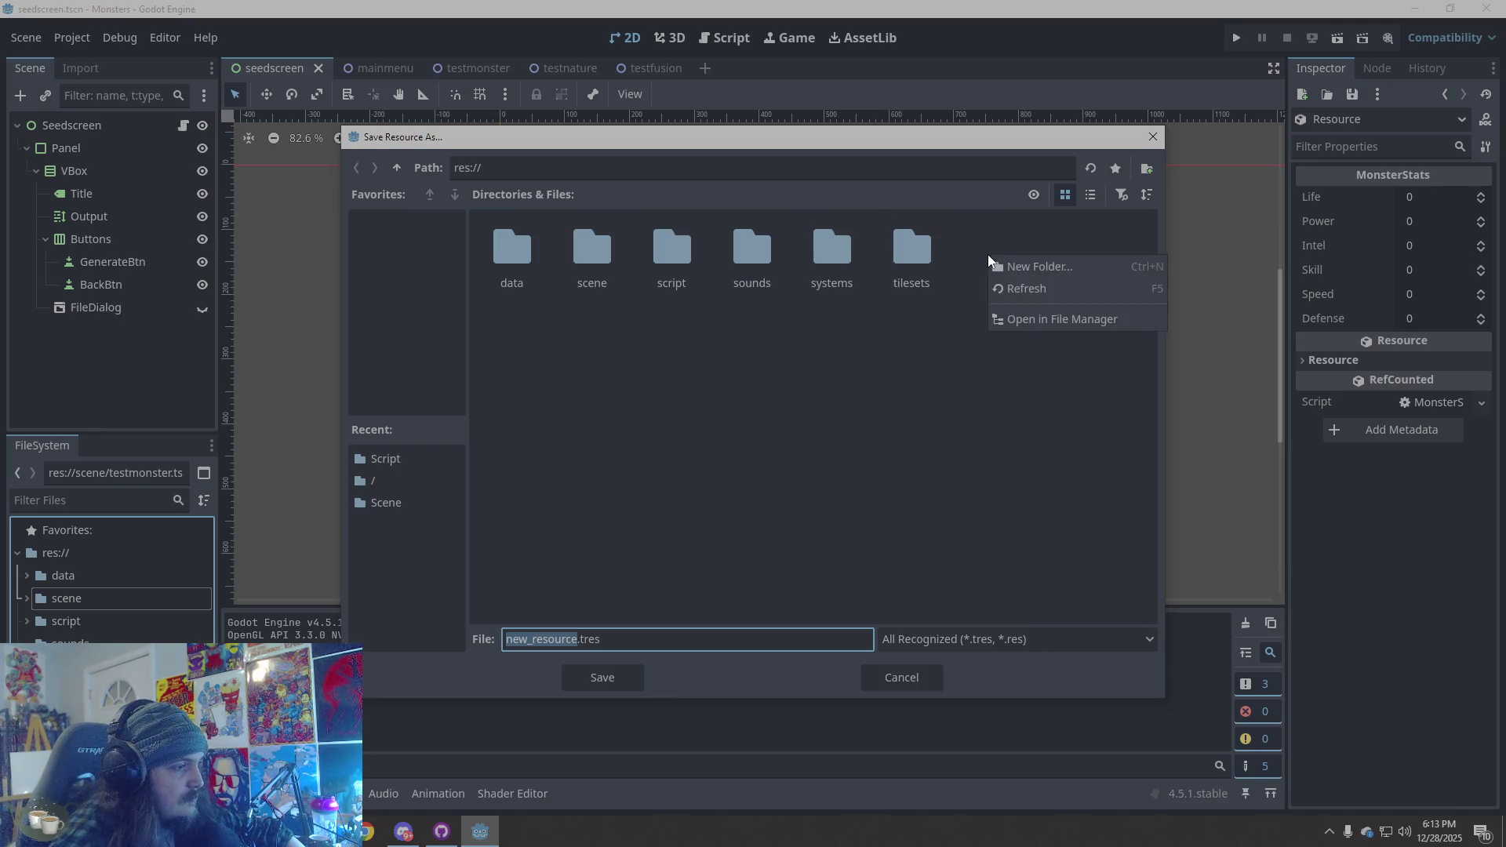
{"action": "left_click", "coordinate": [1032, 267]}
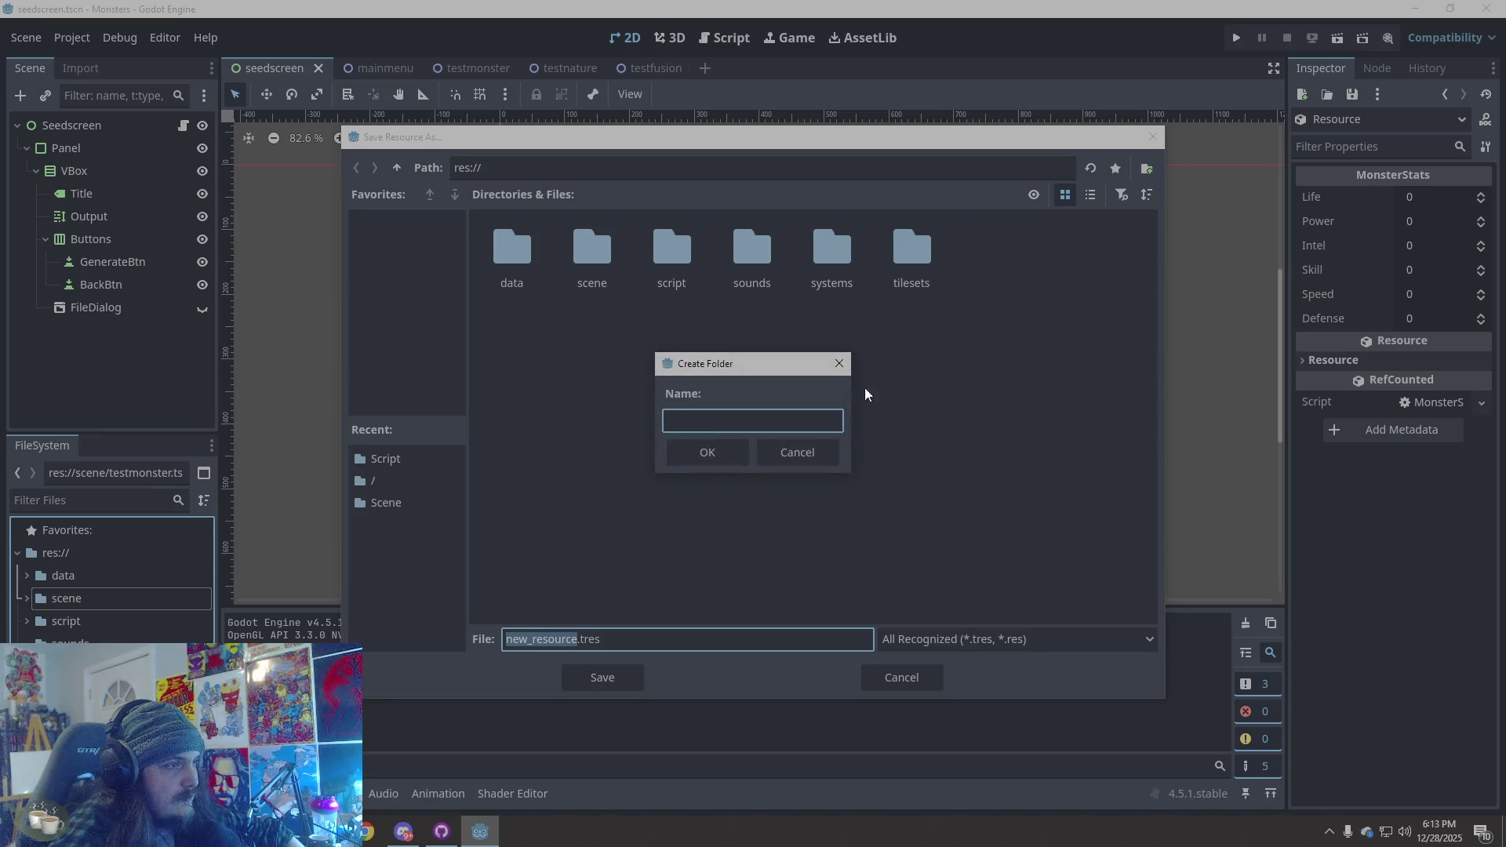
{"action": "type", "text": "re"}
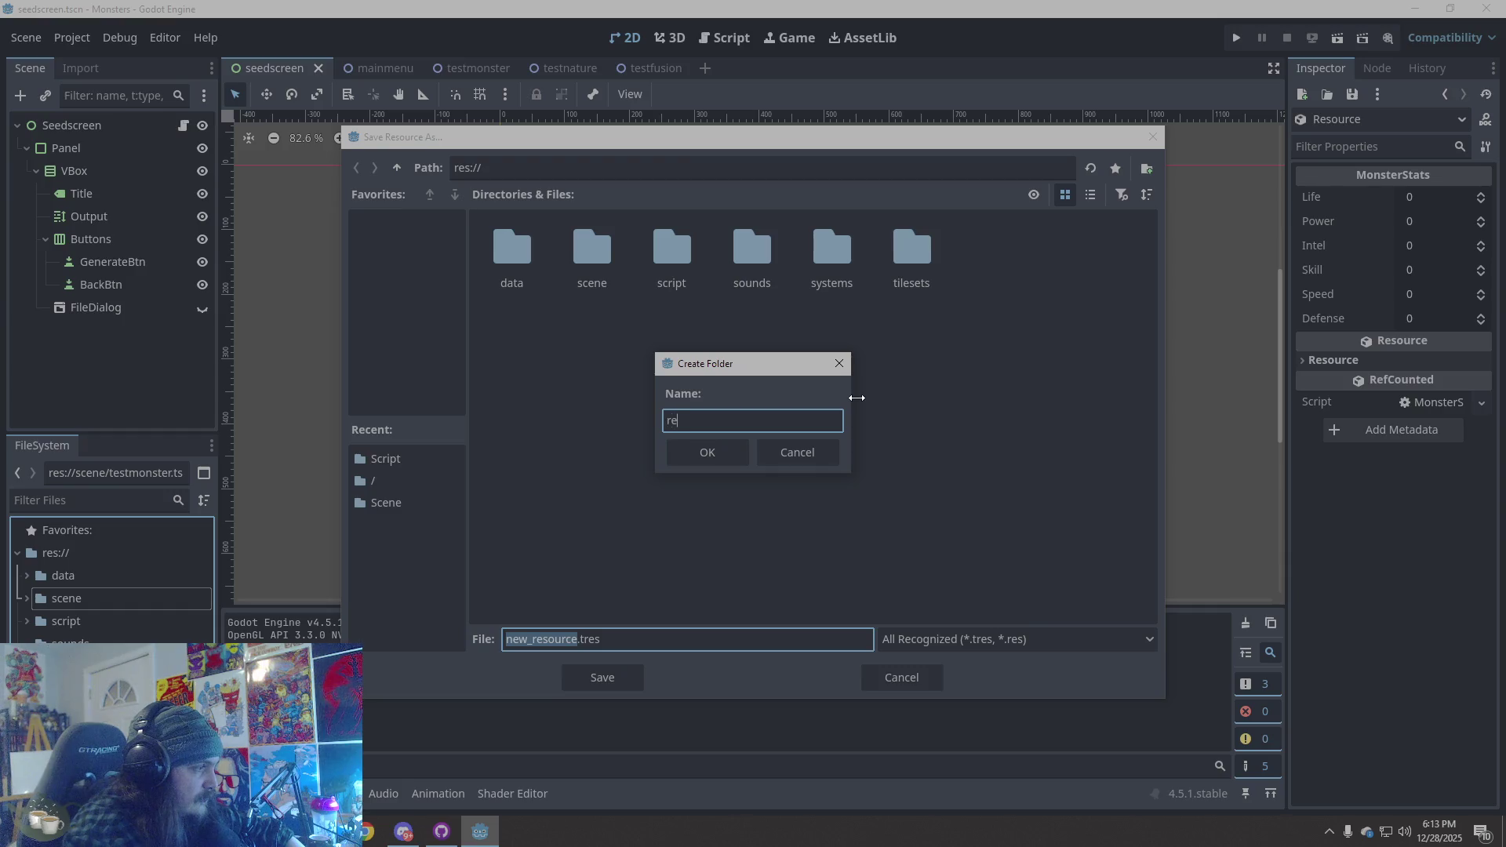
{"action": "type", "text": "sources"}
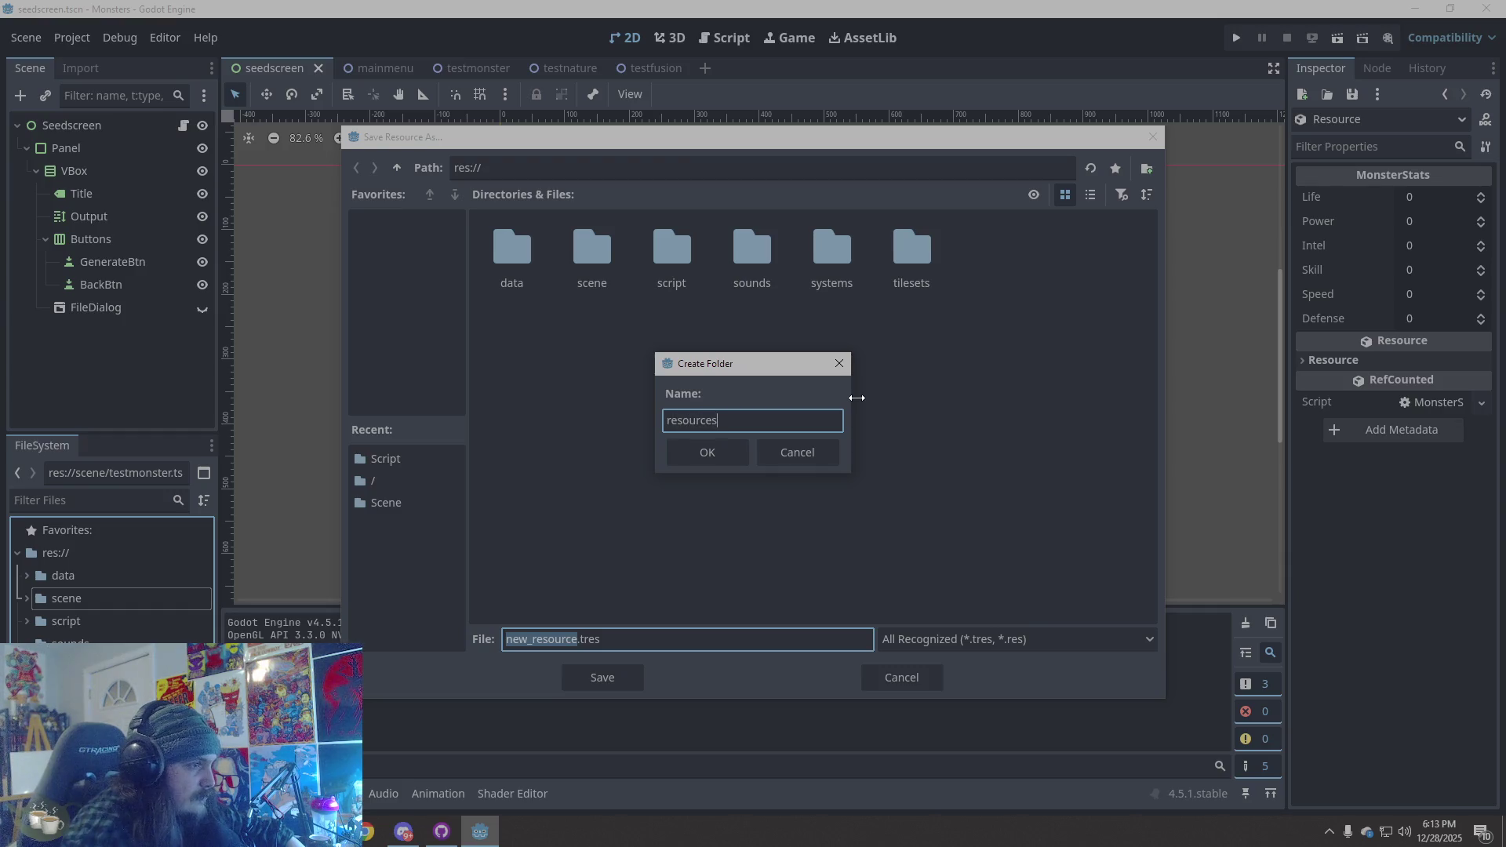
{"action": "left_click", "coordinate": [705, 453]}
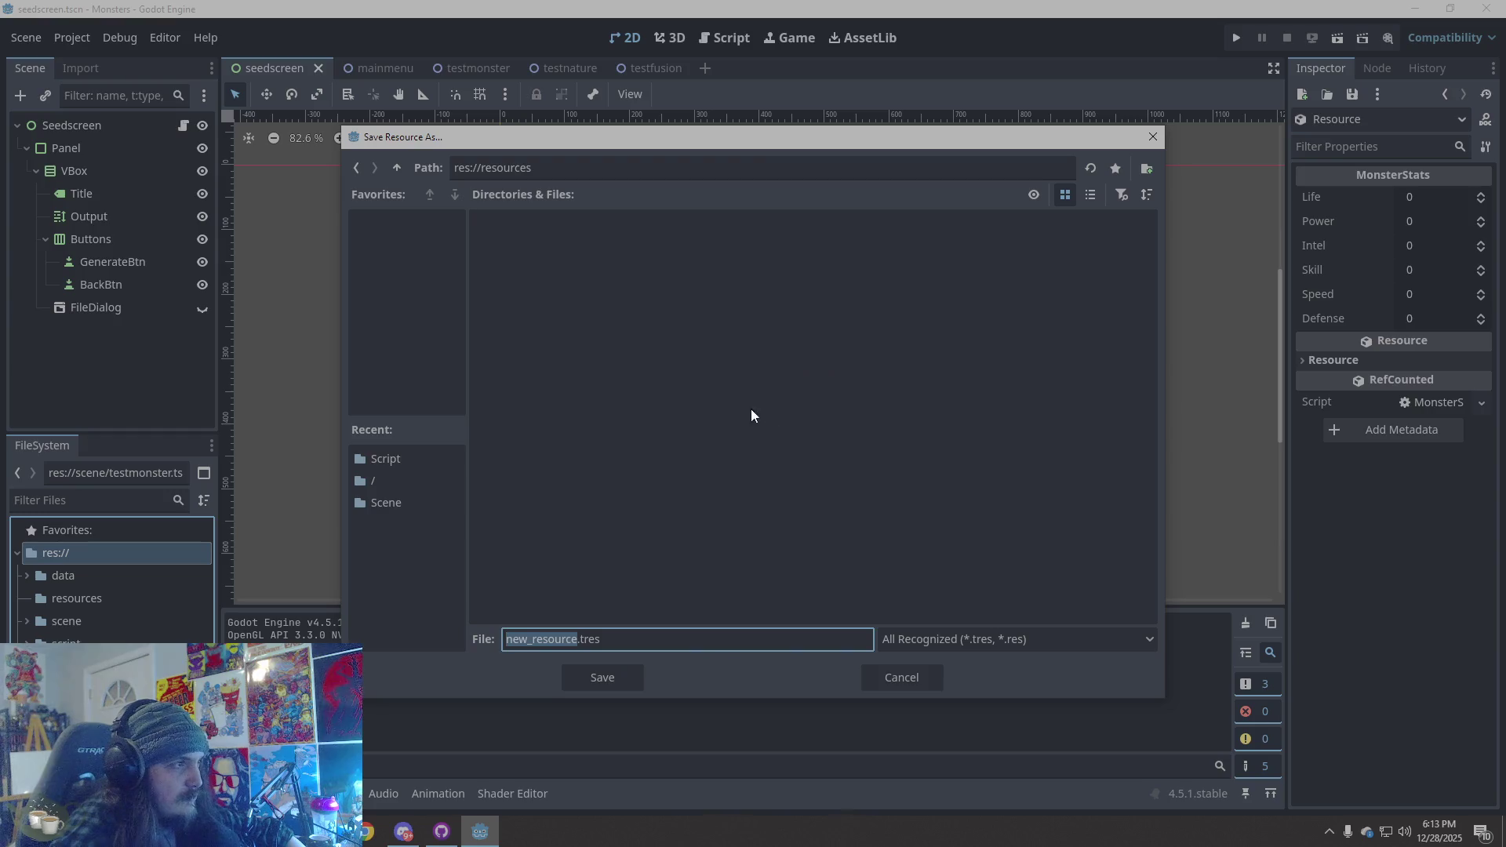
{"action": "left_click", "coordinate": [618, 676]}
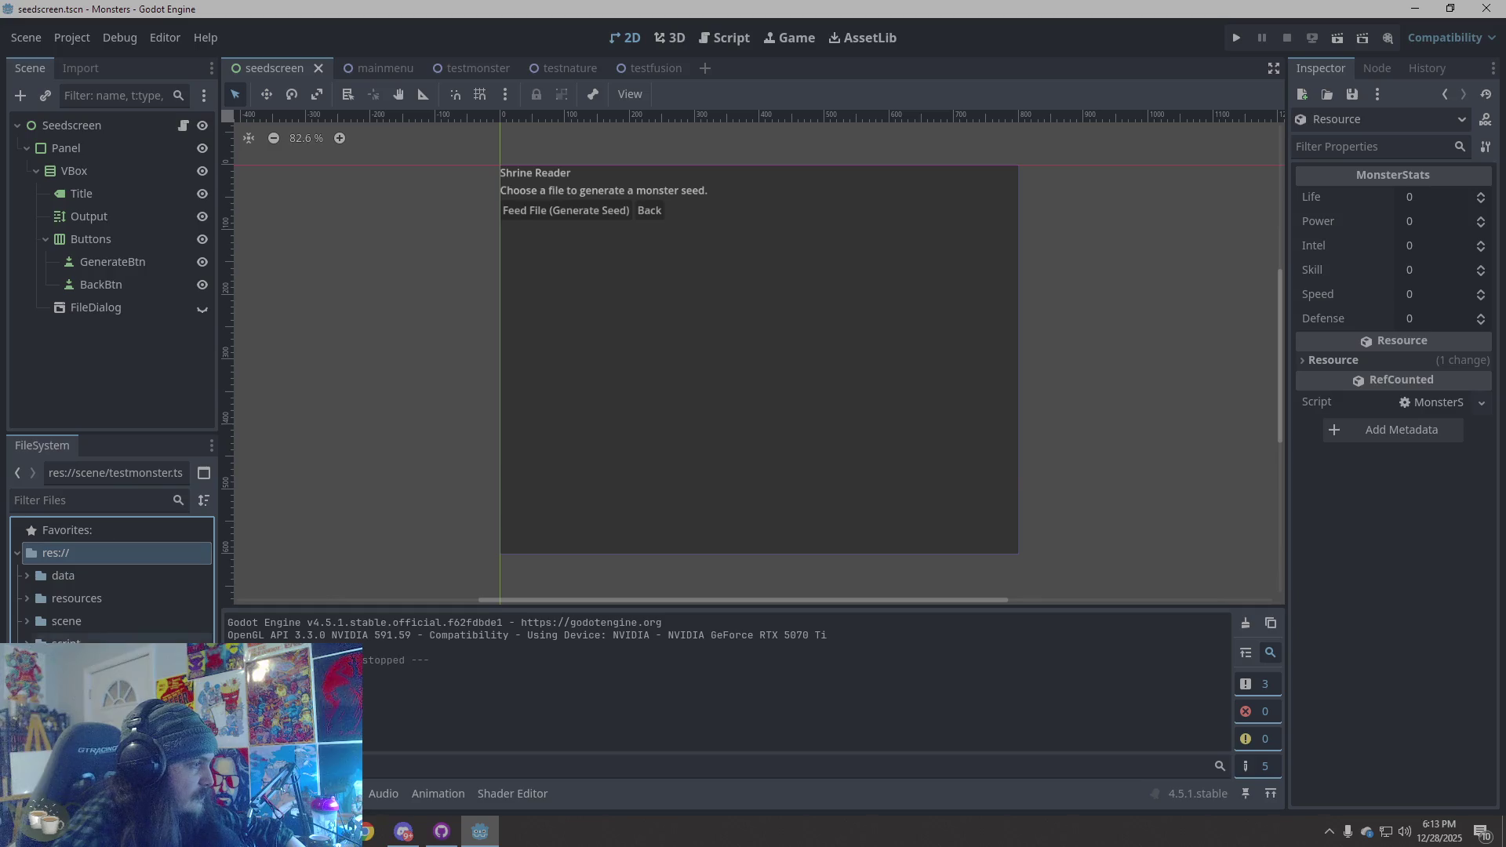
{"action": "left_click", "coordinate": [106, 599]}
{"action": "double_click", "coordinate": [107, 599]}
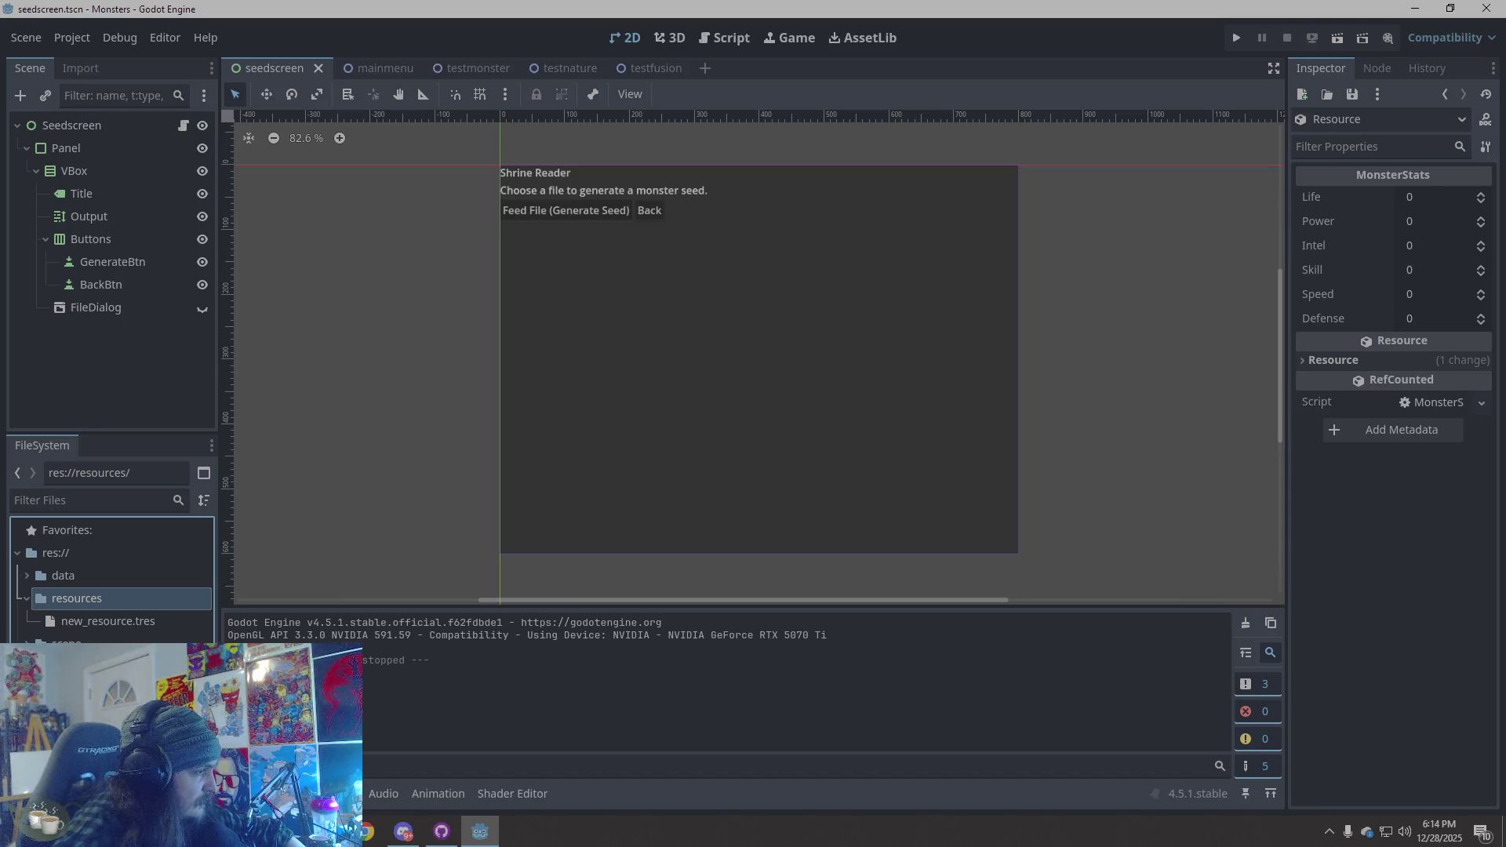
Step: Create a MonsterTemplate resource and choose the resources folder as its save location
{"action": "left_click", "coordinate": [662, 341]}
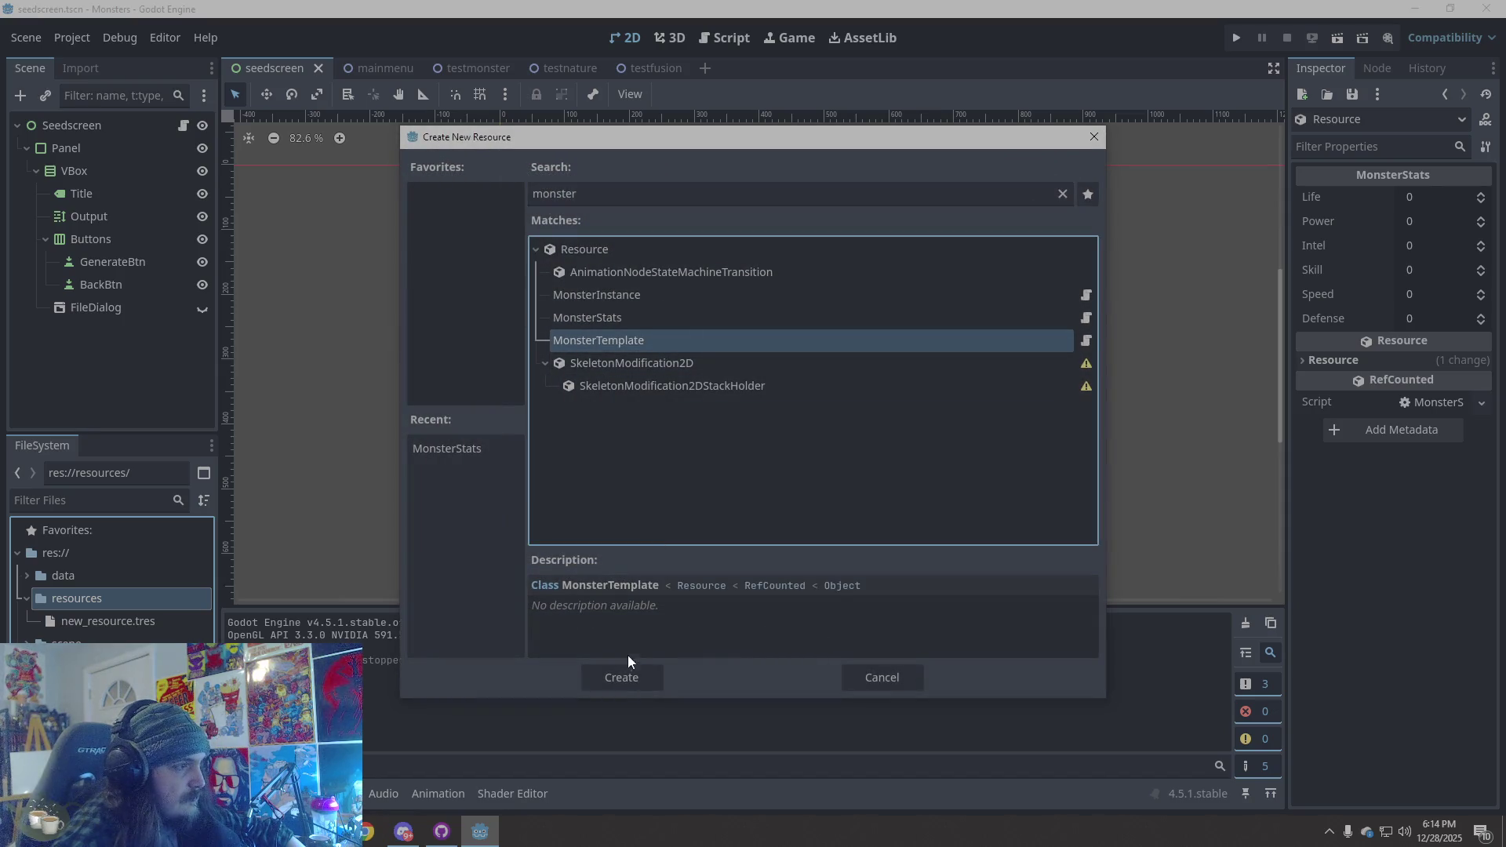
{"action": "left_click", "coordinate": [619, 672]}
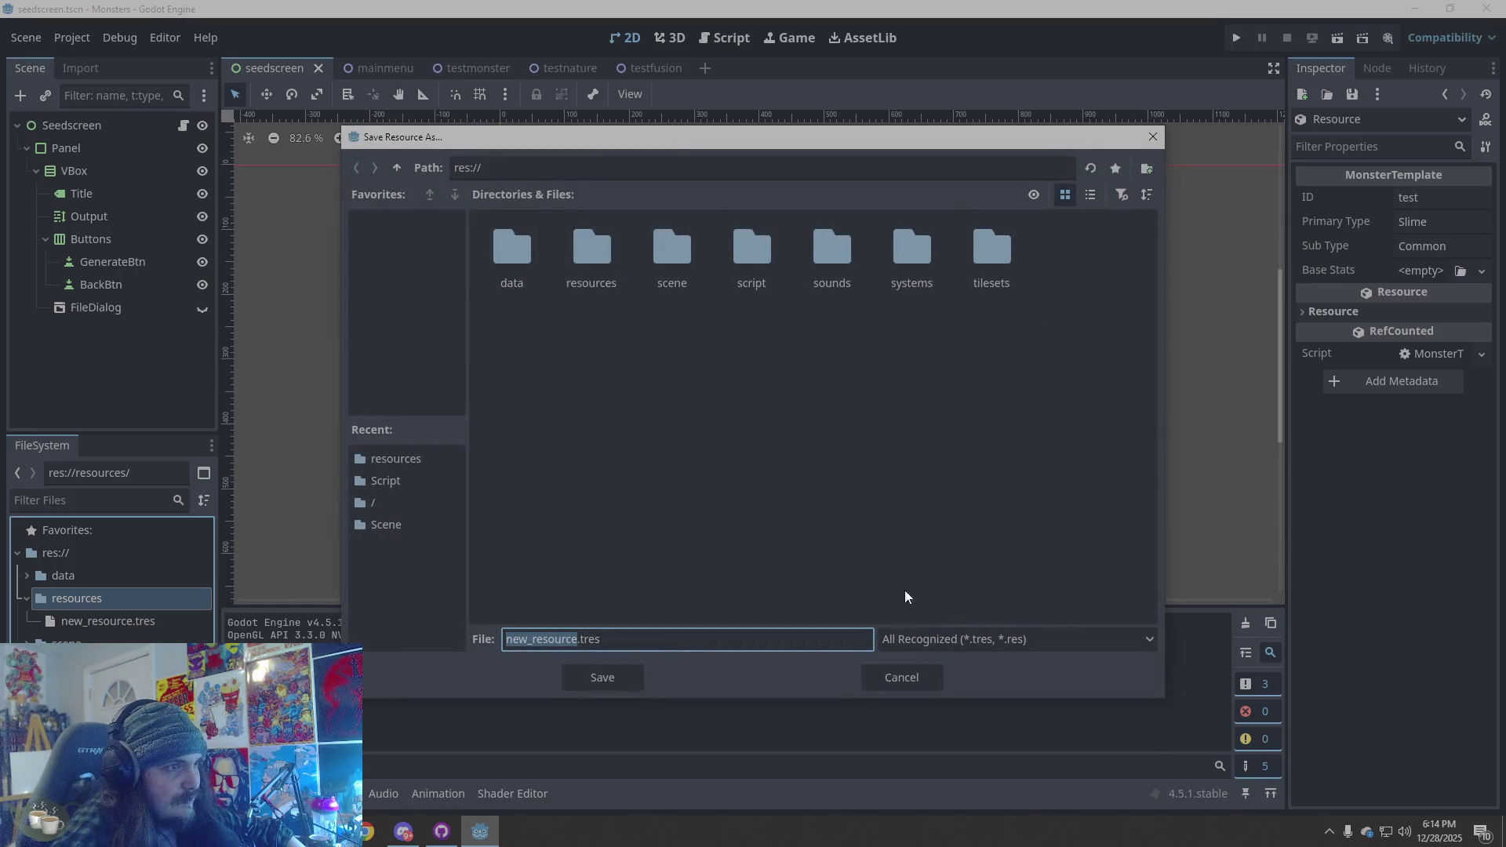
{"action": "left_click", "coordinate": [591, 247]}
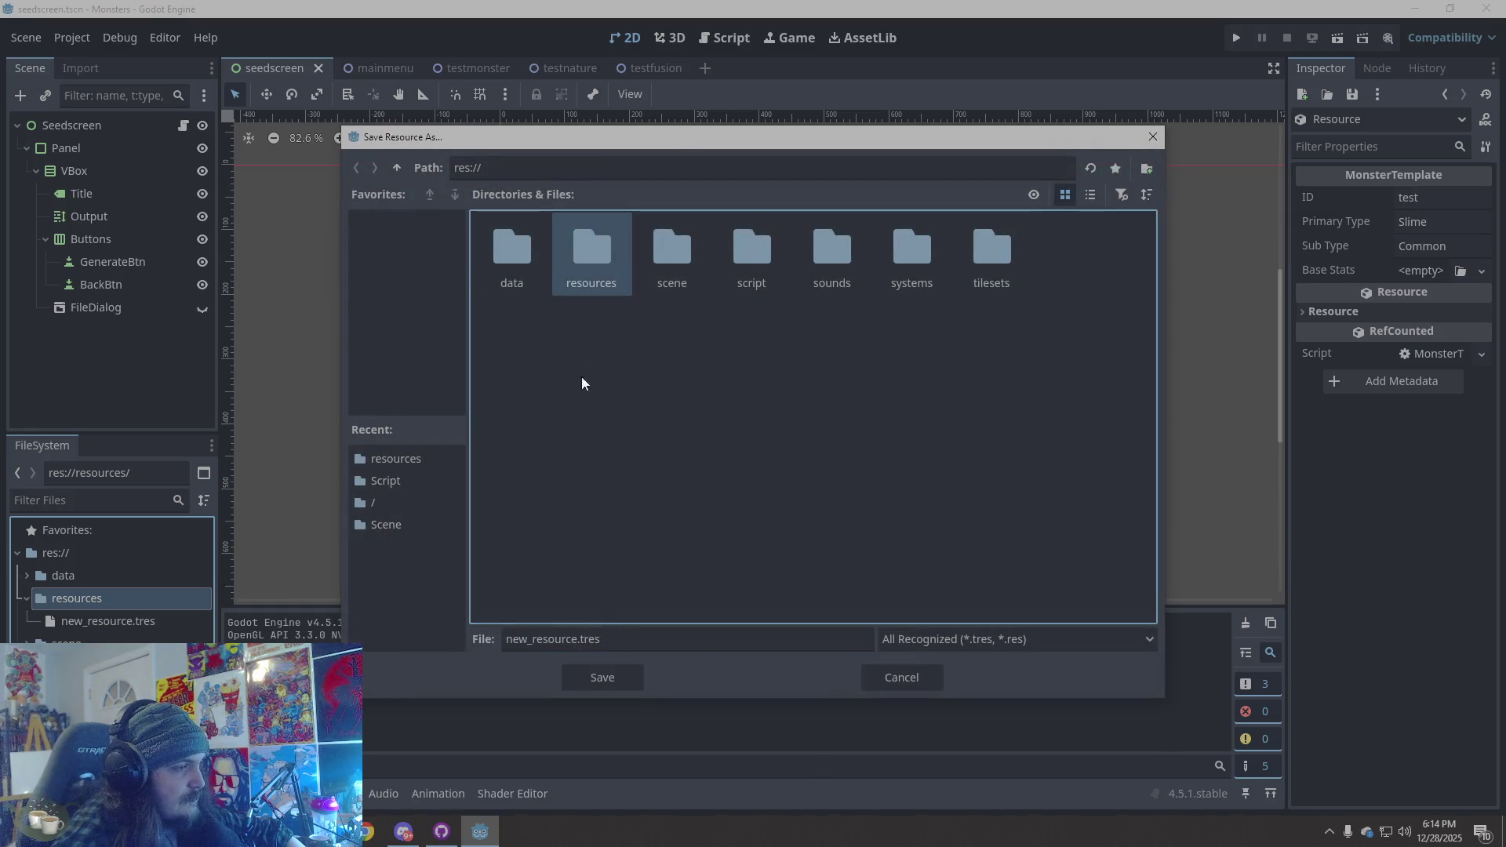
{"action": "double_click", "coordinate": [593, 249]}
{"action": "left_click", "coordinate": [601, 679]}
{"action": "left_click", "coordinate": [815, 444]}
Step: Rename the file to test_slime.tres and save the template
{"action": "triple_click", "coordinate": [642, 648]}
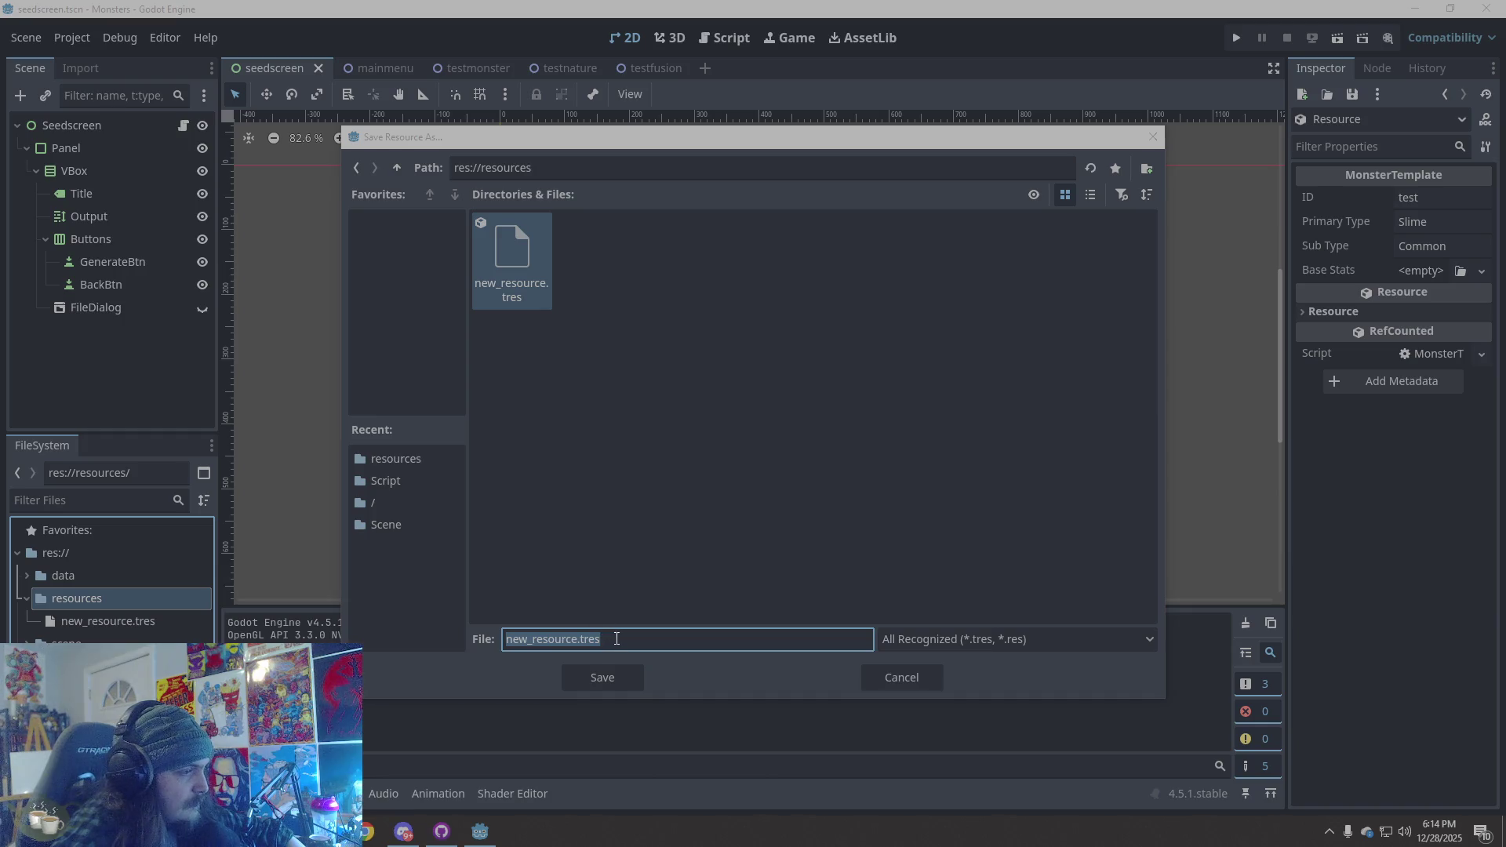
{"action": "left_click", "coordinate": [569, 648]}
{"action": "left_click", "coordinate": [581, 638]}
{"action": "key", "text": "shift+Left"}
{"action": "key", "text": "shift+Left"}
{"action": "key", "text": "shift+Left"}
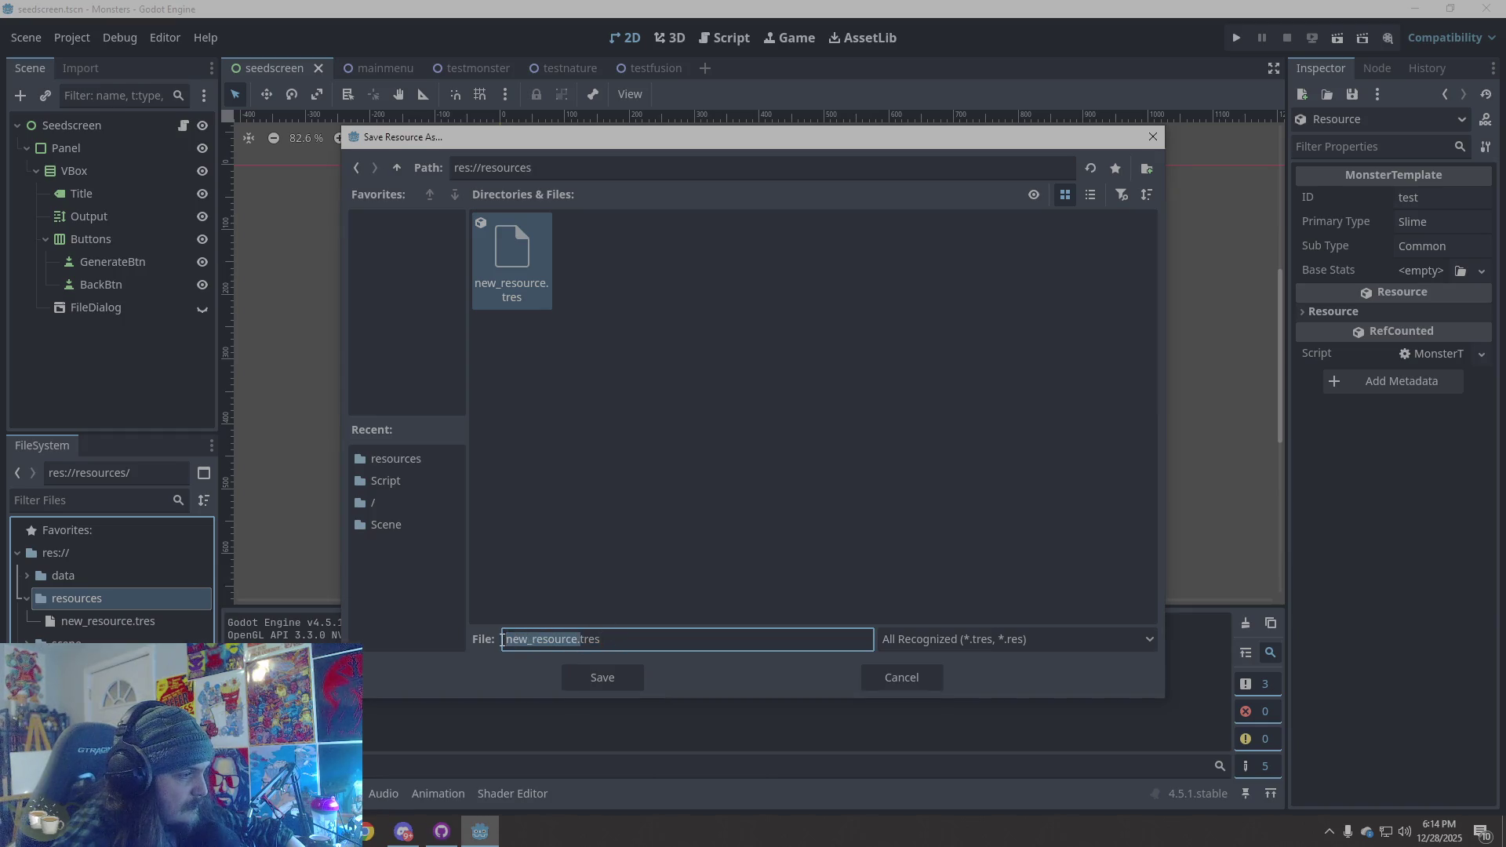
{"action": "key", "text": "Right"}
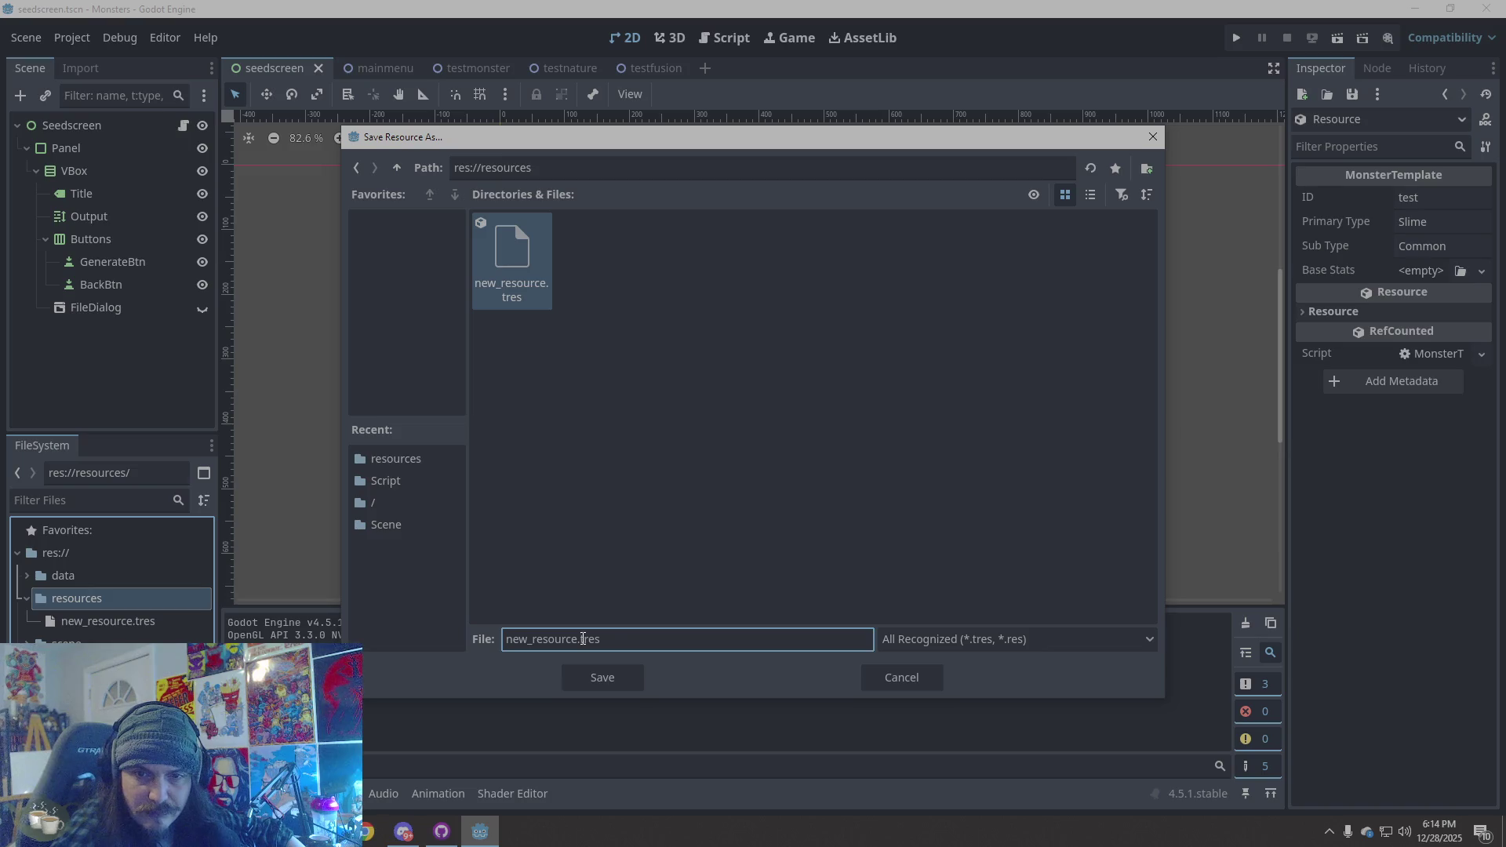
{"action": "left_click_drag", "start_coordinate": [578, 638], "coordinate": [486, 638]}
{"action": "type", "text": "test_slime"}
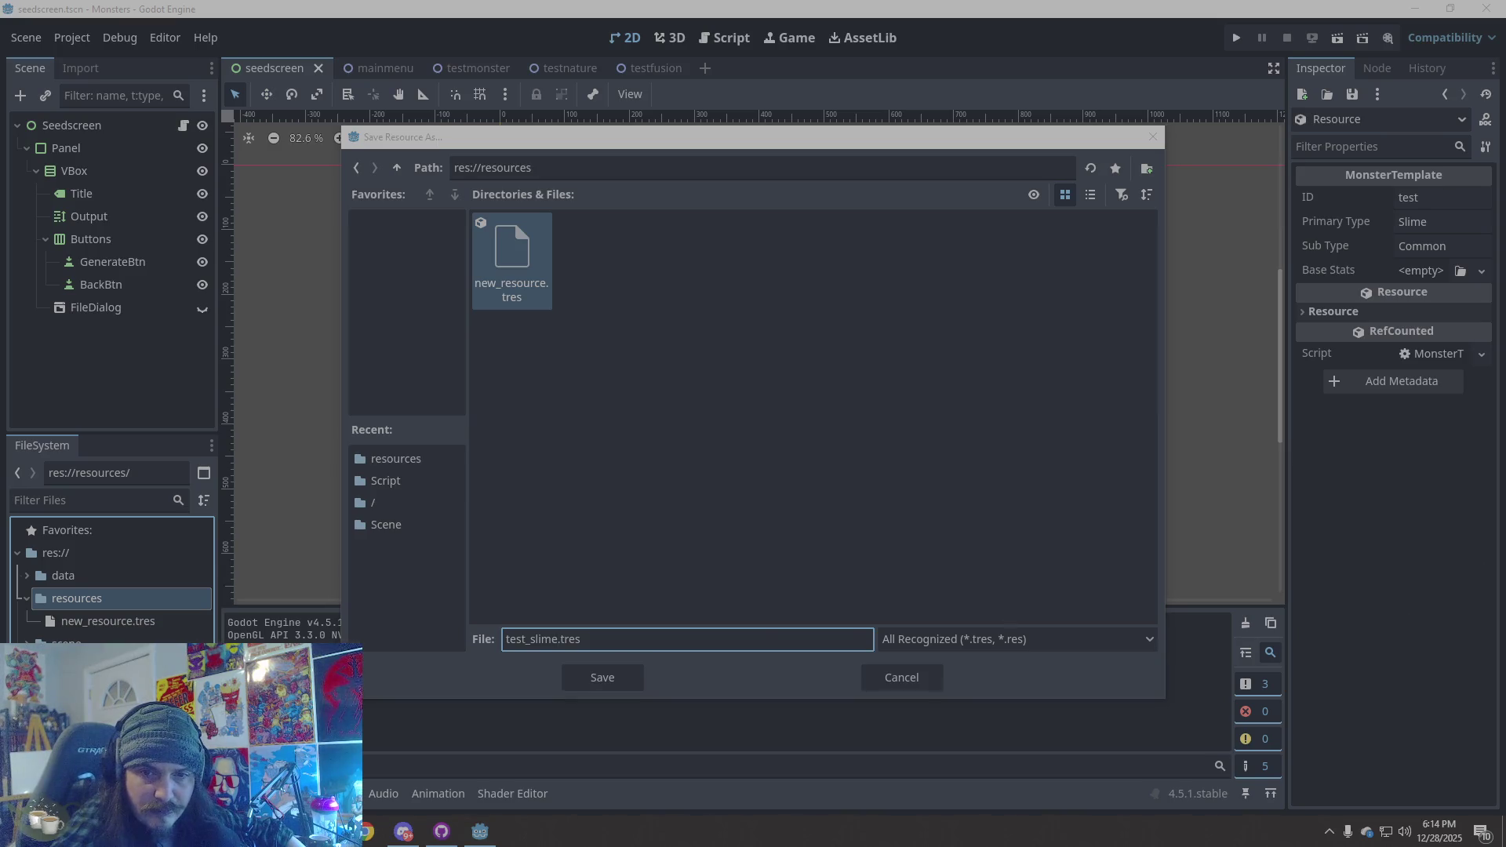
{"action": "left_click", "coordinate": [605, 678]}
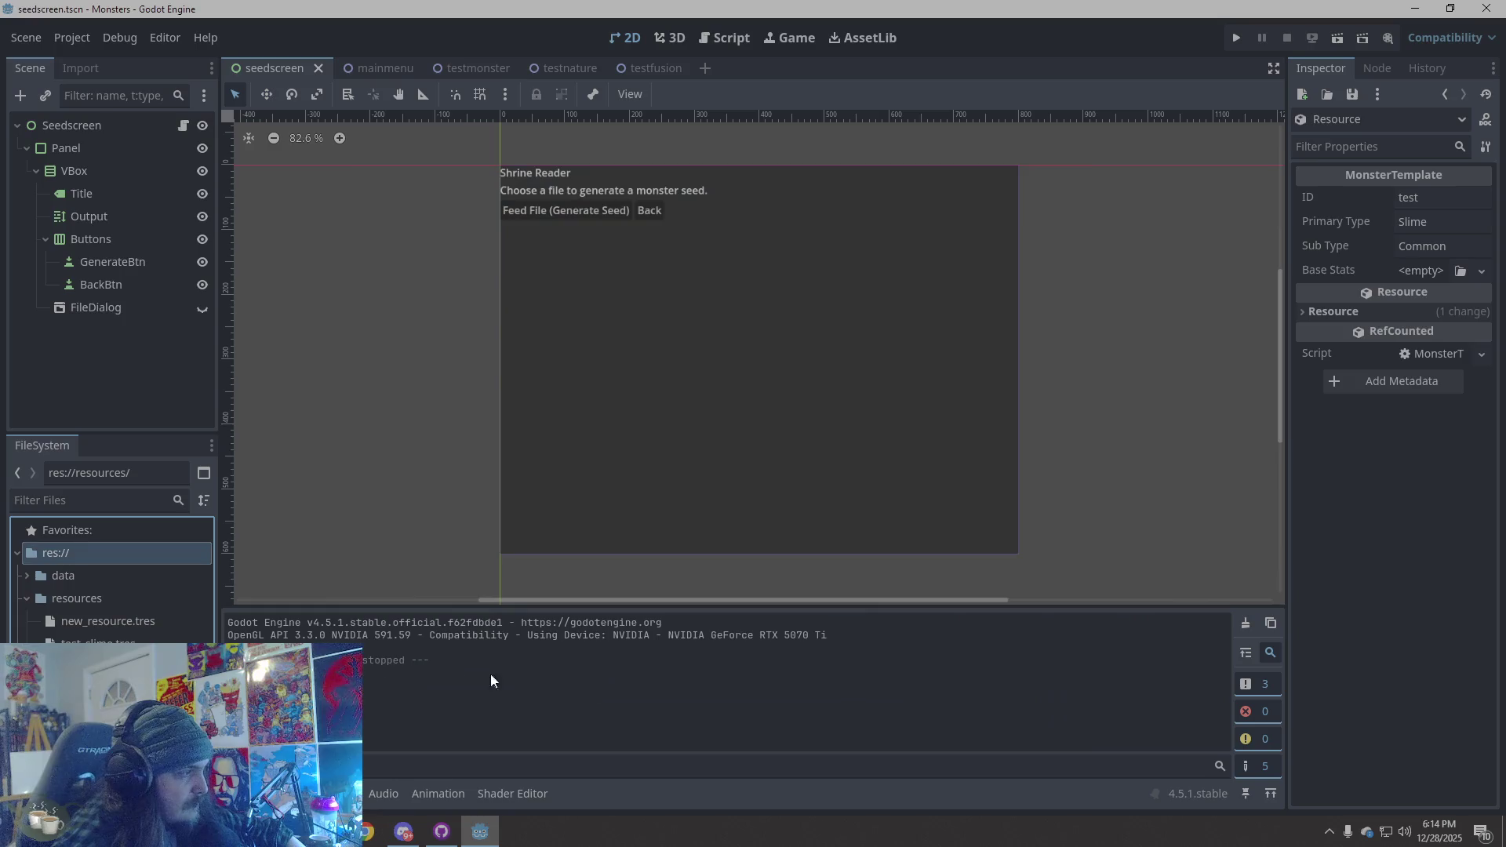
{"action": "left_click", "coordinate": [129, 620]}
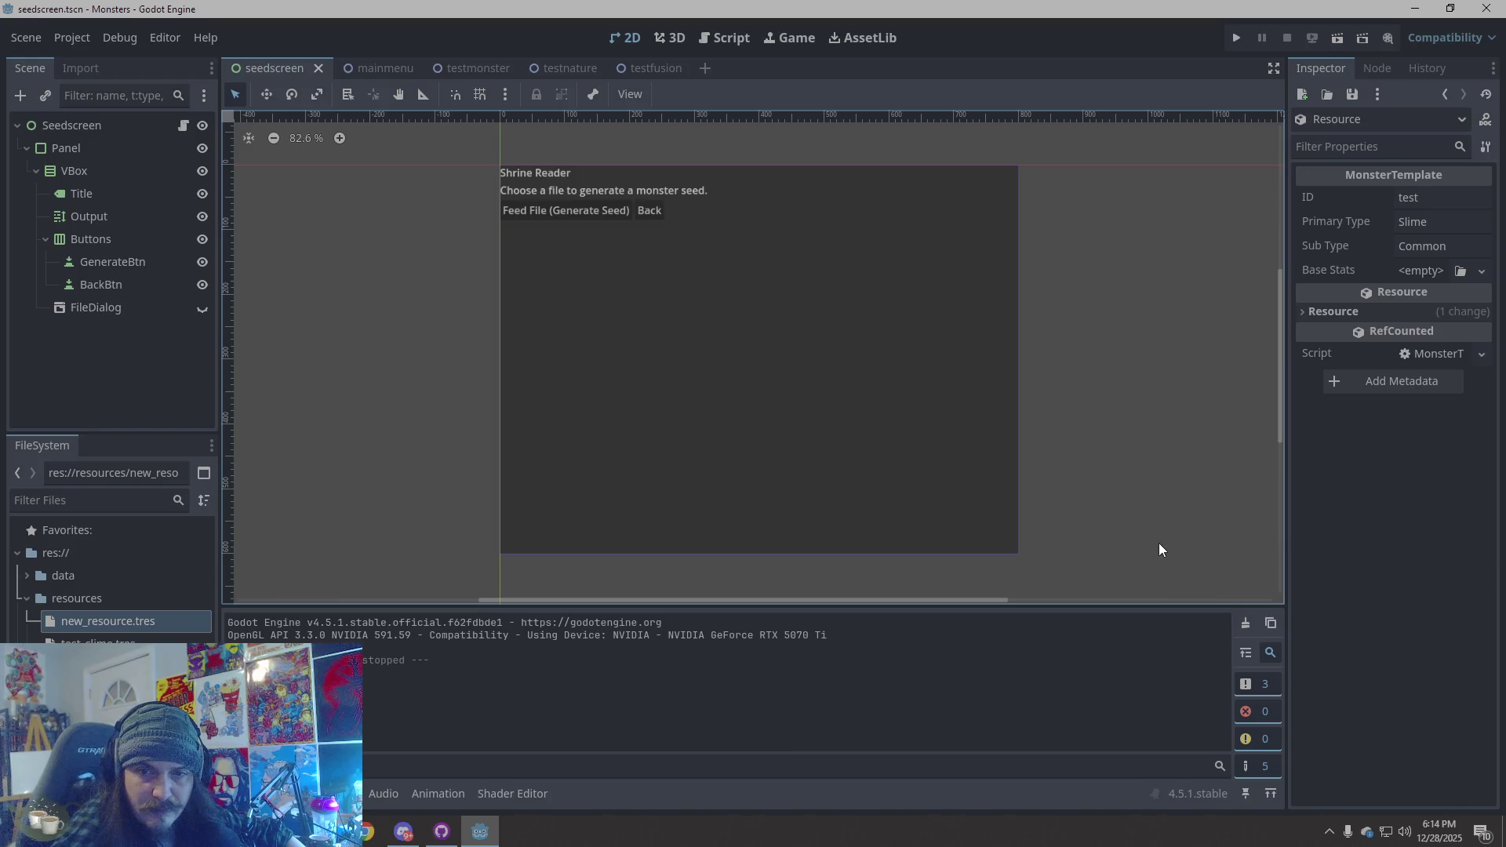
{"action": "right_click", "coordinate": [89, 624]}
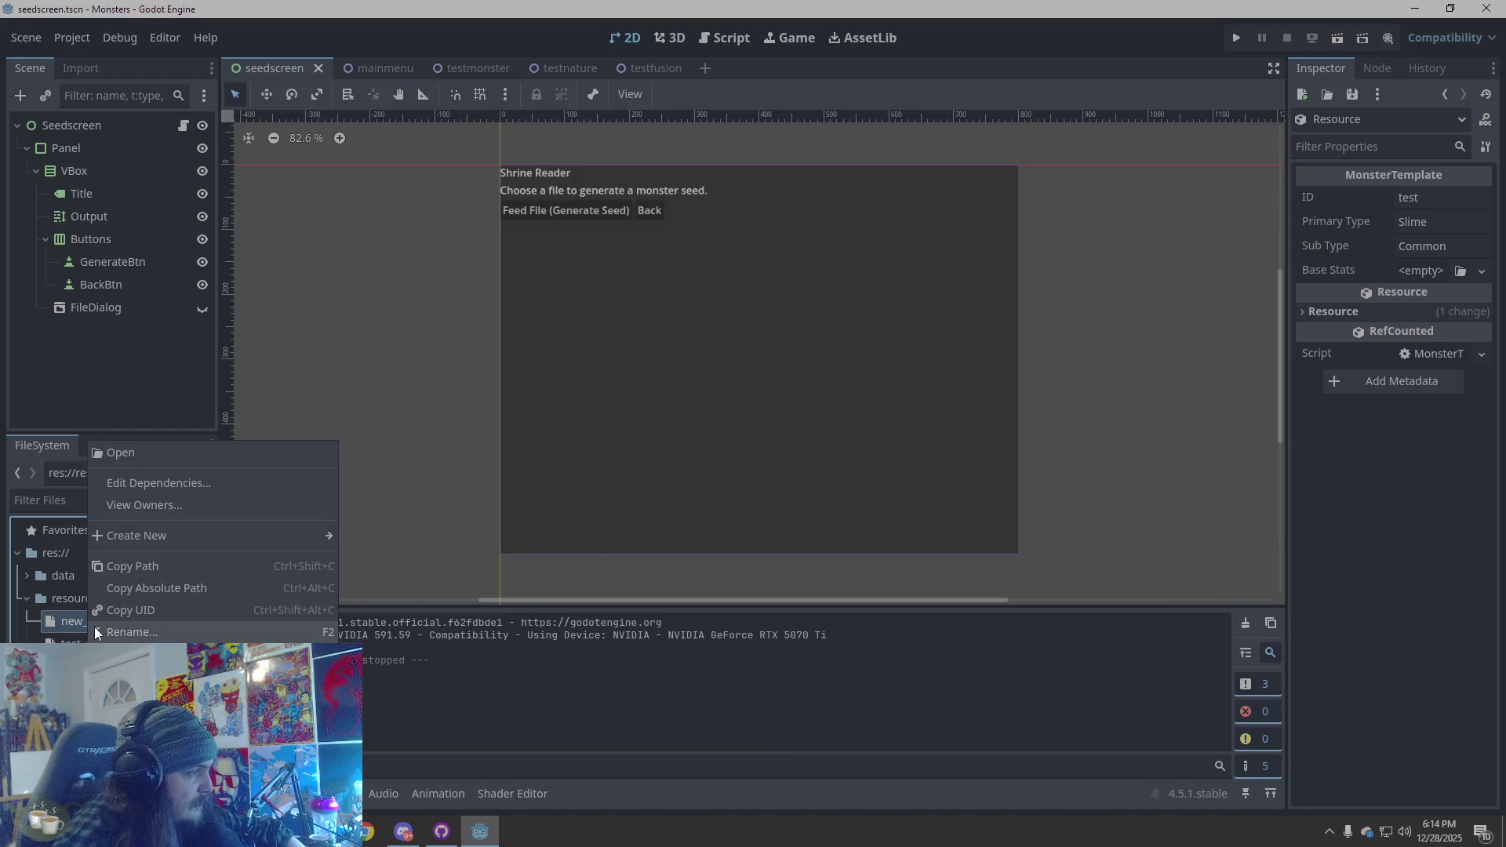
{"action": "left_click", "coordinate": [107, 632]}
{"action": "left_click", "coordinate": [134, 620]}
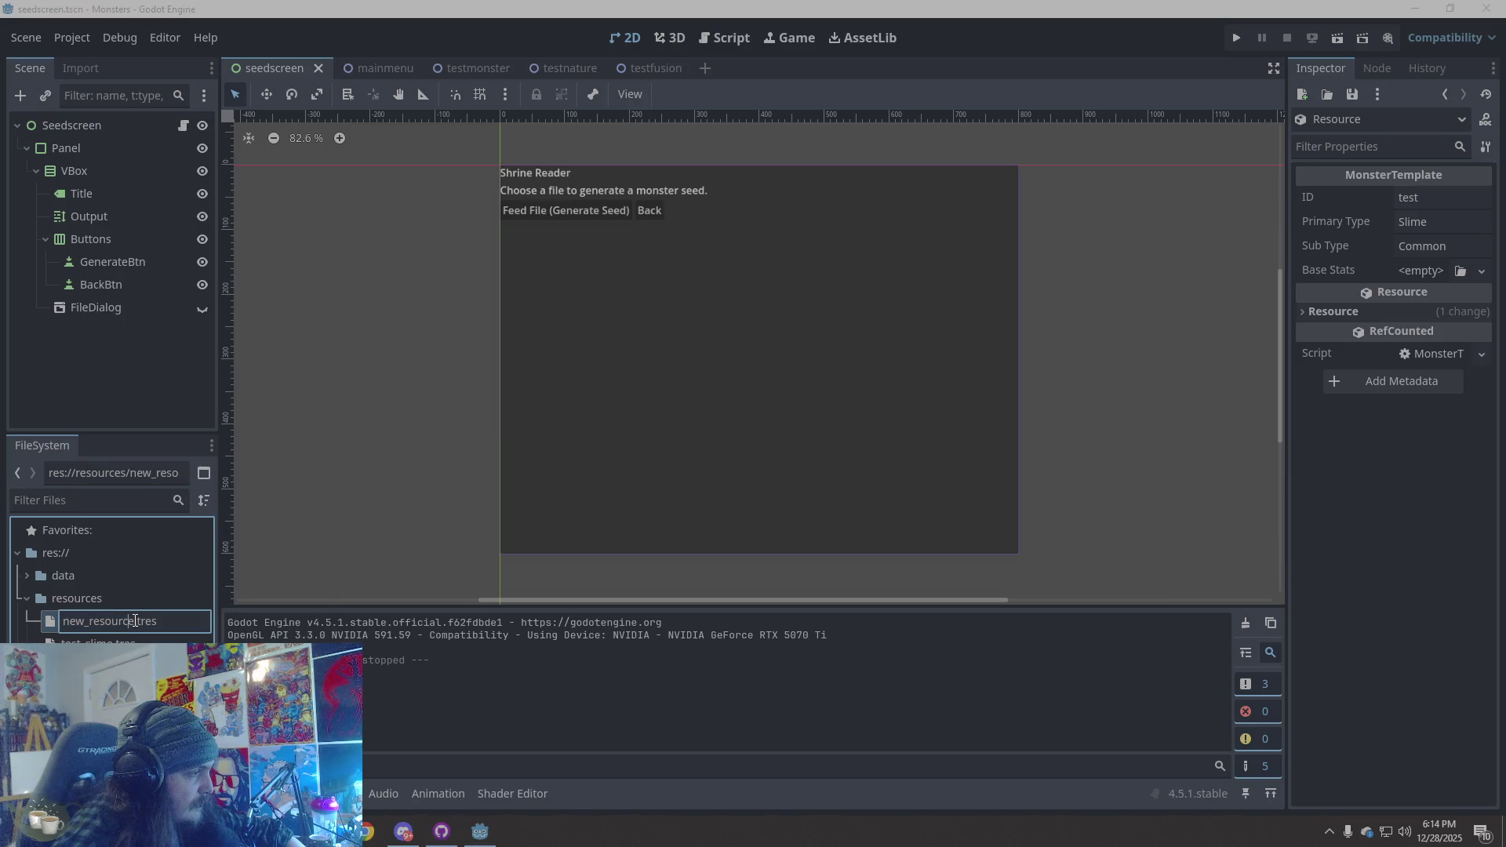
{"action": "left_click_drag", "start_coordinate": [135, 620], "coordinate": [62, 629]}
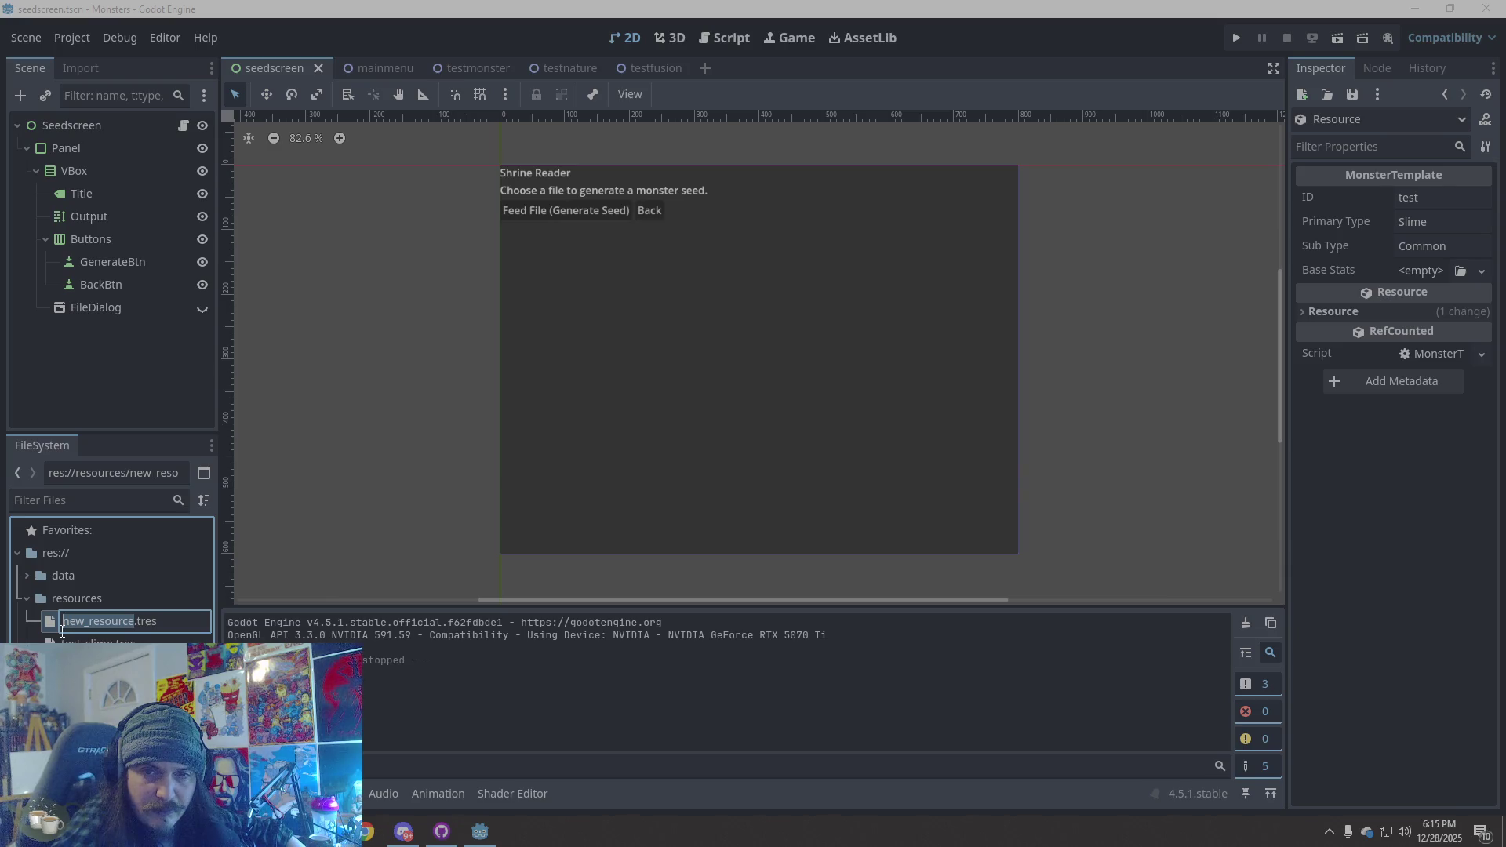
{"action": "left_click", "coordinate": [141, 621]}
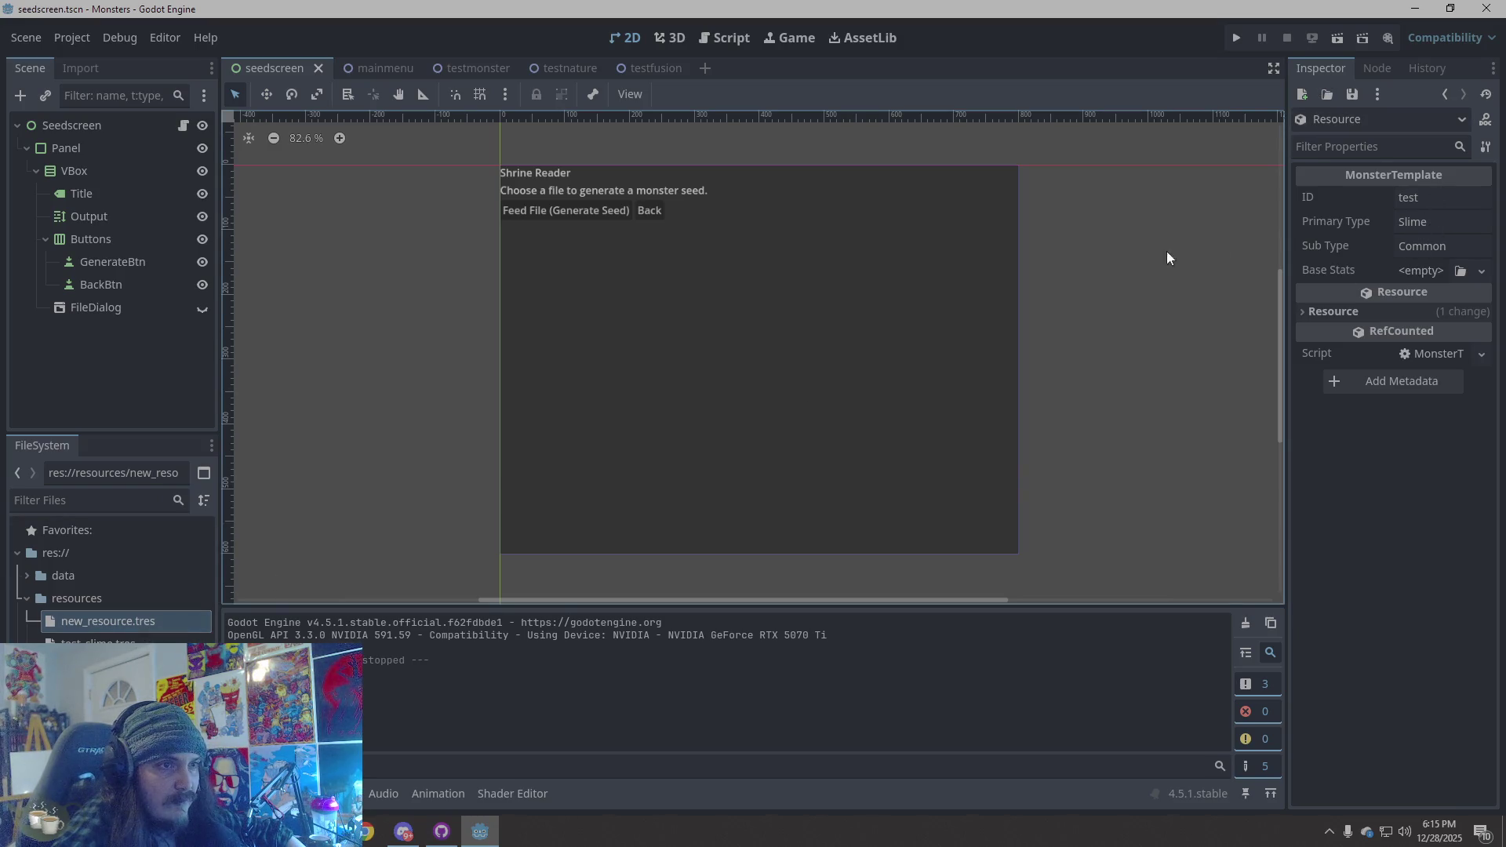
{"action": "left_click", "coordinate": [138, 621]}
{"action": "left_click", "coordinate": [133, 643]}
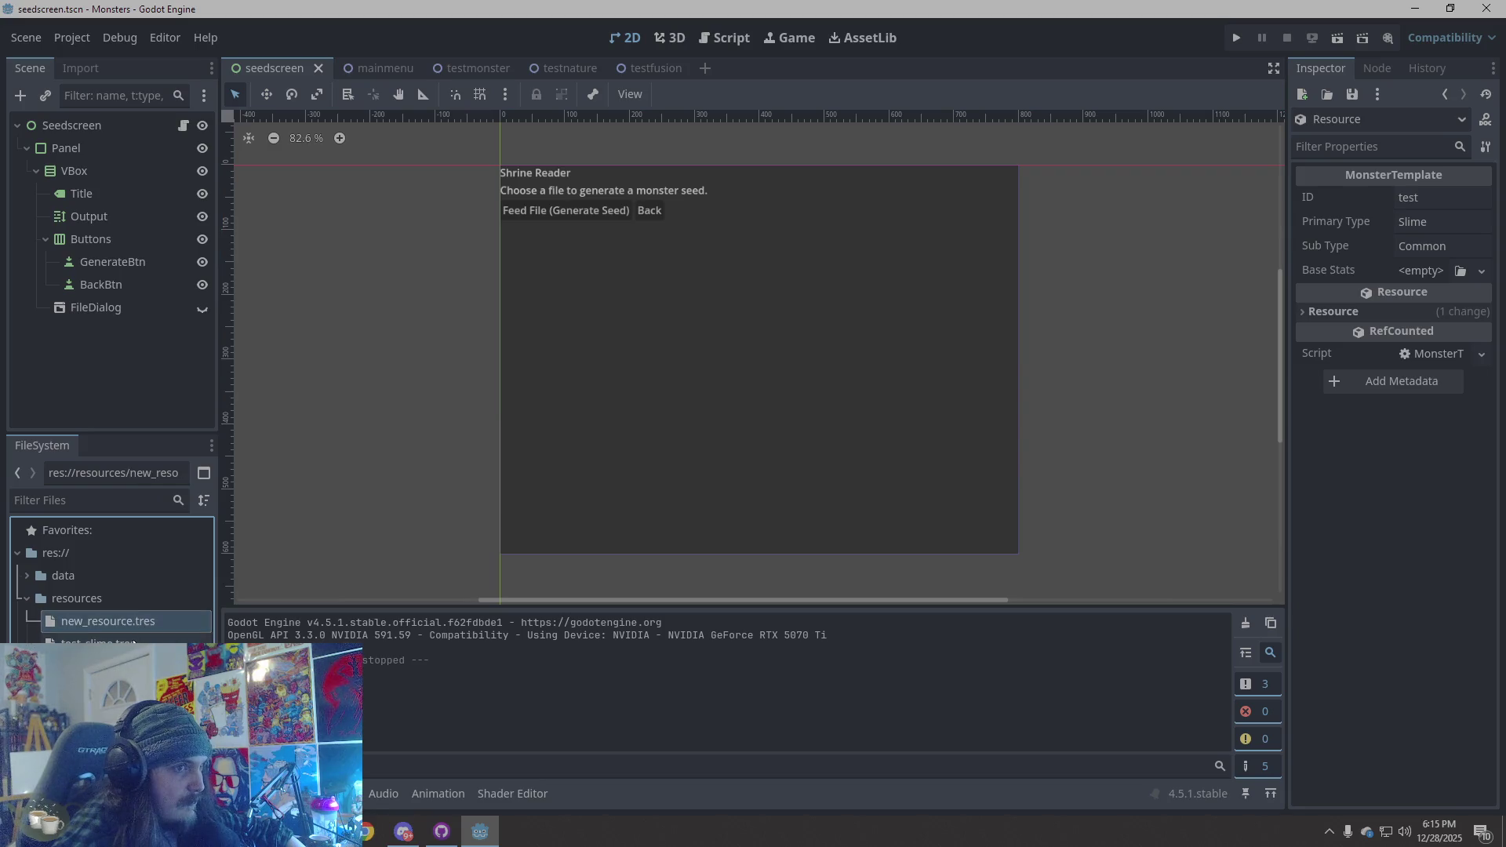
{"action": "left_click", "coordinate": [122, 637]}
{"action": "left_click", "coordinate": [111, 625]}
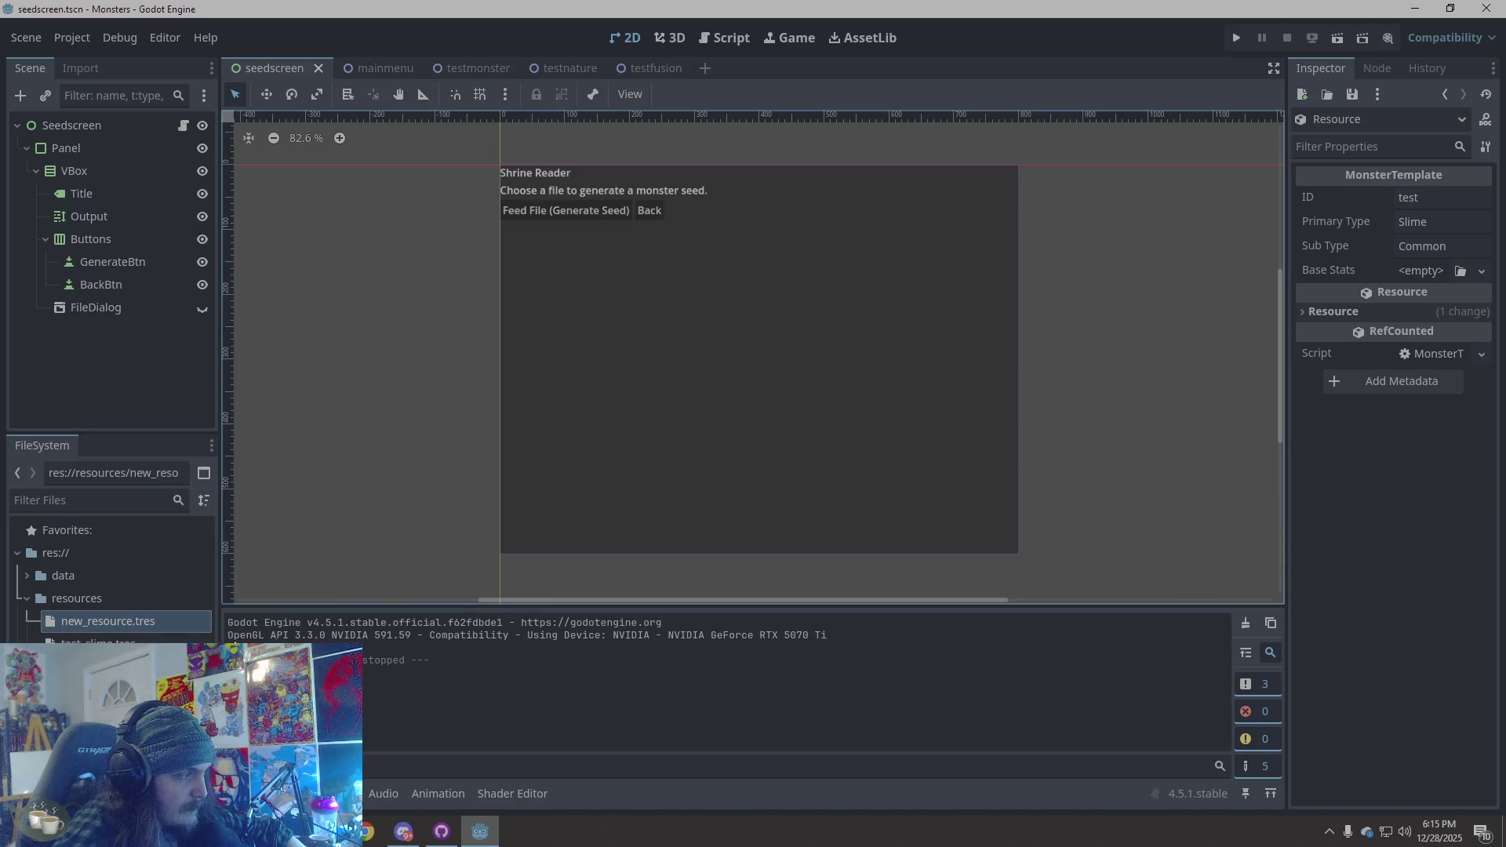
{"action": "right_click", "coordinate": [106, 629]}
Step: Delete new_resource.tres and test_slime.tres from the resources folder
{"action": "left_click", "coordinate": [149, 690]}
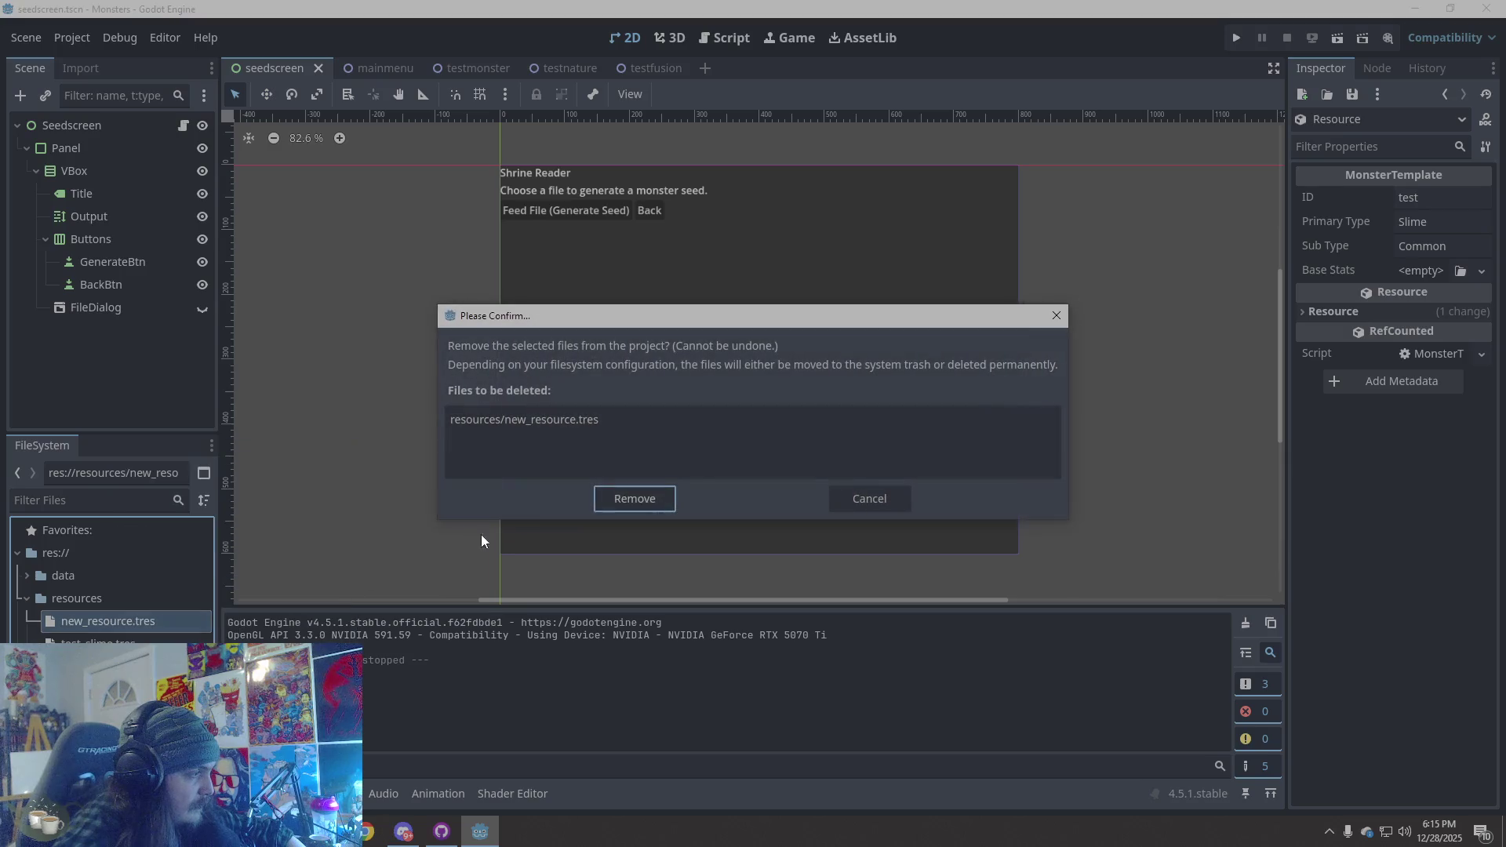
{"action": "left_click", "coordinate": [649, 498]}
{"action": "right_click", "coordinate": [93, 618]}
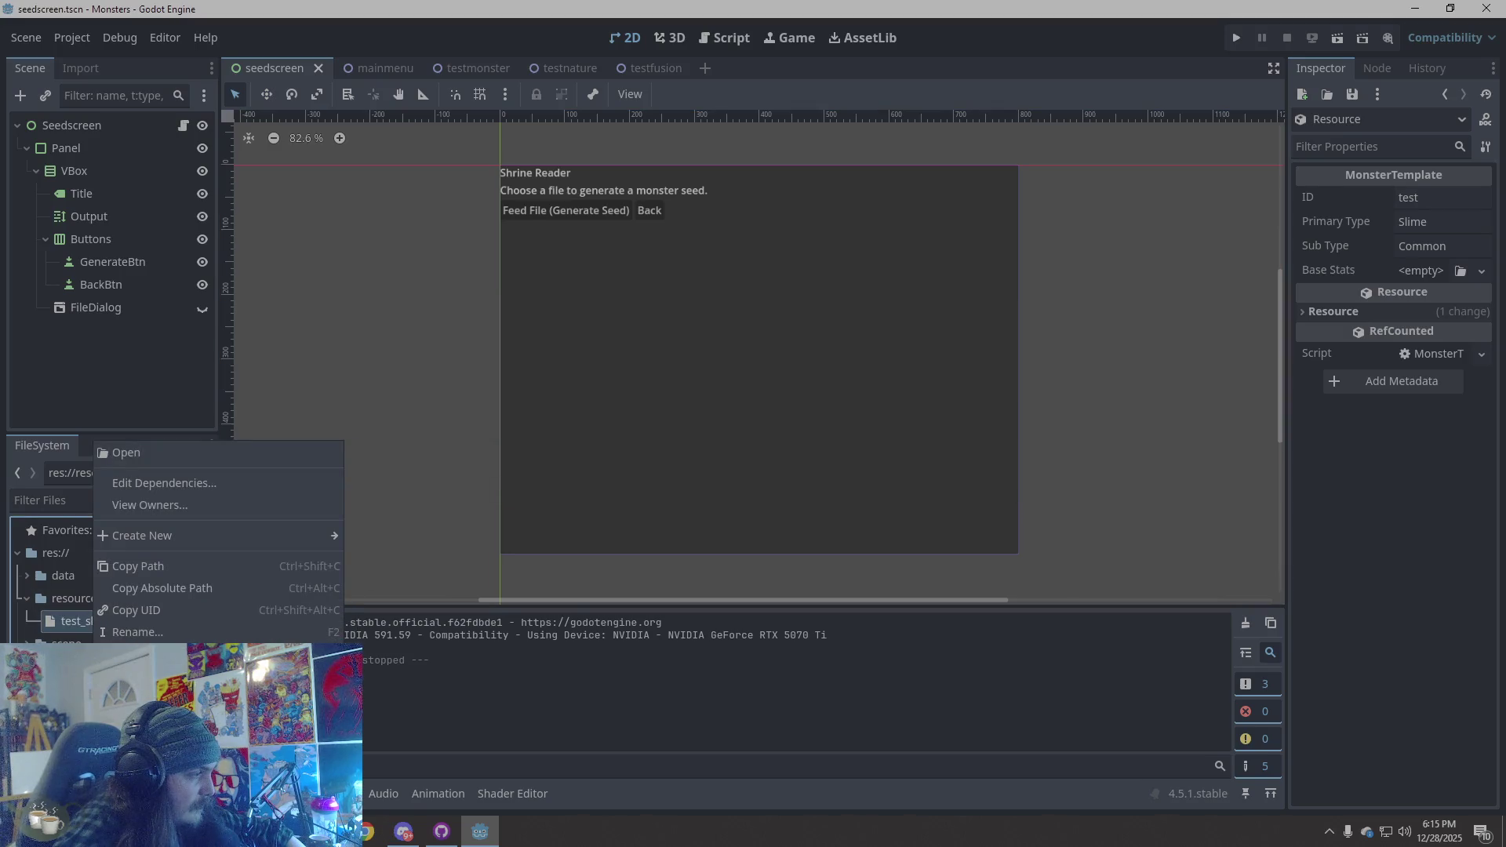
{"action": "left_click", "coordinate": [149, 690]}
{"action": "left_click", "coordinate": [631, 498]}
{"action": "right_click", "coordinate": [85, 598]}
{"action": "key", "text": "Escape"}
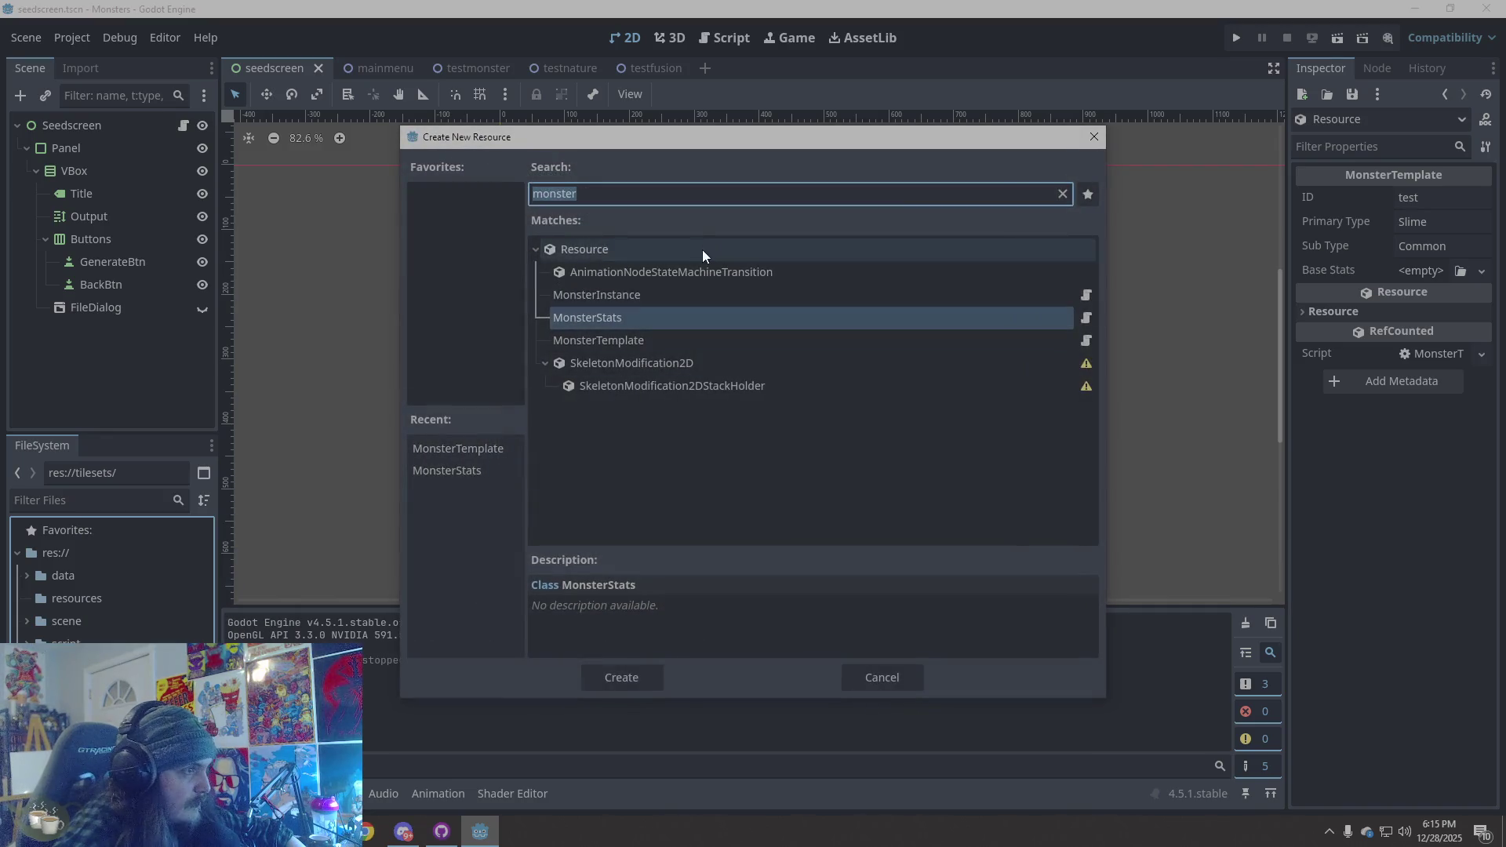
Step: Create a new MonsterTemplate resource and save it as res://resources/test_slime.tres
{"action": "left_click", "coordinate": [624, 298]}
{"action": "left_click", "coordinate": [643, 317]}
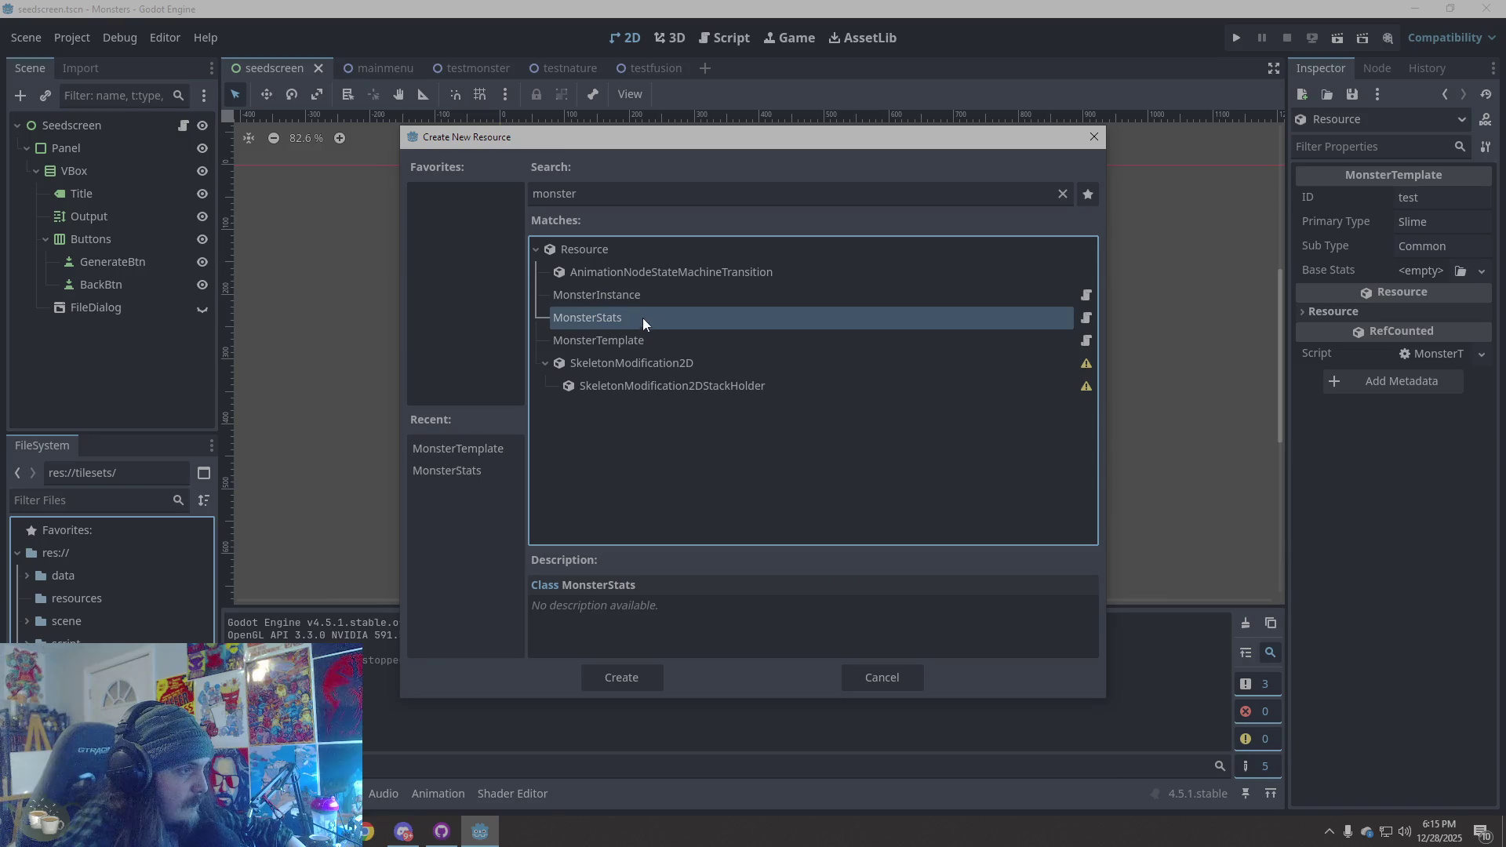
{"action": "left_click", "coordinate": [648, 338]}
{"action": "left_click", "coordinate": [617, 676]}
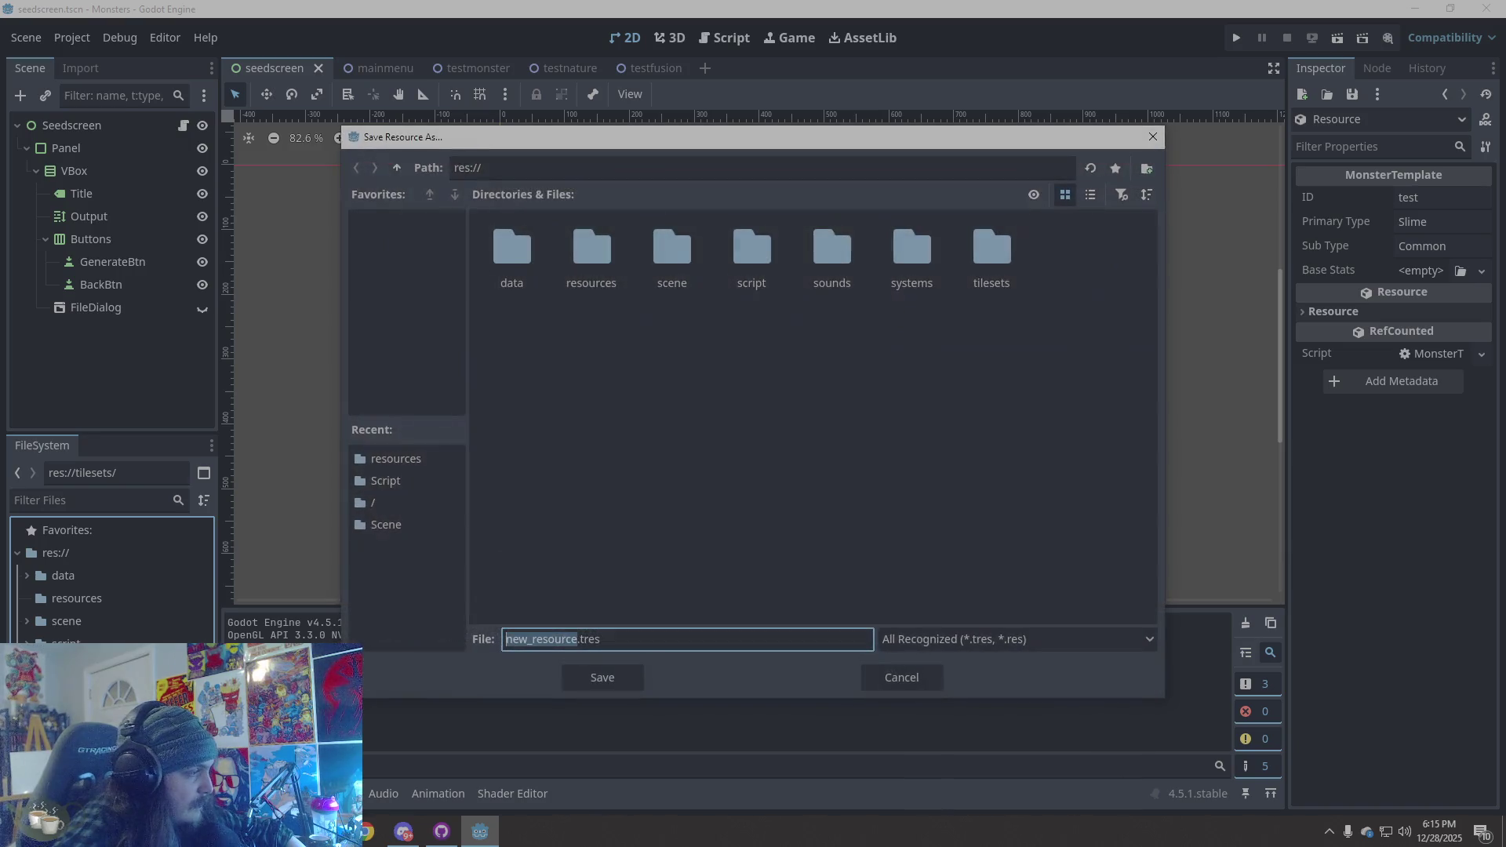
{"action": "double_click", "coordinate": [593, 248]}
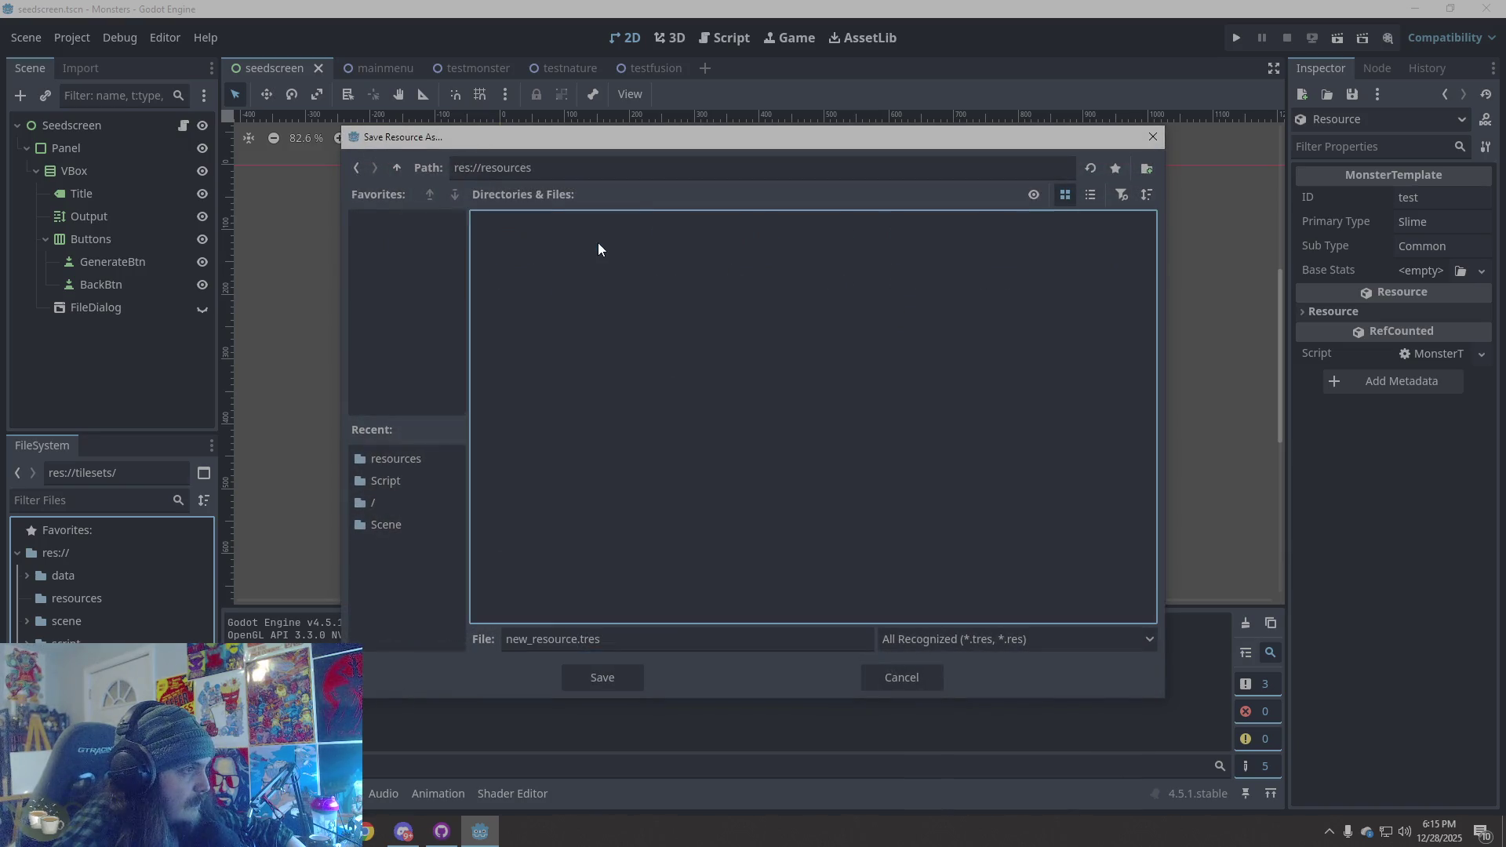
{"action": "left_click_drag", "start_coordinate": [578, 640], "coordinate": [482, 650]}
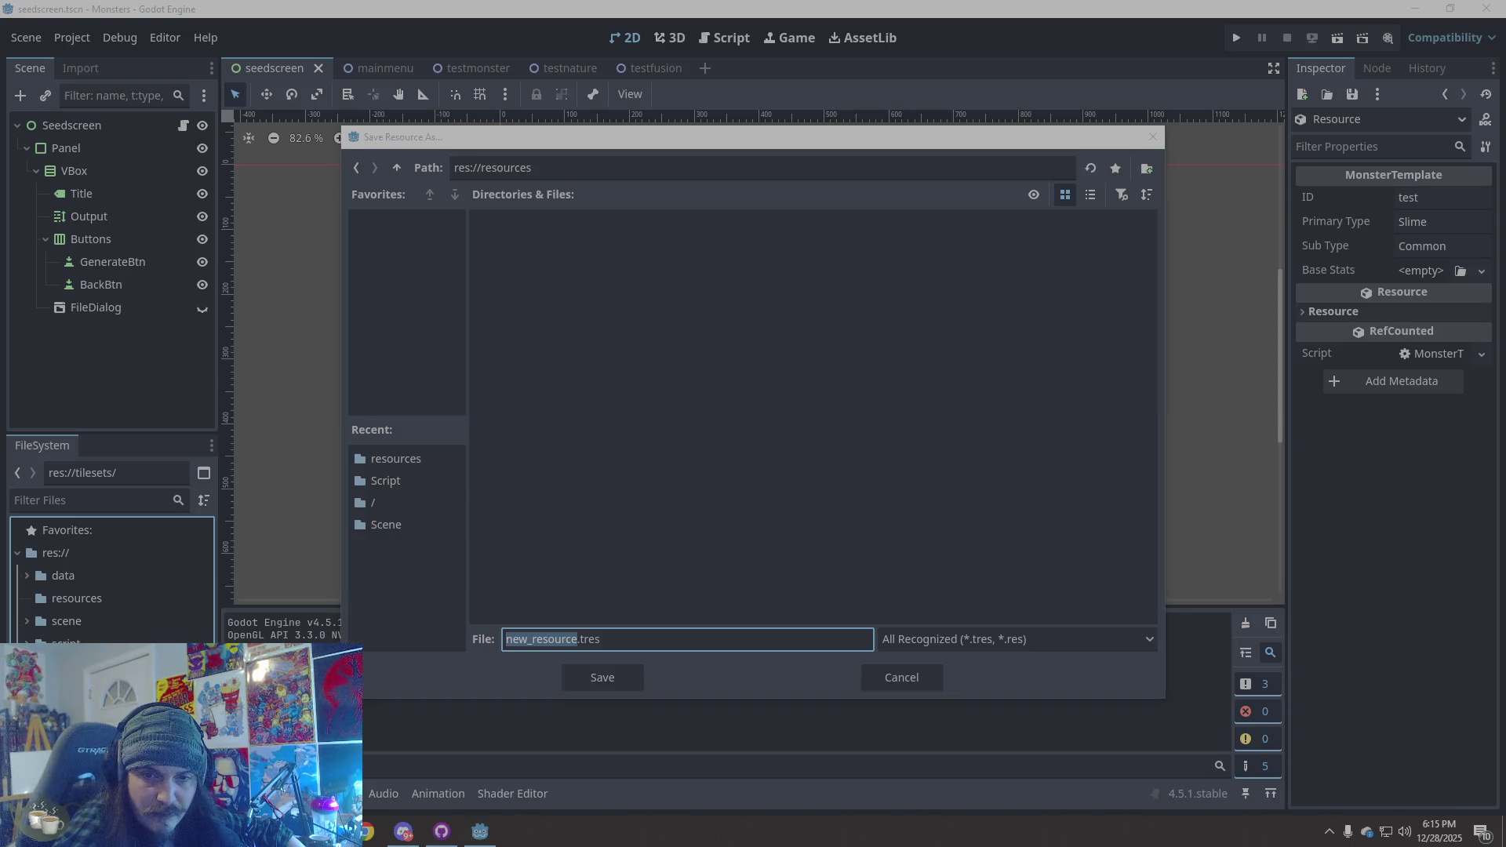
{"action": "right_click", "coordinate": [545, 639]}
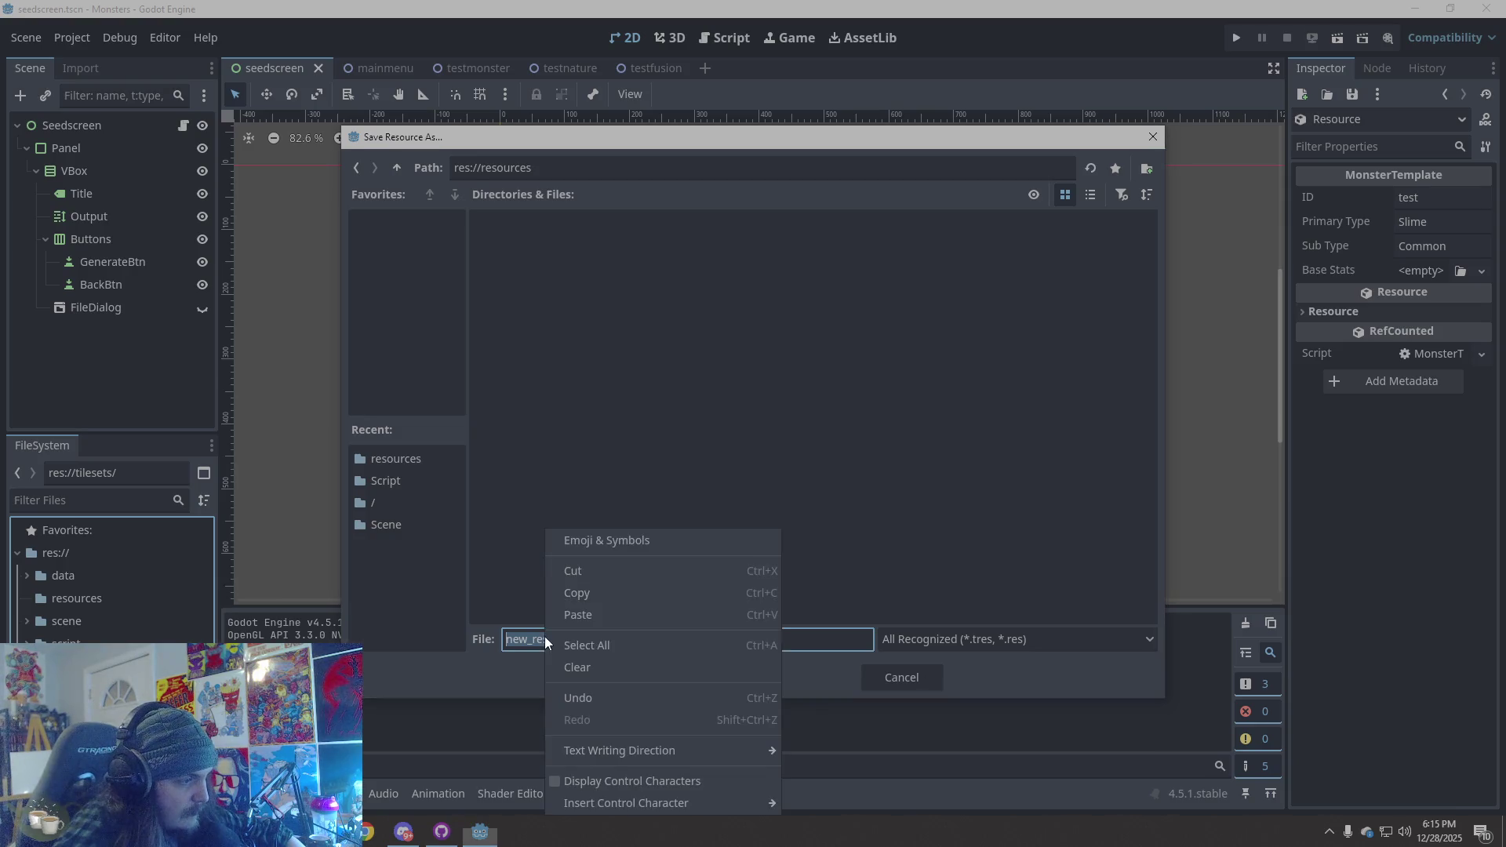
{"action": "left_click", "coordinate": [579, 612]}
{"action": "left_click", "coordinate": [599, 679]}
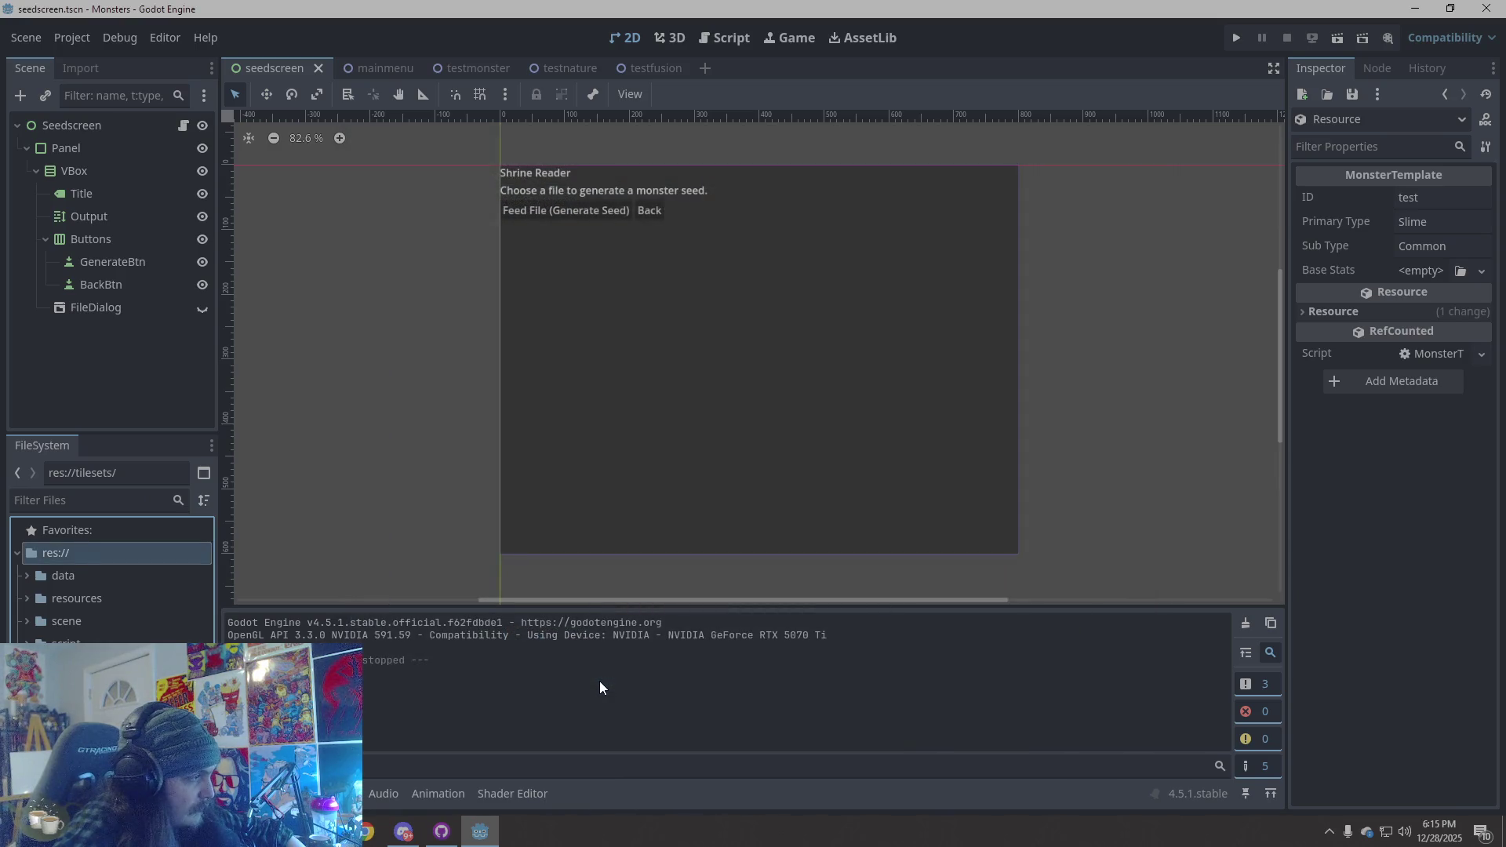
{"action": "left_click", "coordinate": [26, 599]}
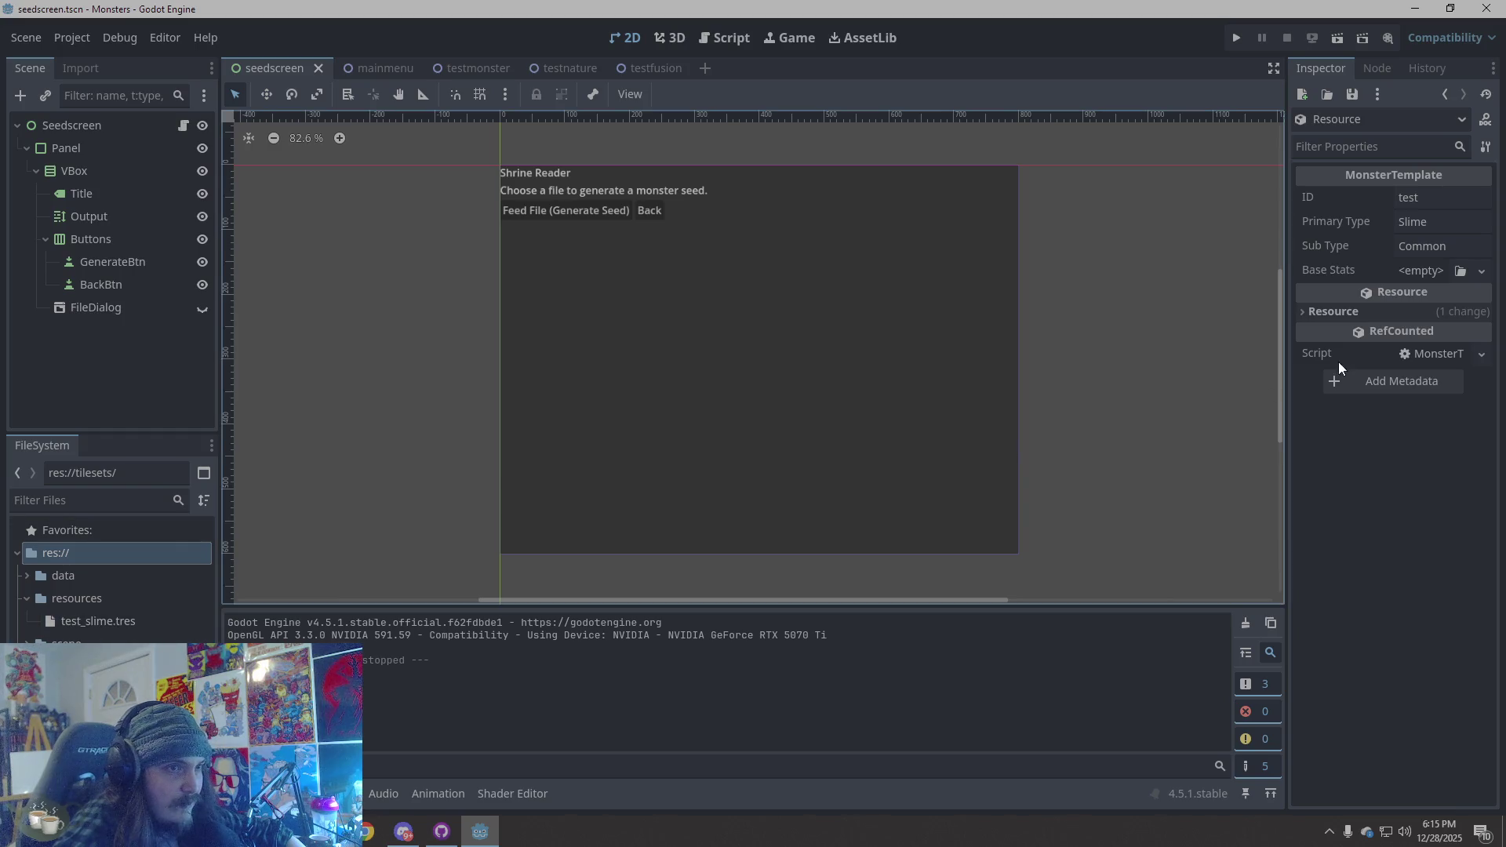
{"action": "left_click", "coordinate": [1441, 246]}
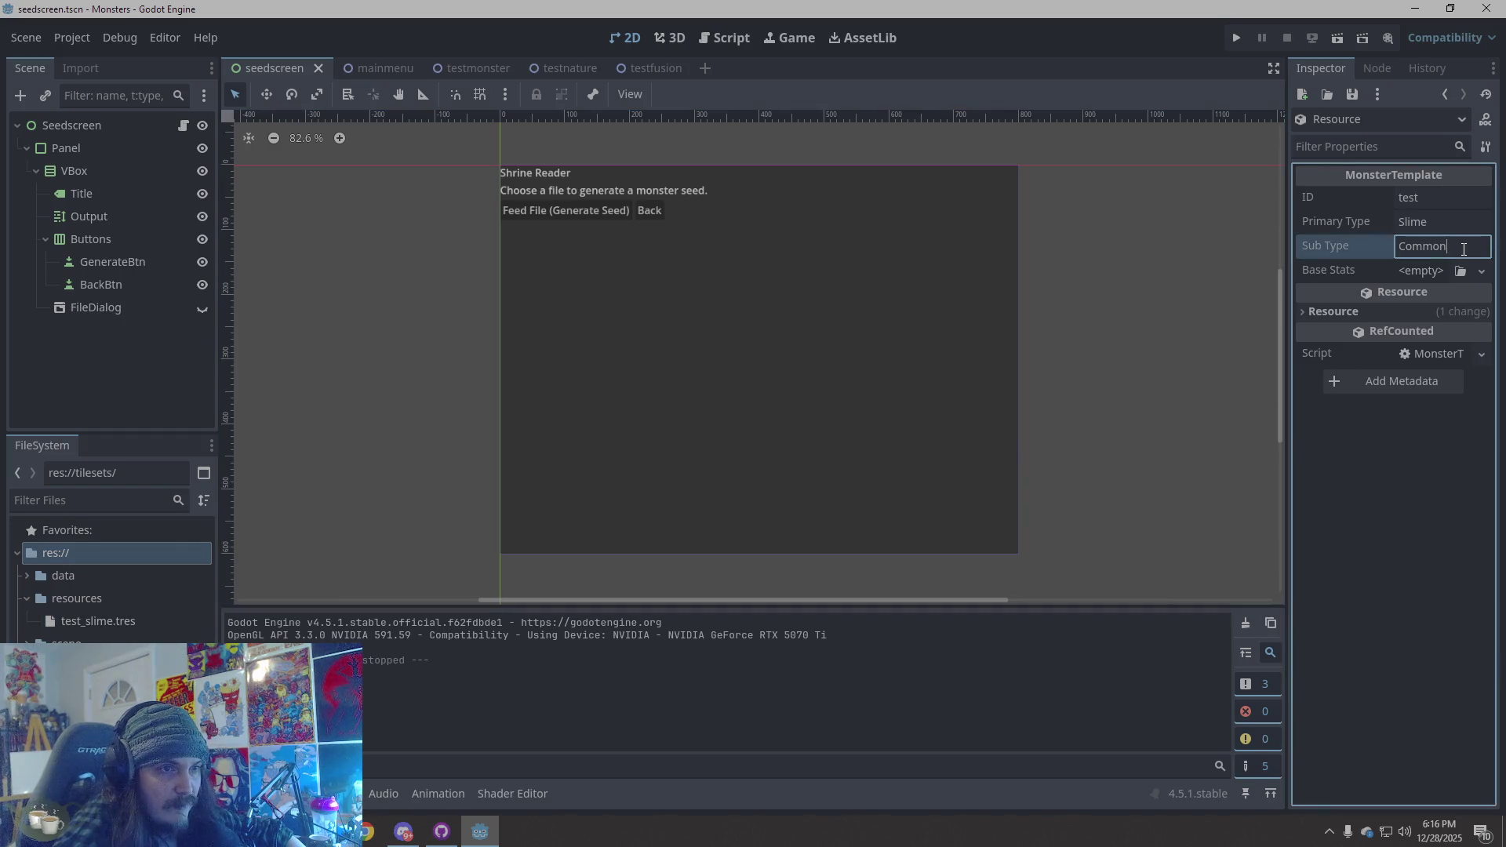
{"action": "left_click", "coordinate": [1430, 272]}
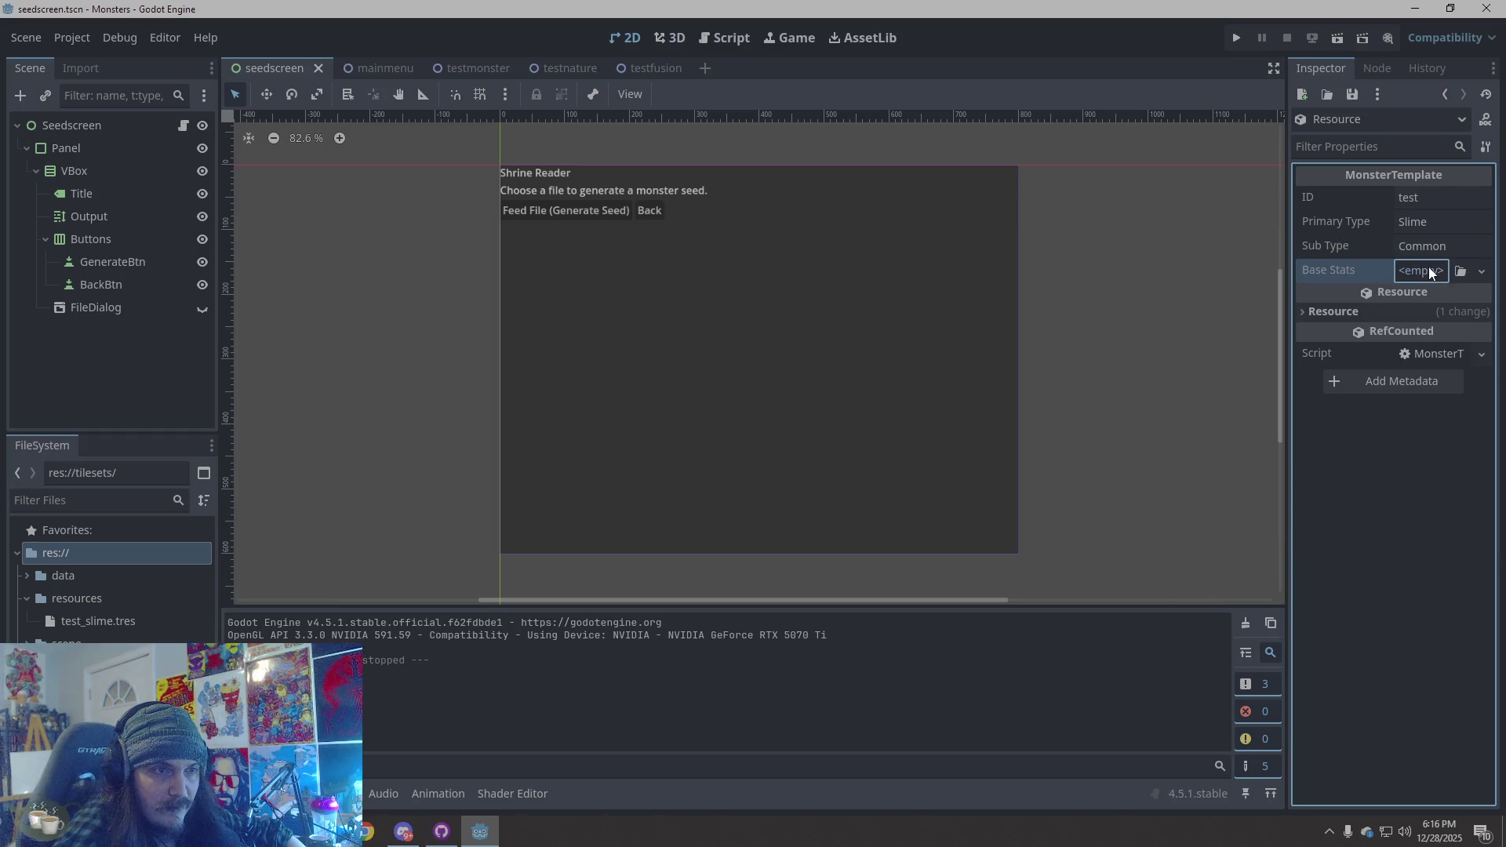
{"action": "left_click", "coordinate": [1430, 272]}
{"action": "left_click", "coordinate": [1471, 275]}
{"action": "left_click", "coordinate": [1482, 273]}
{"action": "left_click", "coordinate": [1333, 276]}
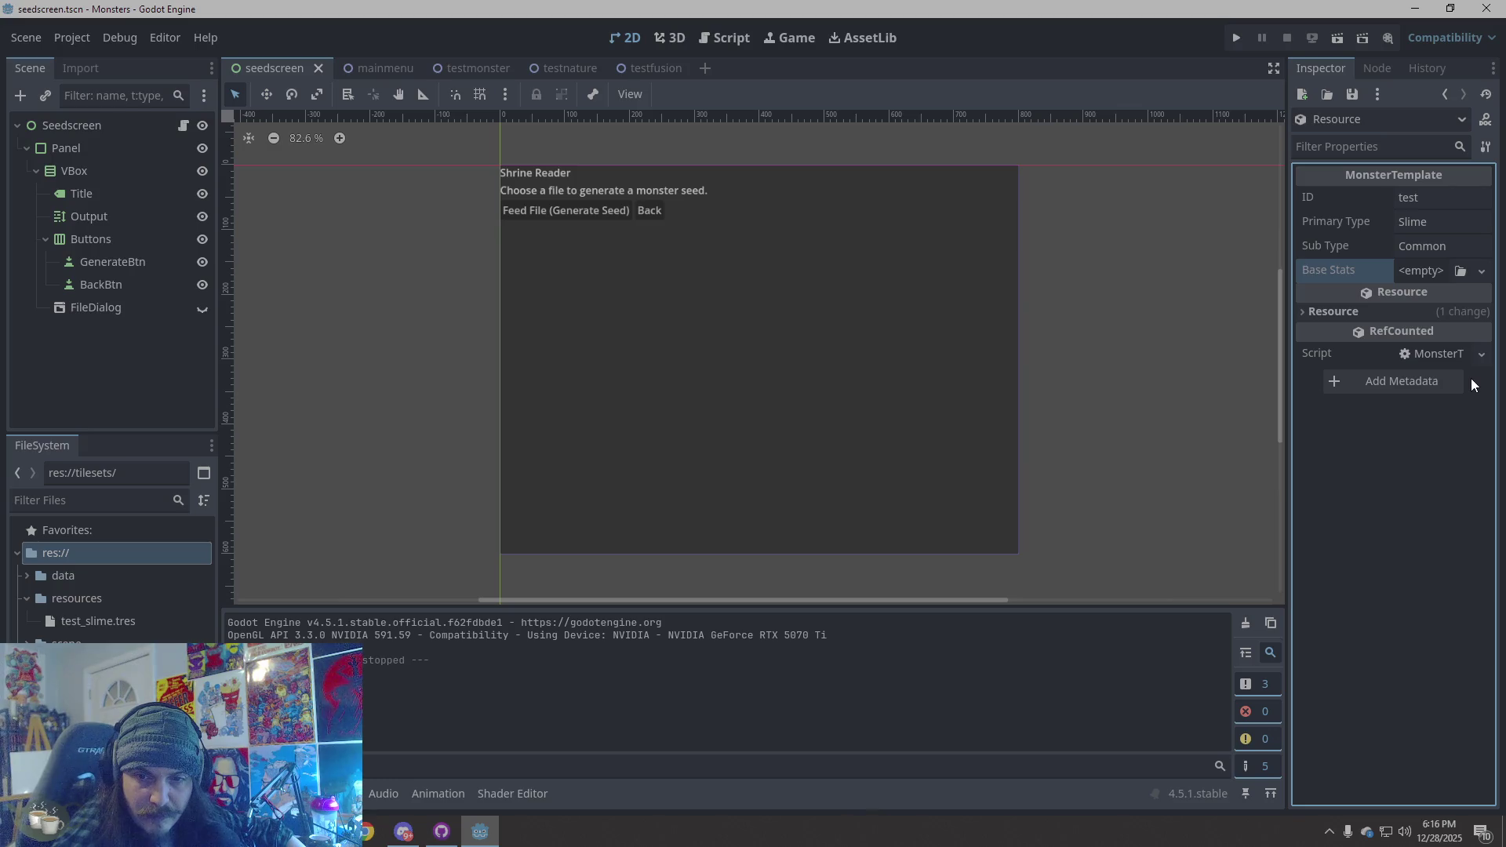
{"action": "left_click", "coordinate": [118, 662]}
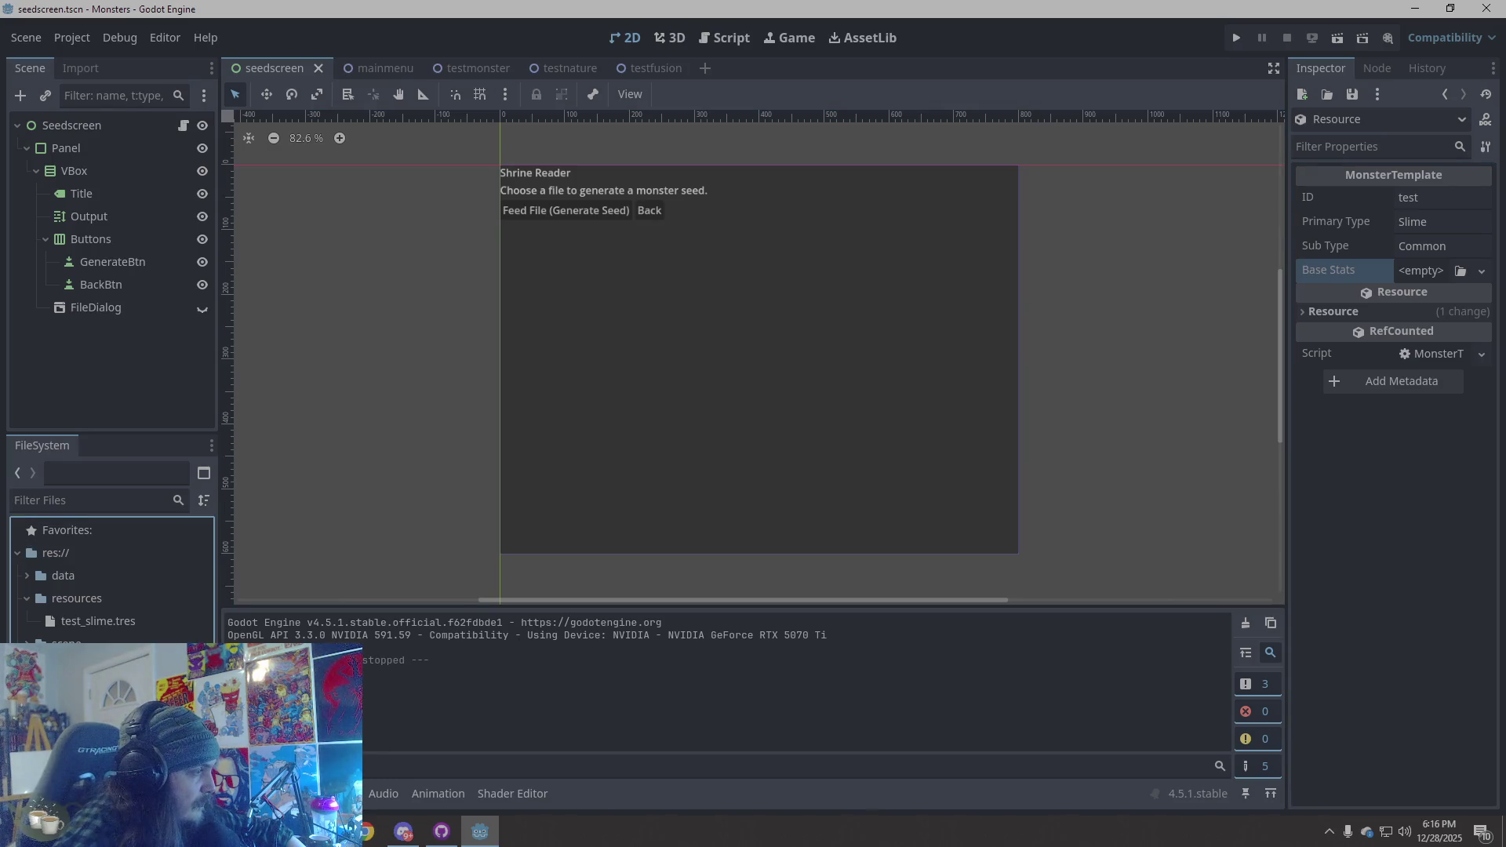
{"action": "left_click", "coordinate": [1302, 94]}
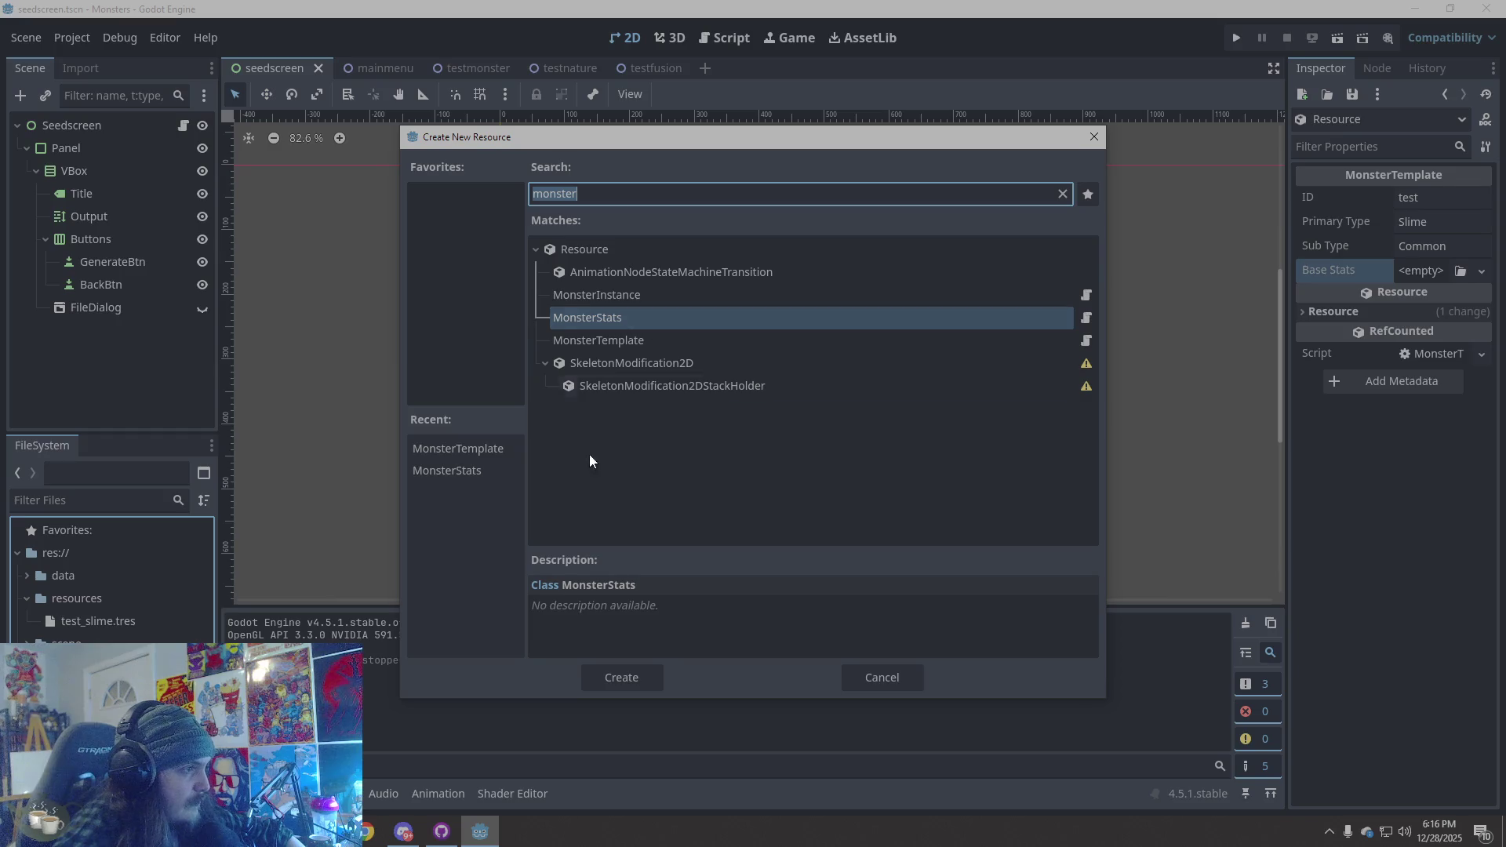
Step: Save a new MonsterStats resource as new_resource.tres in resources and select it
{"action": "left_click", "coordinate": [604, 679]}
{"action": "double_click", "coordinate": [672, 255]}
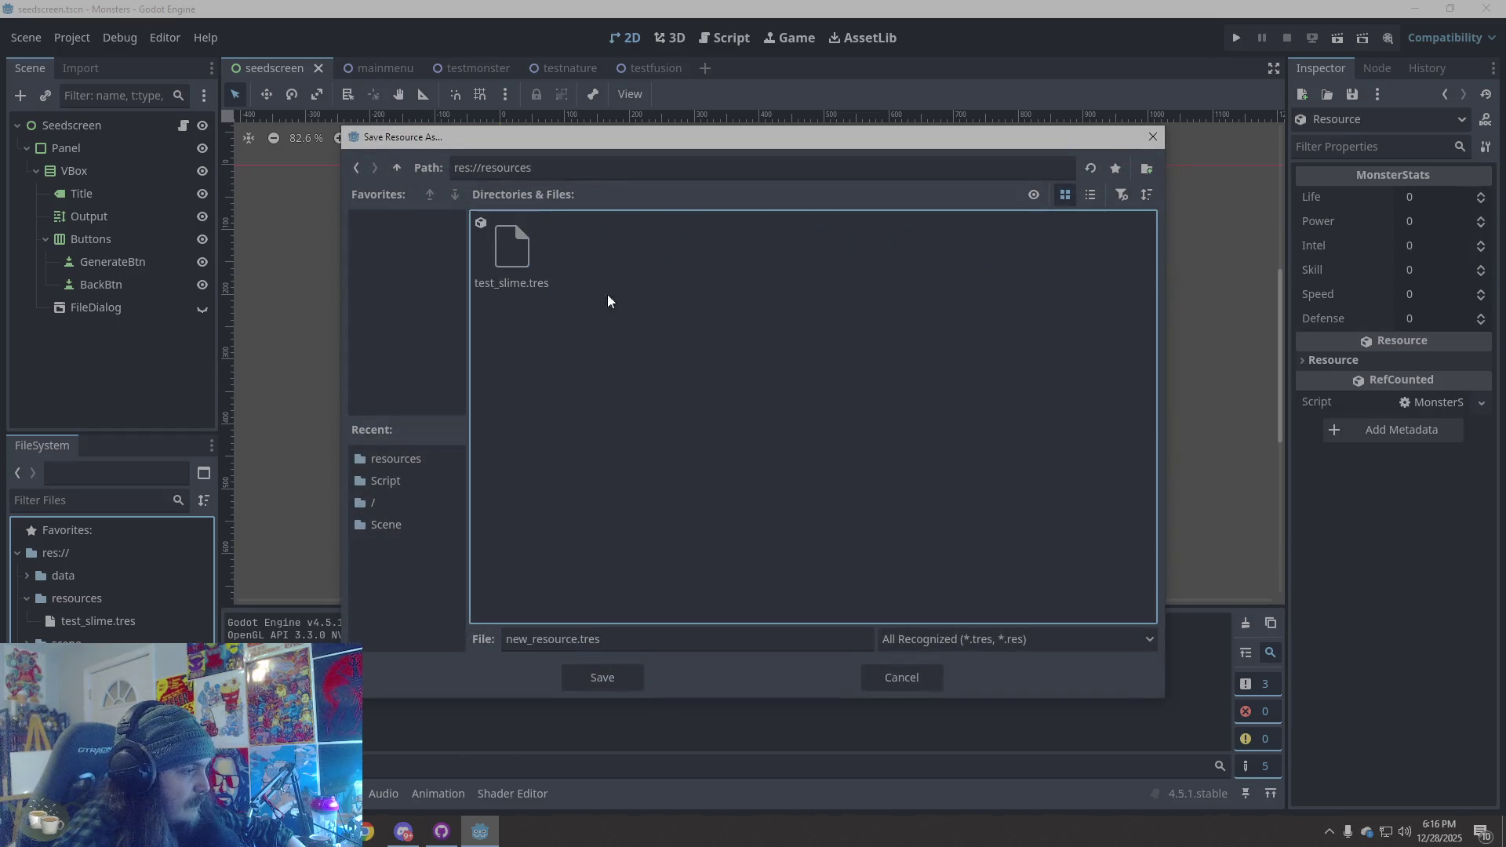
{"action": "left_click", "coordinate": [593, 673]}
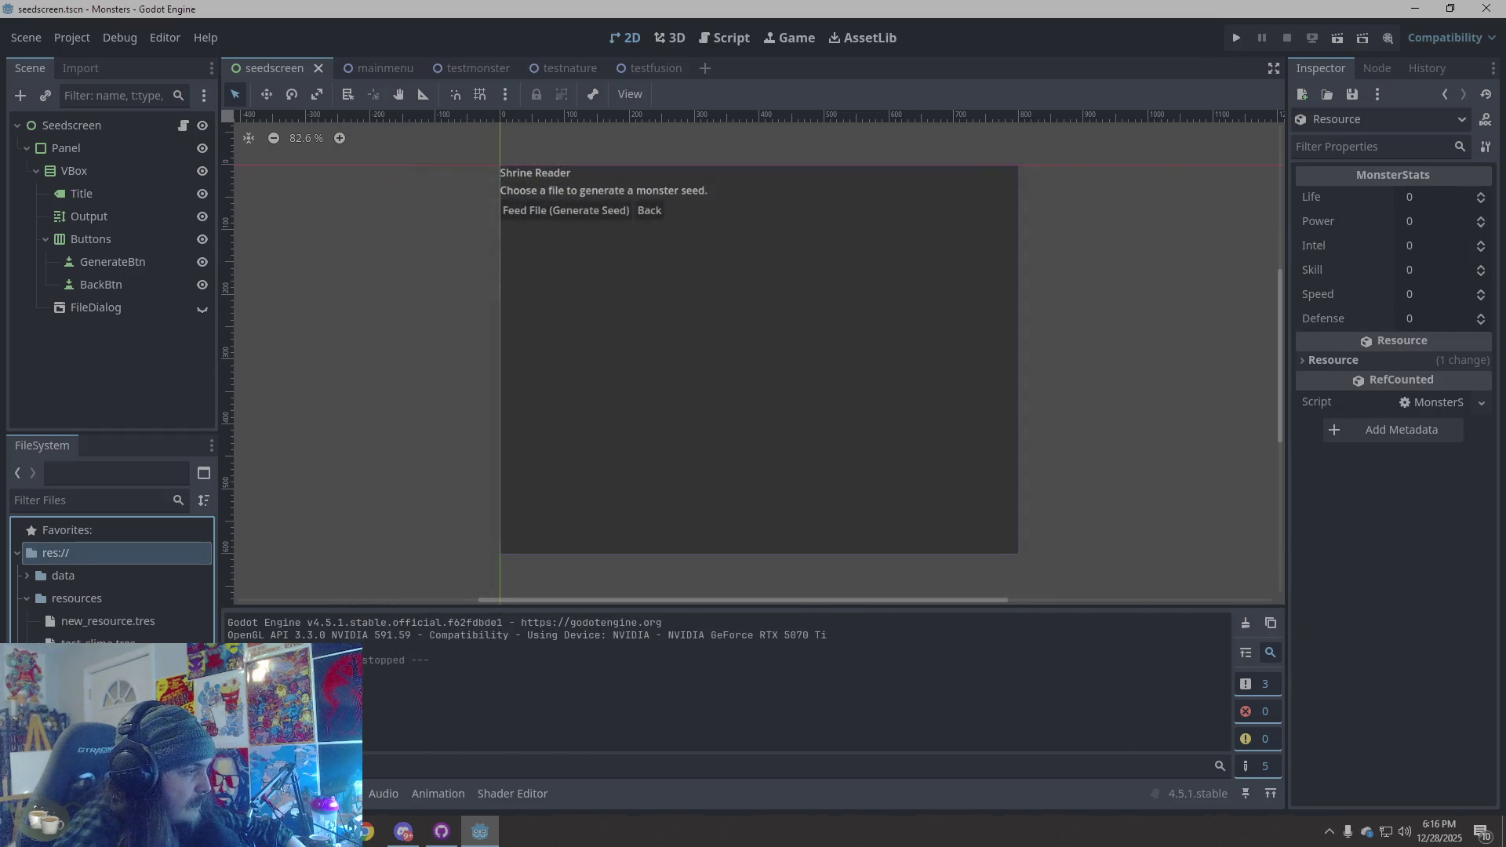
{"action": "left_click", "coordinate": [117, 640]}
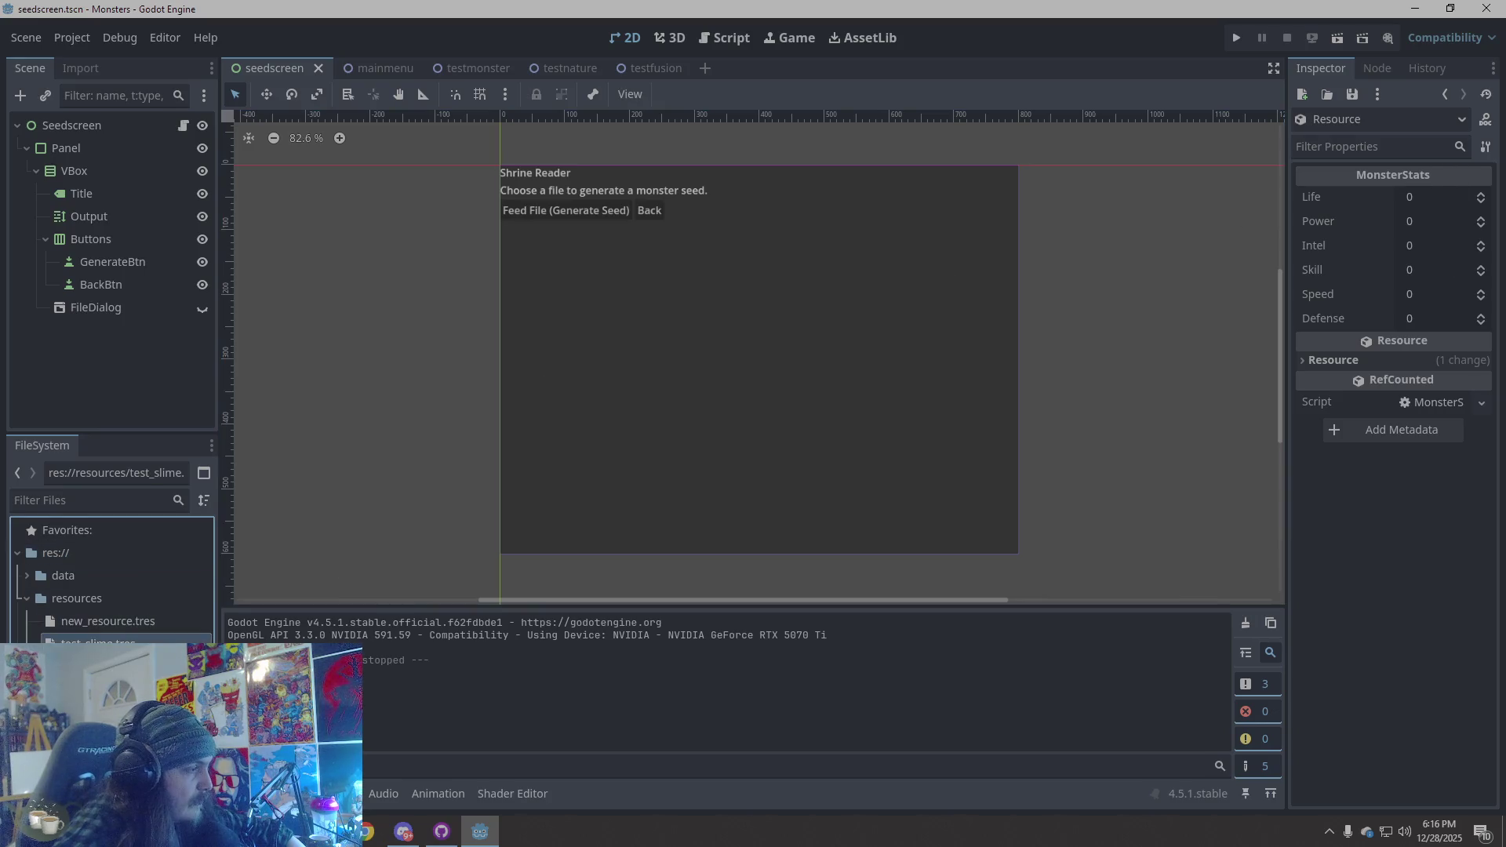
{"action": "left_click", "coordinate": [120, 622]}
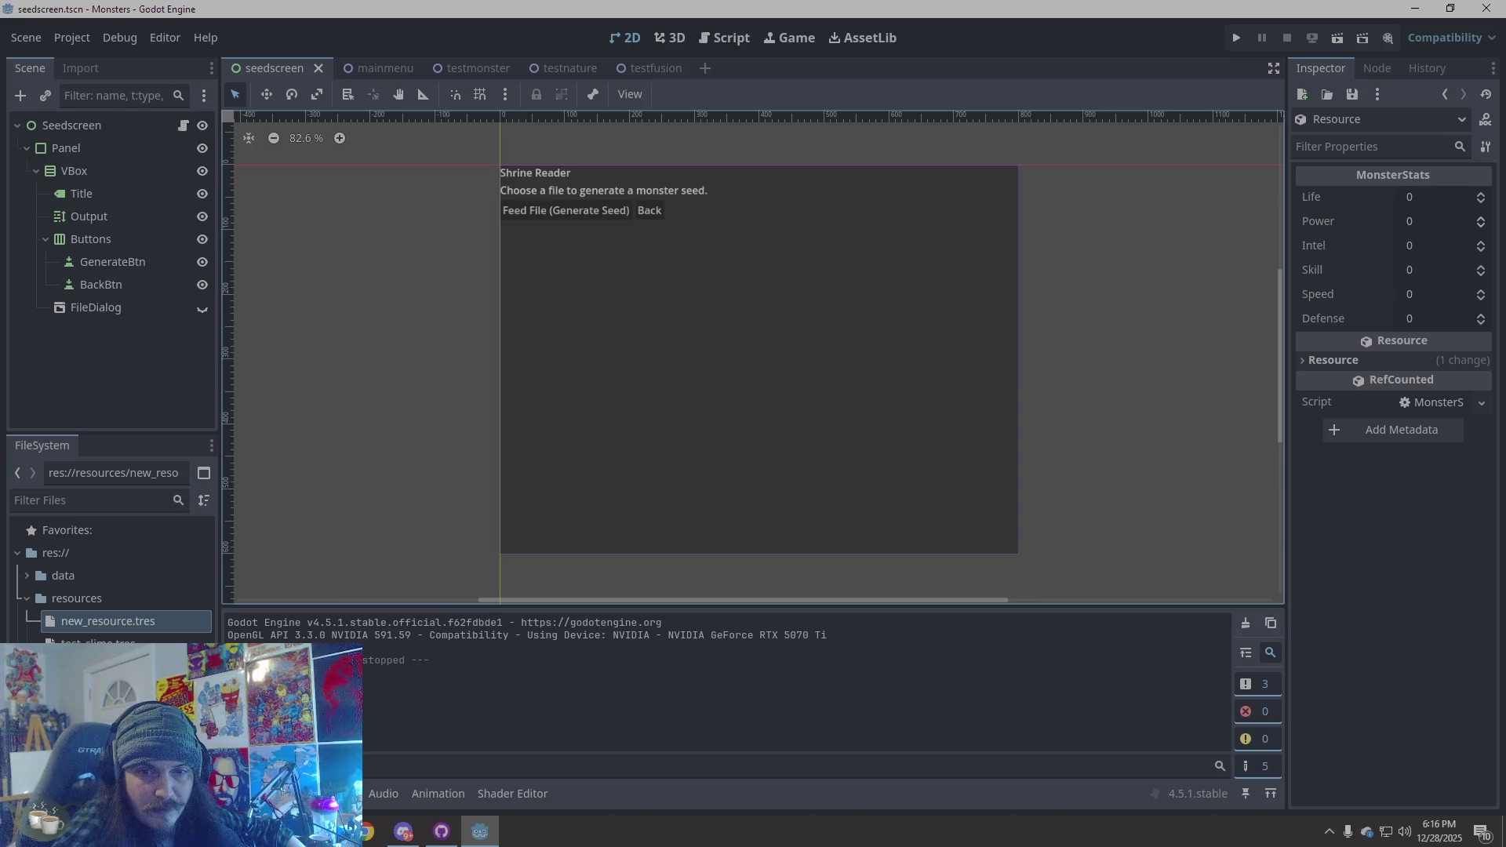
Step: Set Life 70, Power 60, Intel 40, Skill 50, Speed 45 and Defense 55
{"action": "left_click", "coordinate": [1410, 197]}
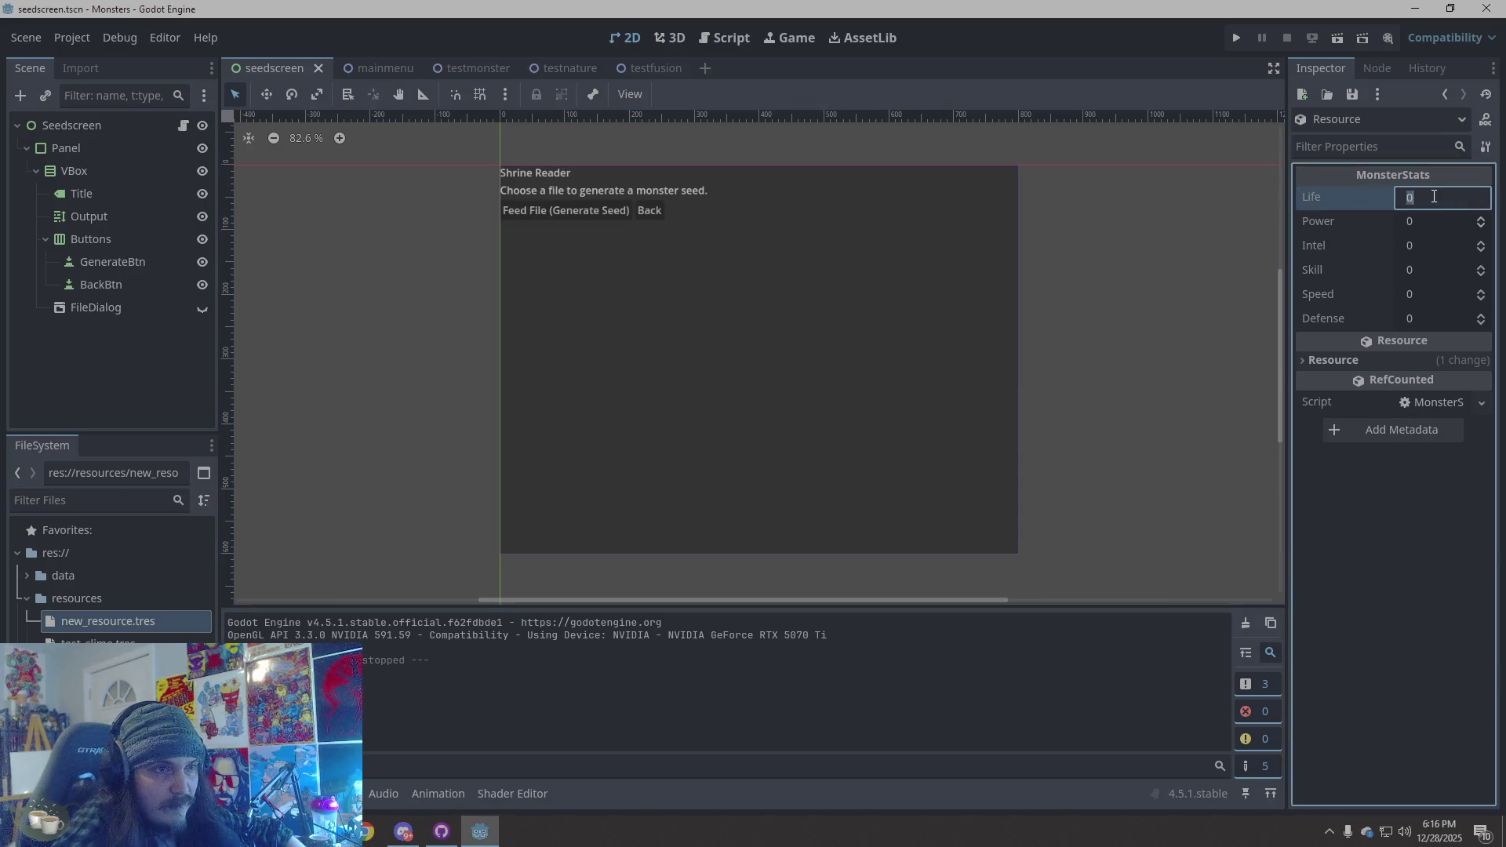
{"action": "type", "text": "70"}
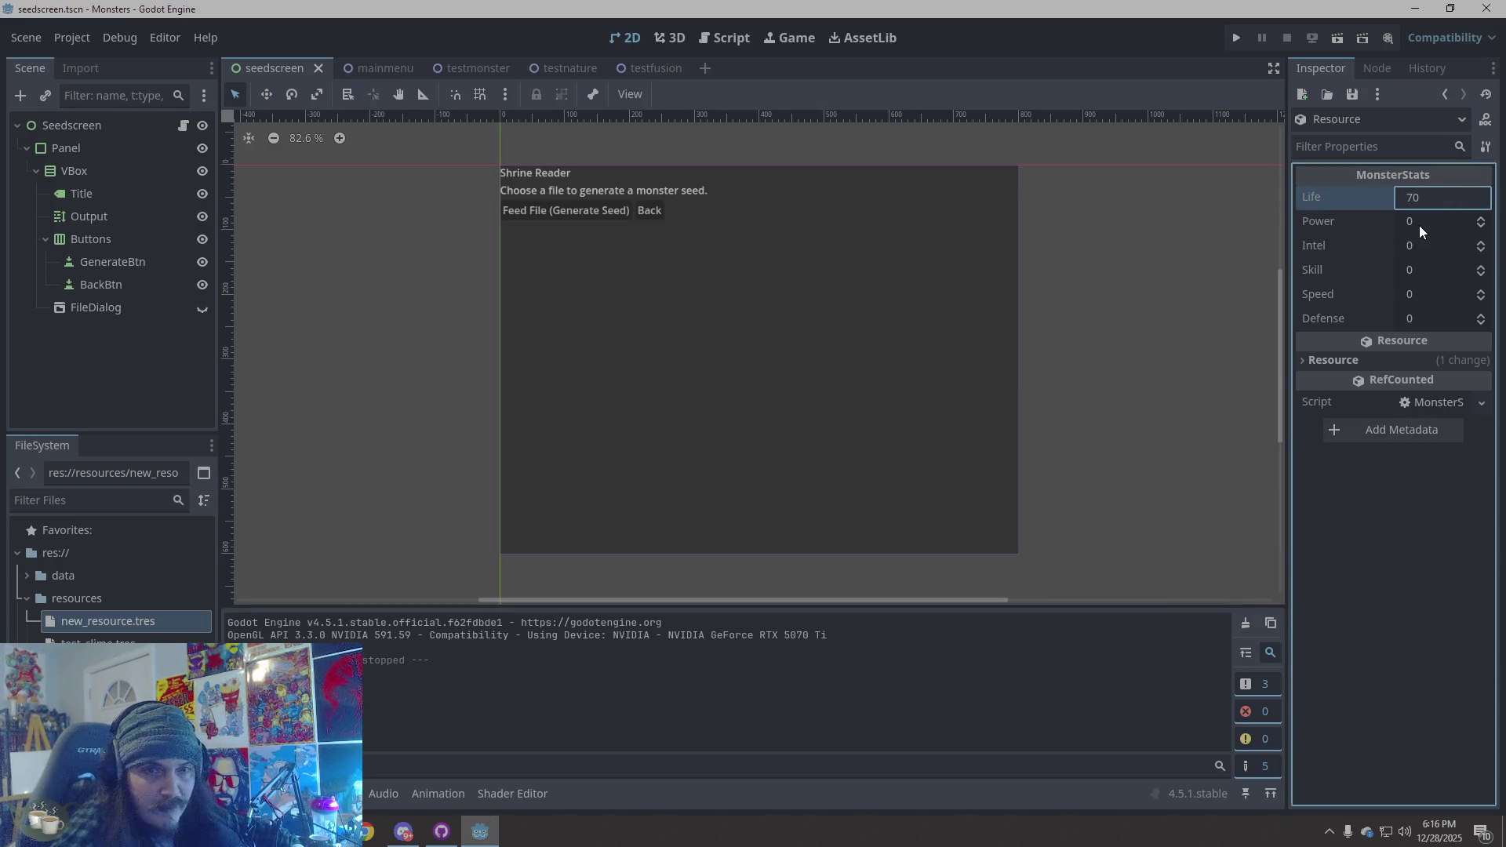
{"action": "left_click", "coordinate": [1423, 221]}
{"action": "type", "text": "60"}
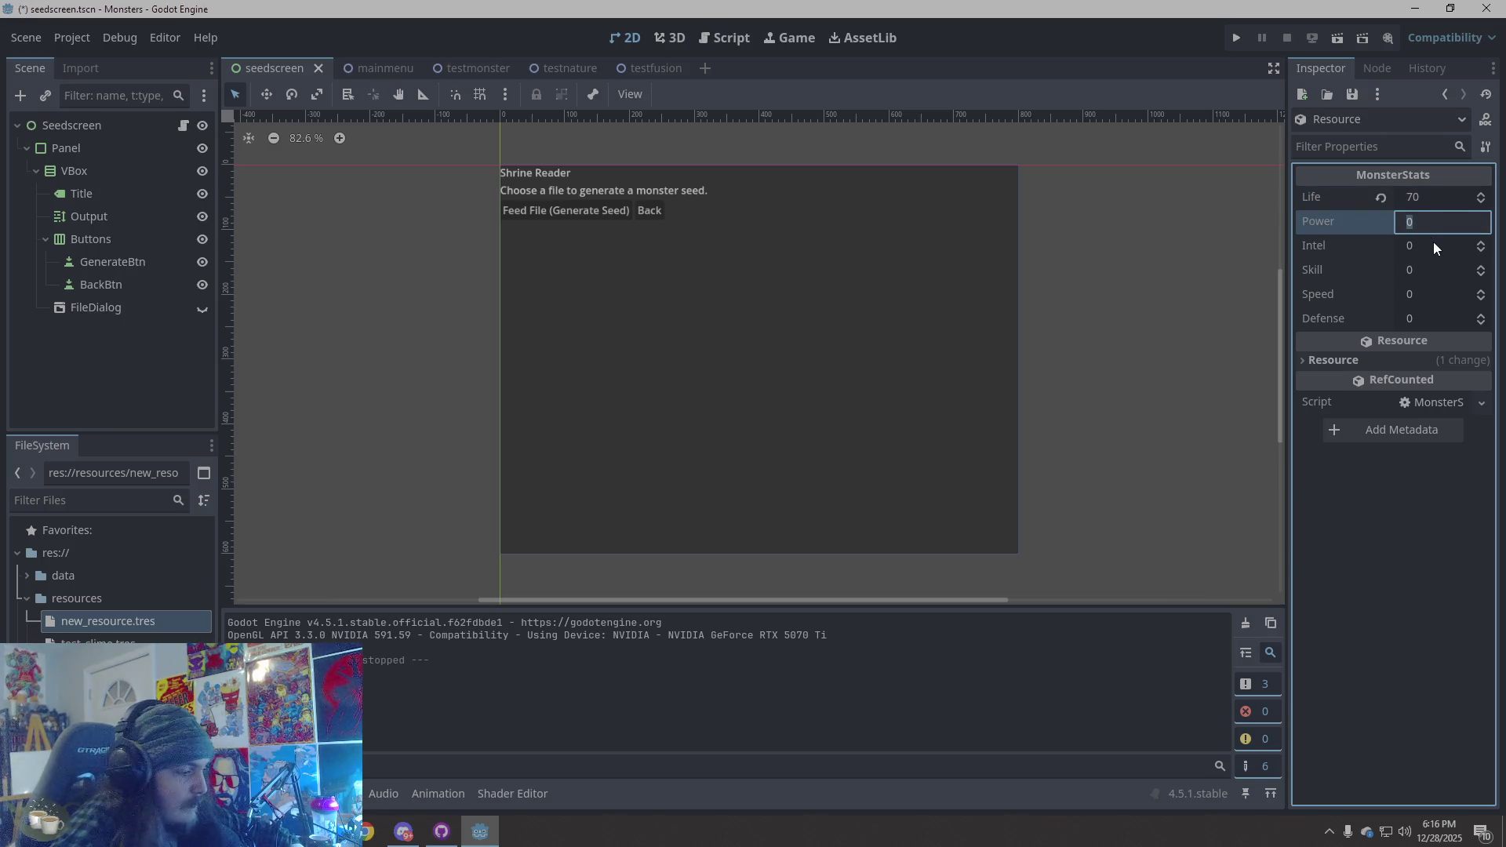
{"action": "left_click", "coordinate": [1432, 245]}
{"action": "type", "text": "40"}
{"action": "left_click", "coordinate": [1427, 271]}
{"action": "type", "text": "50"}
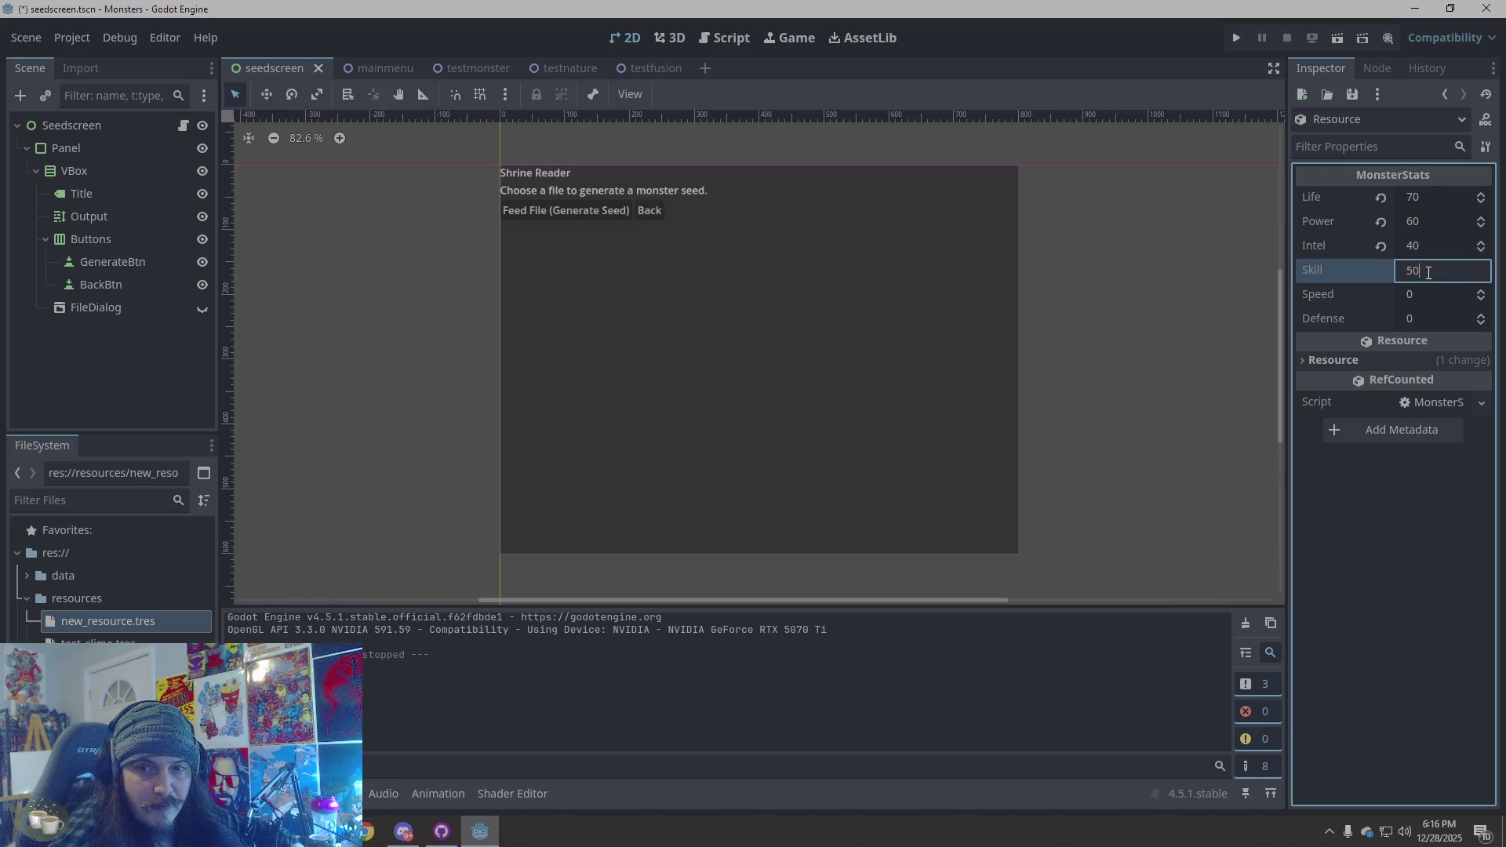
{"action": "left_click", "coordinate": [1414, 292]}
{"action": "type", "text": "45"}
{"action": "left_click", "coordinate": [1421, 315]}
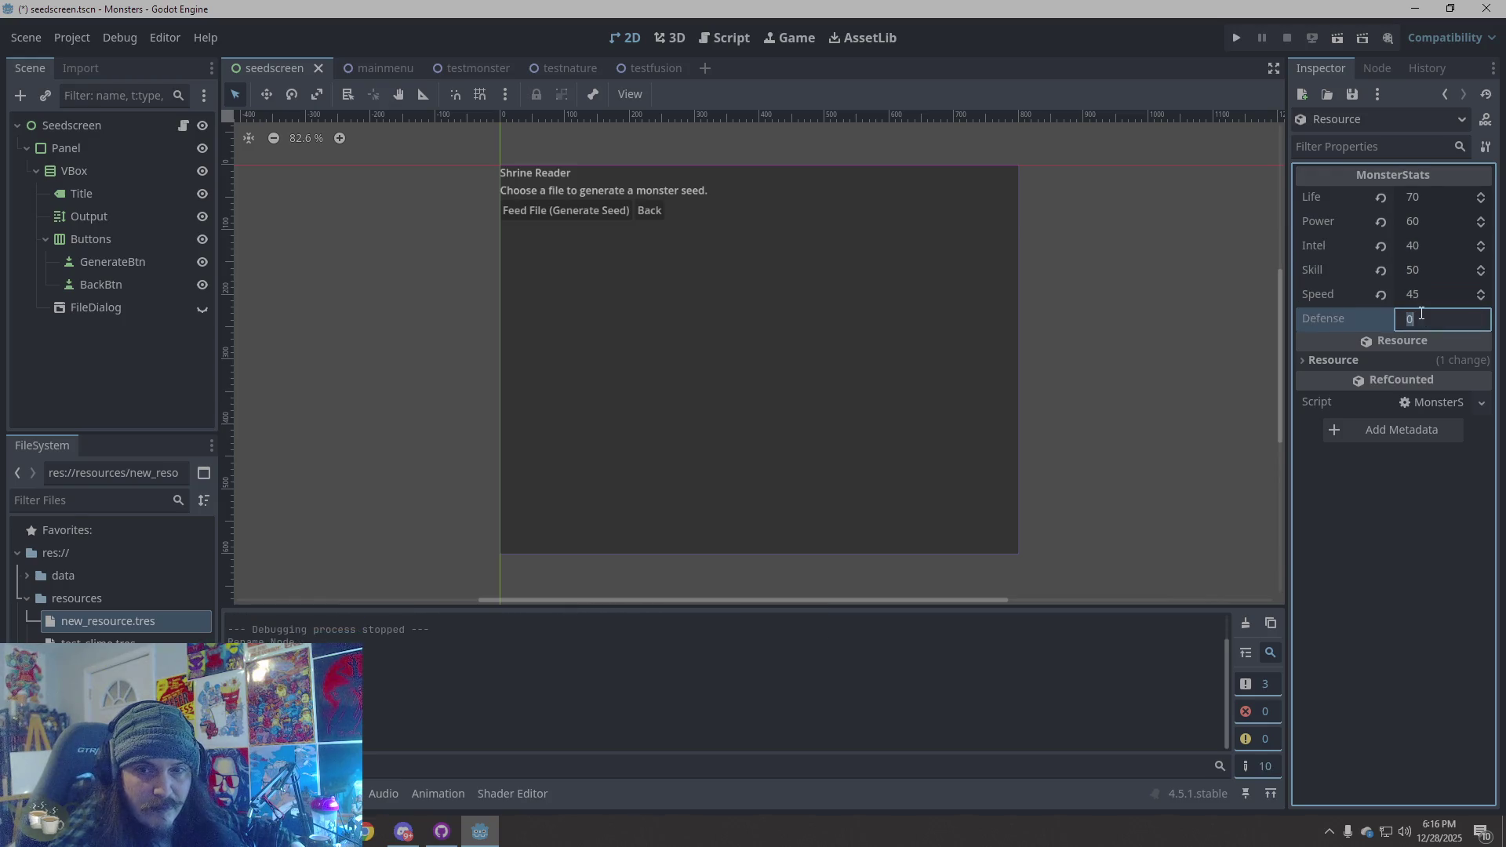
{"action": "type", "text": "55"}
{"action": "key", "text": "Return"}
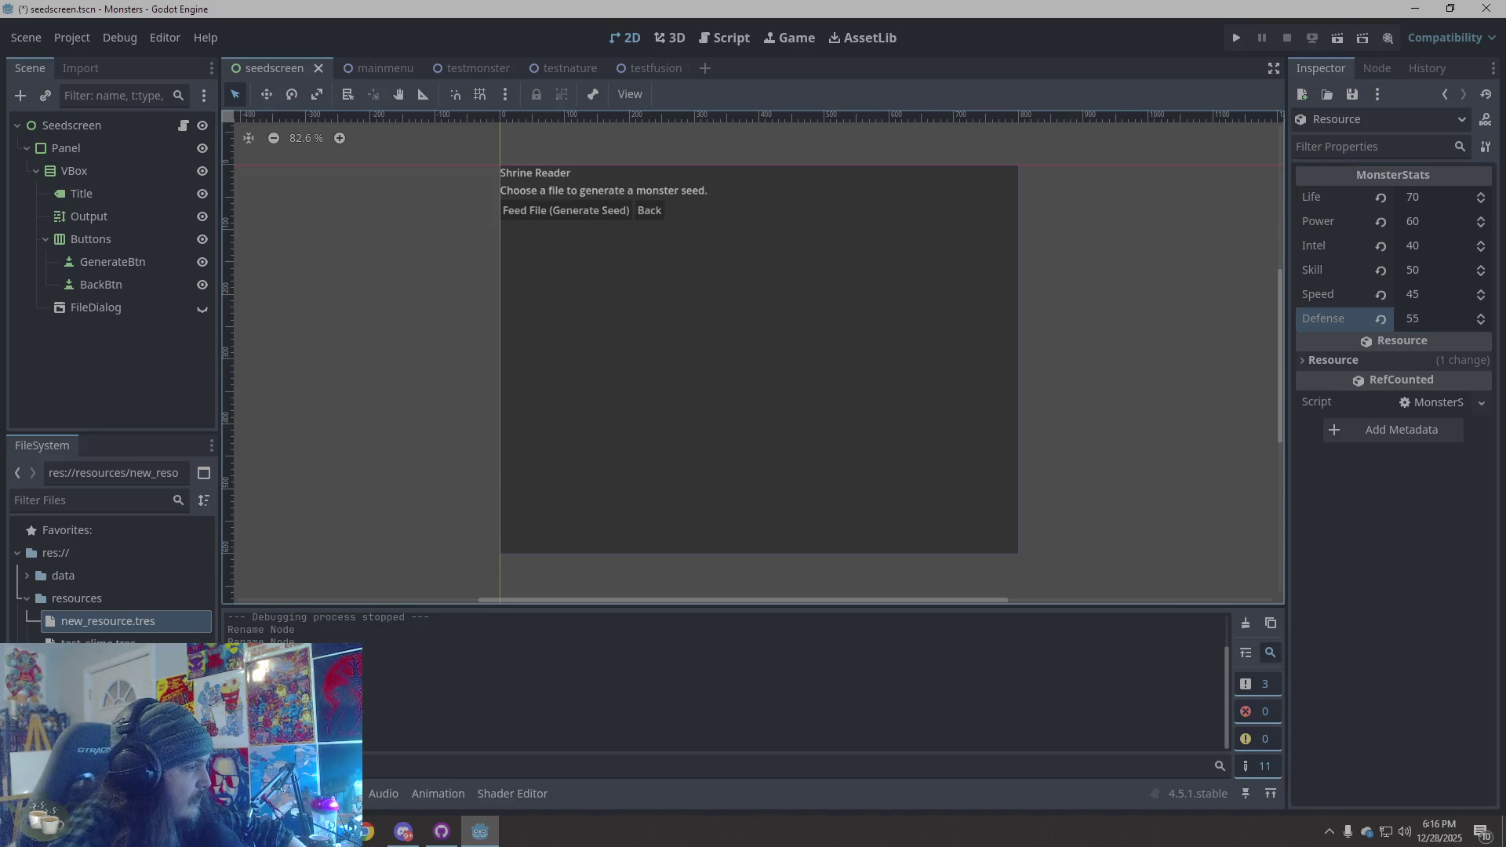
{"action": "left_click", "coordinate": [98, 639]}
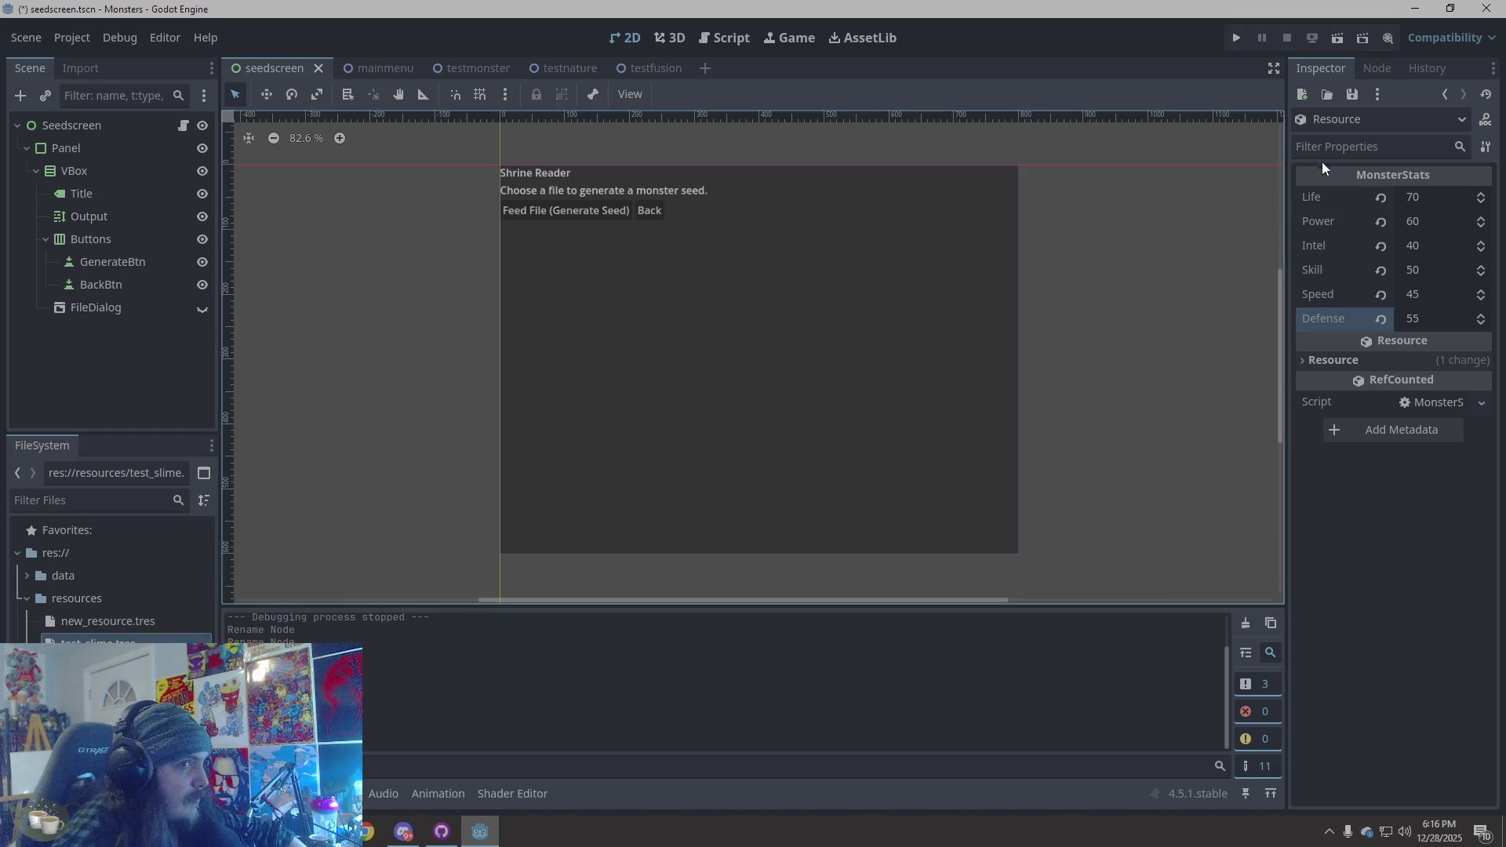
{"action": "left_click", "coordinate": [1375, 67]}
Step: Assign new_resource.tres as the test_slime template's Base Stats via Quick Load
{"action": "left_click", "coordinate": [1320, 68]}
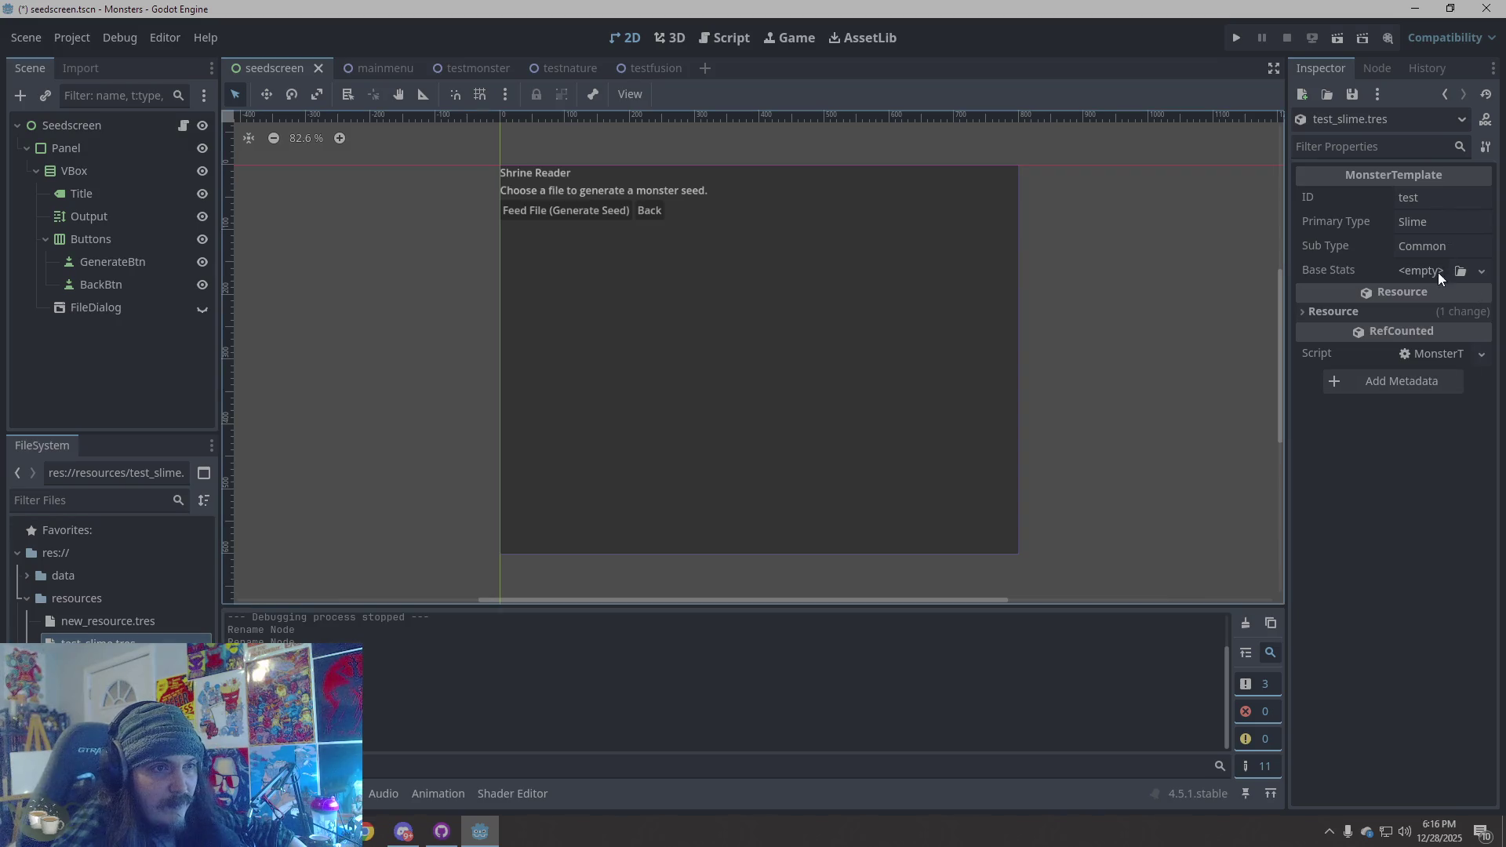
{"action": "left_click", "coordinate": [1432, 273]}
{"action": "left_click", "coordinate": [1462, 270]}
{"action": "left_click", "coordinate": [1462, 270]}
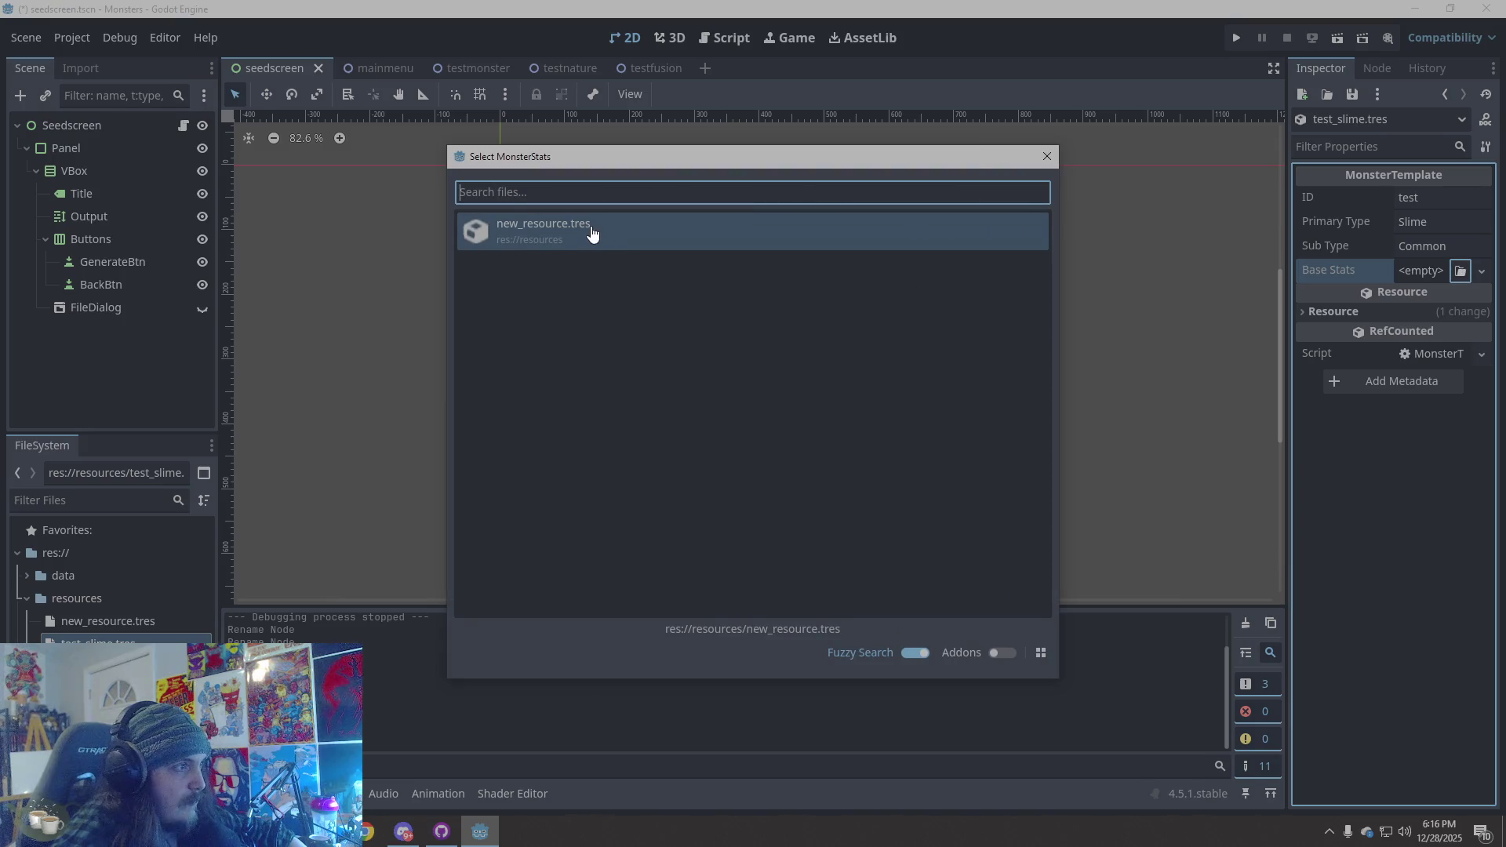
{"action": "left_click", "coordinate": [807, 229]}
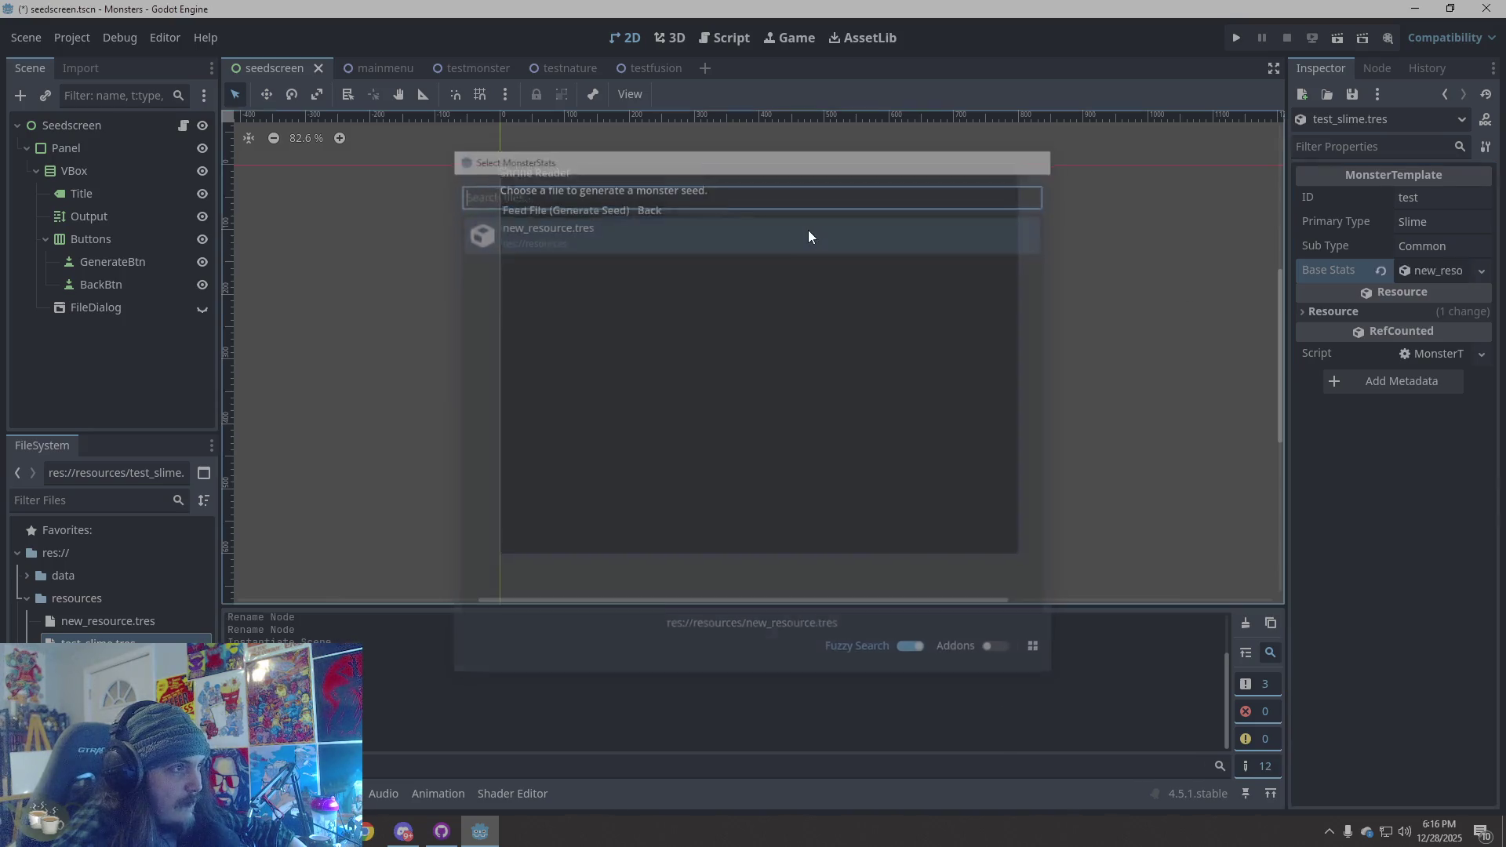
Step: Reselect test_slime.tres to review the template, then return to the testfusion scene
{"action": "left_click", "coordinate": [102, 643]}
{"action": "left_click", "coordinate": [1109, 269]}
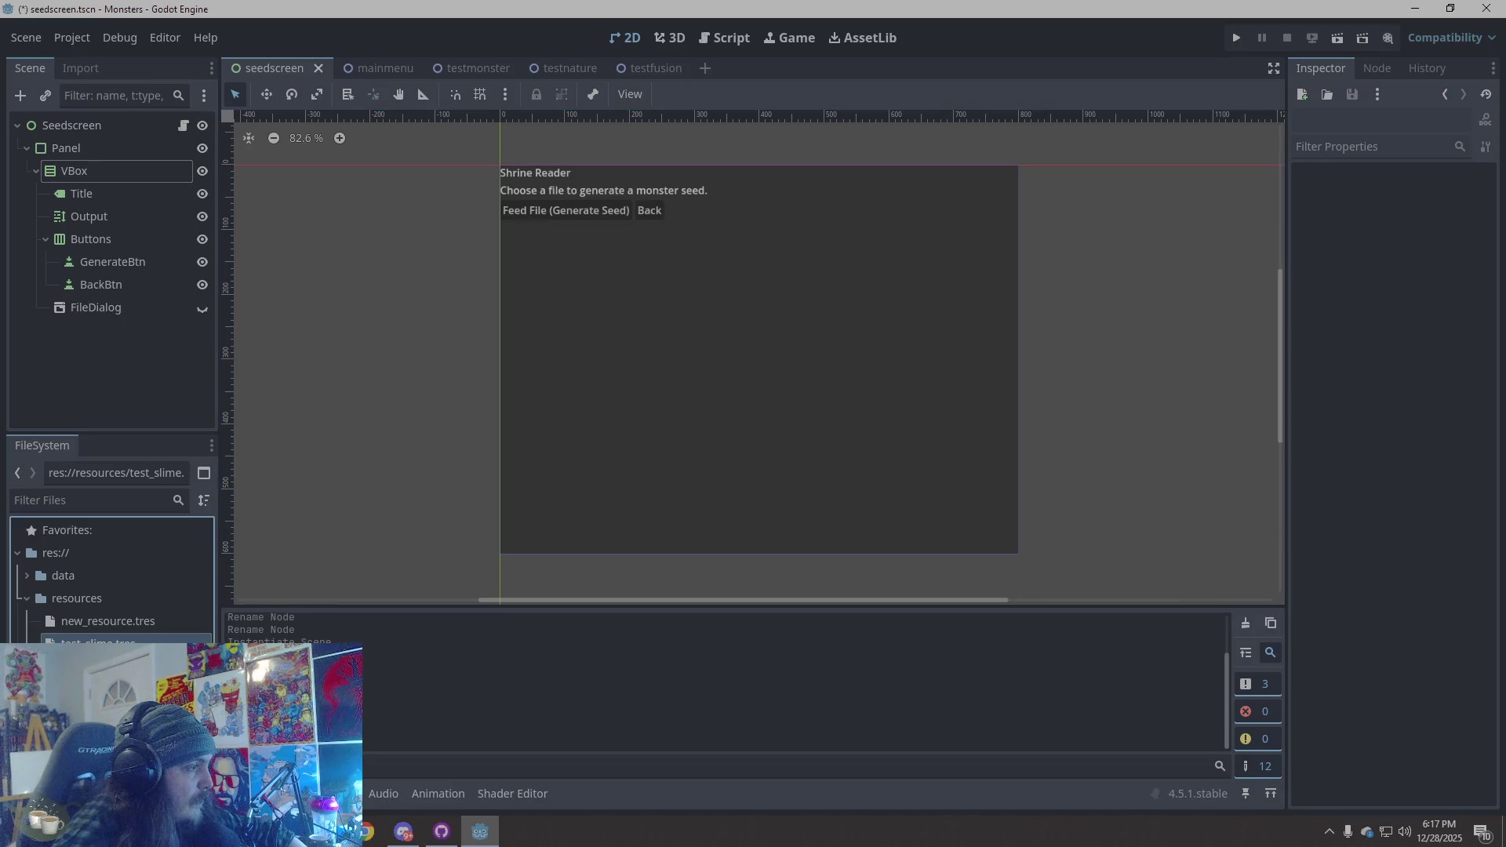
{"action": "left_click", "coordinate": [98, 641]}
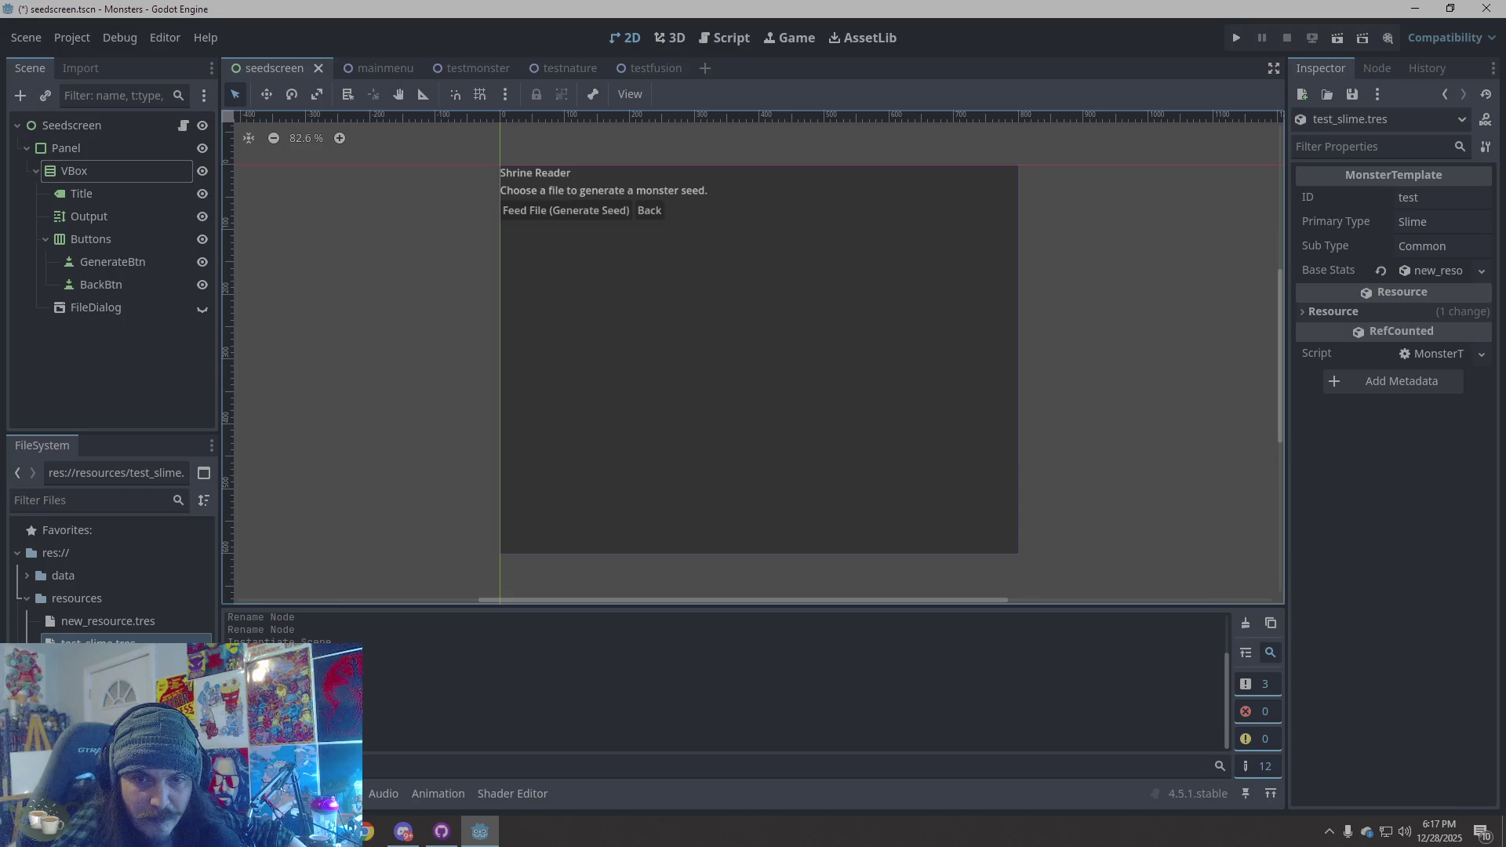
{"action": "left_click", "coordinate": [655, 63]}
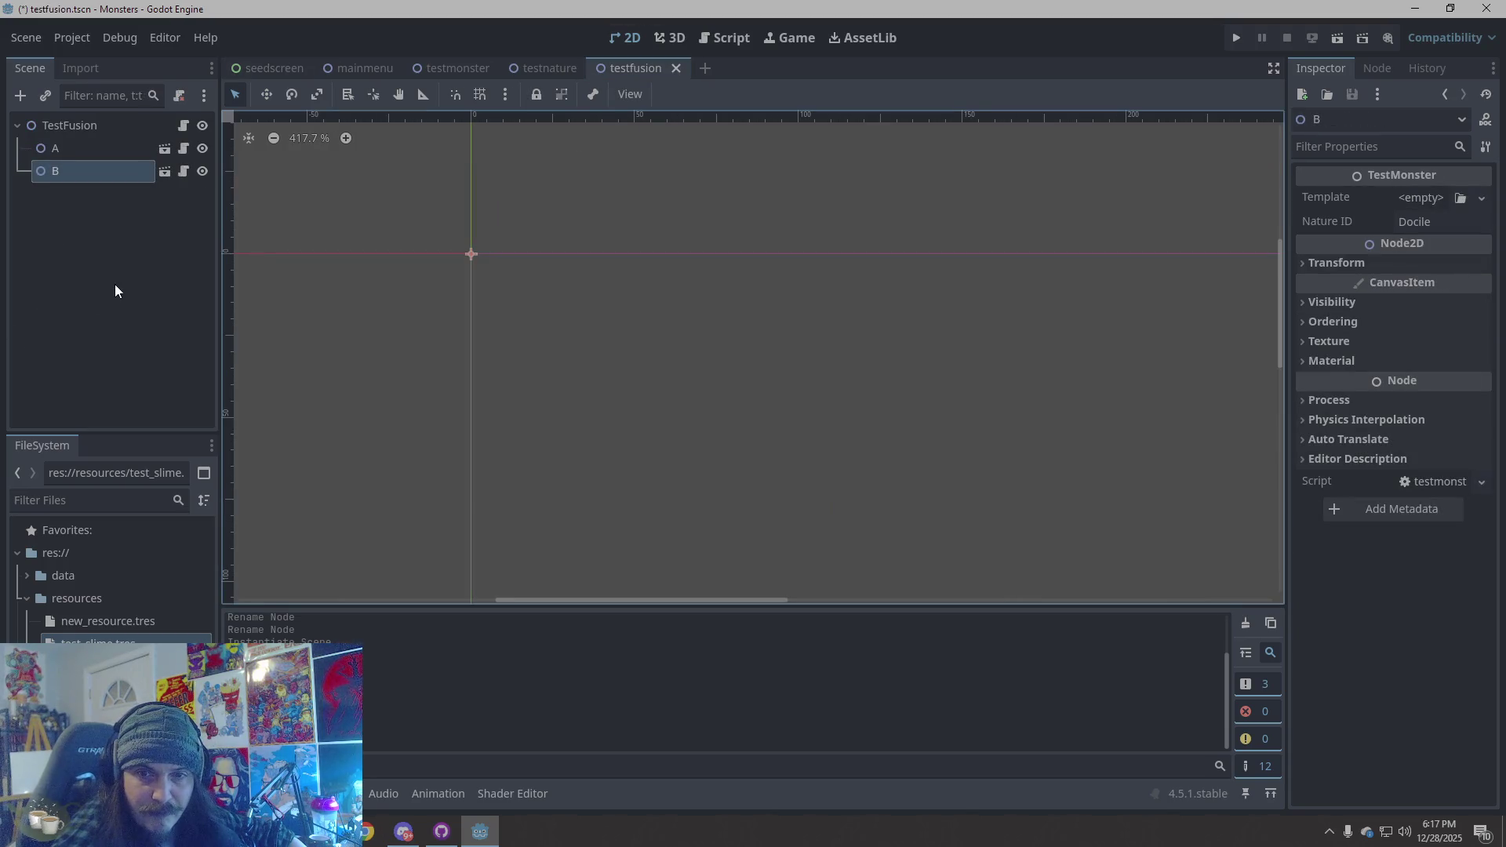
Step: Assign a New MonsterTemplate as the Template of node B, then node A
{"action": "left_click", "coordinate": [1438, 201]}
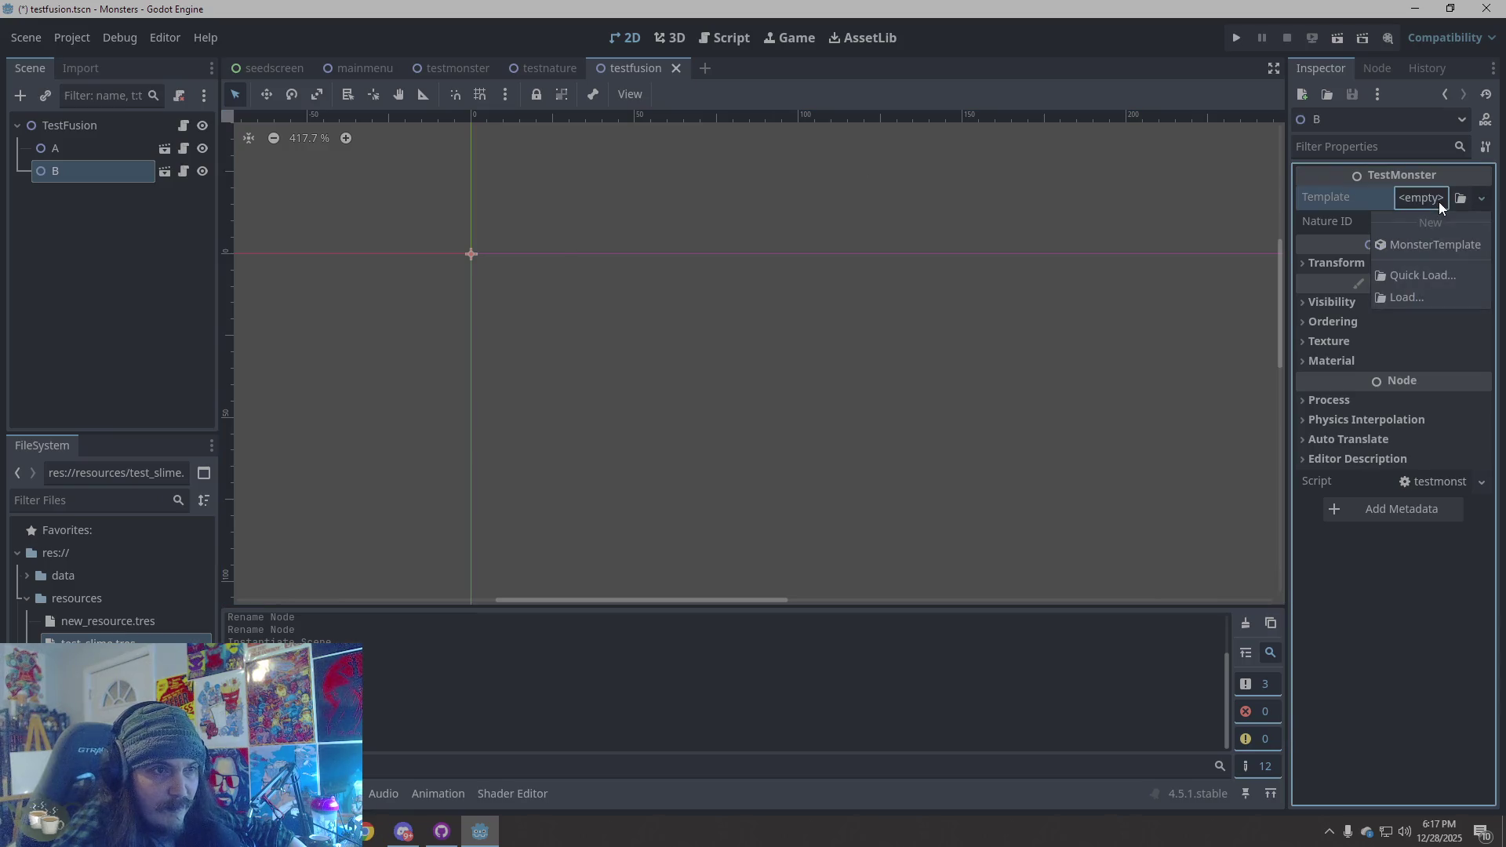
{"action": "left_click", "coordinate": [1428, 245]}
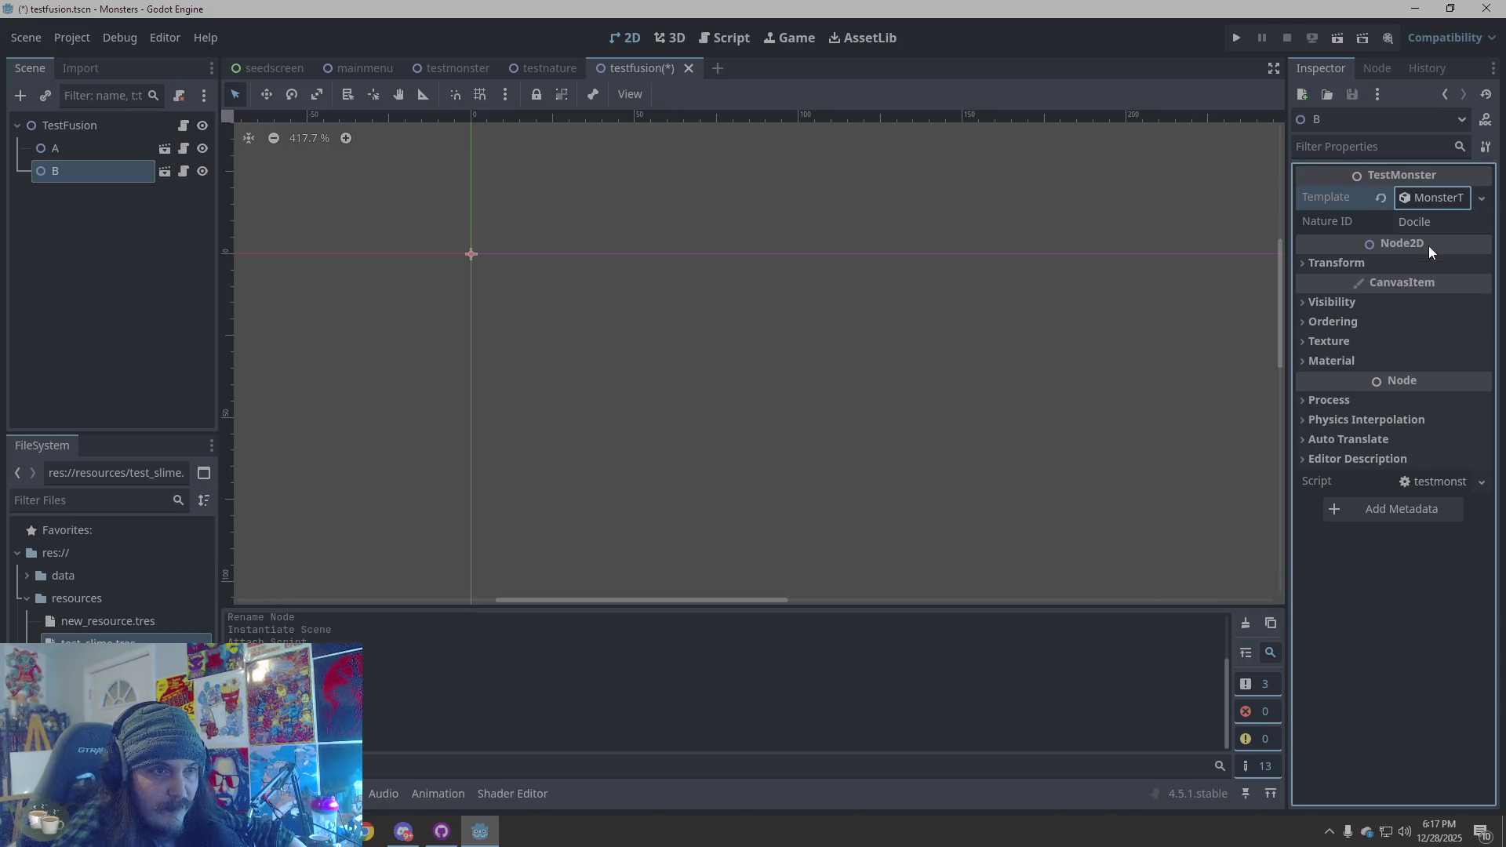
{"action": "left_click", "coordinate": [74, 152]}
{"action": "left_click", "coordinate": [1435, 198]}
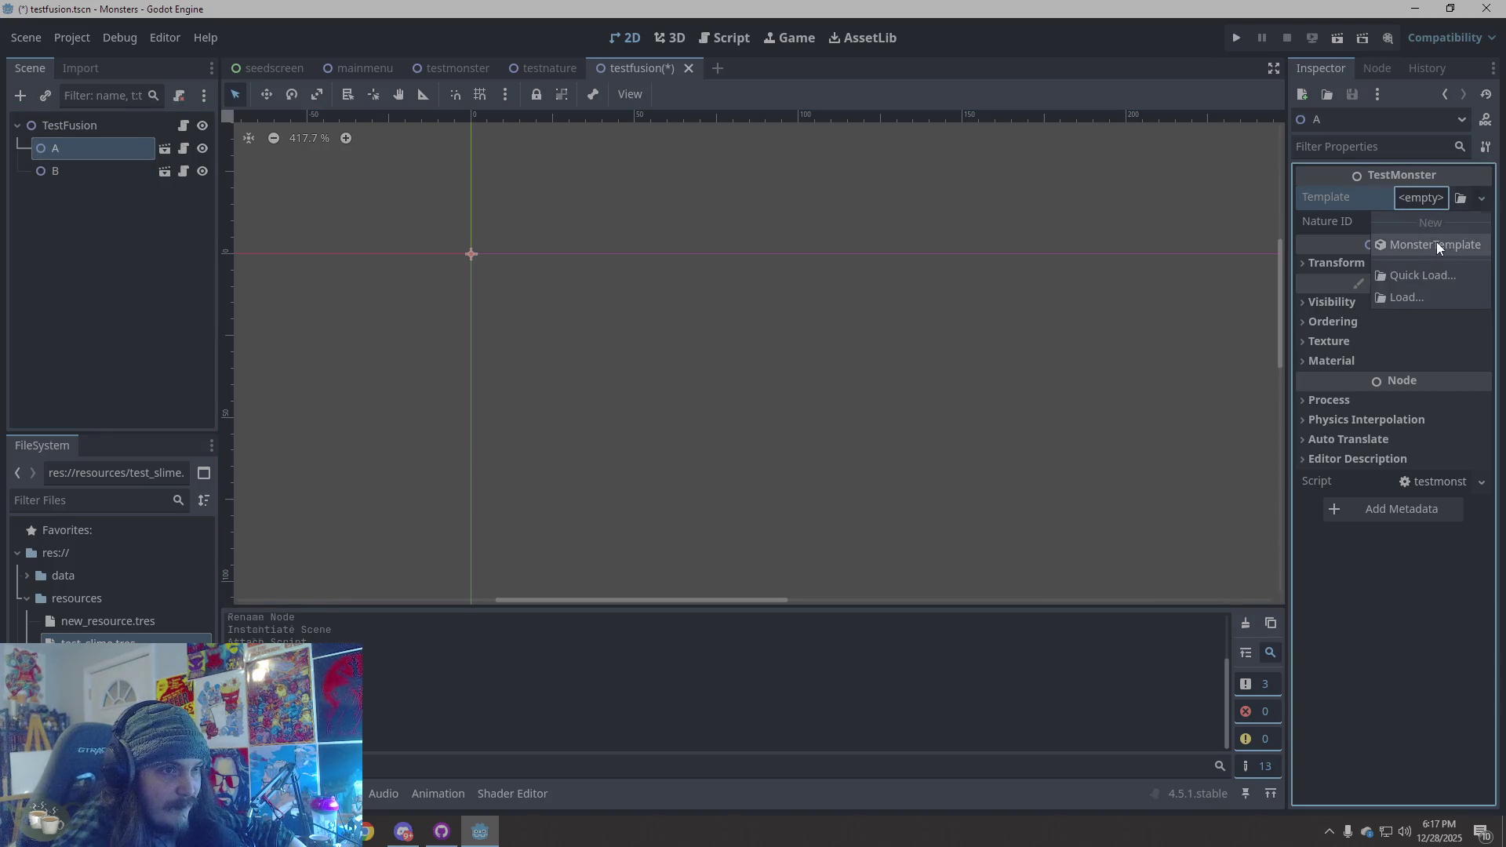
{"action": "left_click", "coordinate": [1437, 242]}
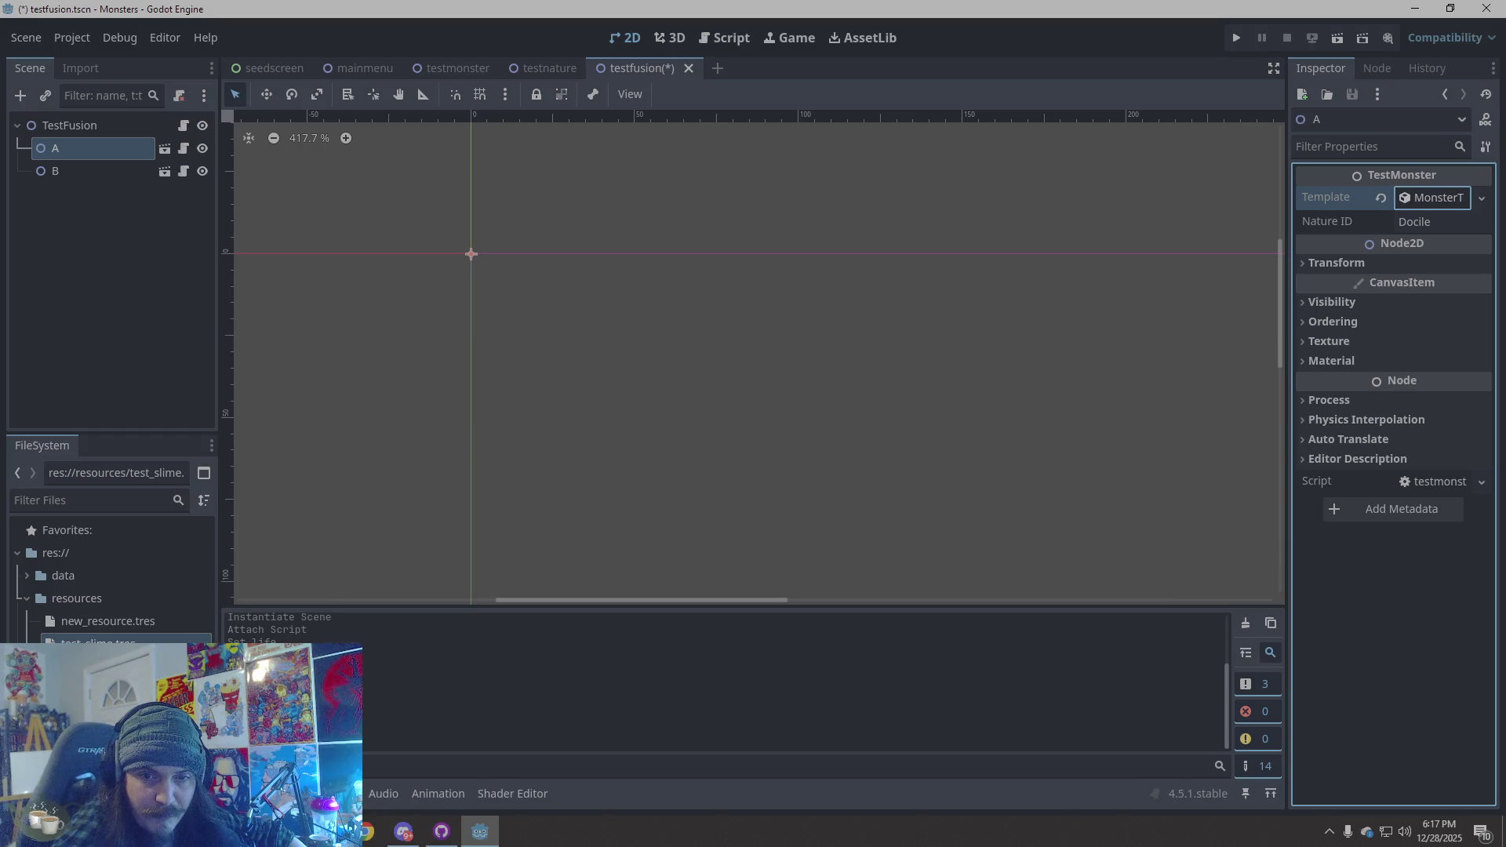
Step: Select the TestFusion root node and save and run the project
{"action": "left_click", "coordinate": [112, 292]}
{"action": "left_click", "coordinate": [93, 125]}
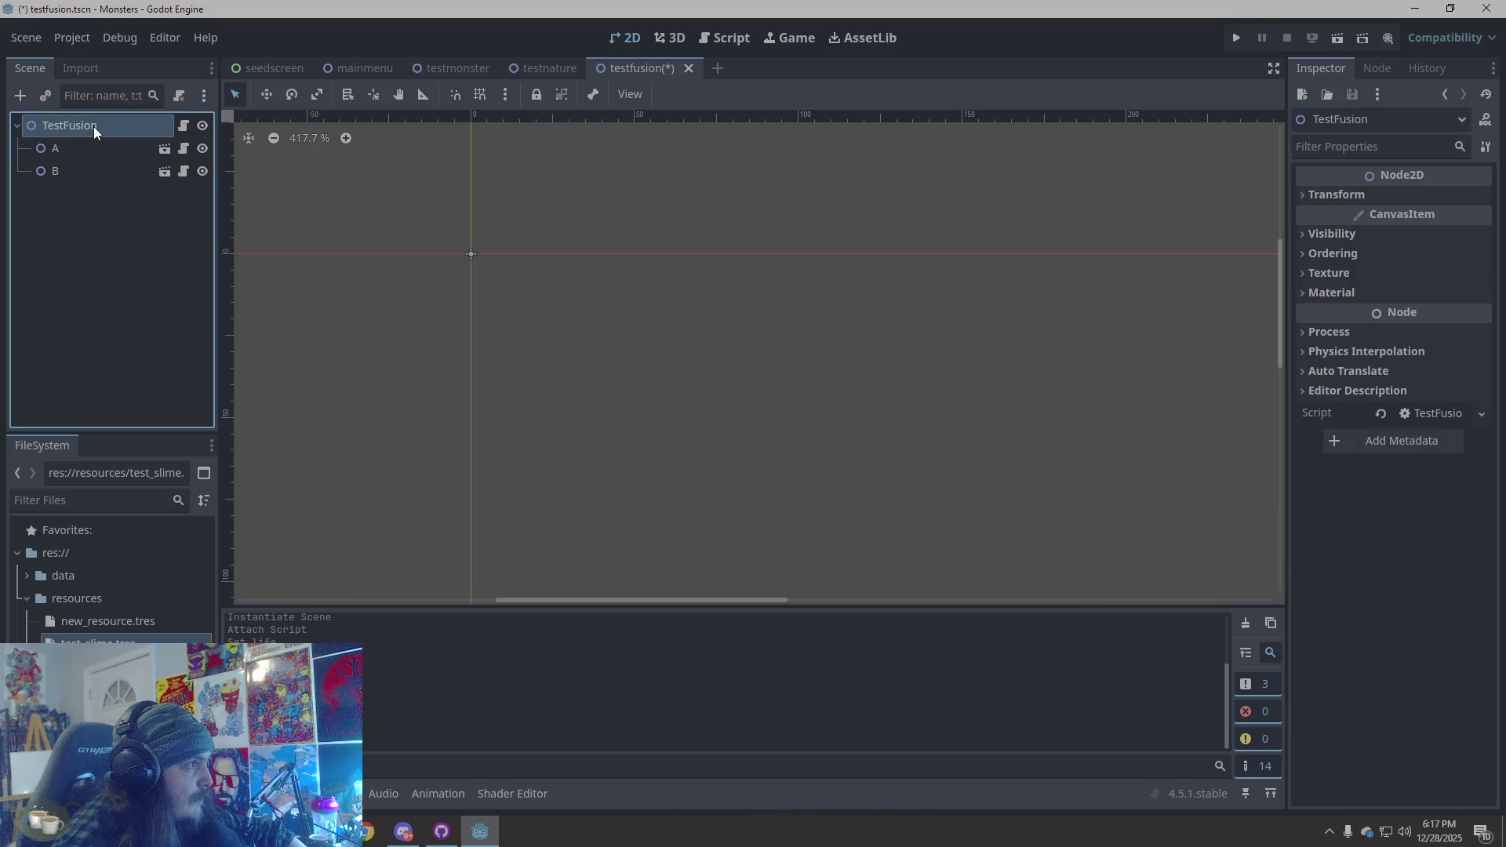
{"action": "left_click", "coordinate": [1238, 35]}
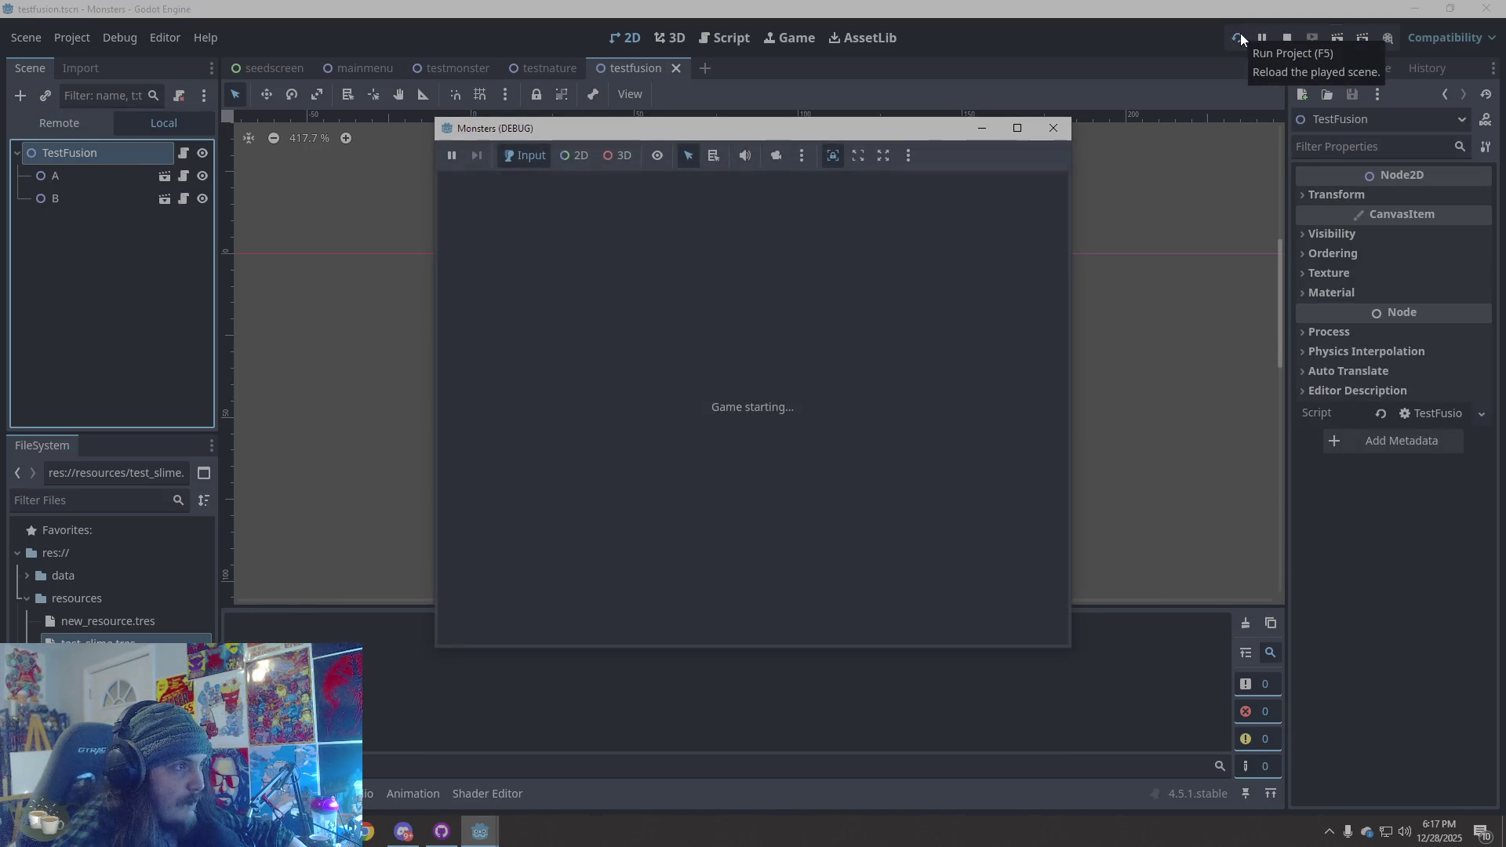
Step: Stop the running game and show the debugger's Errors list
{"action": "left_click", "coordinate": [1054, 129]}
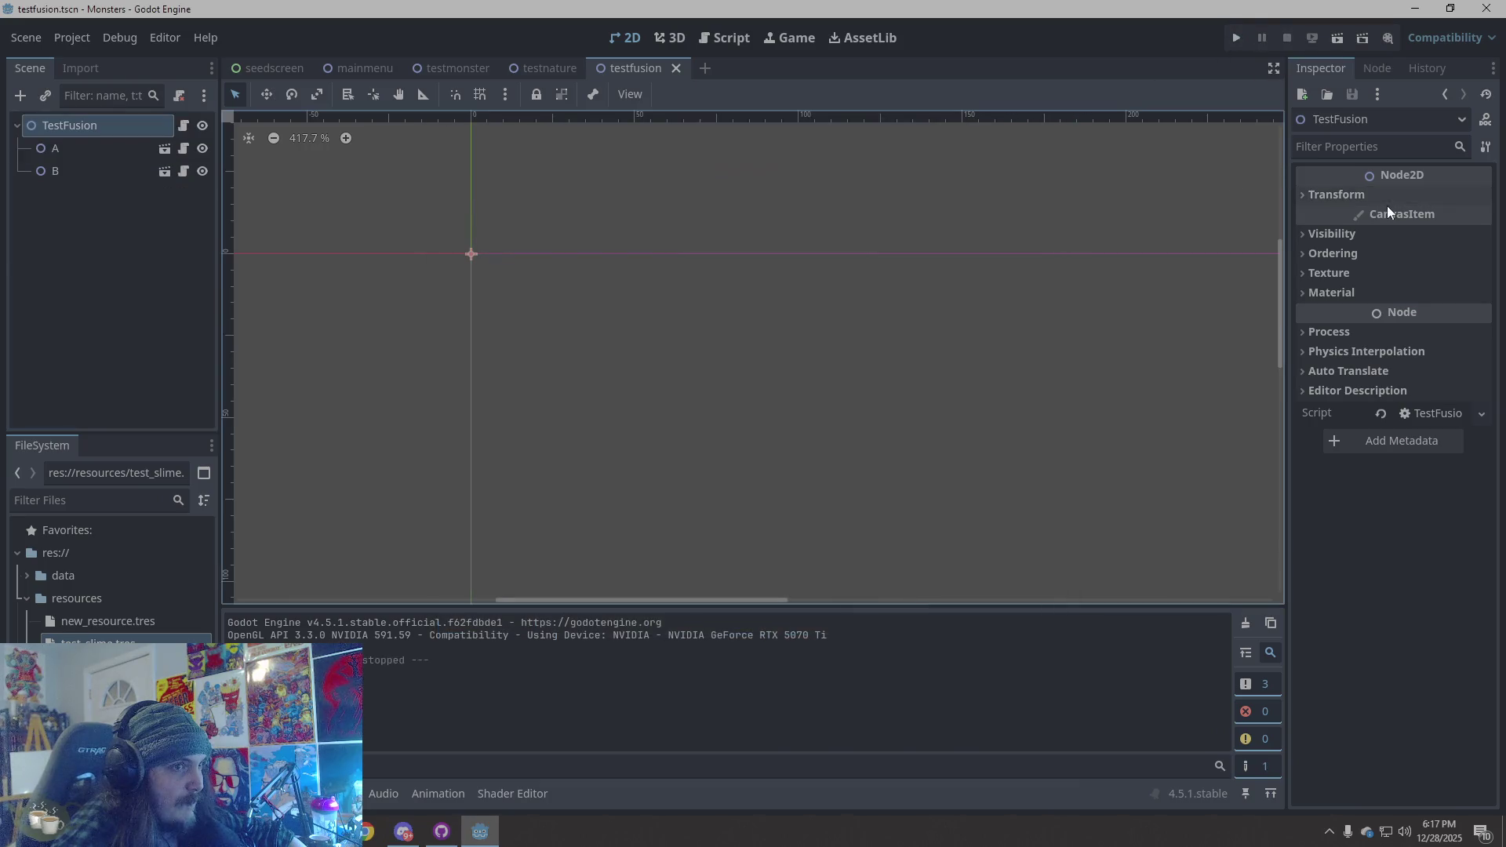
{"action": "right_click", "coordinate": [64, 134]}
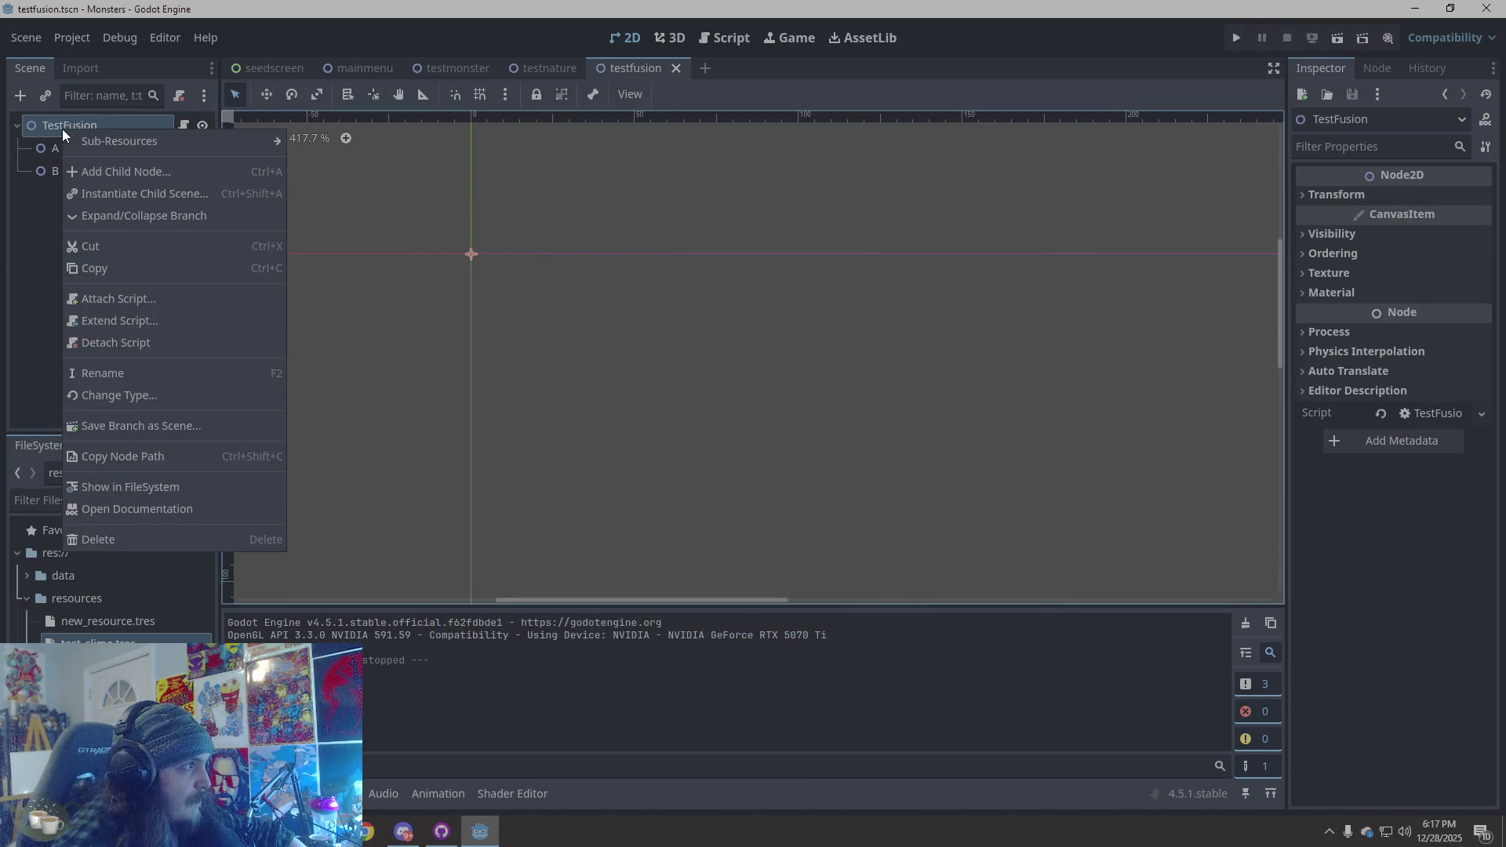
{"action": "left_click", "coordinate": [30, 234]}
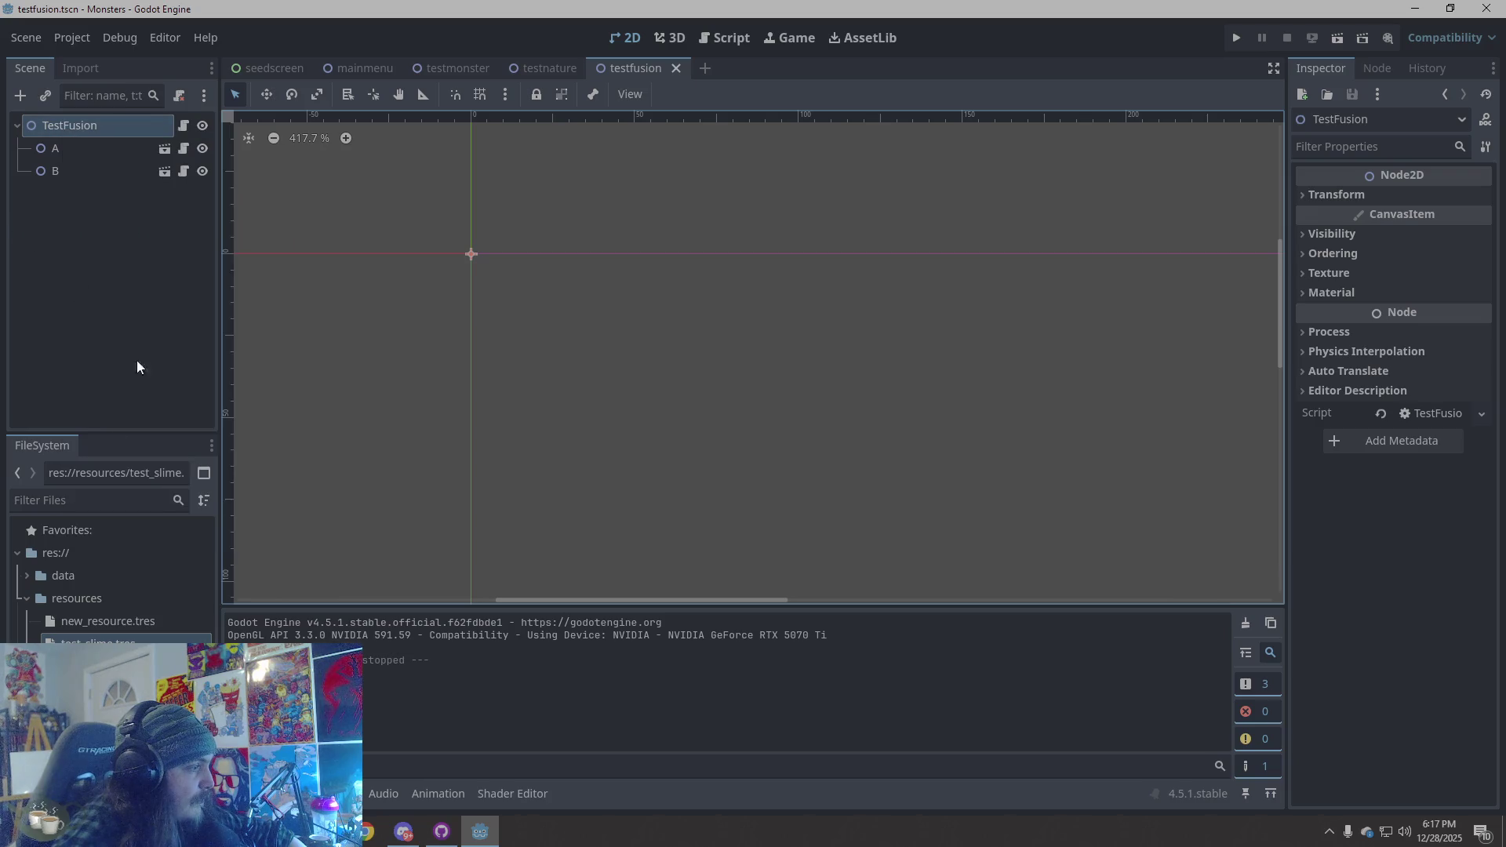
{"action": "left_click", "coordinate": [333, 793]}
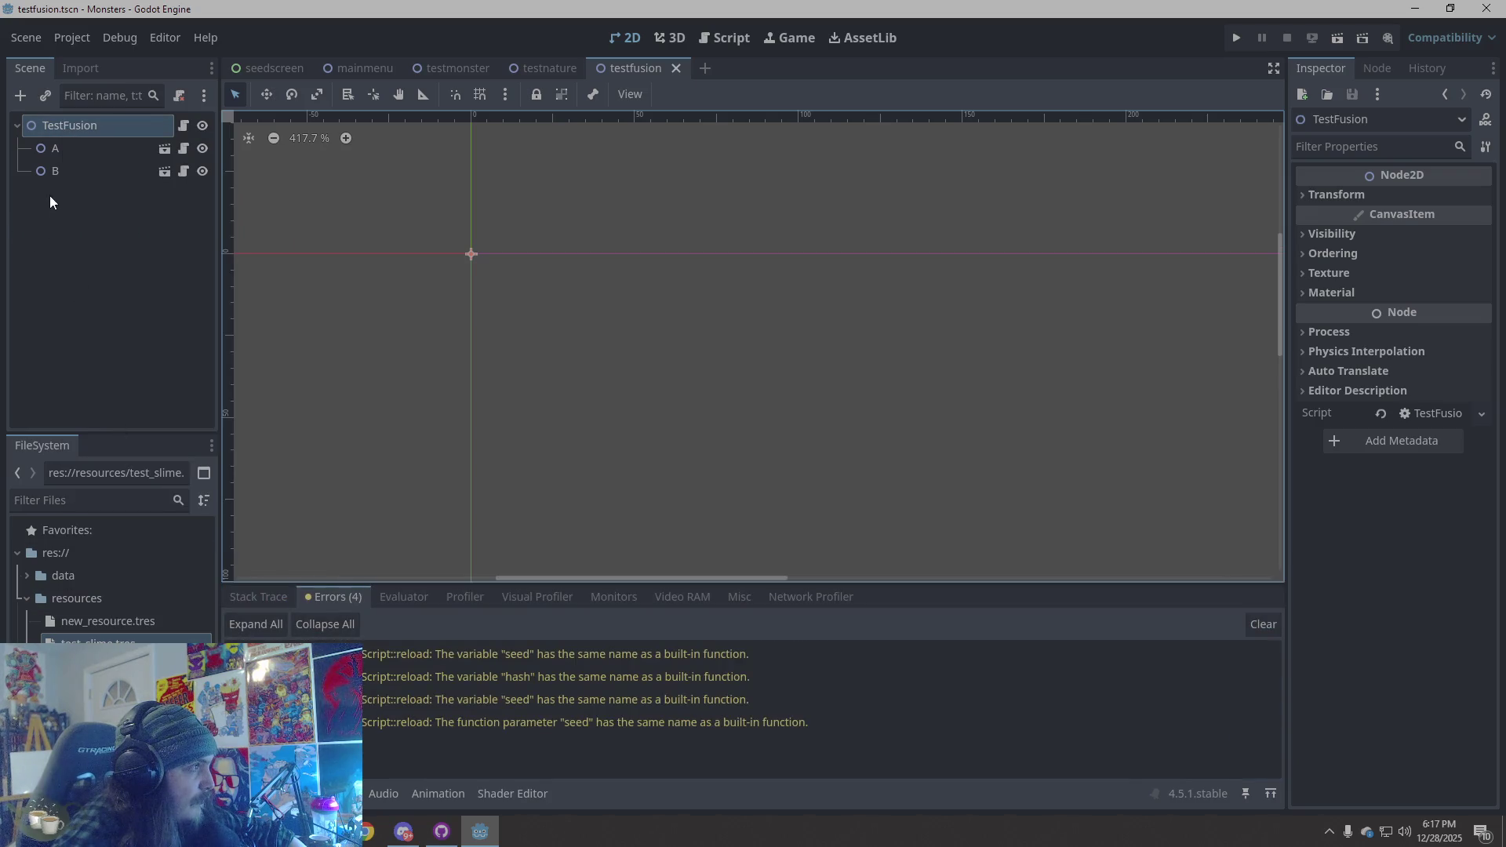
Step: Inspect nodes A and B, clear the selection, and run the project again
{"action": "left_click", "coordinate": [83, 151]}
{"action": "left_click", "coordinate": [91, 171]}
{"action": "left_click", "coordinate": [64, 295]}
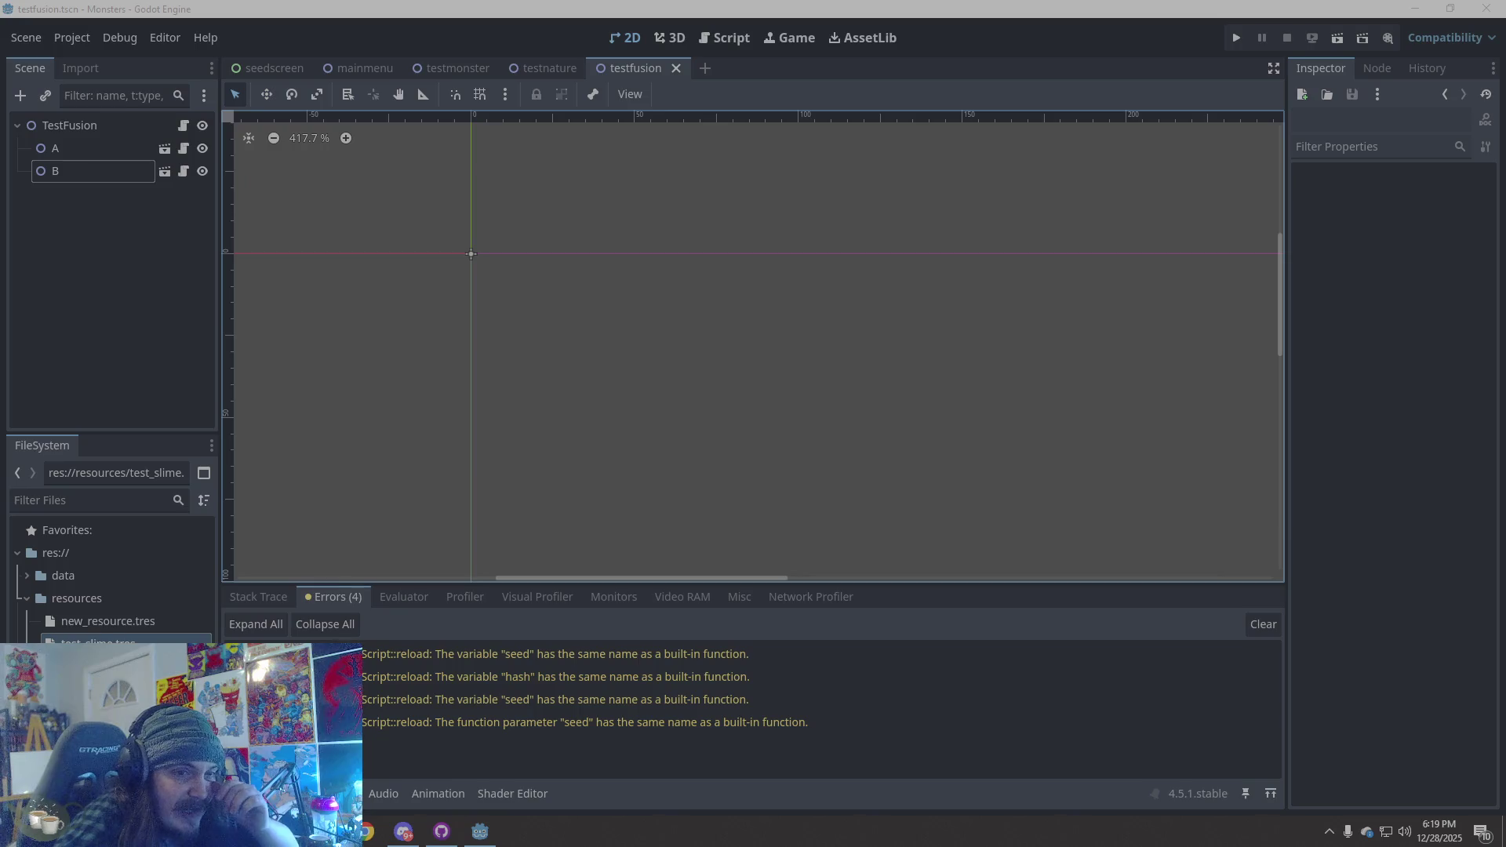
{"action": "left_click", "coordinate": [1236, 37]}
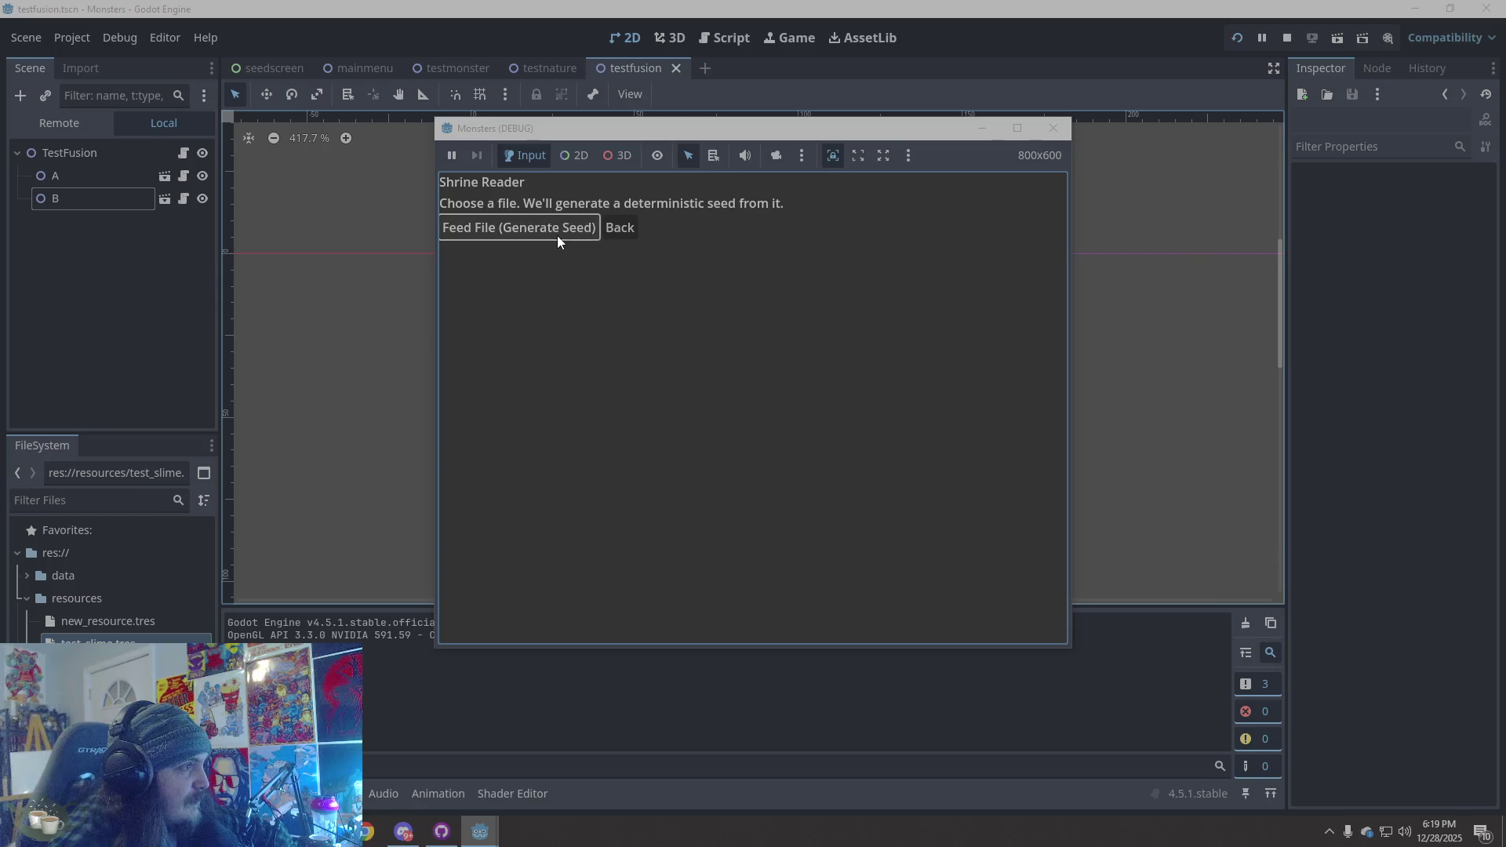
Step: Feed a PDF from Downloads to the Shrine Reader to generate a seed
{"action": "left_click", "coordinate": [556, 235]}
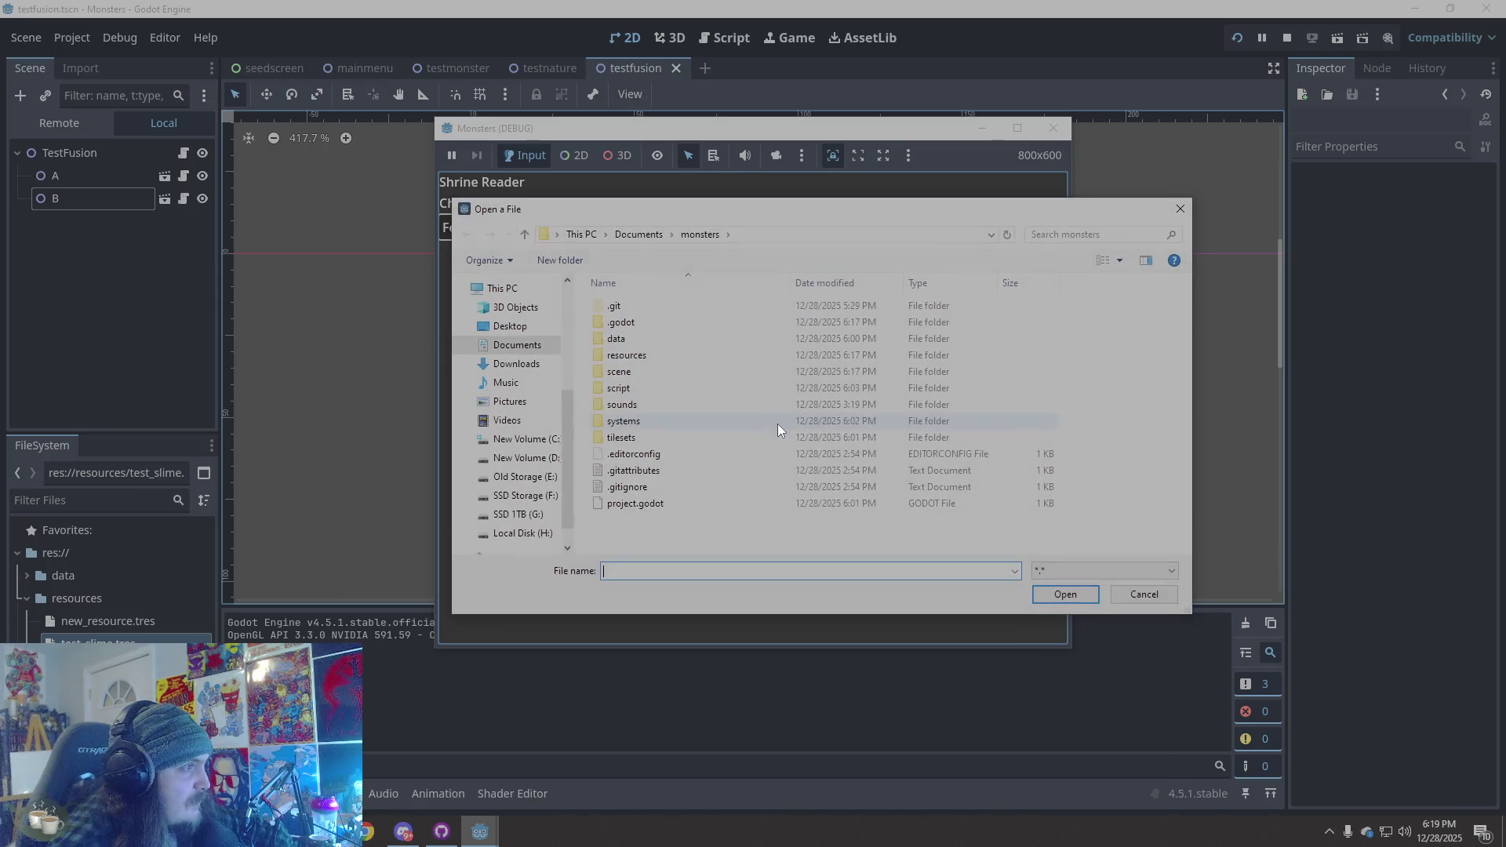
{"action": "left_click", "coordinate": [519, 365]}
{"action": "double_click", "coordinate": [709, 326]}
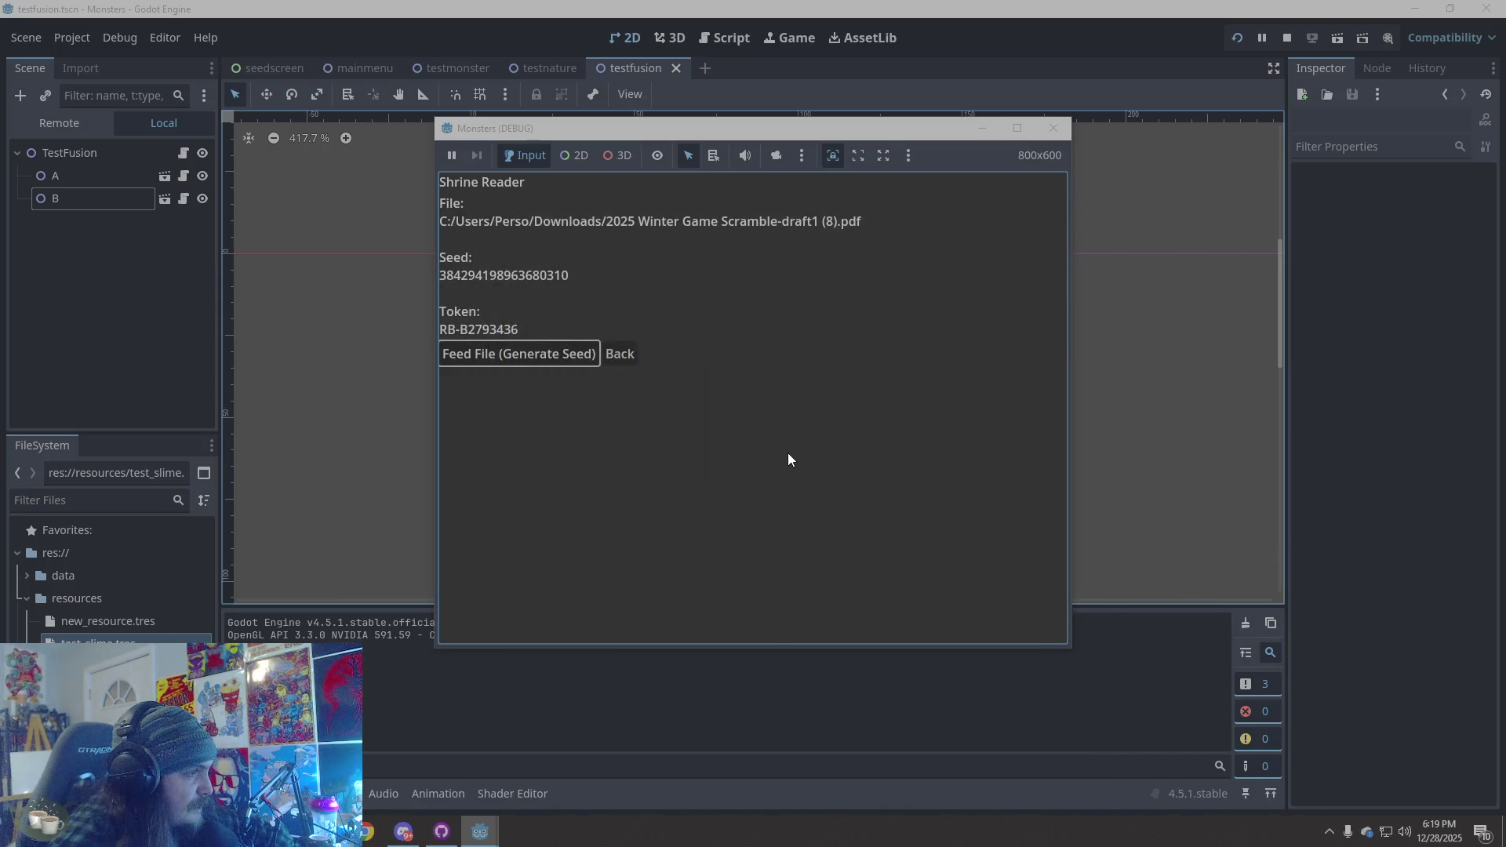
Step: Try Back, close the game window, and jump to the debugger's line-27 error
{"action": "left_click", "coordinate": [608, 352]}
{"action": "left_click", "coordinate": [1053, 128]}
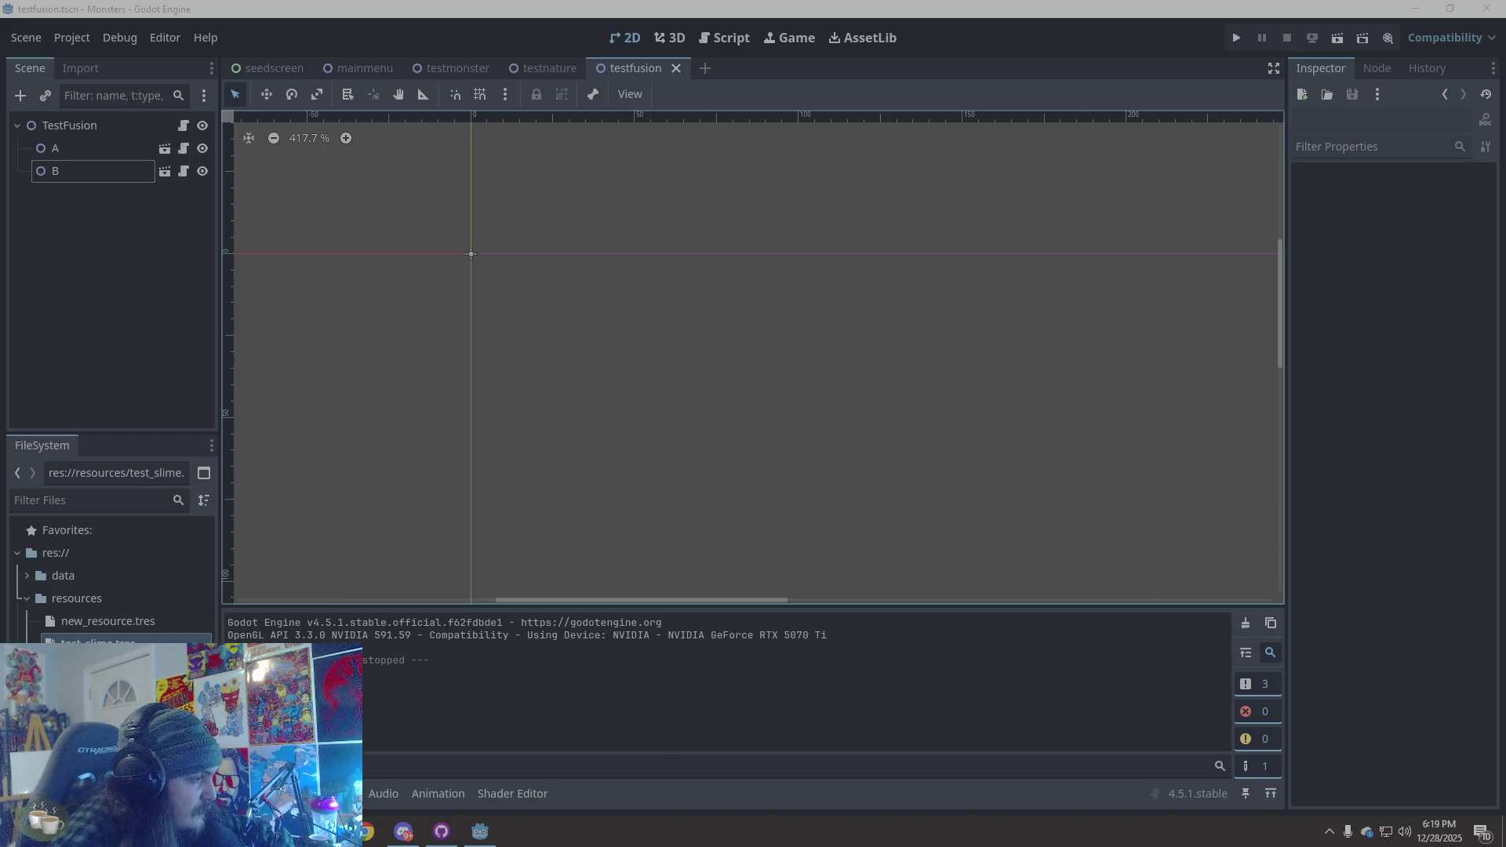
{"action": "left_click", "coordinate": [480, 832]}
{"action": "left_click", "coordinate": [759, 746]}
Step: Open seedscreen.gd at failing line 27, switch to mainmenu, and browse FileSystem folders
{"action": "left_click", "coordinate": [756, 756]}
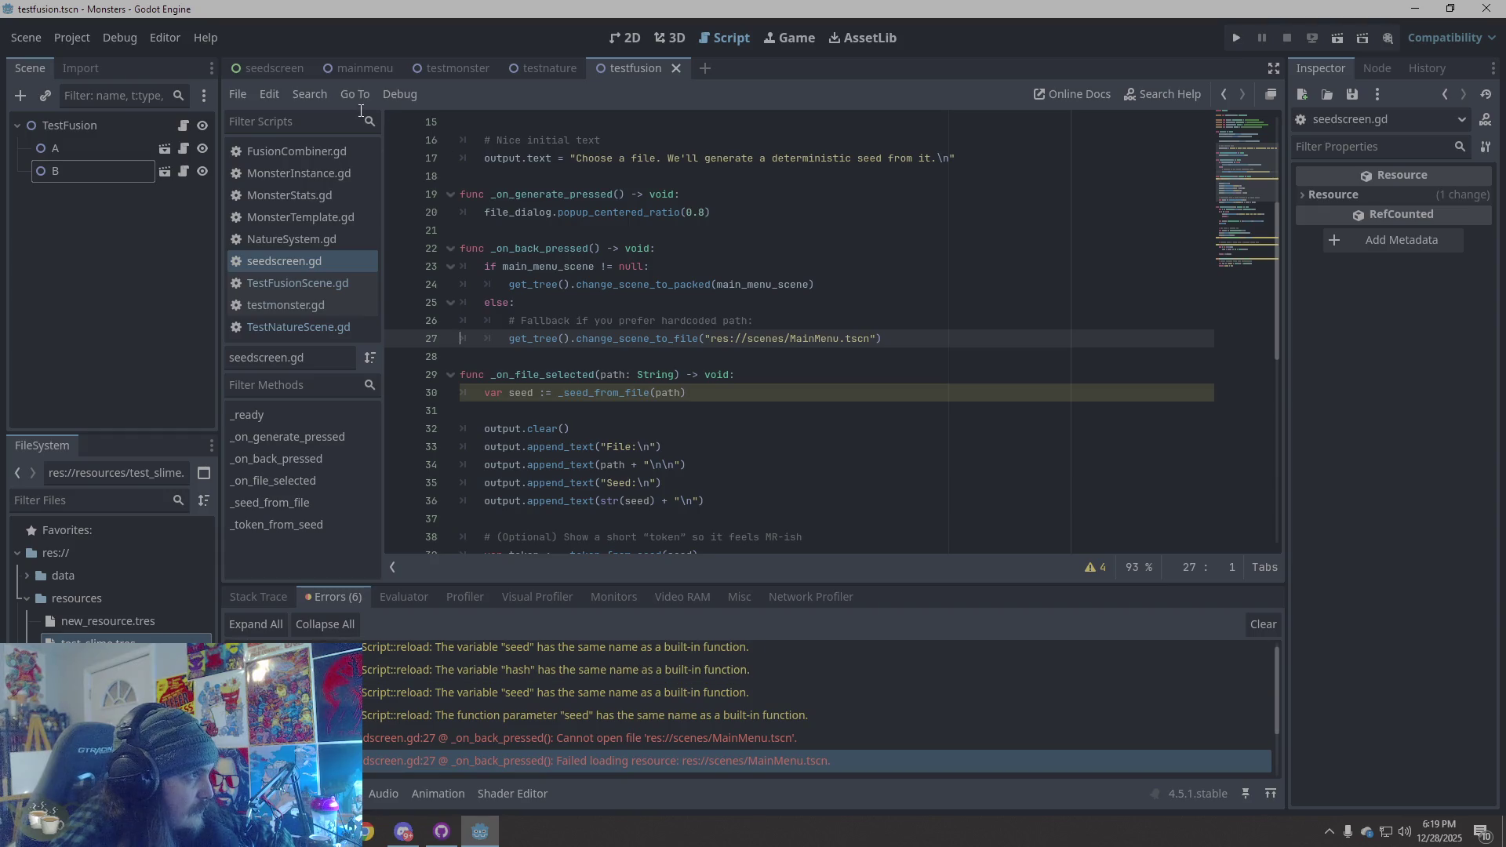
{"action": "left_click", "coordinate": [372, 63]}
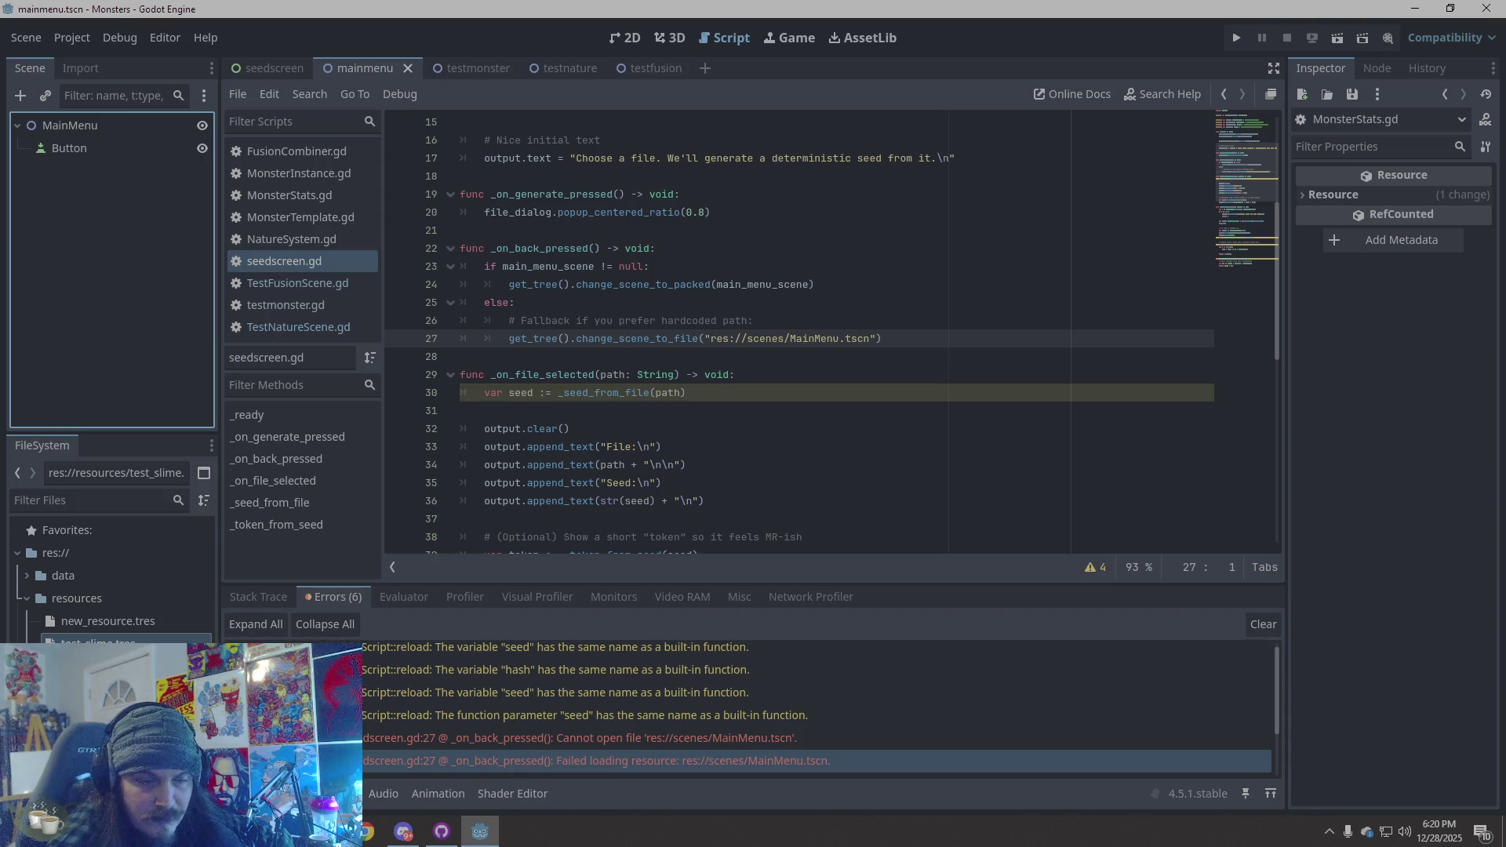
{"action": "double_click", "coordinate": [32, 600]}
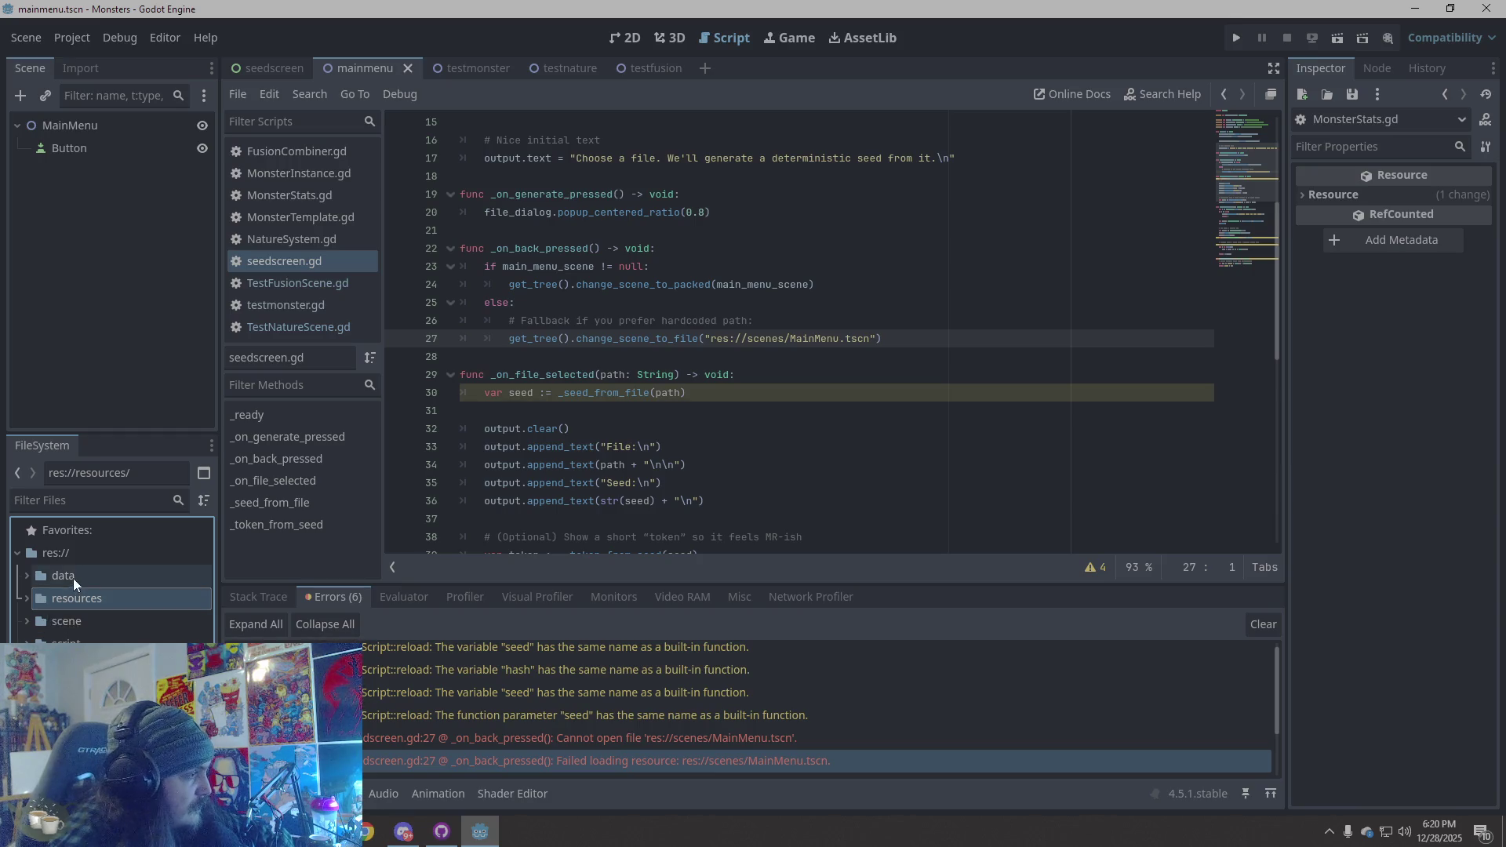
{"action": "left_click", "coordinate": [70, 666]}
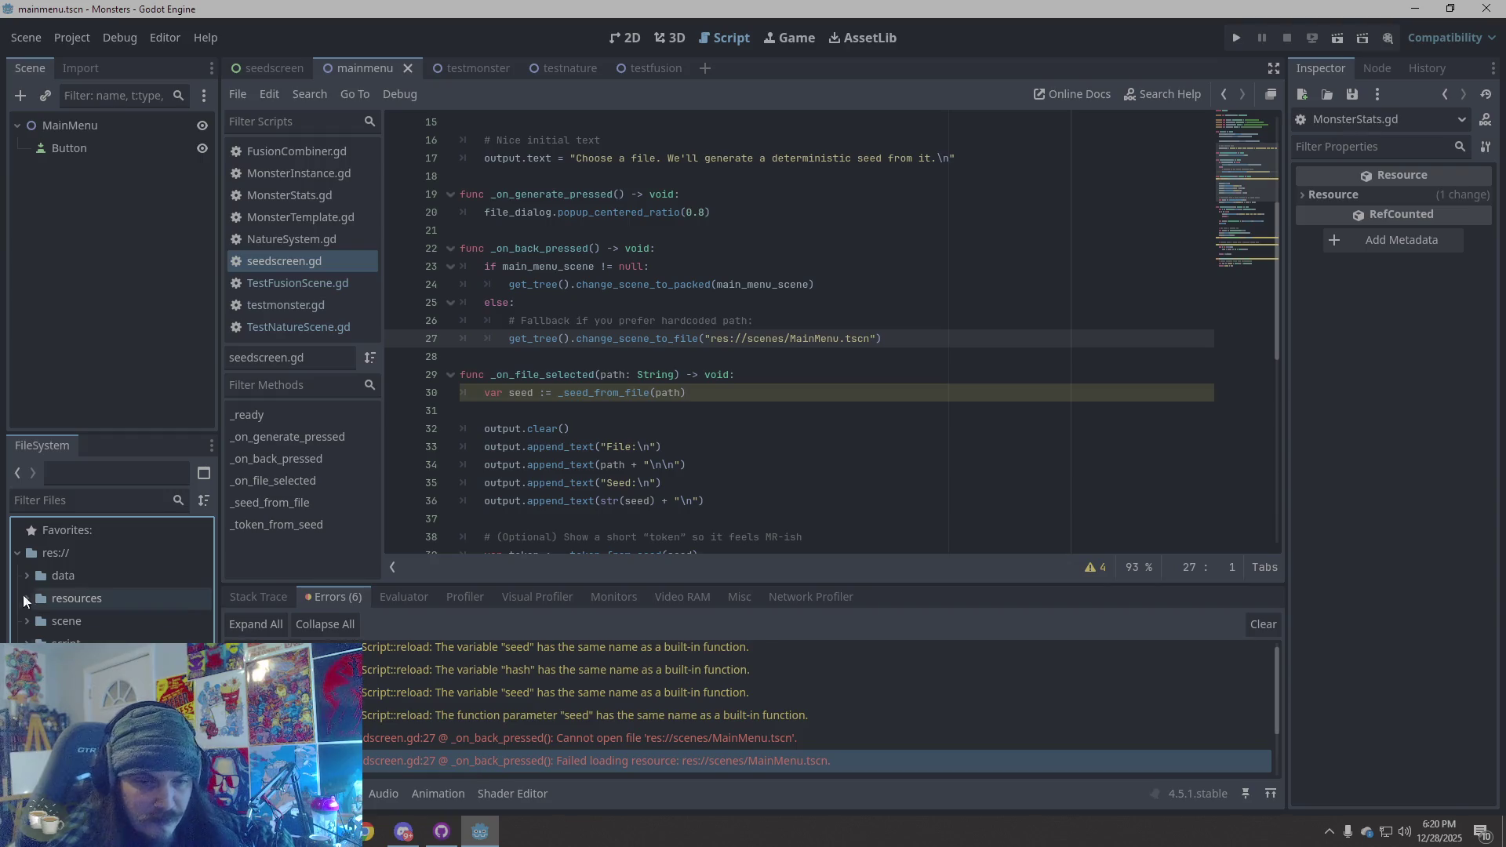
{"action": "right_click", "coordinate": [88, 623]}
Step: Create a new folder named 'templates' inside the data folder
{"action": "key", "text": "Escape"}
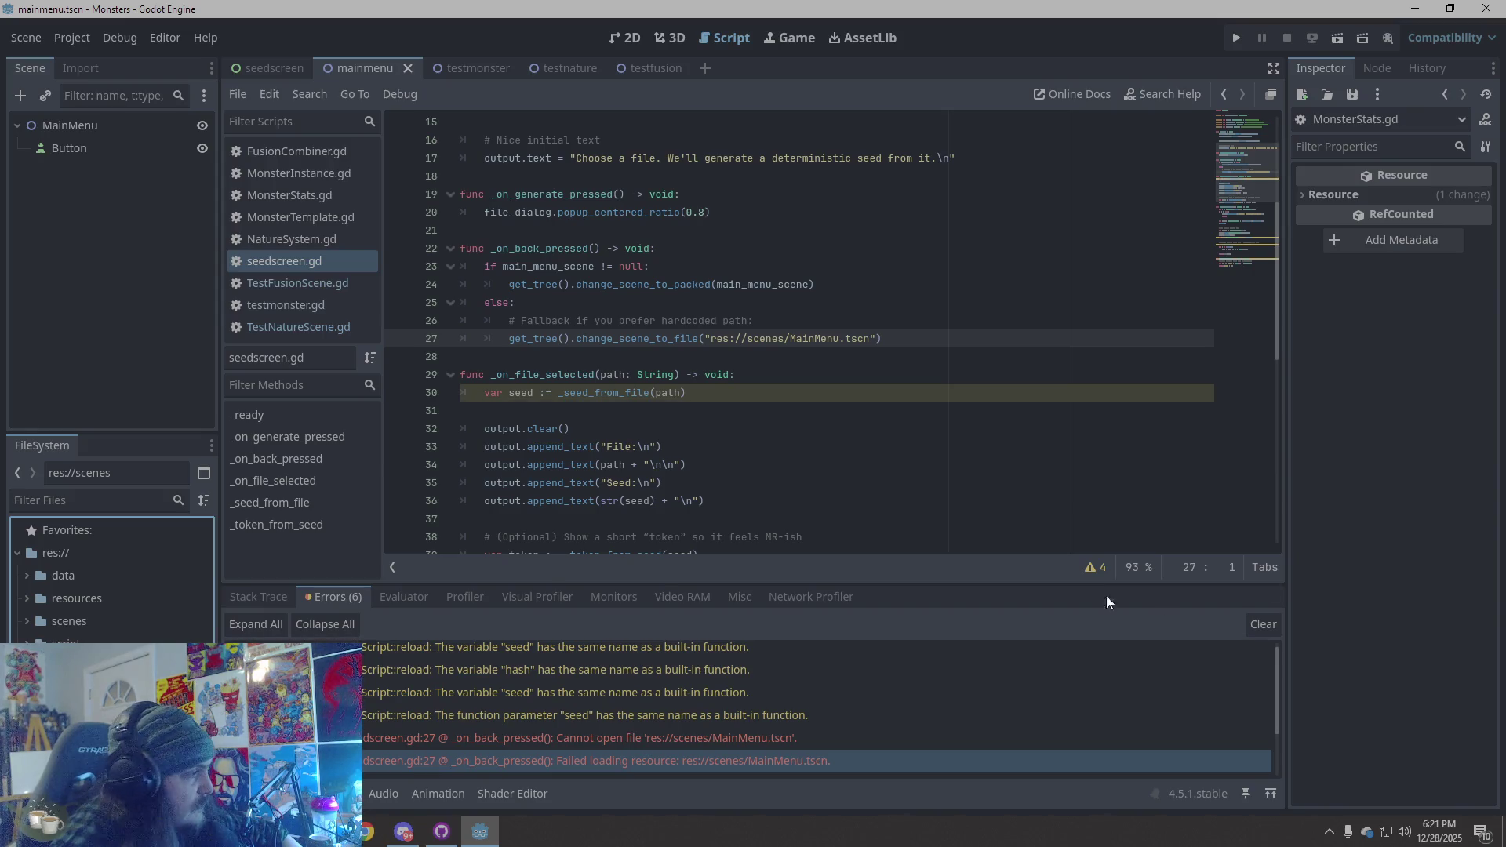
{"action": "left_click", "coordinate": [29, 580]}
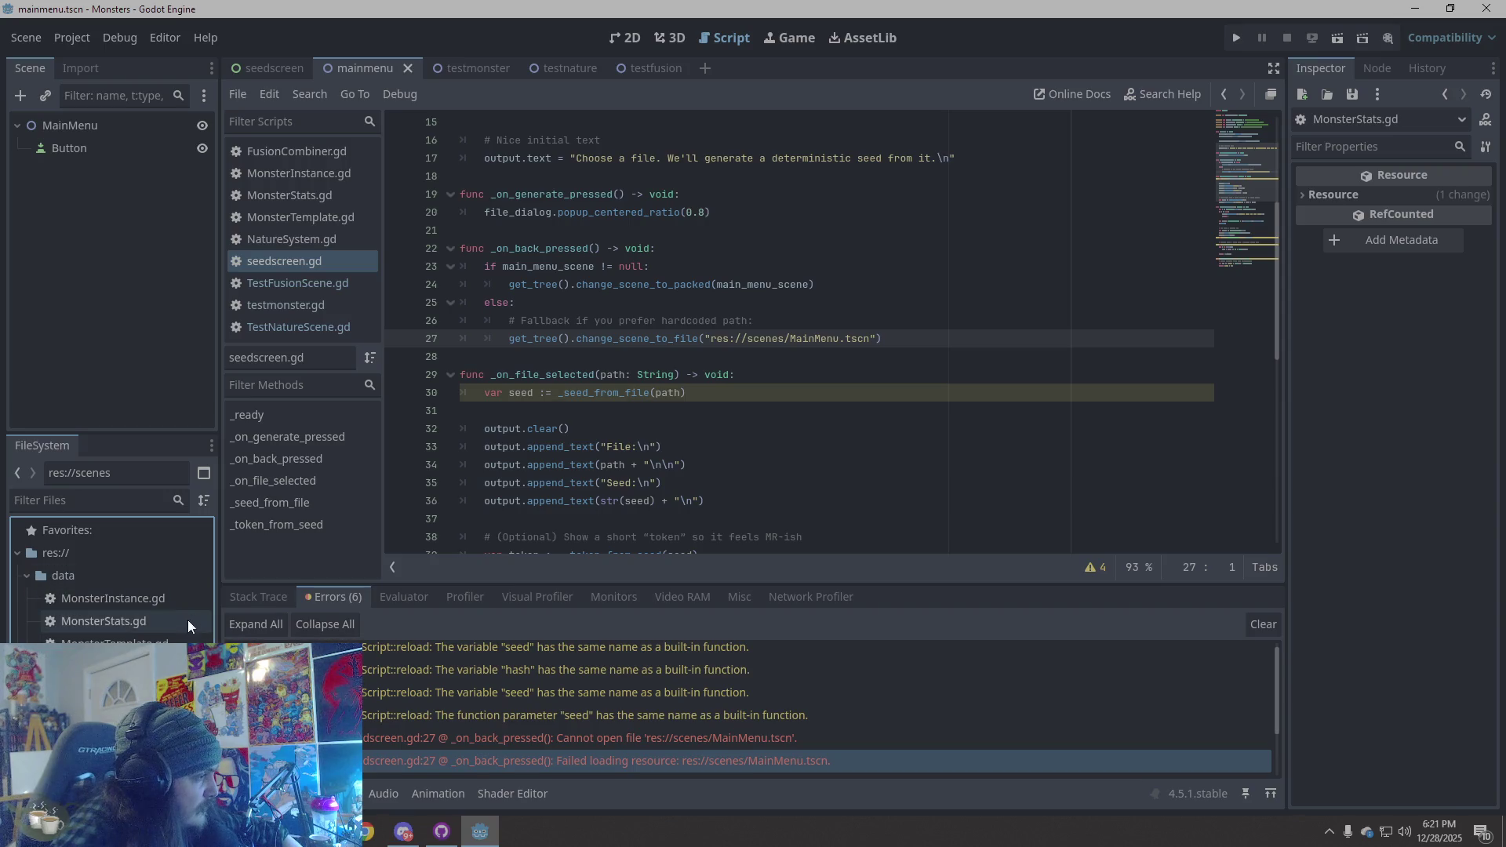
{"action": "right_click", "coordinate": [99, 580]}
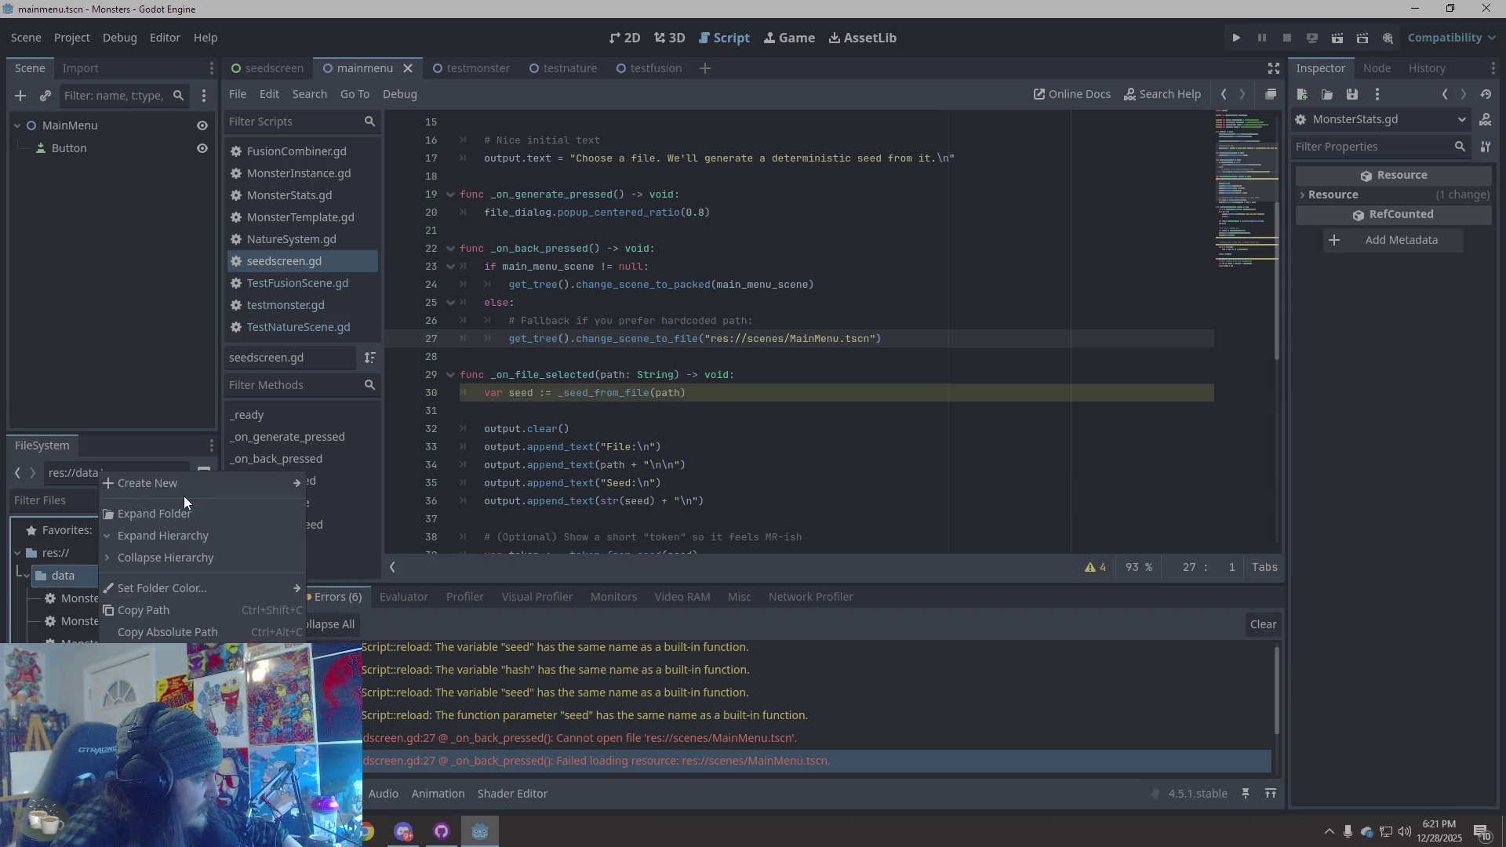
{"action": "mouse_move", "coordinate": [186, 475]}
{"action": "left_click", "coordinate": [321, 483]}
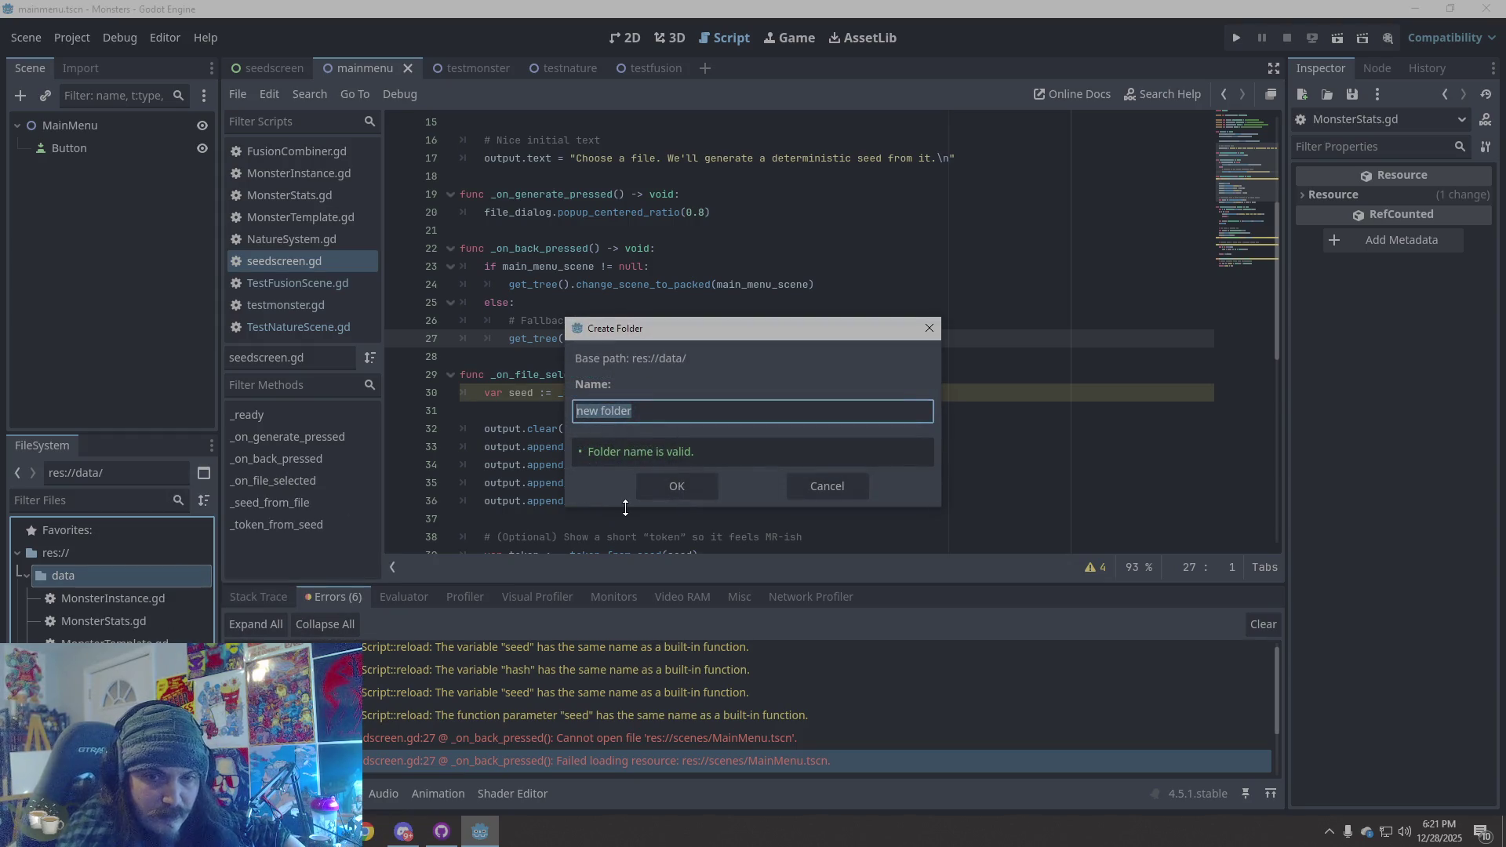
{"action": "type", "text": "templates"}
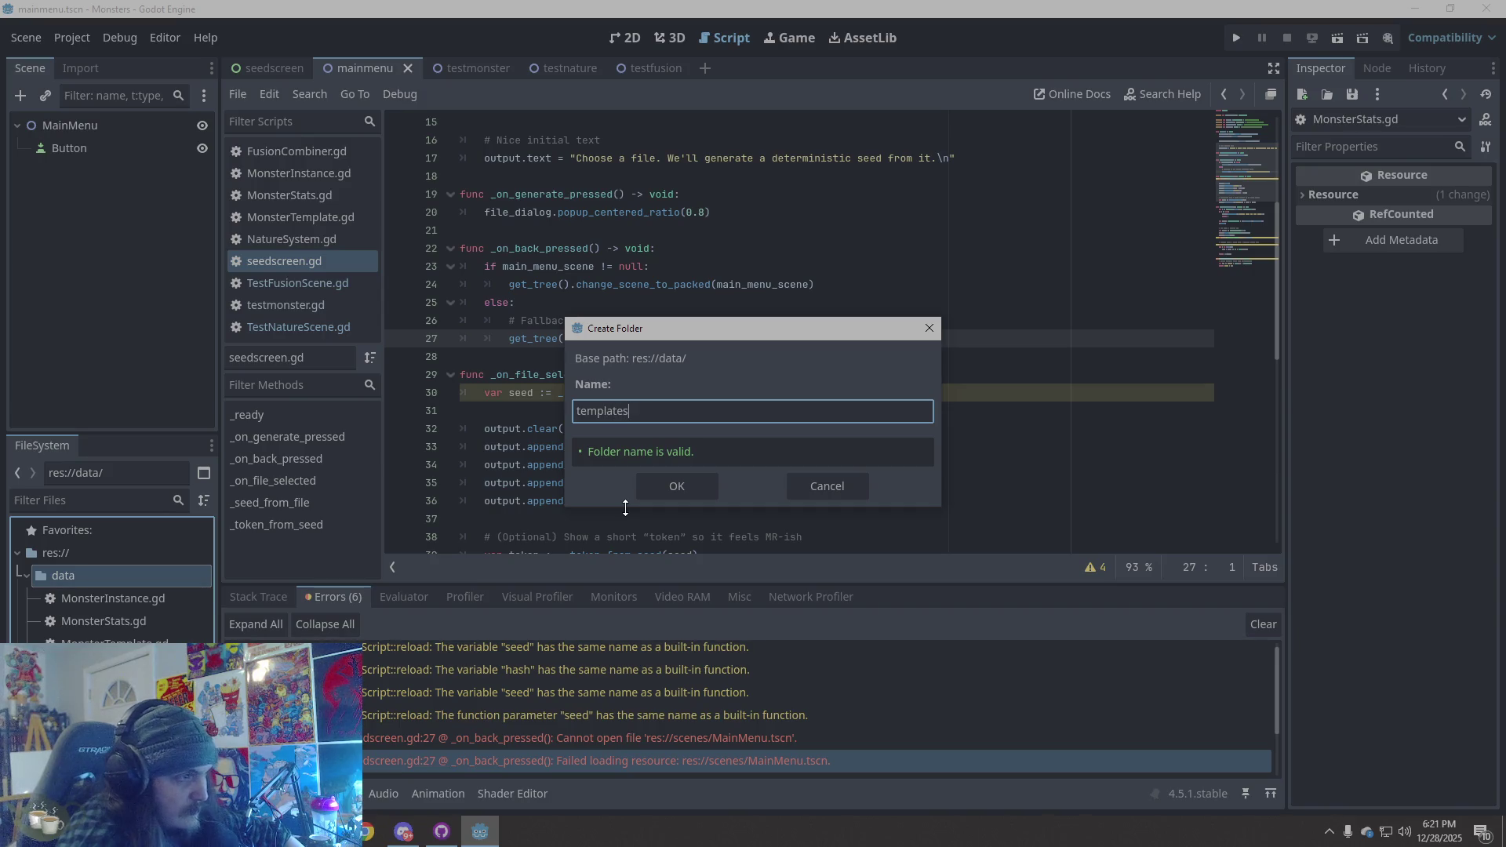
{"action": "left_click", "coordinate": [674, 491]}
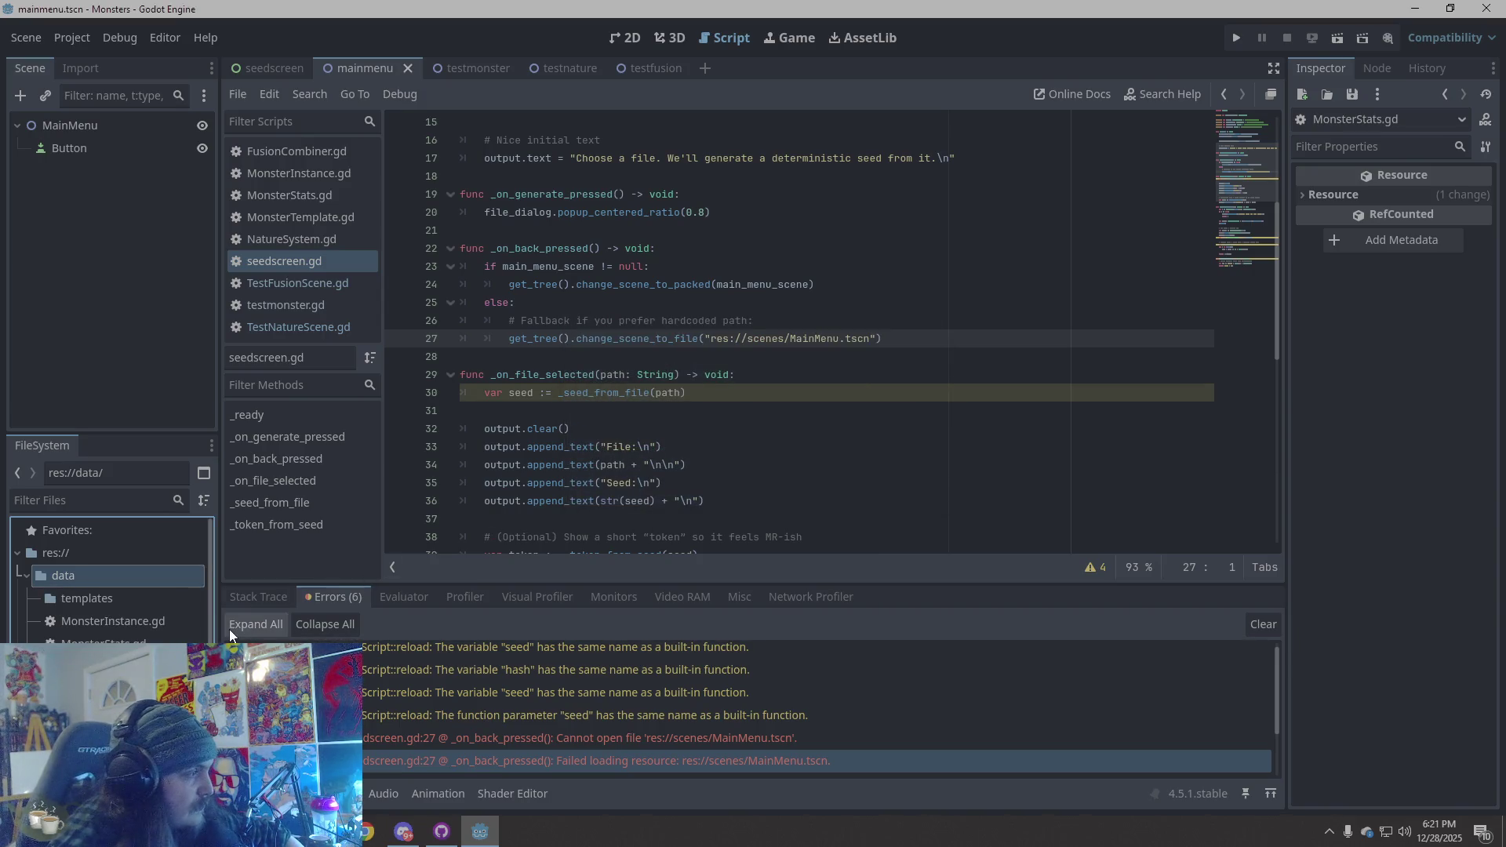
Step: Move MonsterInstance.gd into the new templates folder
{"action": "left_click", "coordinate": [89, 621]}
{"action": "left_click_drag", "start_coordinate": [110, 627], "coordinate": [107, 596]}
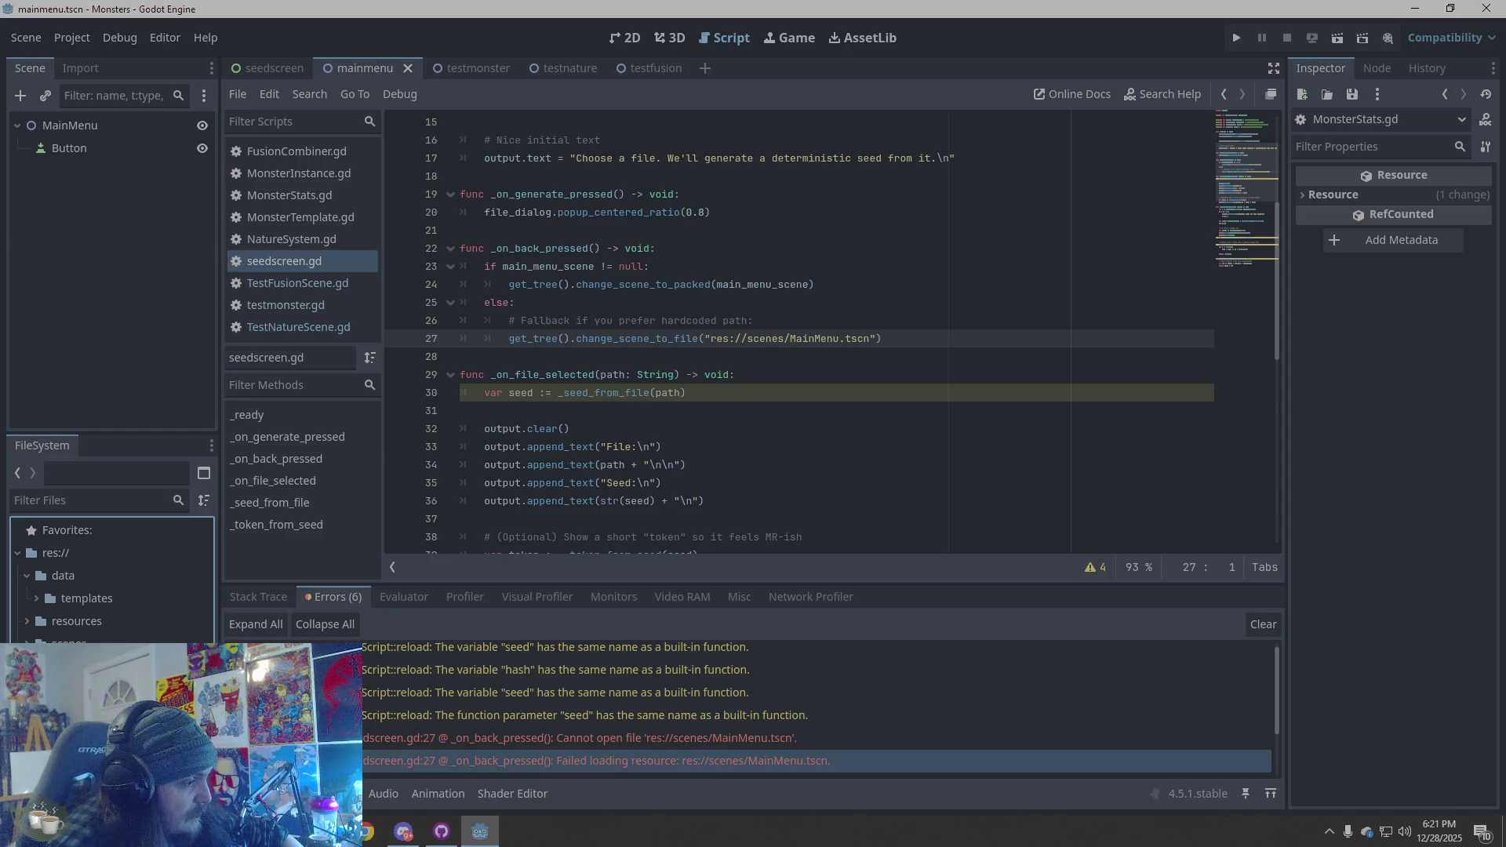
{"action": "mouse_move", "coordinate": [844, 700]}
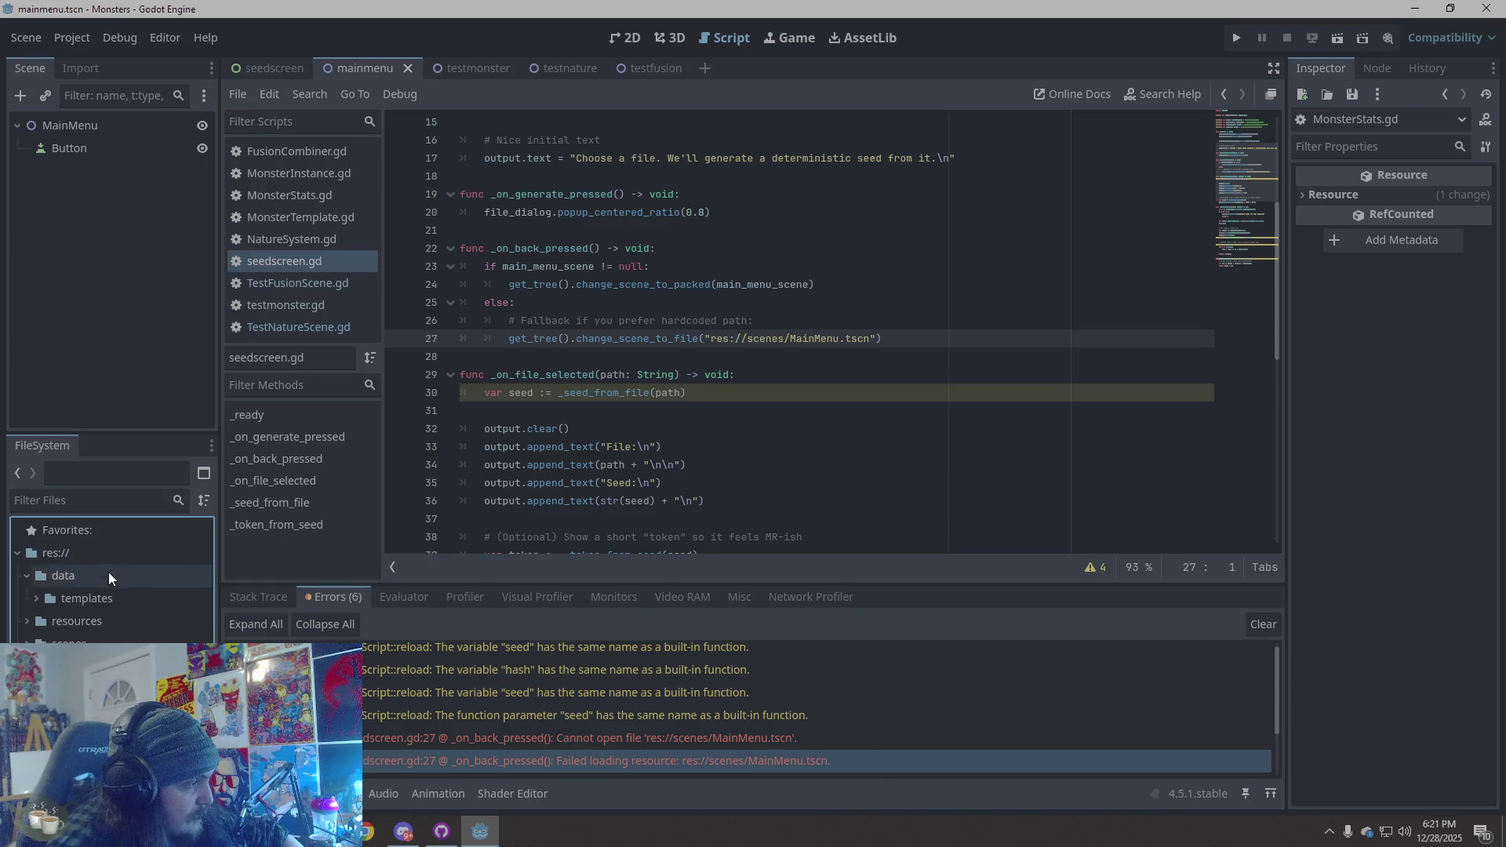
Step: Confirm the resources folder holds only new_resource, then select the systems folder
{"action": "left_click", "coordinate": [43, 597]}
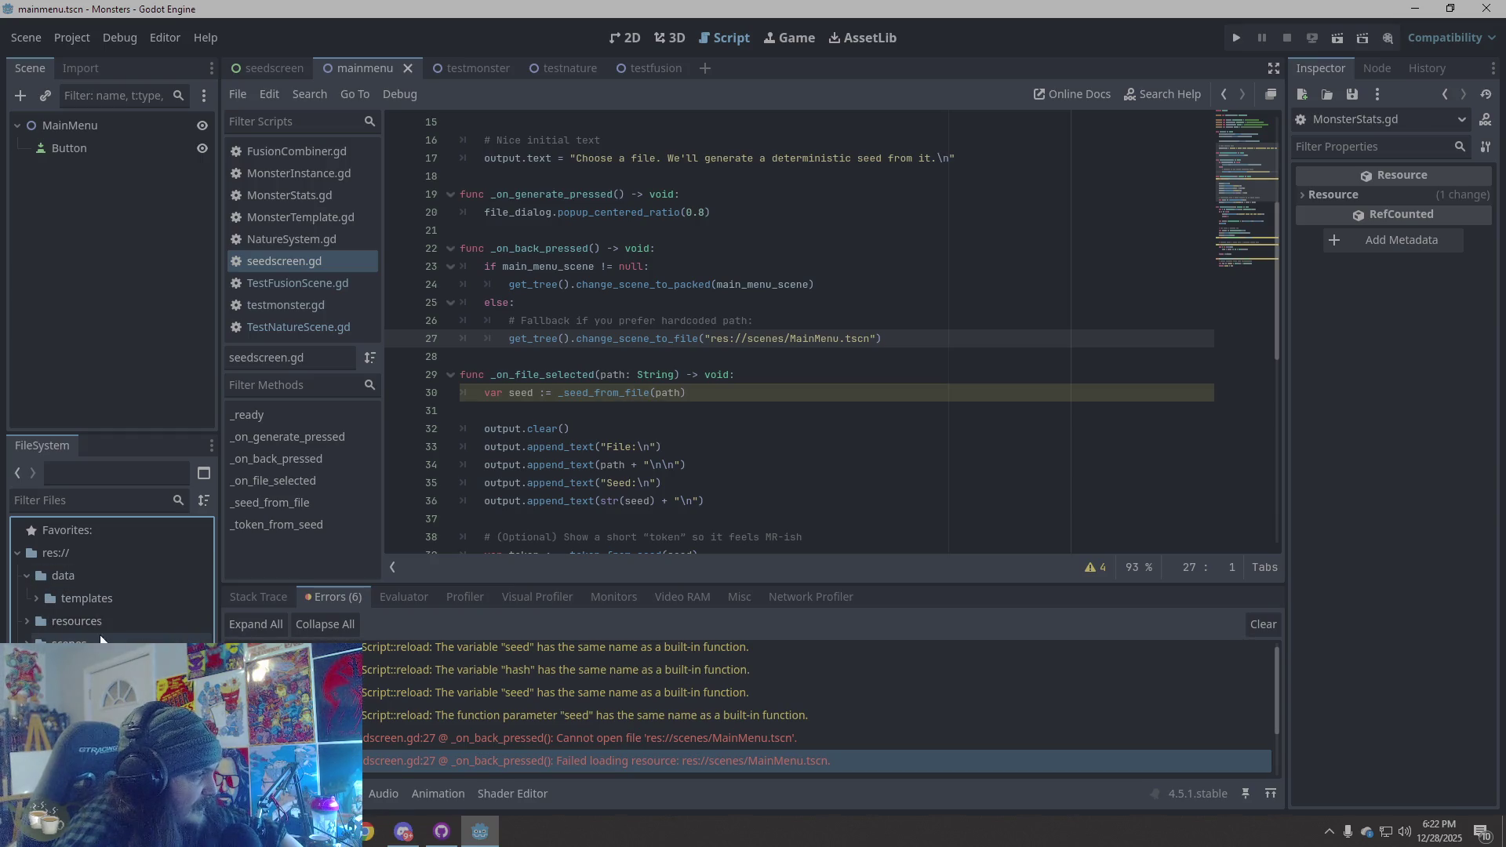
{"action": "left_click", "coordinate": [34, 618]}
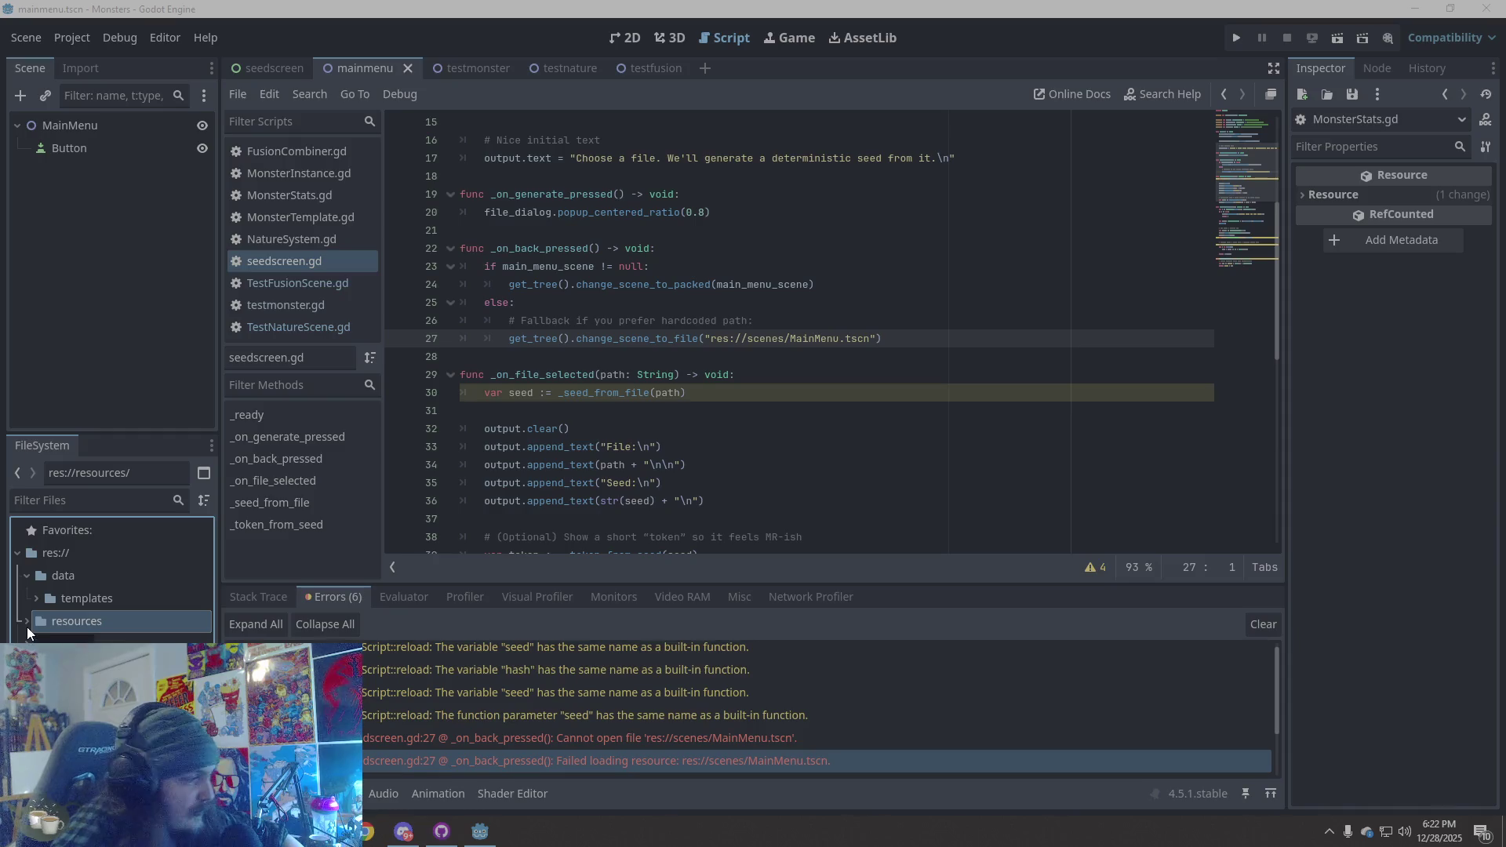
{"action": "double_click", "coordinate": [50, 616]}
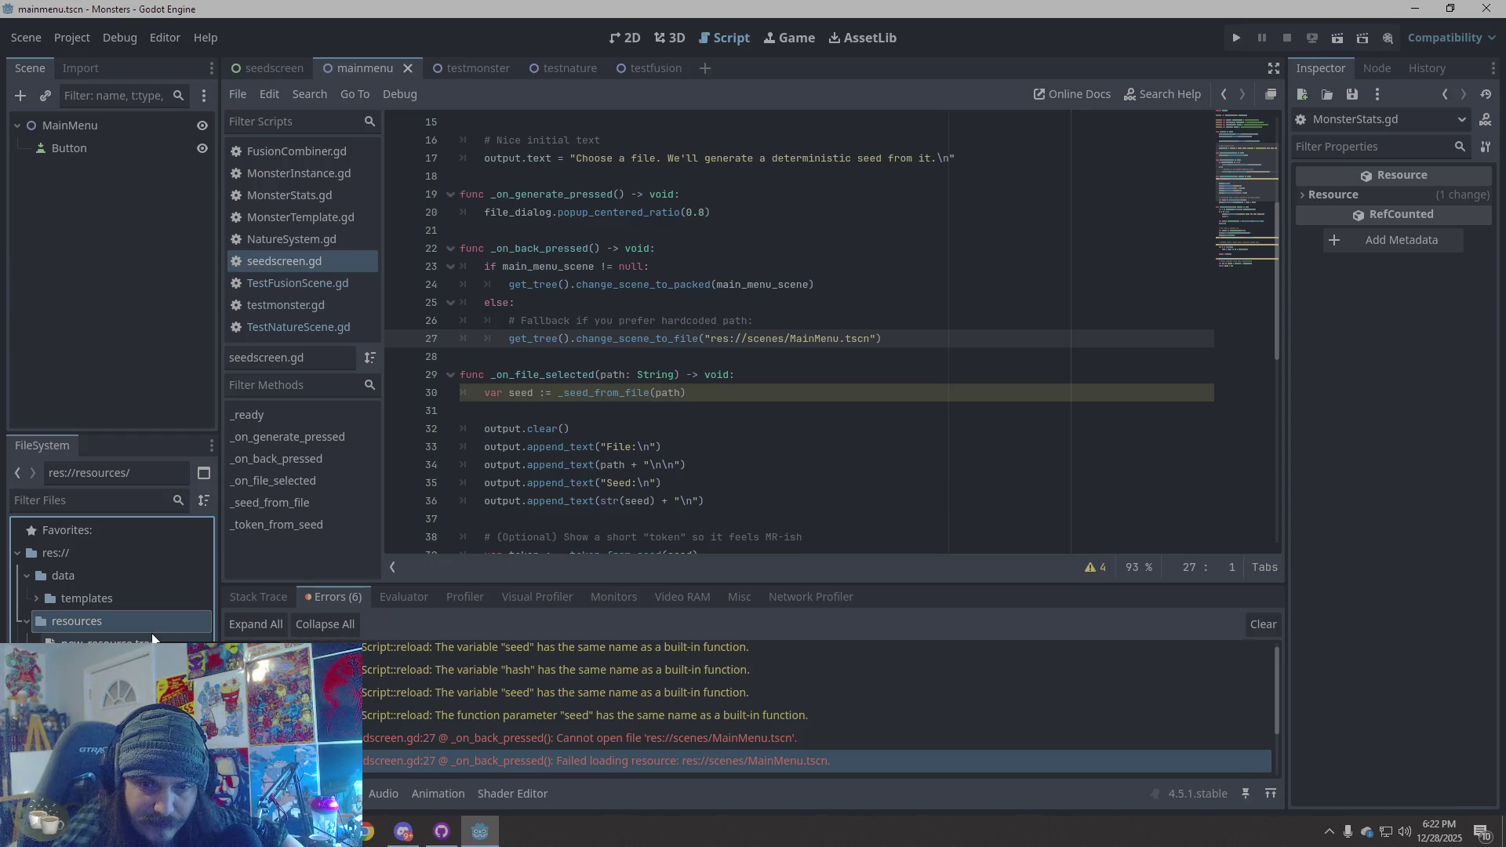
{"action": "double_click", "coordinate": [68, 624]}
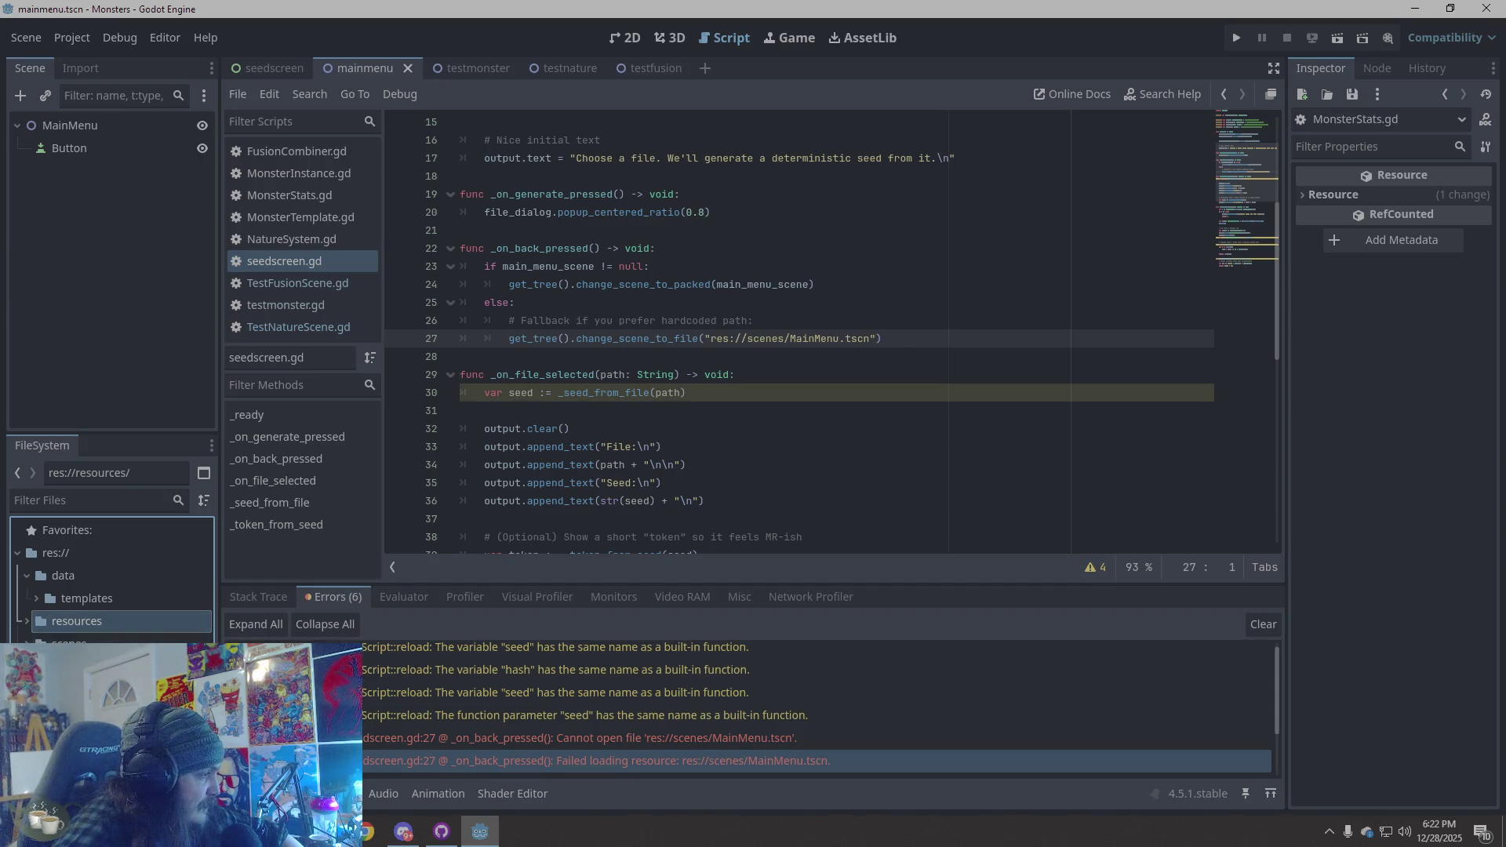
{"action": "left_click", "coordinate": [74, 667]}
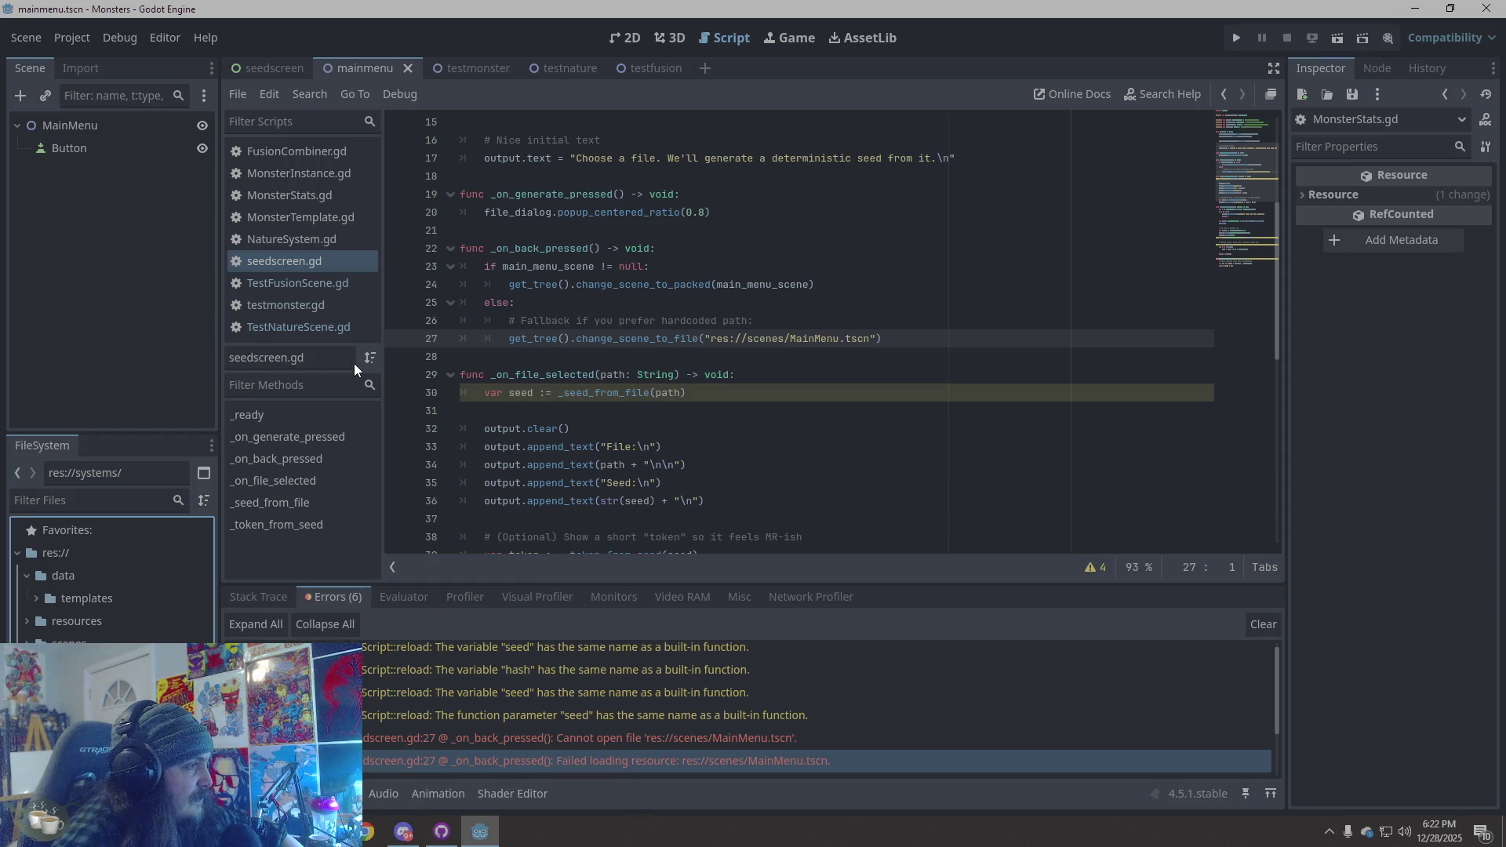
{"action": "left_click", "coordinate": [238, 94]}
Step: Create MonsterDatabase.gd extending Node in res://systems
{"action": "left_click", "coordinate": [267, 118]}
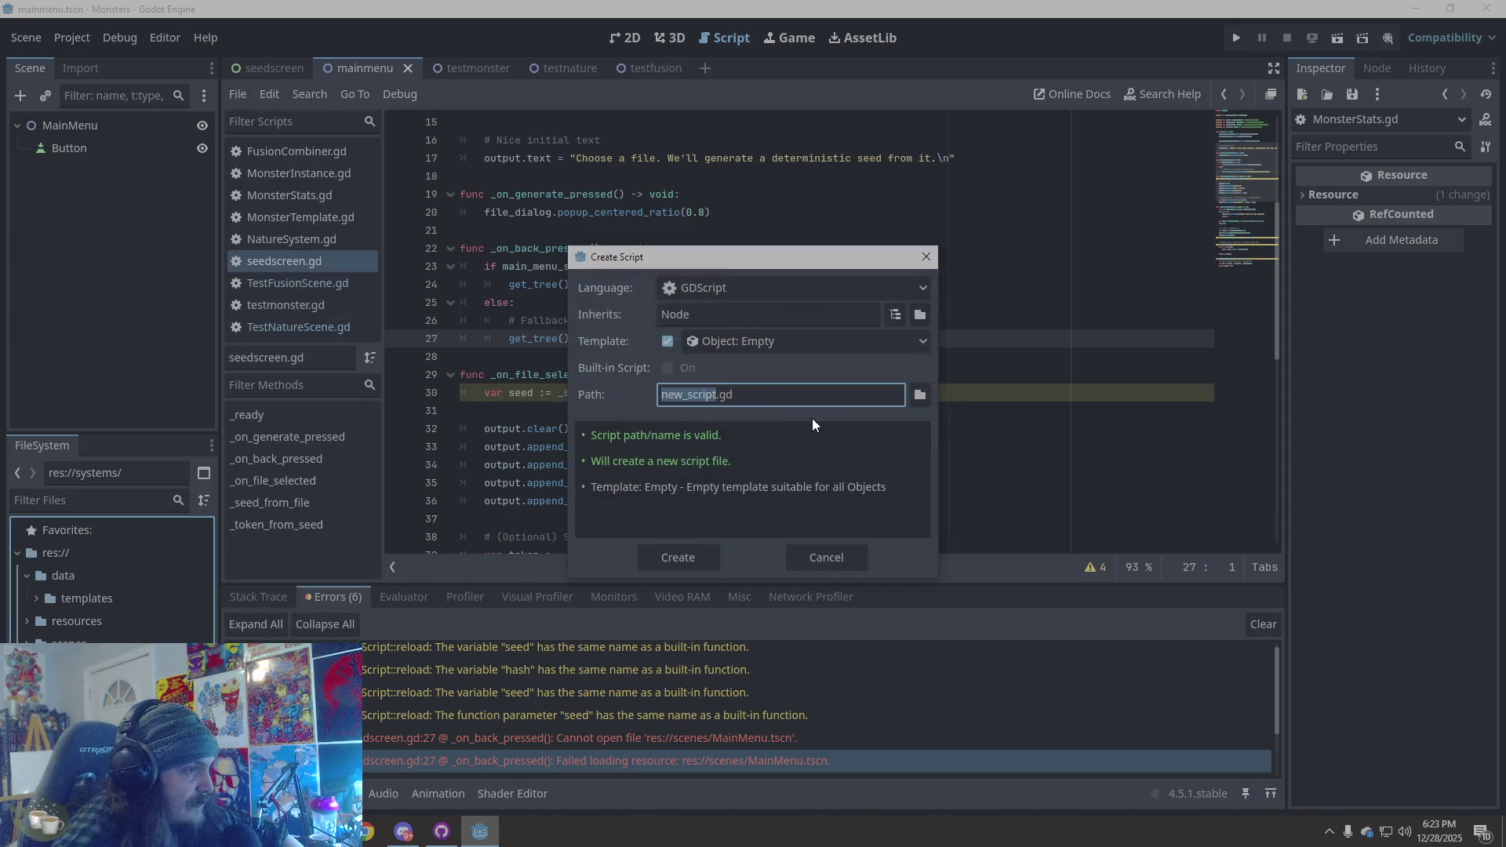
{"action": "left_click", "coordinate": [920, 393]}
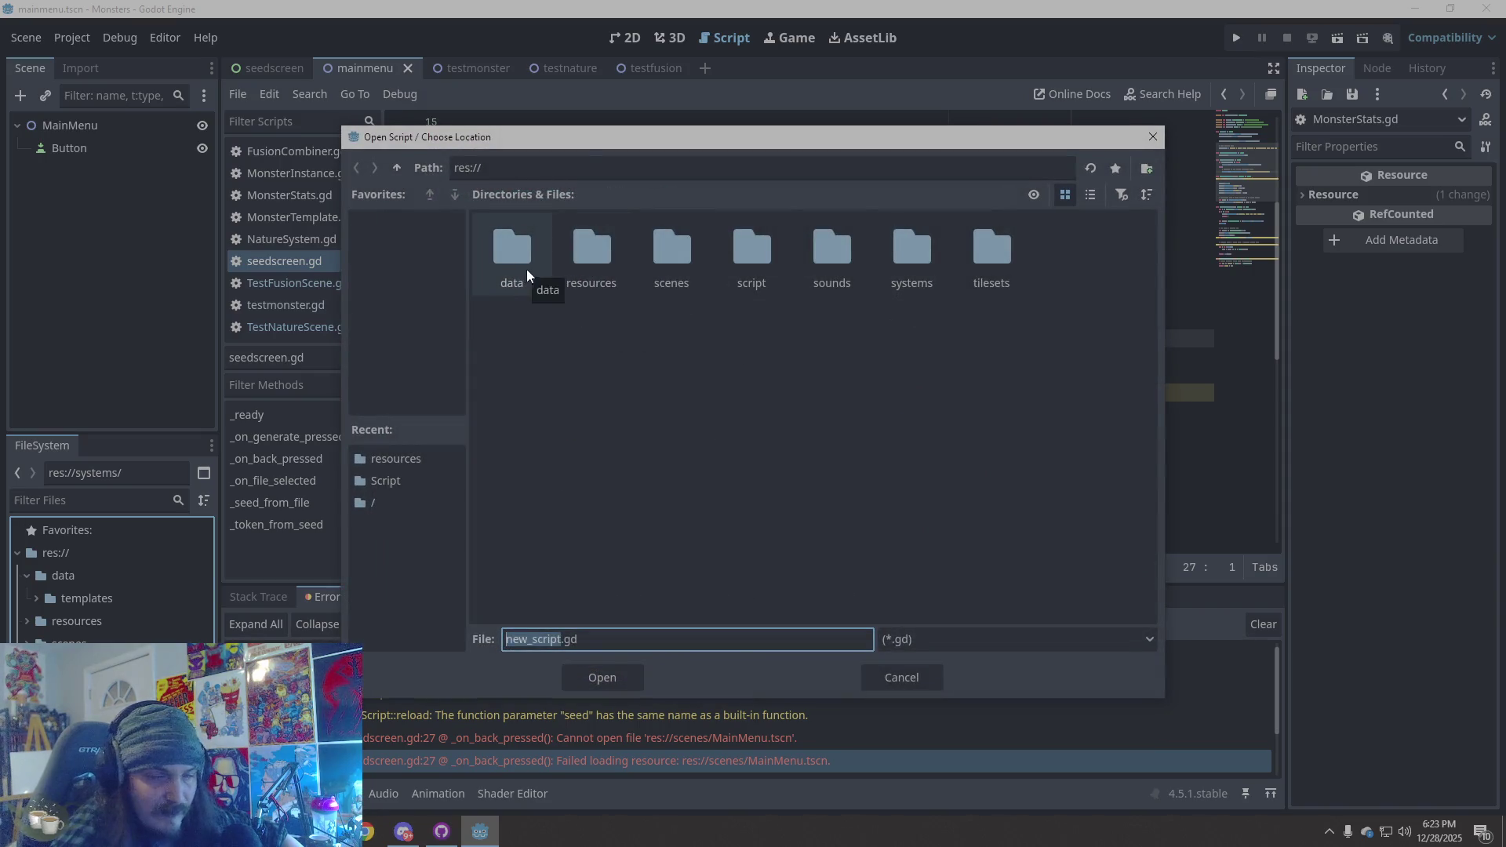
{"action": "double_click", "coordinate": [909, 249]}
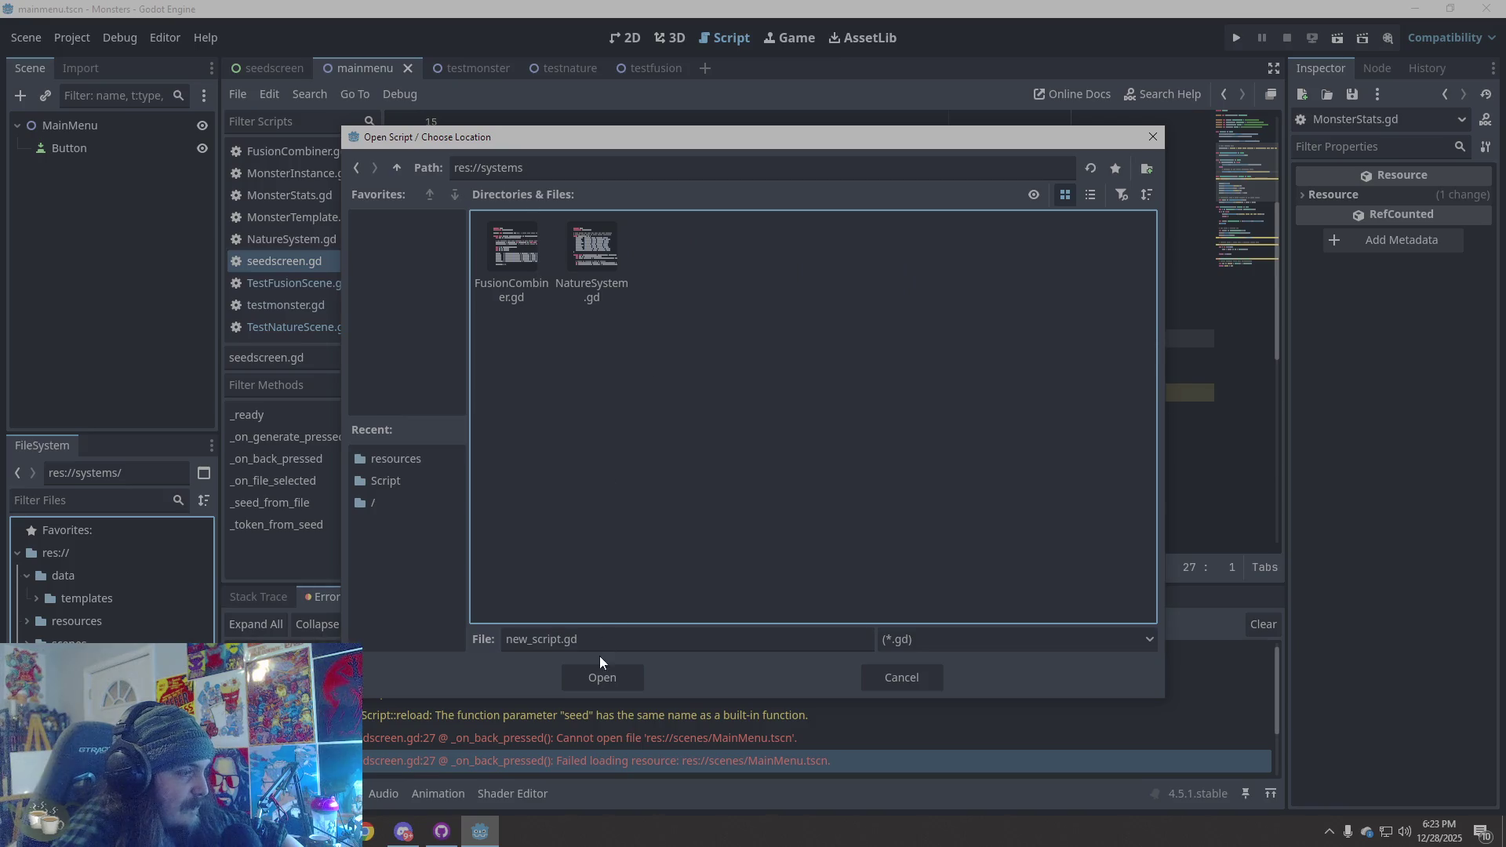
{"action": "left_click", "coordinate": [635, 680]}
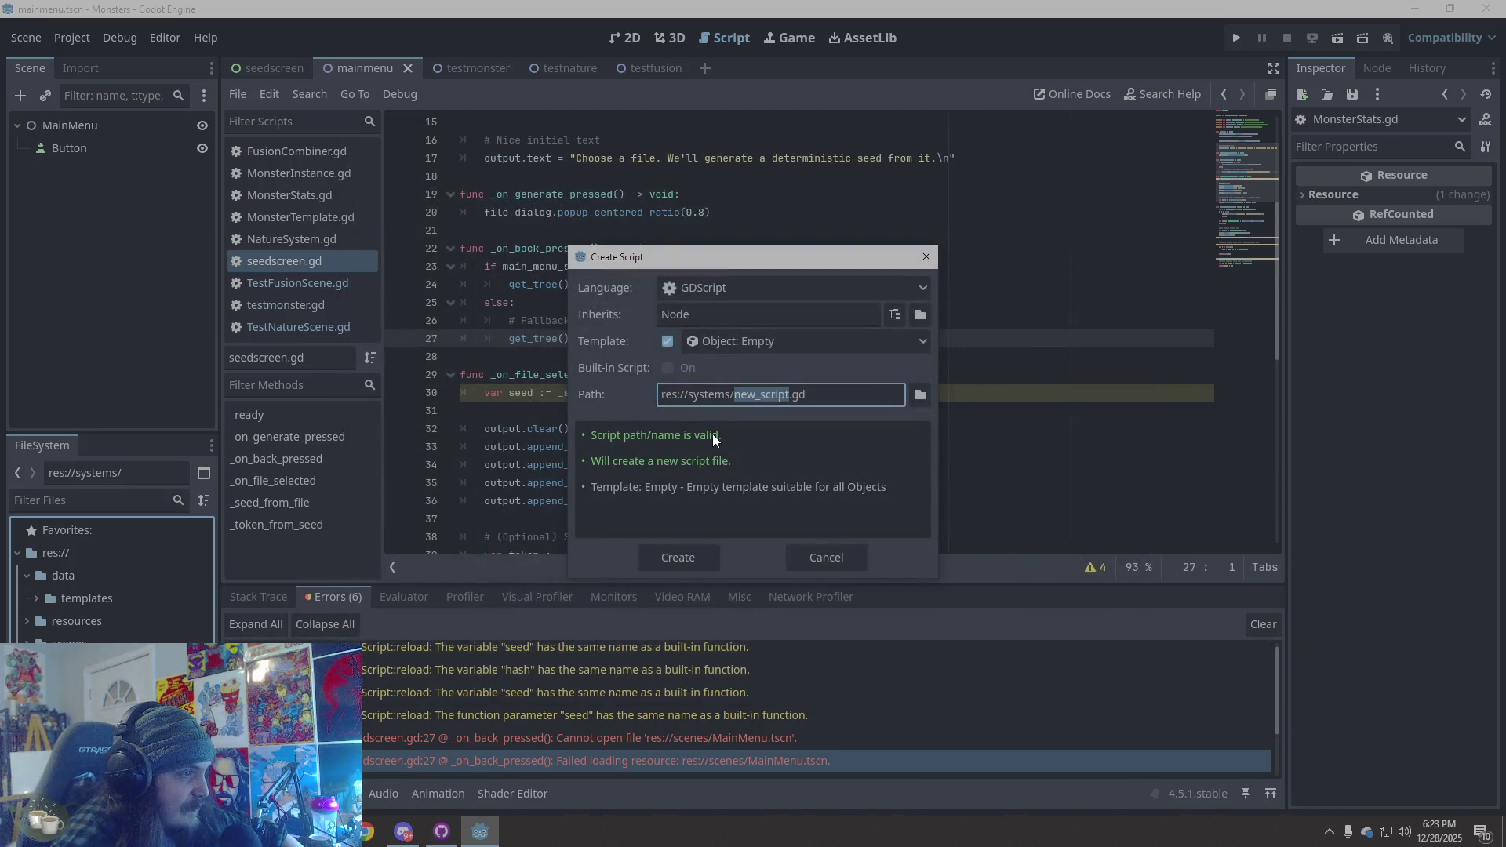
{"action": "type", "text": "MonsterDataBase"}
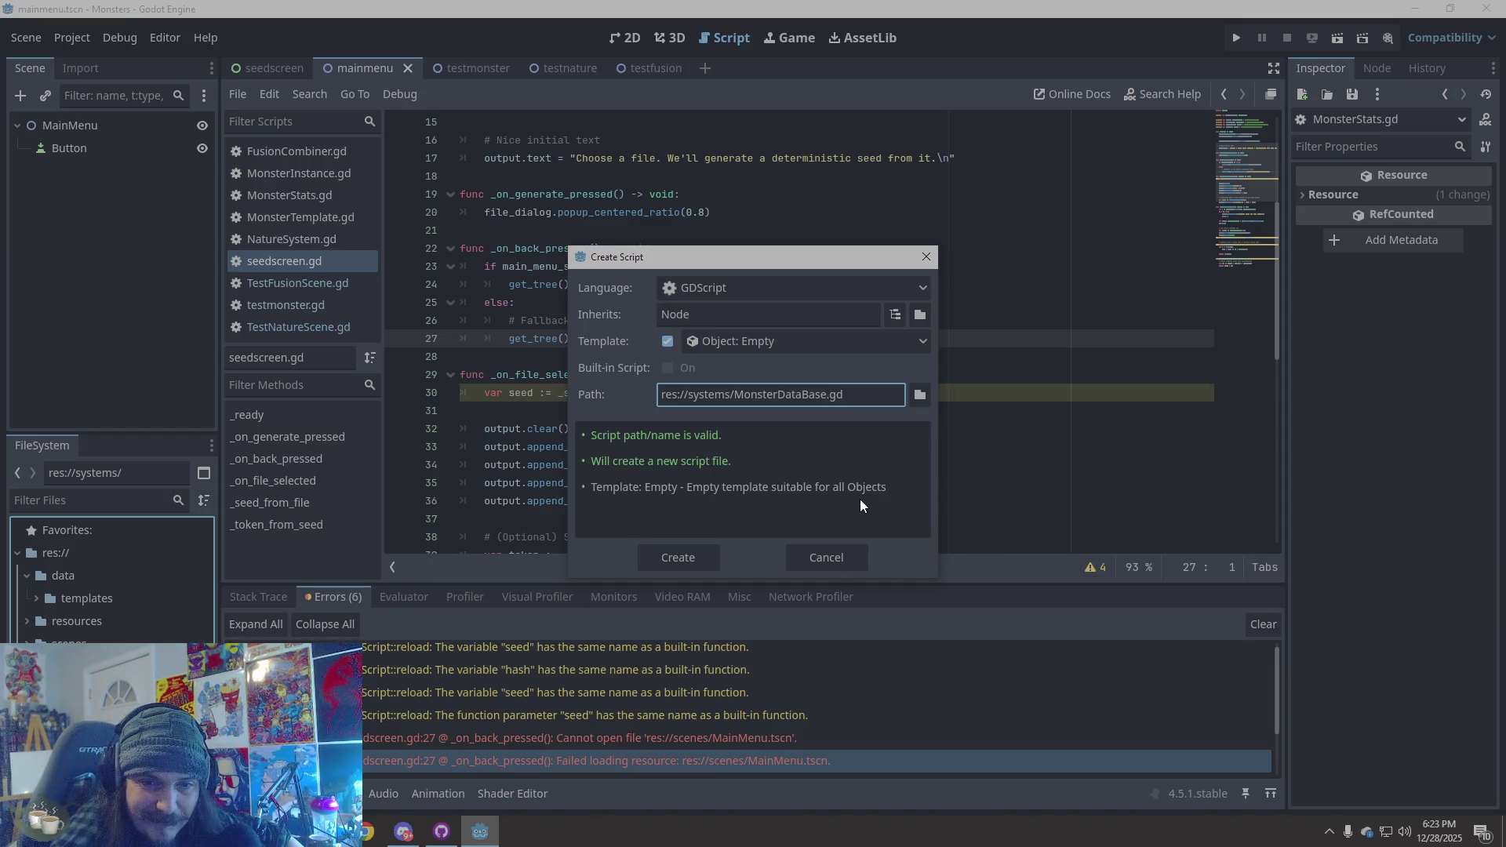
{"action": "left_click", "coordinate": [804, 395]}
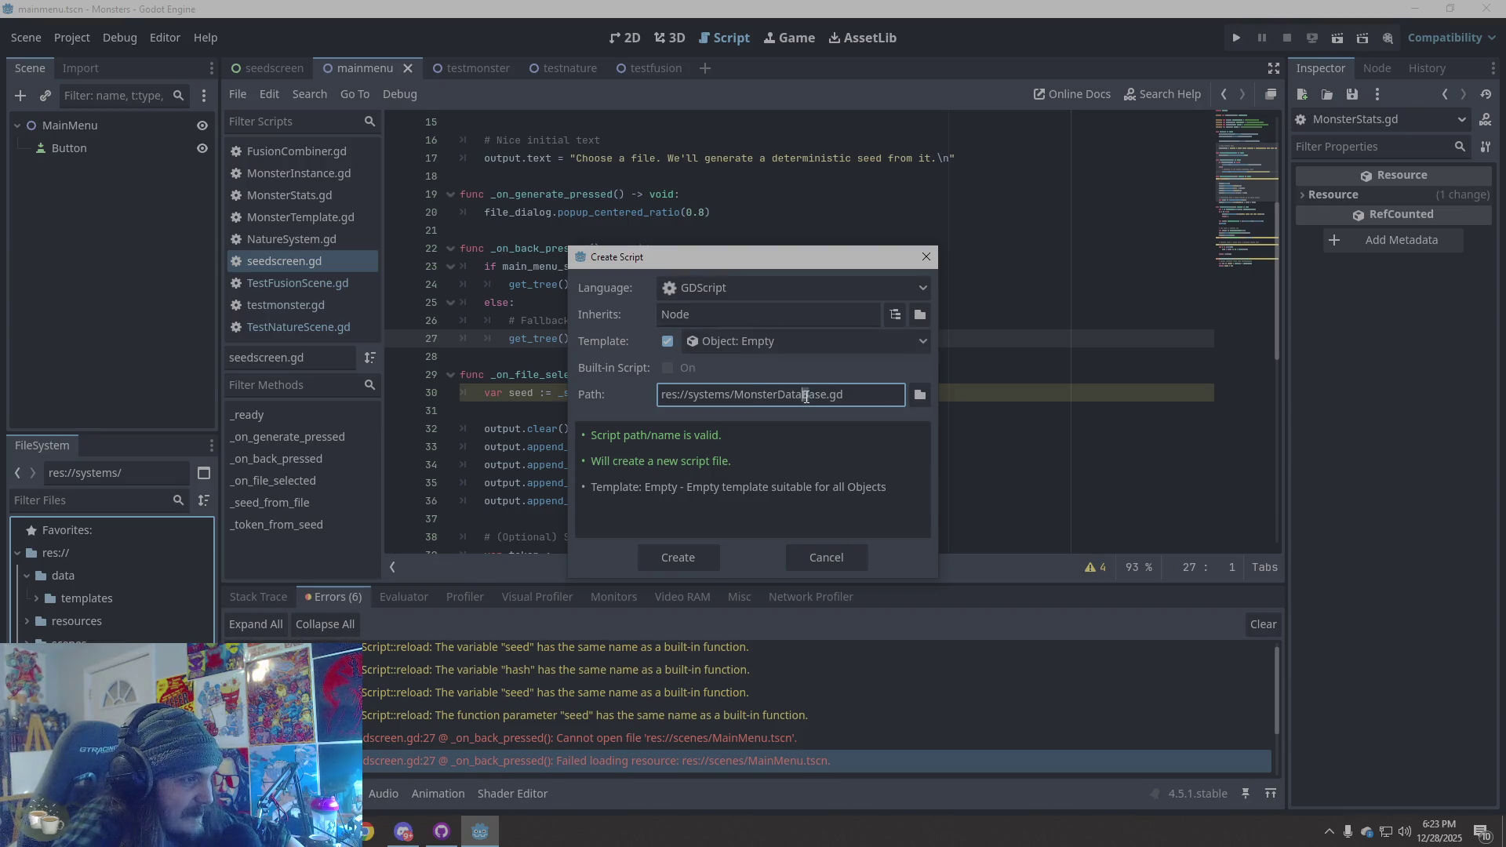
{"action": "type", "text": "b"}
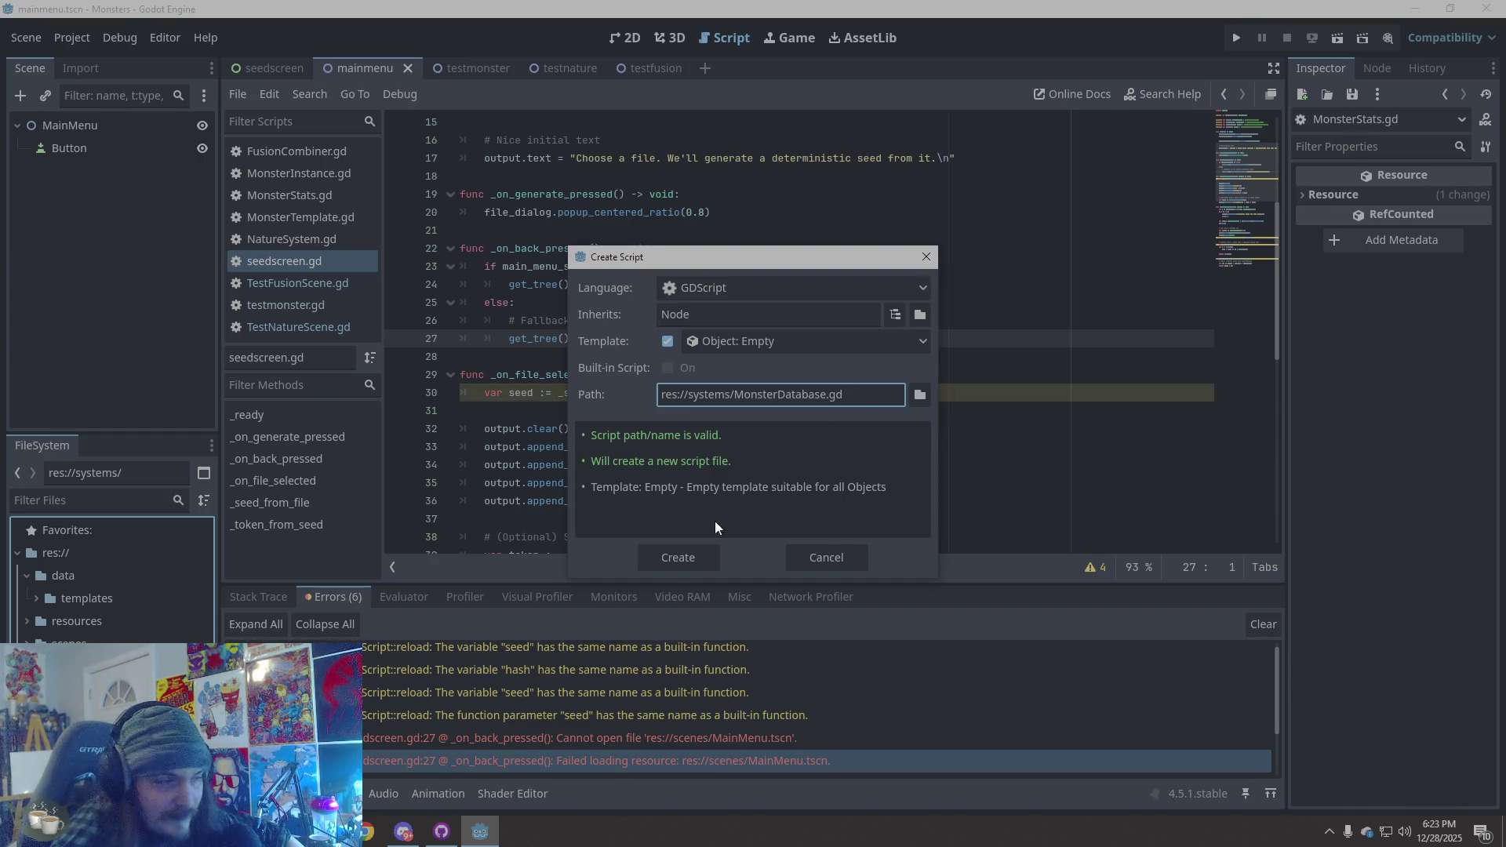
{"action": "left_click", "coordinate": [689, 549]}
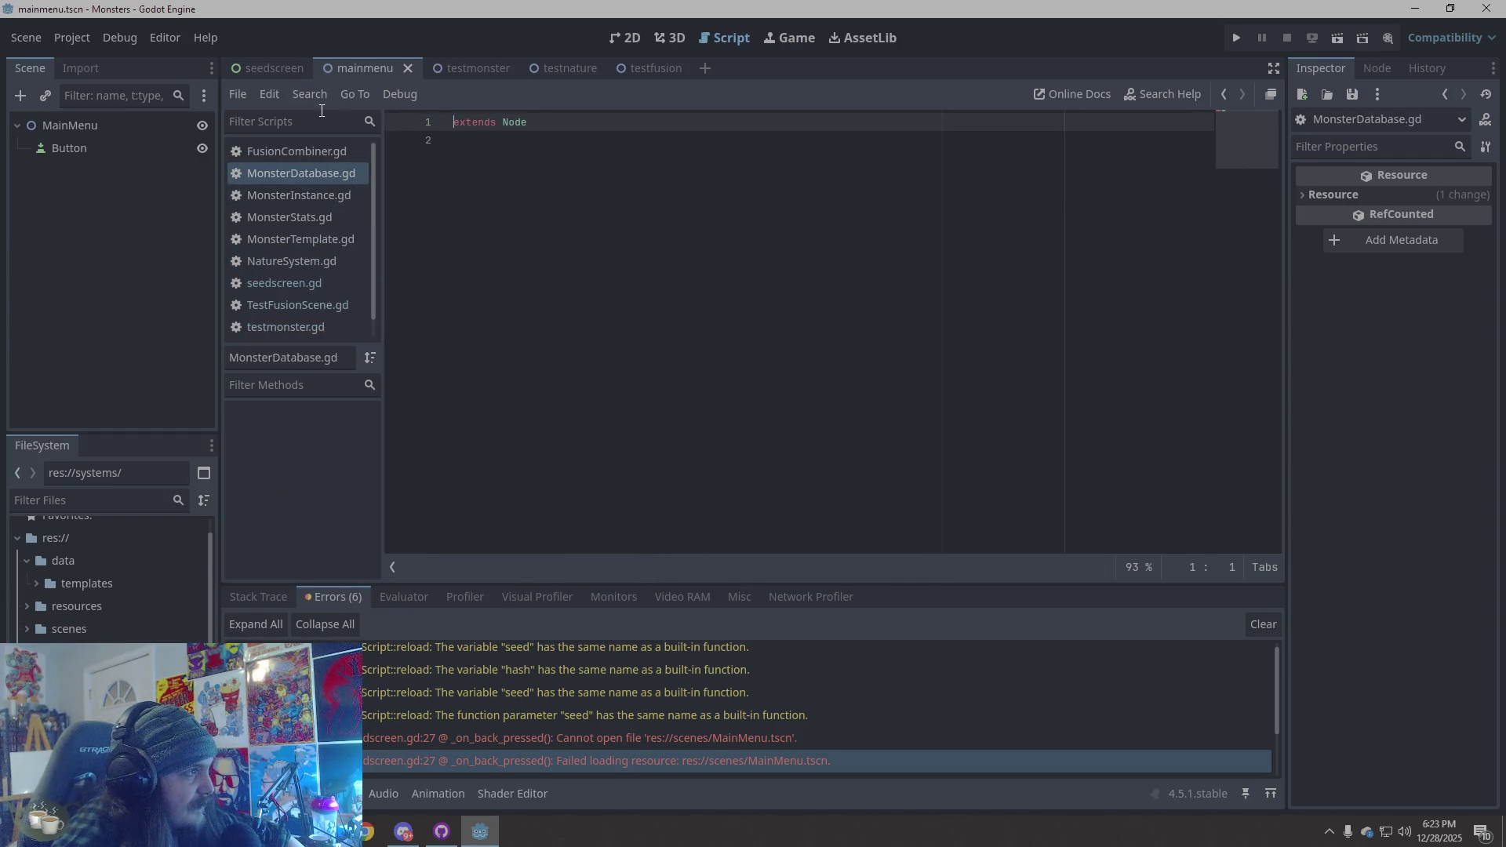
Step: Create a new script named MonsterGenerator.gd
{"action": "left_click", "coordinate": [241, 92]}
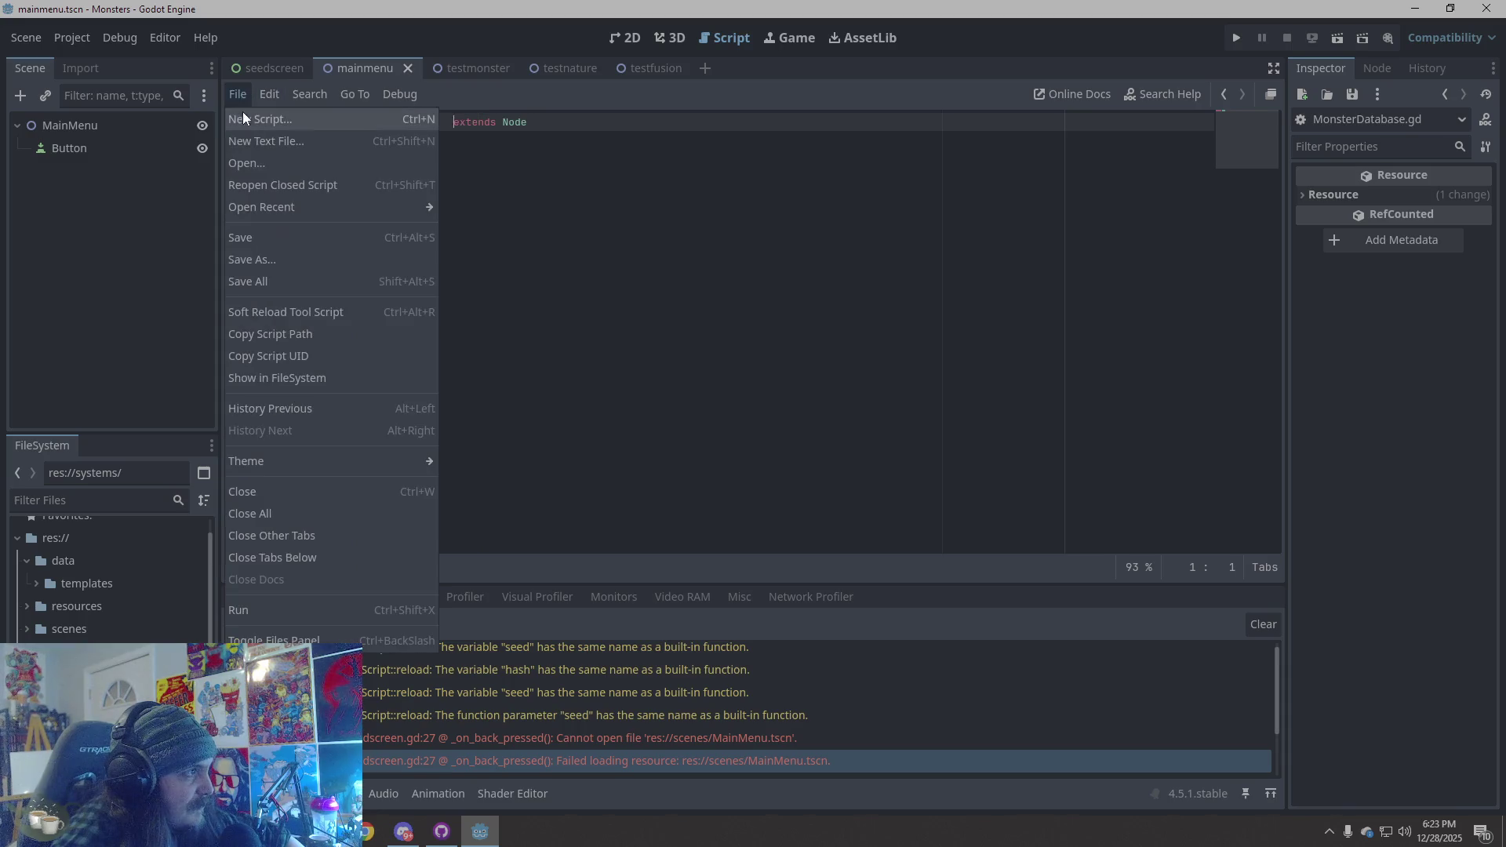
{"action": "left_click", "coordinate": [242, 113]}
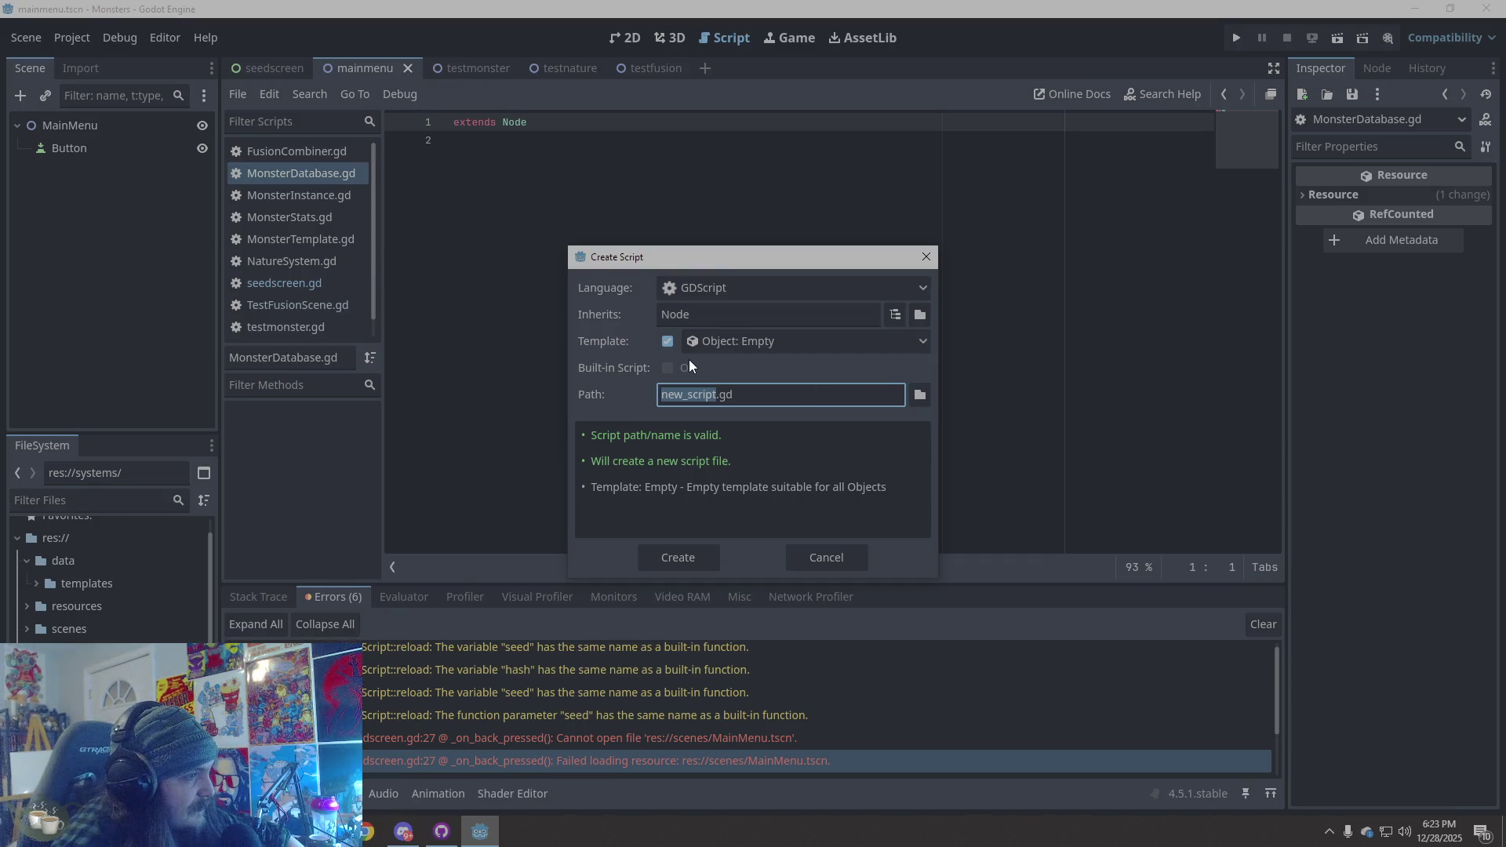
{"action": "type", "text": "Monster"}
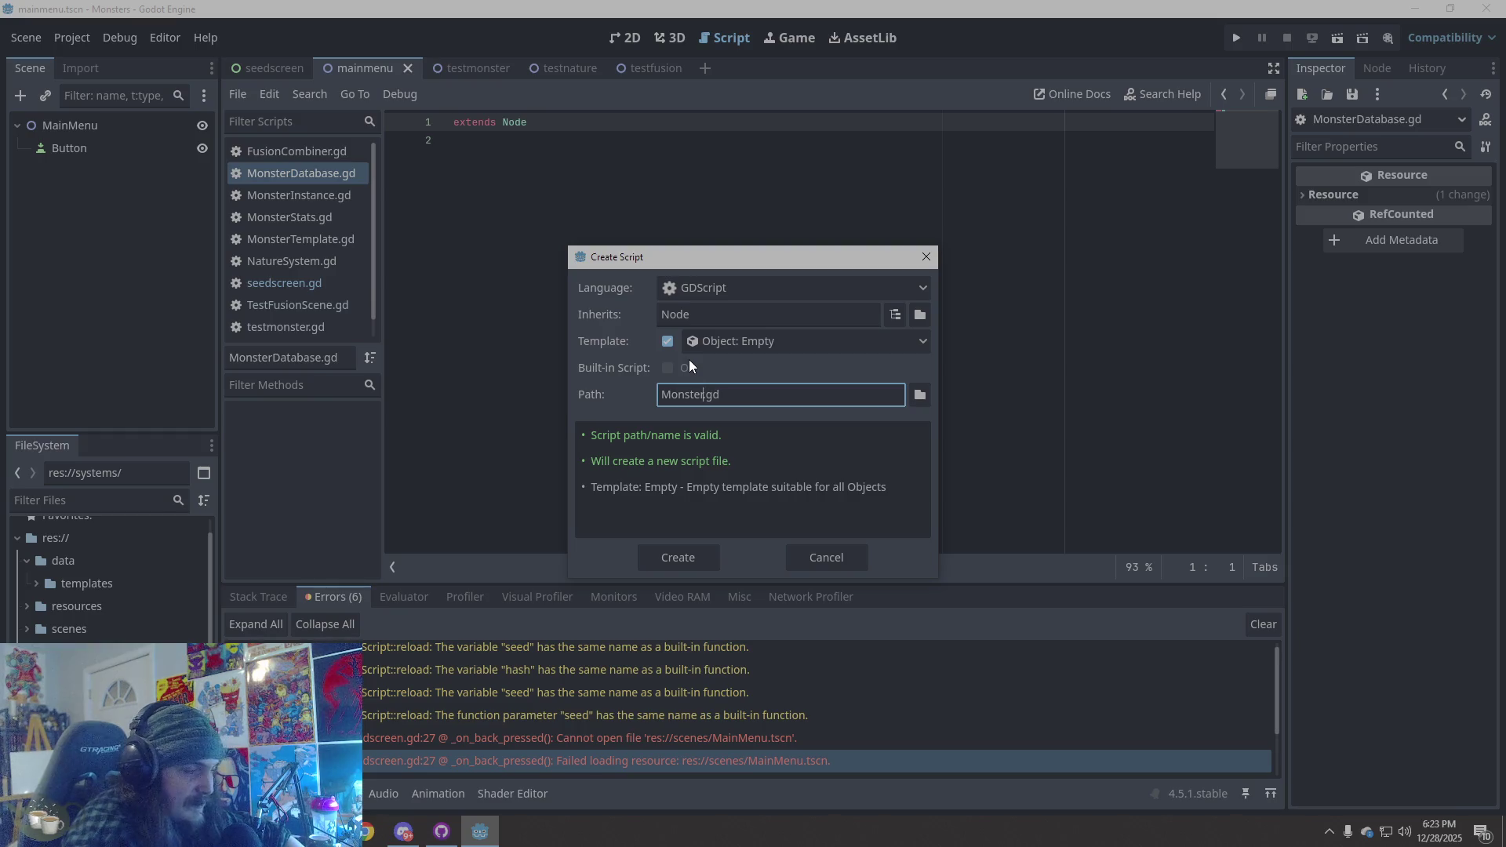
{"action": "type", "text": "Ge"}
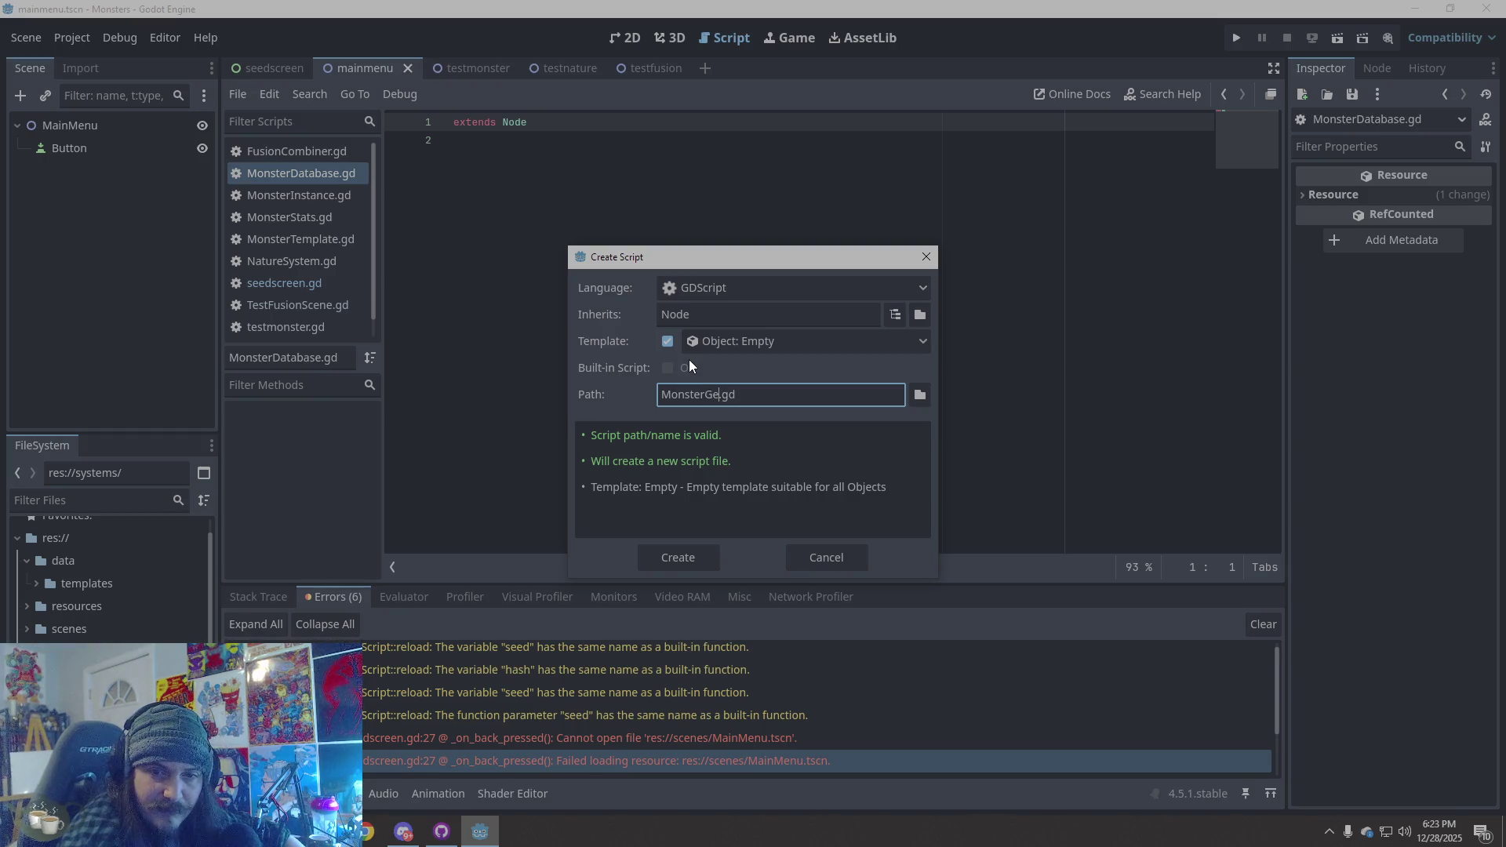
{"action": "type", "text": "nerator"}
Step: Select the resources folder in FileSystem and bring up its actions
{"action": "left_click", "coordinate": [117, 639]}
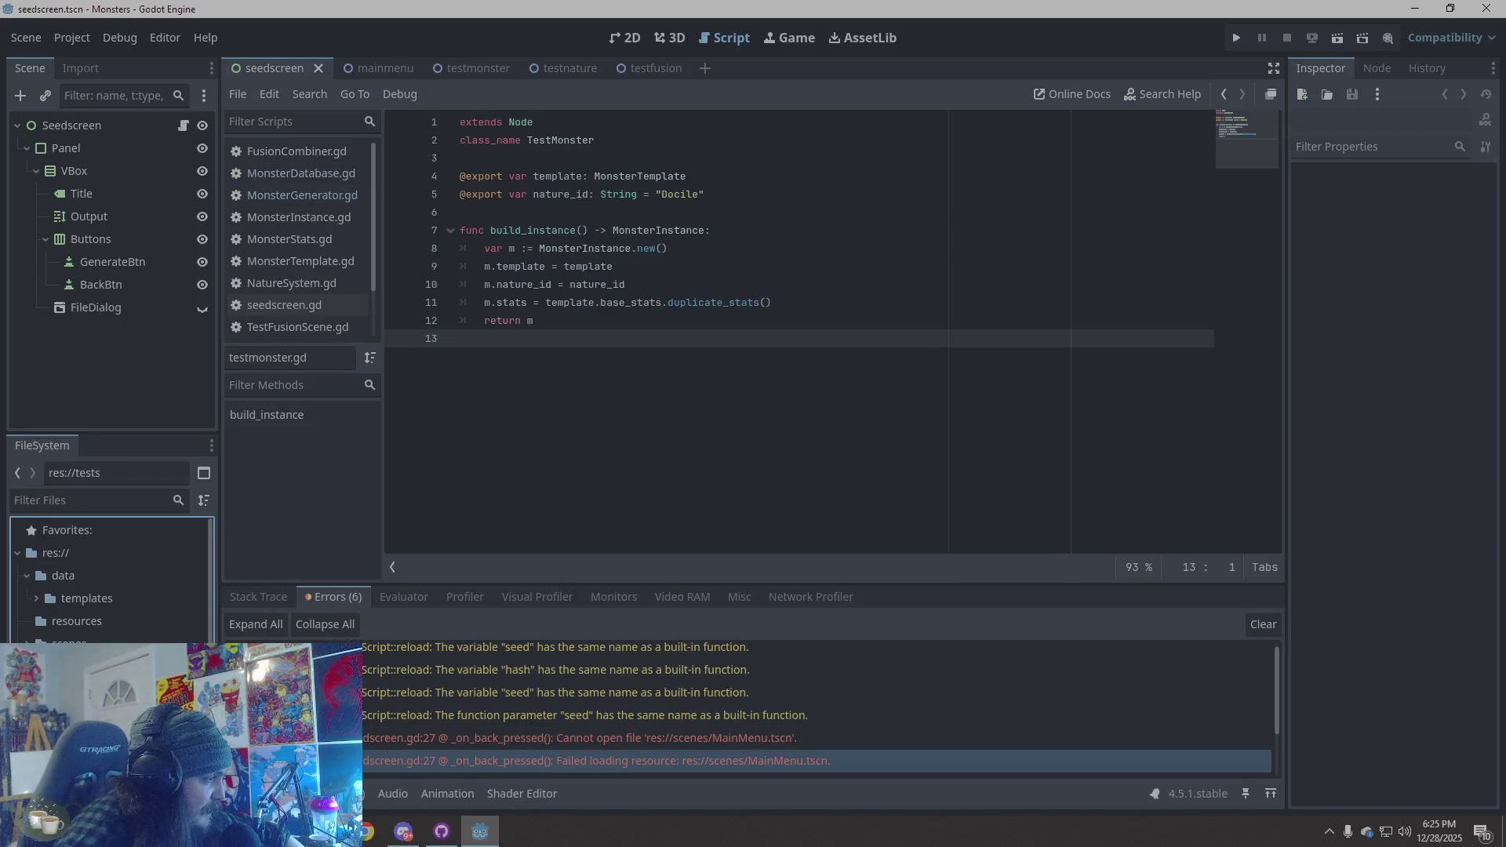
{"action": "left_click", "coordinate": [69, 626]}
{"action": "right_click", "coordinate": [69, 626]}
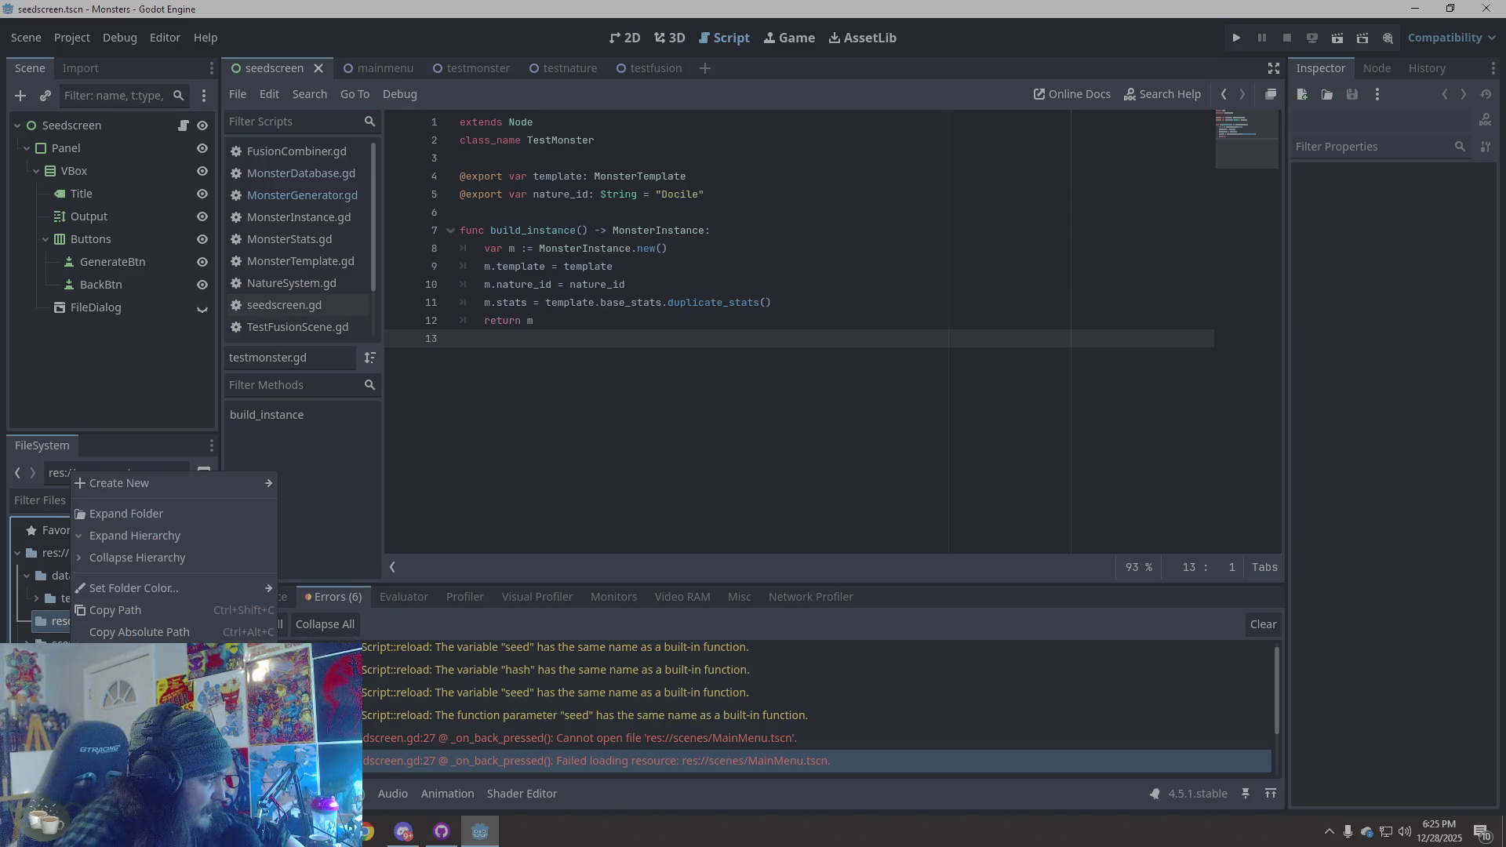
Step: Delete the resources folder from FileSystem and confirm the removal
{"action": "left_click", "coordinate": [31, 619]}
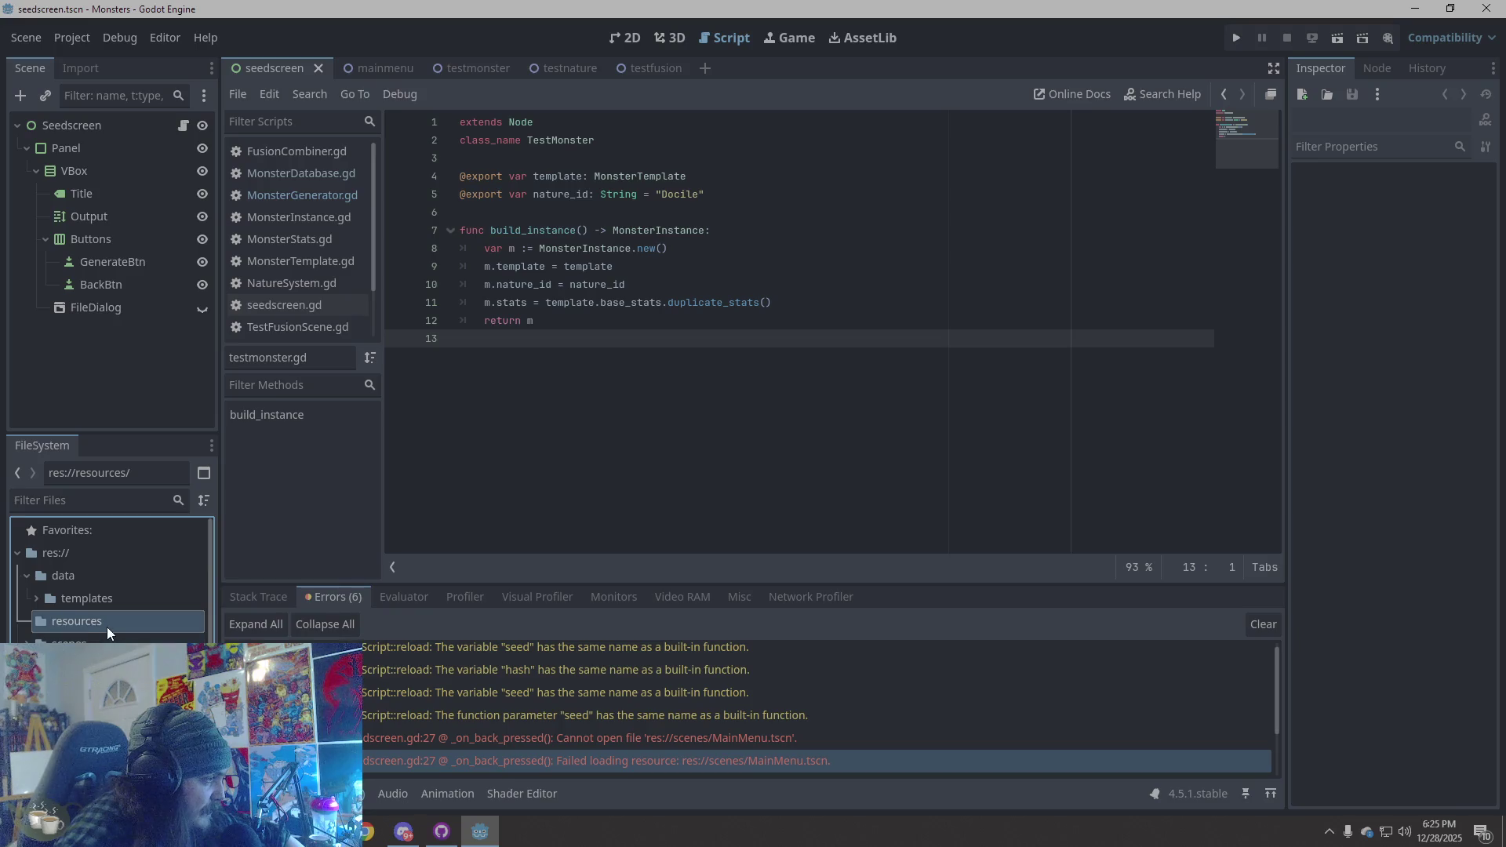
{"action": "right_click", "coordinate": [80, 621]}
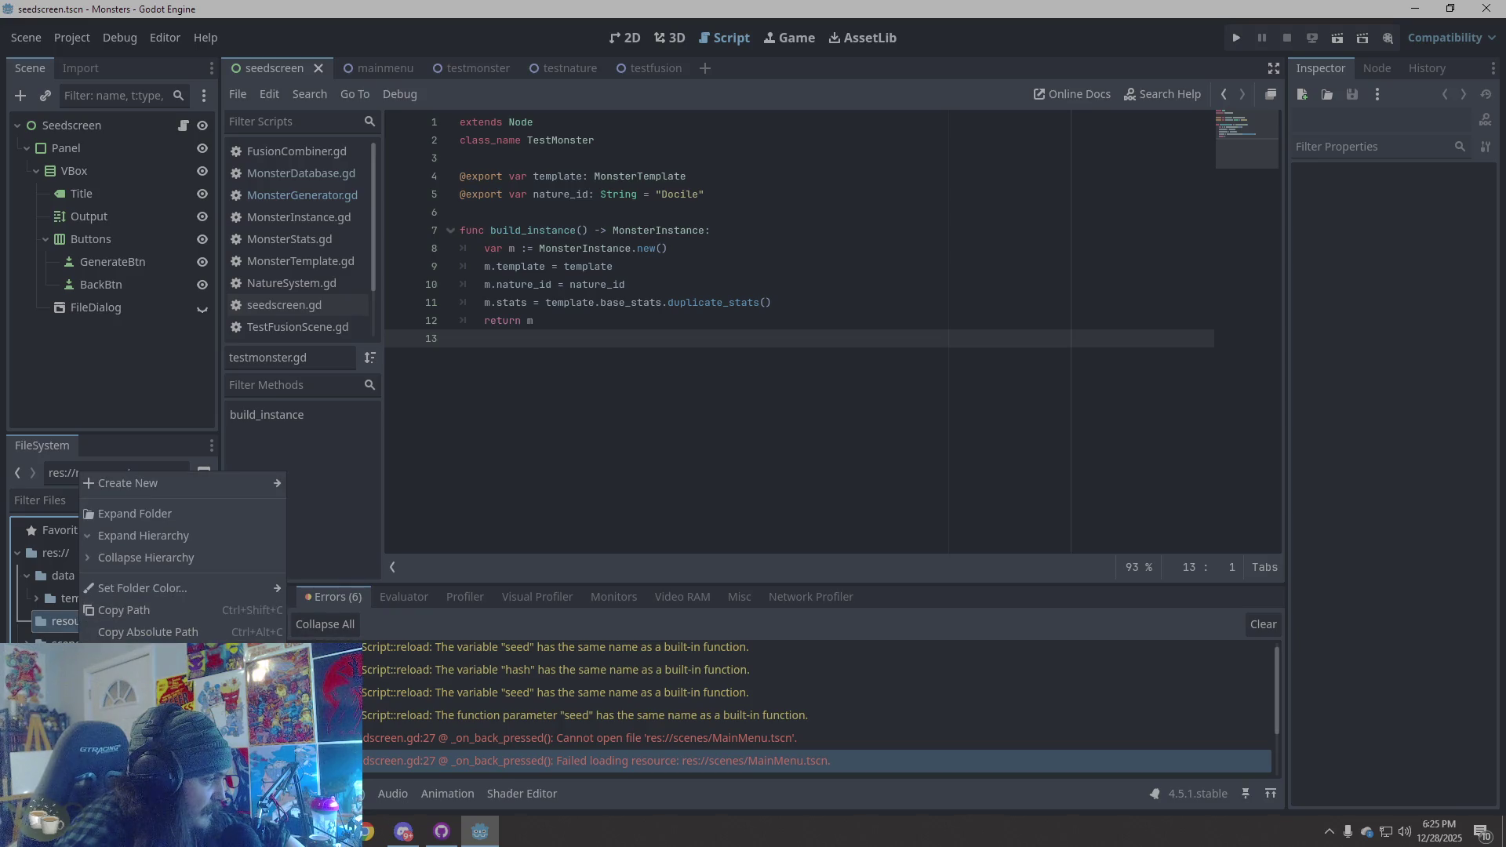
{"action": "key", "text": "Delete"}
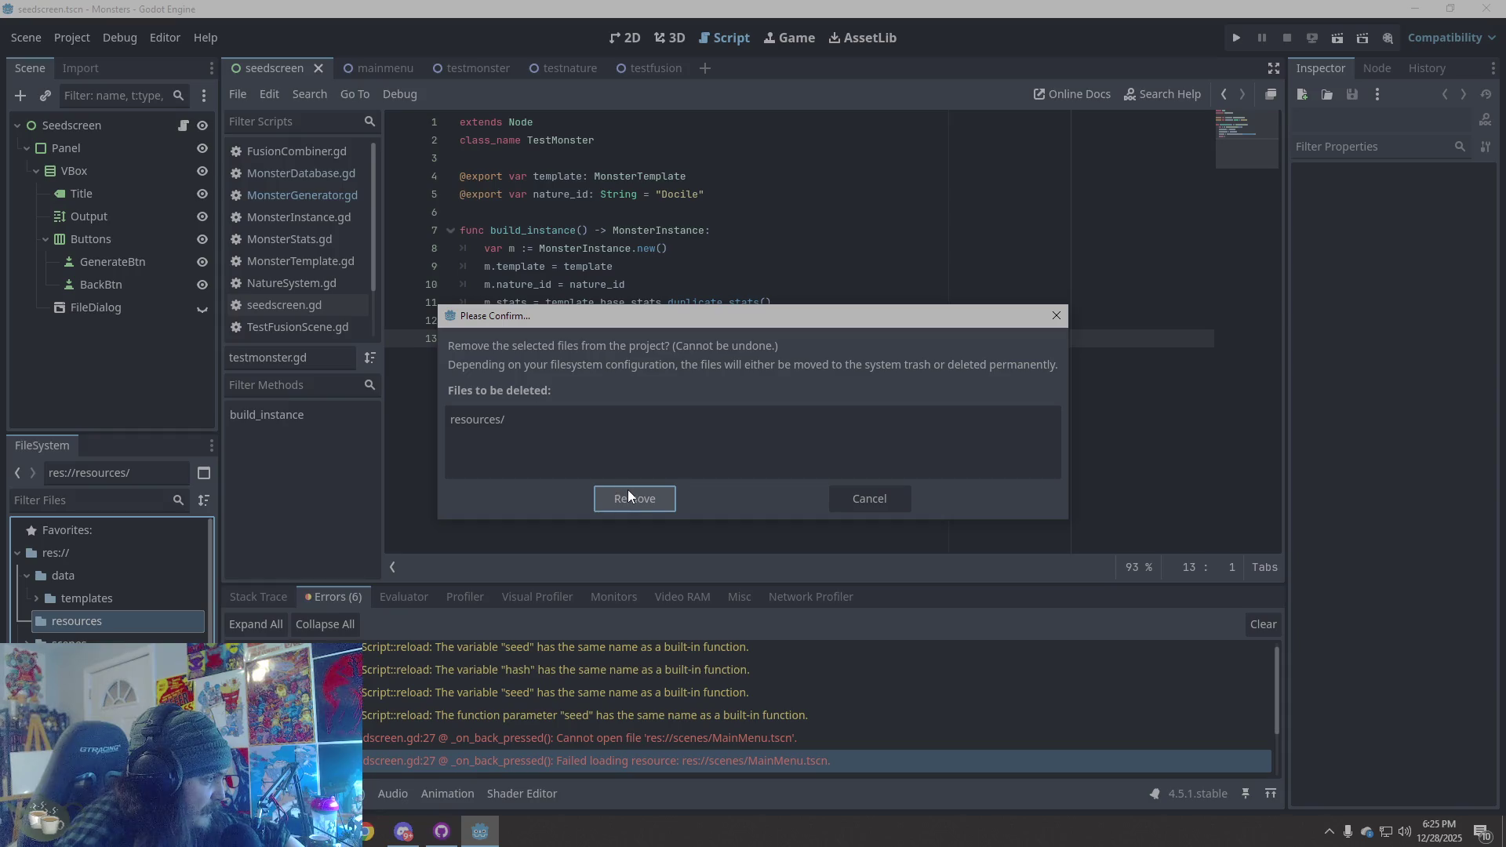
{"action": "left_click", "coordinate": [628, 494]}
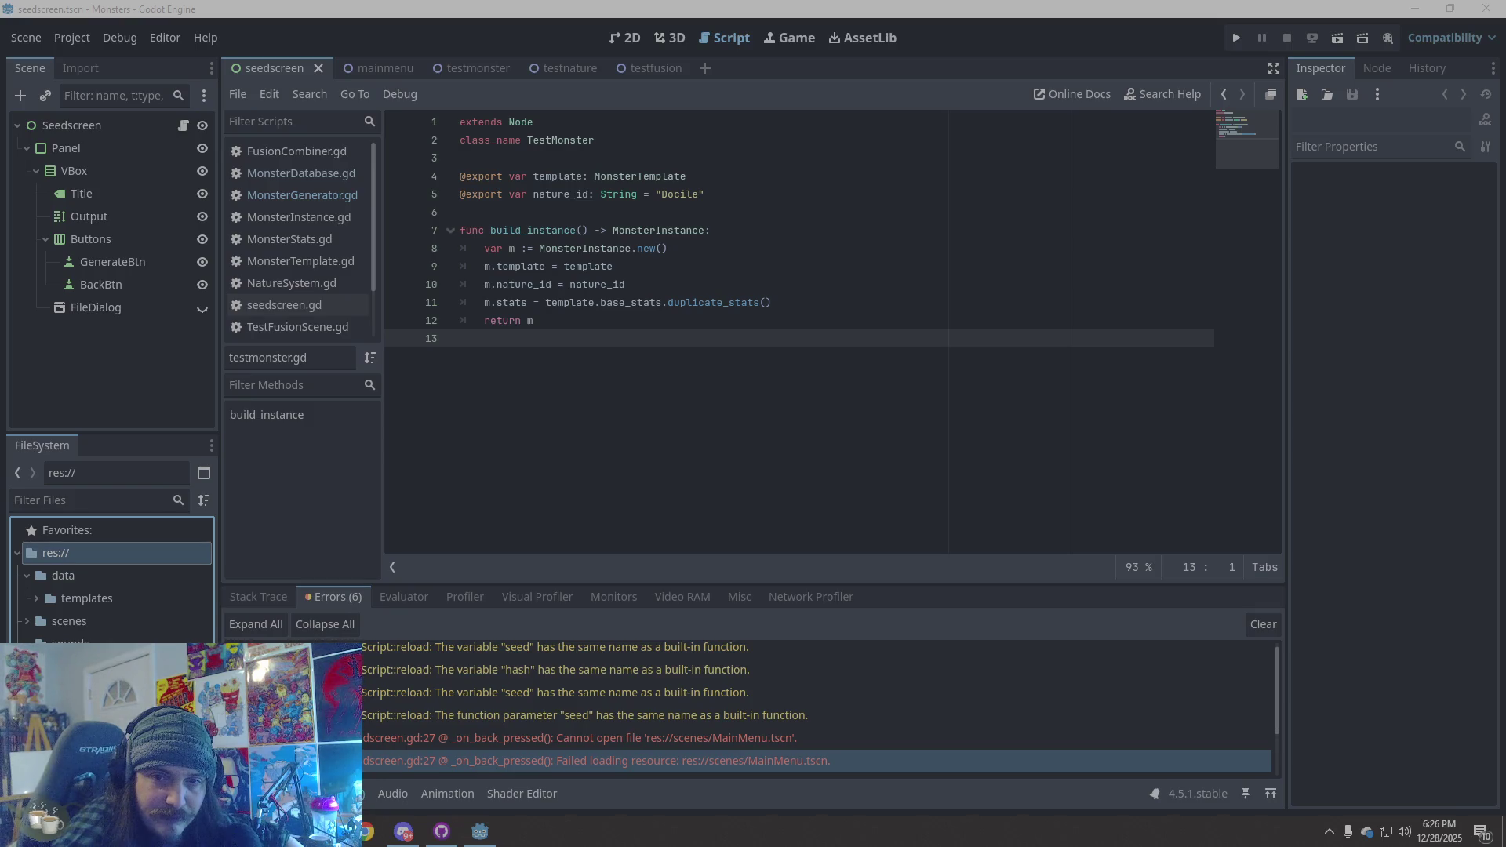
Step: Select the data folder and expand templates to reveal MonsterInstance.gd
{"action": "left_click", "coordinate": [51, 579]}
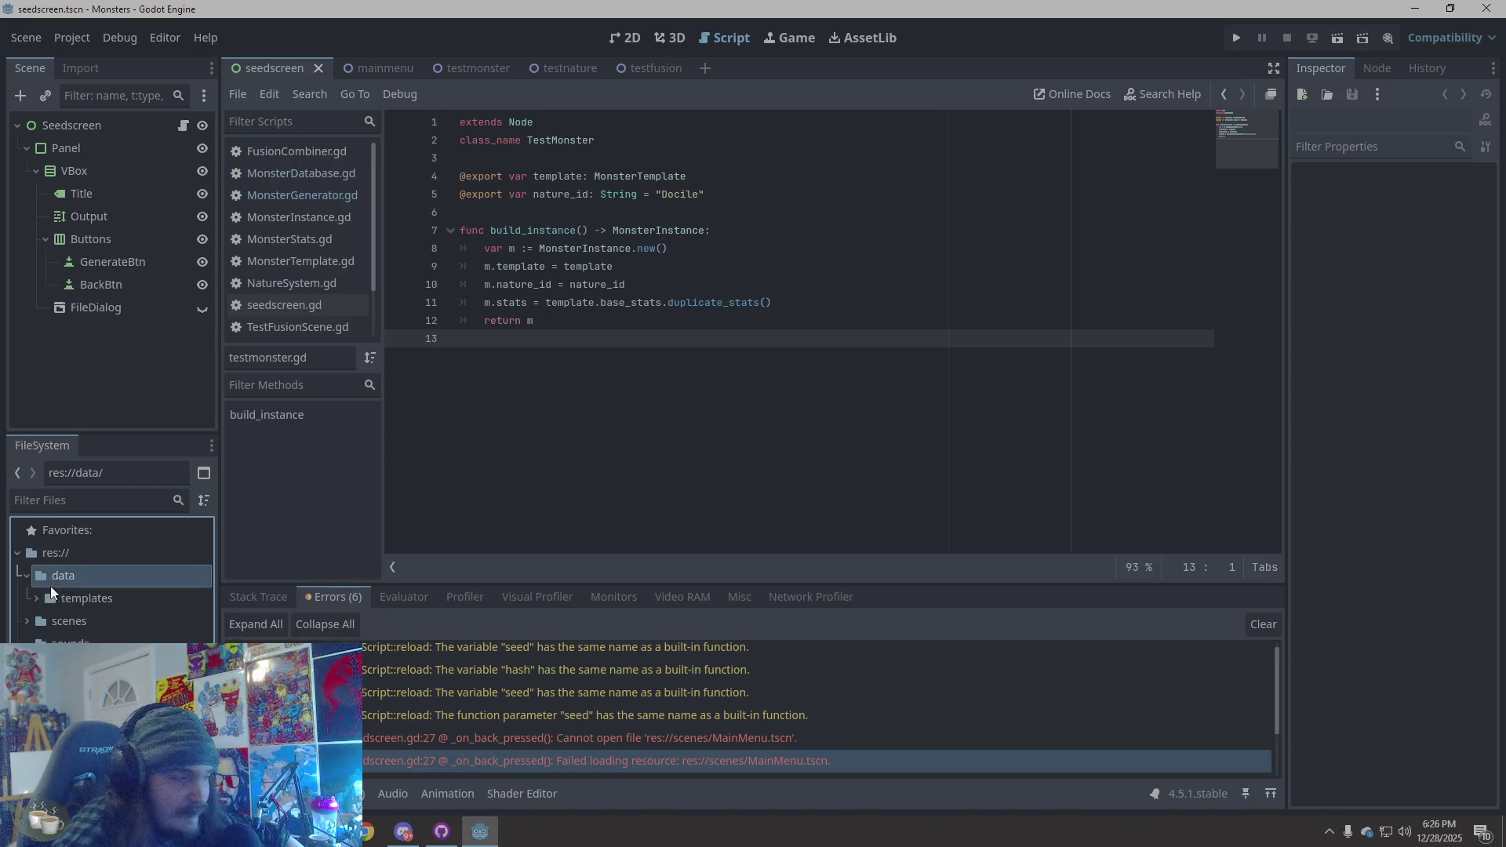
{"action": "left_click", "coordinate": [36, 597]}
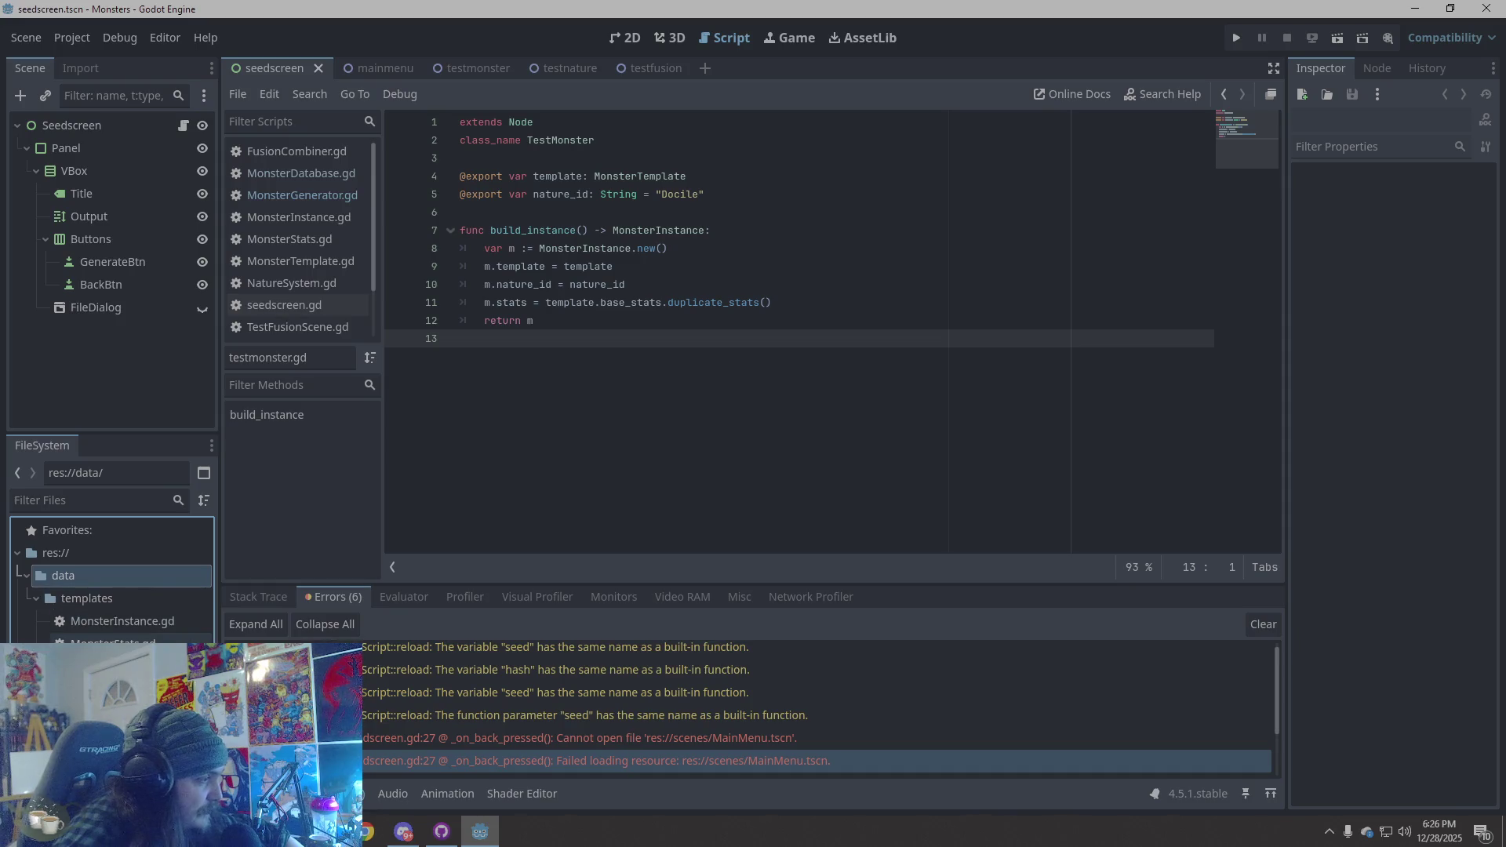
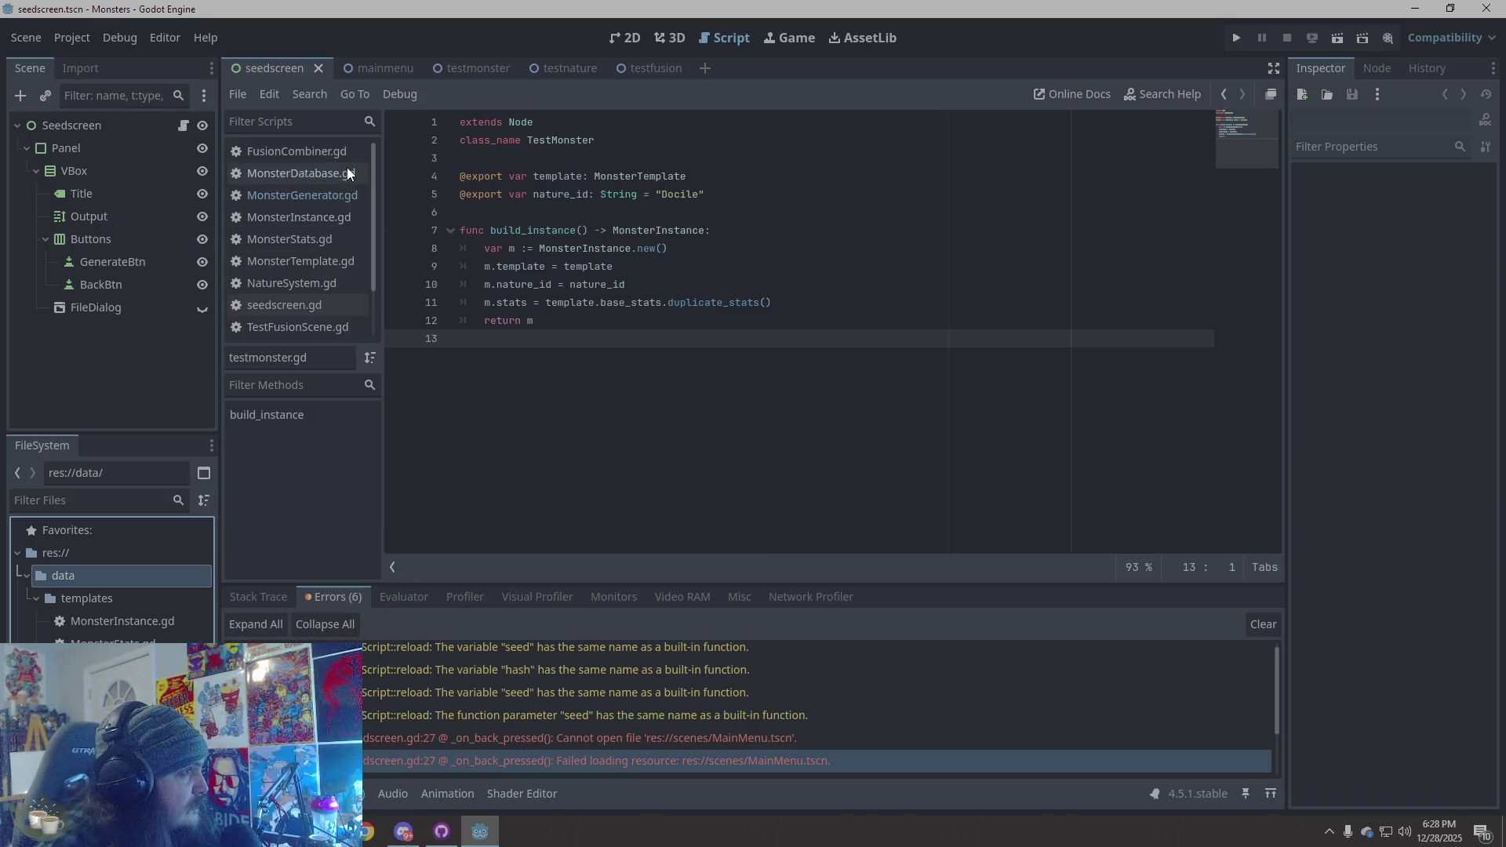
Step: Review the MonsterTemplate.gd script, then bring up MonsterInstance.gd in the script editor
{"action": "left_click", "coordinate": [336, 258]}
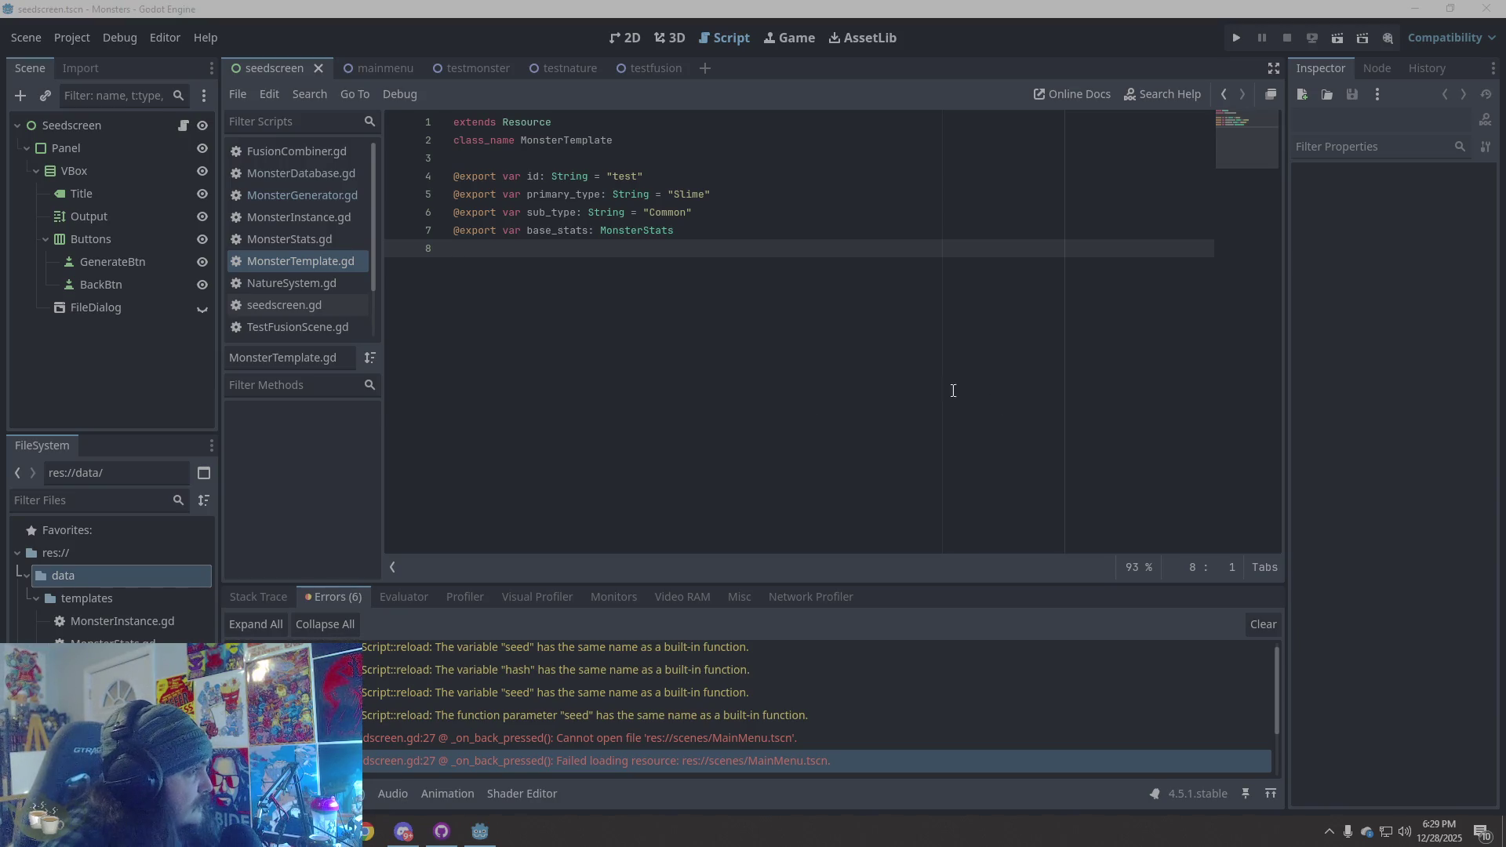
{"action": "left_click", "coordinate": [296, 472]}
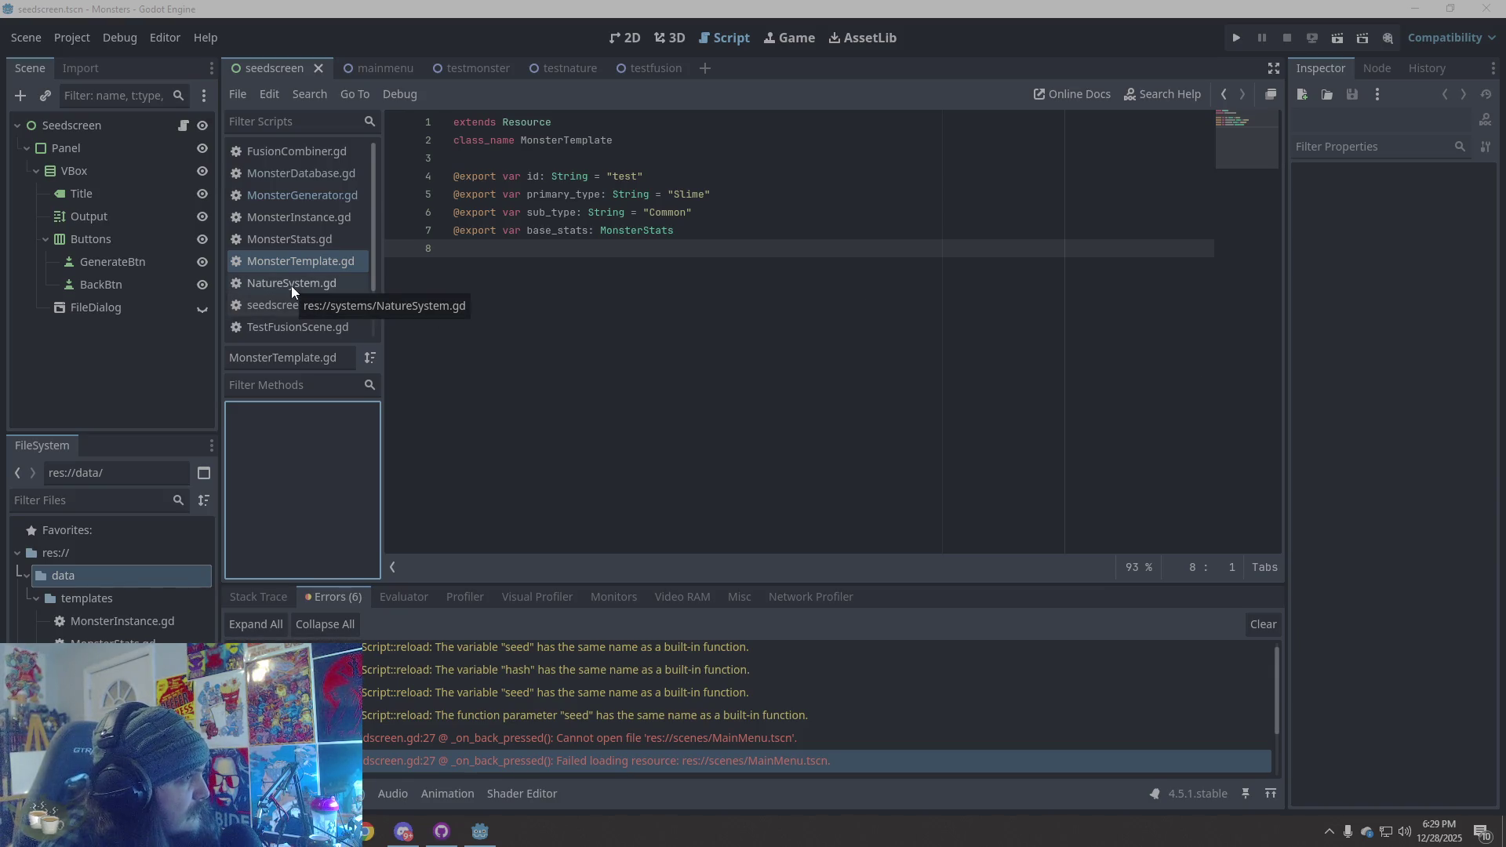
{"action": "left_click", "coordinate": [295, 224]}
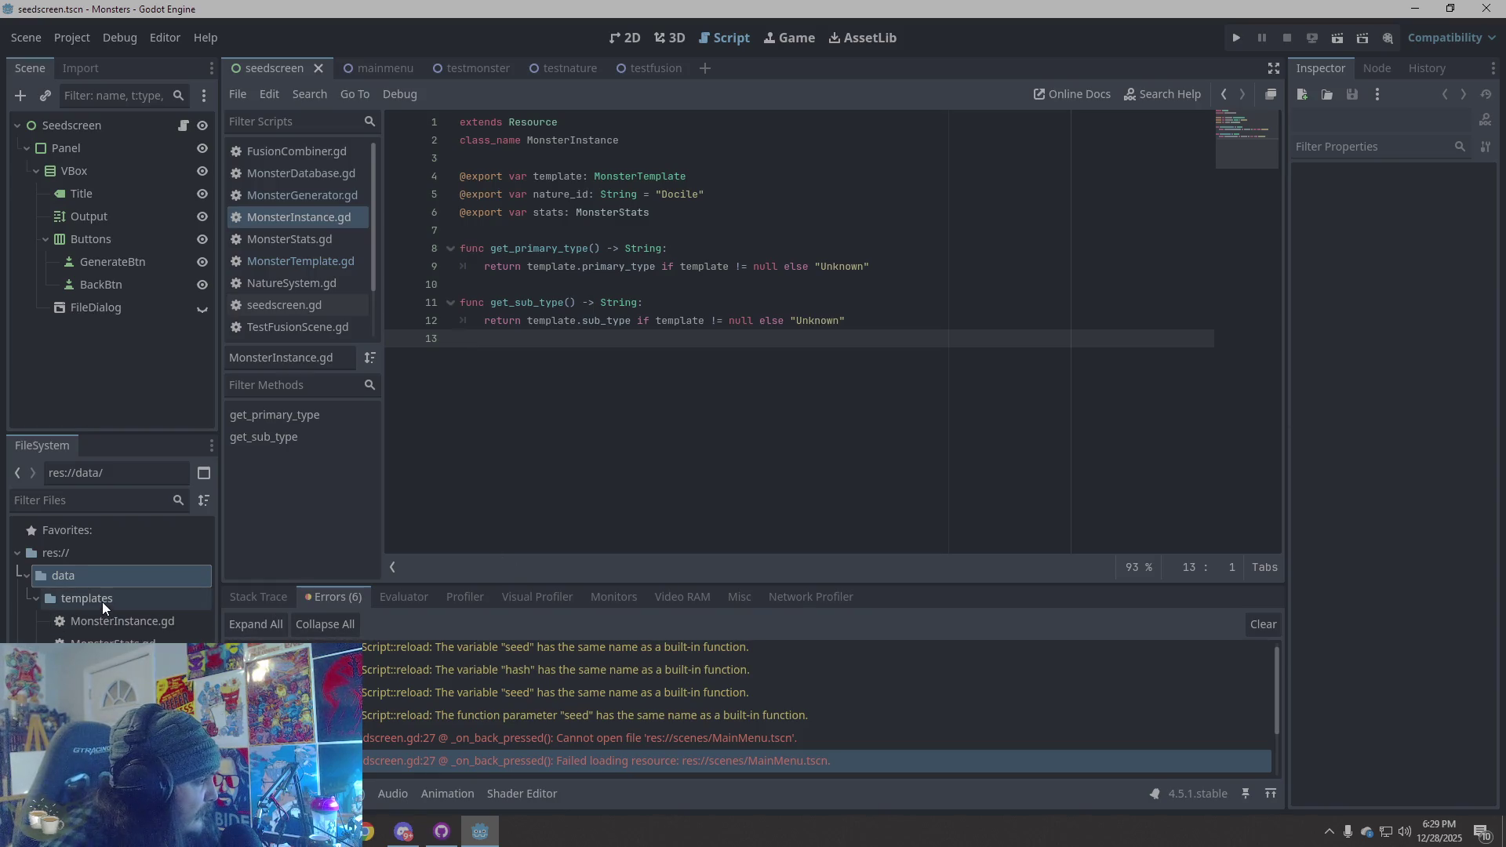
Step: Try duplicating MonsterStats.gd, cancel on the name conflict, and collapse the templates and data folders
{"action": "left_click", "coordinate": [149, 640]}
{"action": "right_click", "coordinate": [122, 640]}
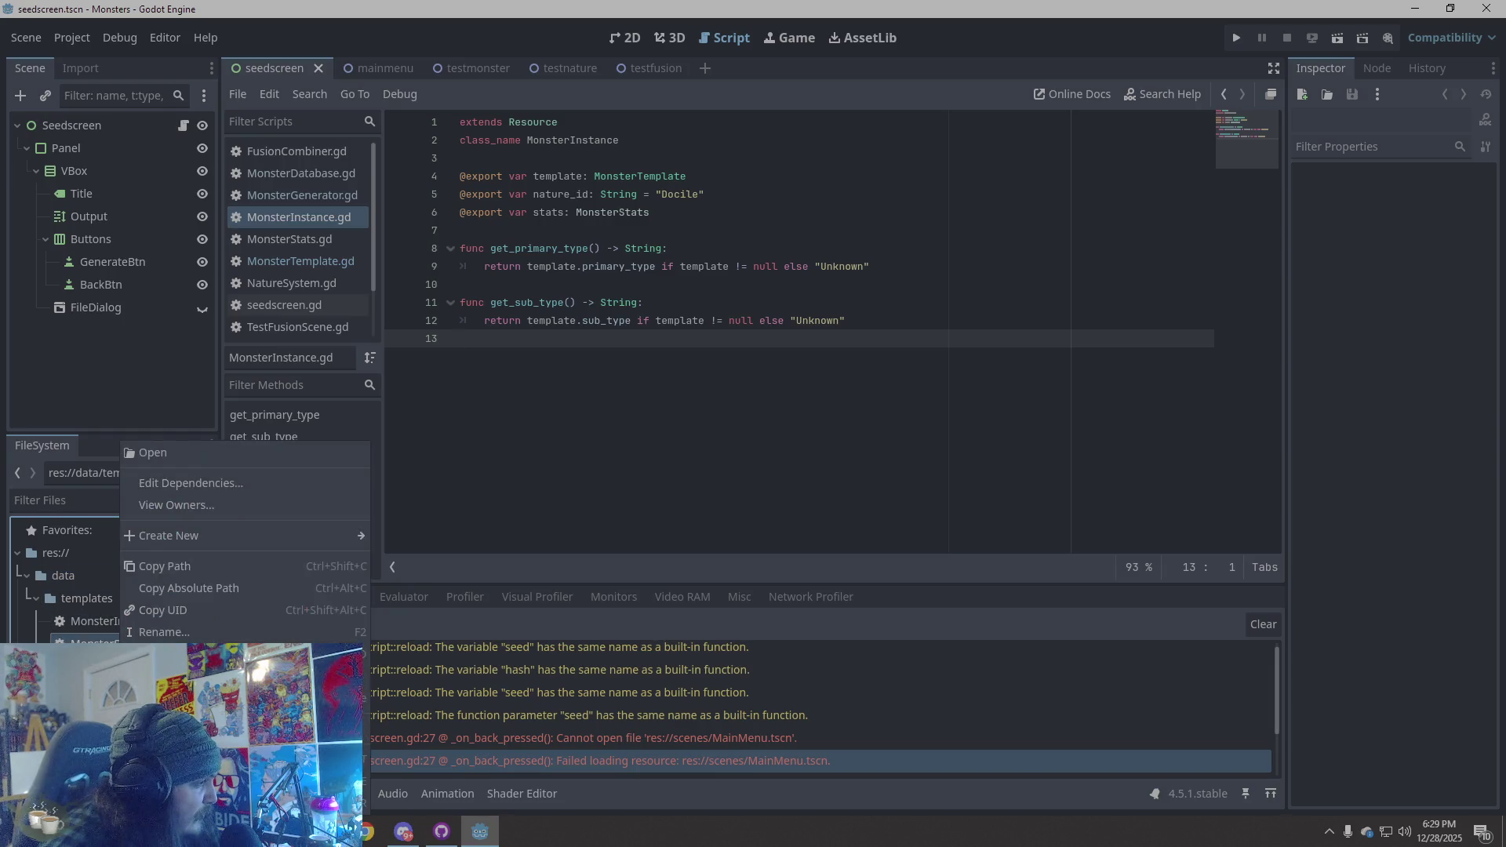
{"action": "key", "text": "Escape"}
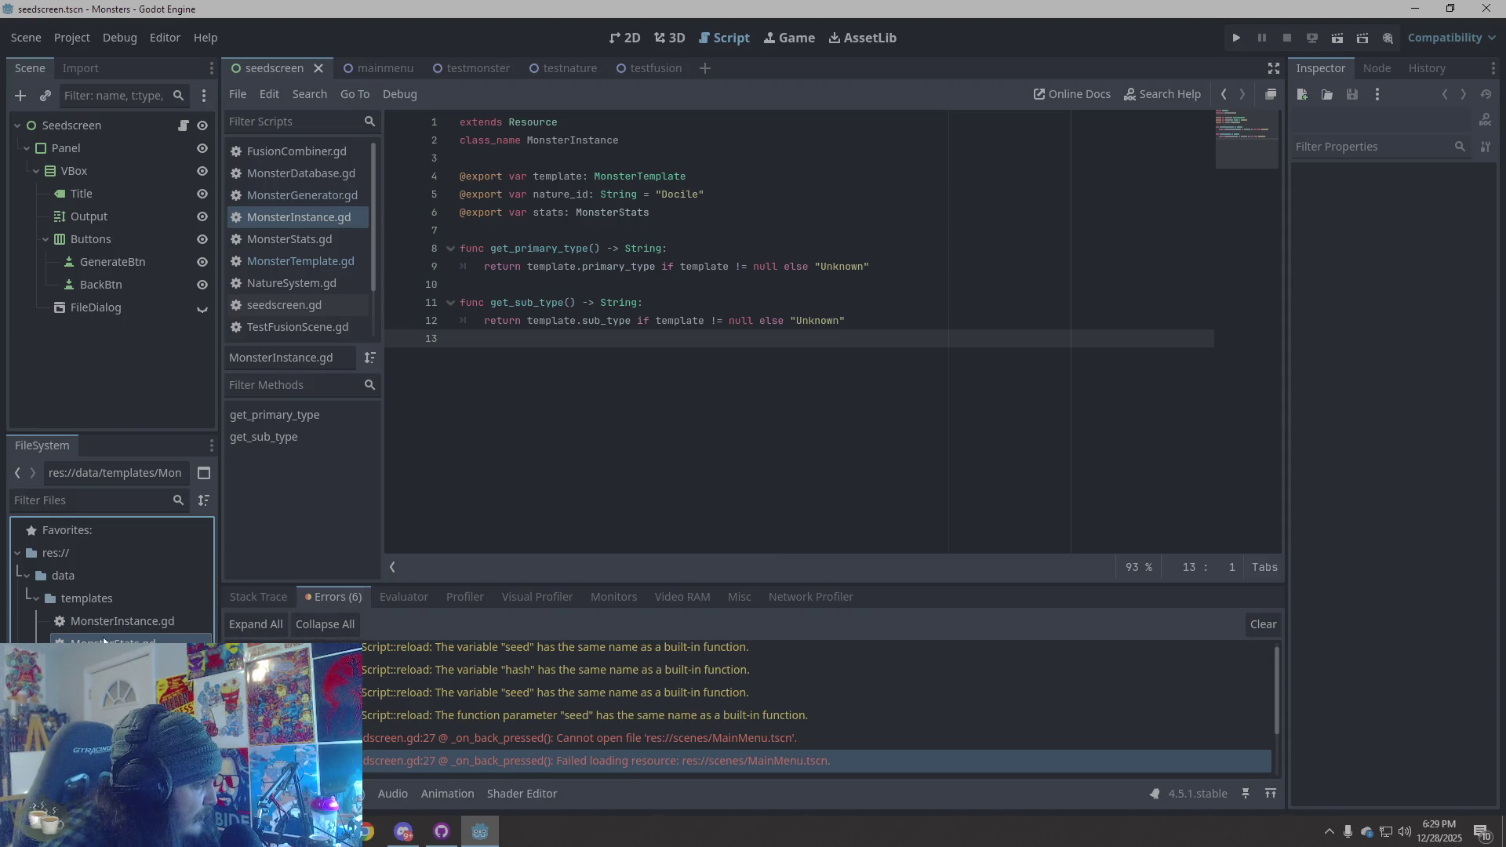
{"action": "right_click", "coordinate": [100, 641]}
{"action": "left_click", "coordinate": [34, 602]}
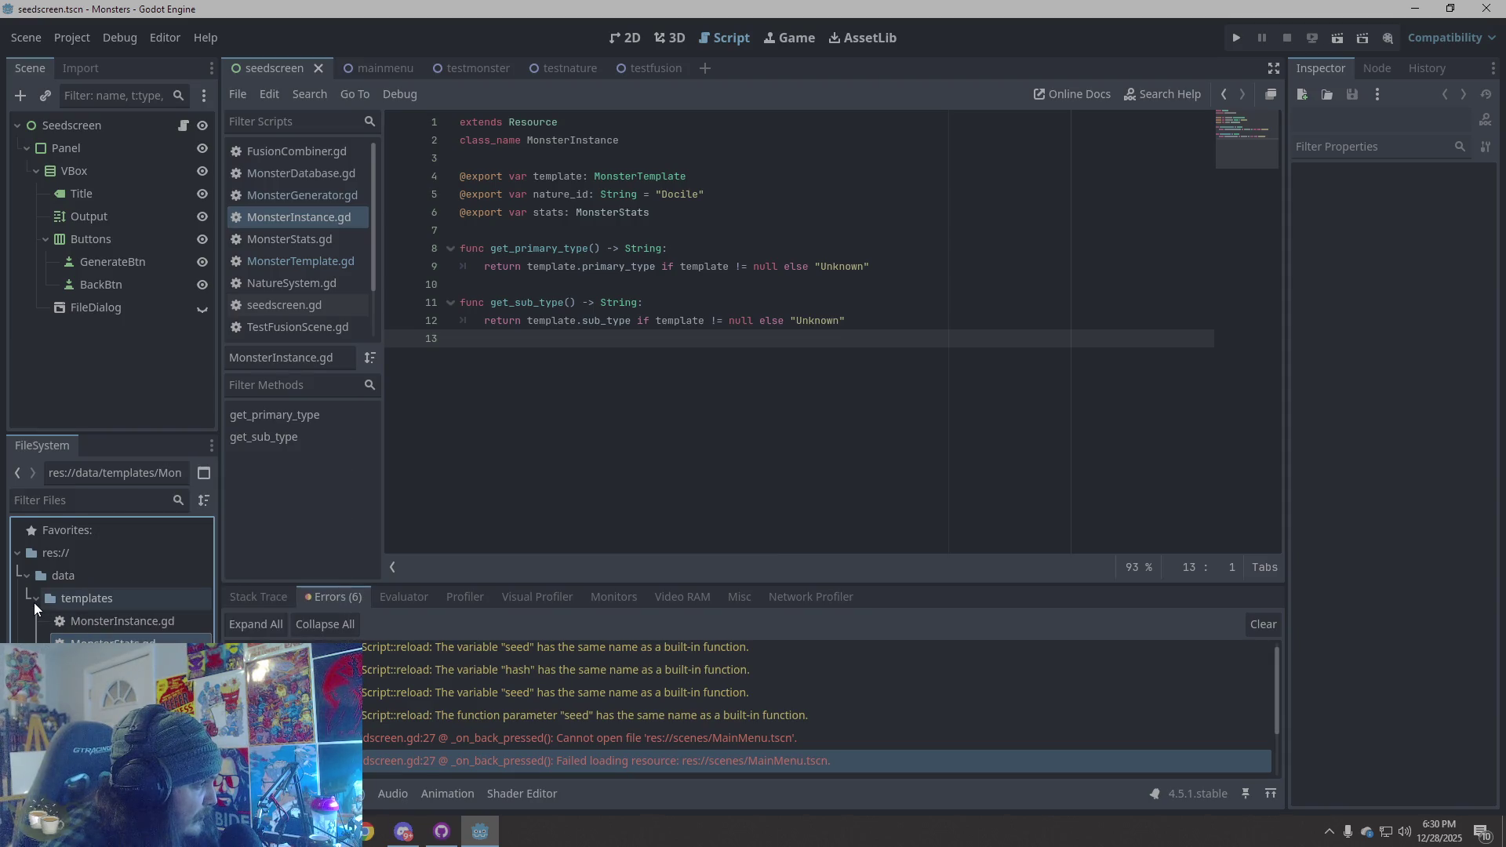
{"action": "right_click", "coordinate": [126, 641]}
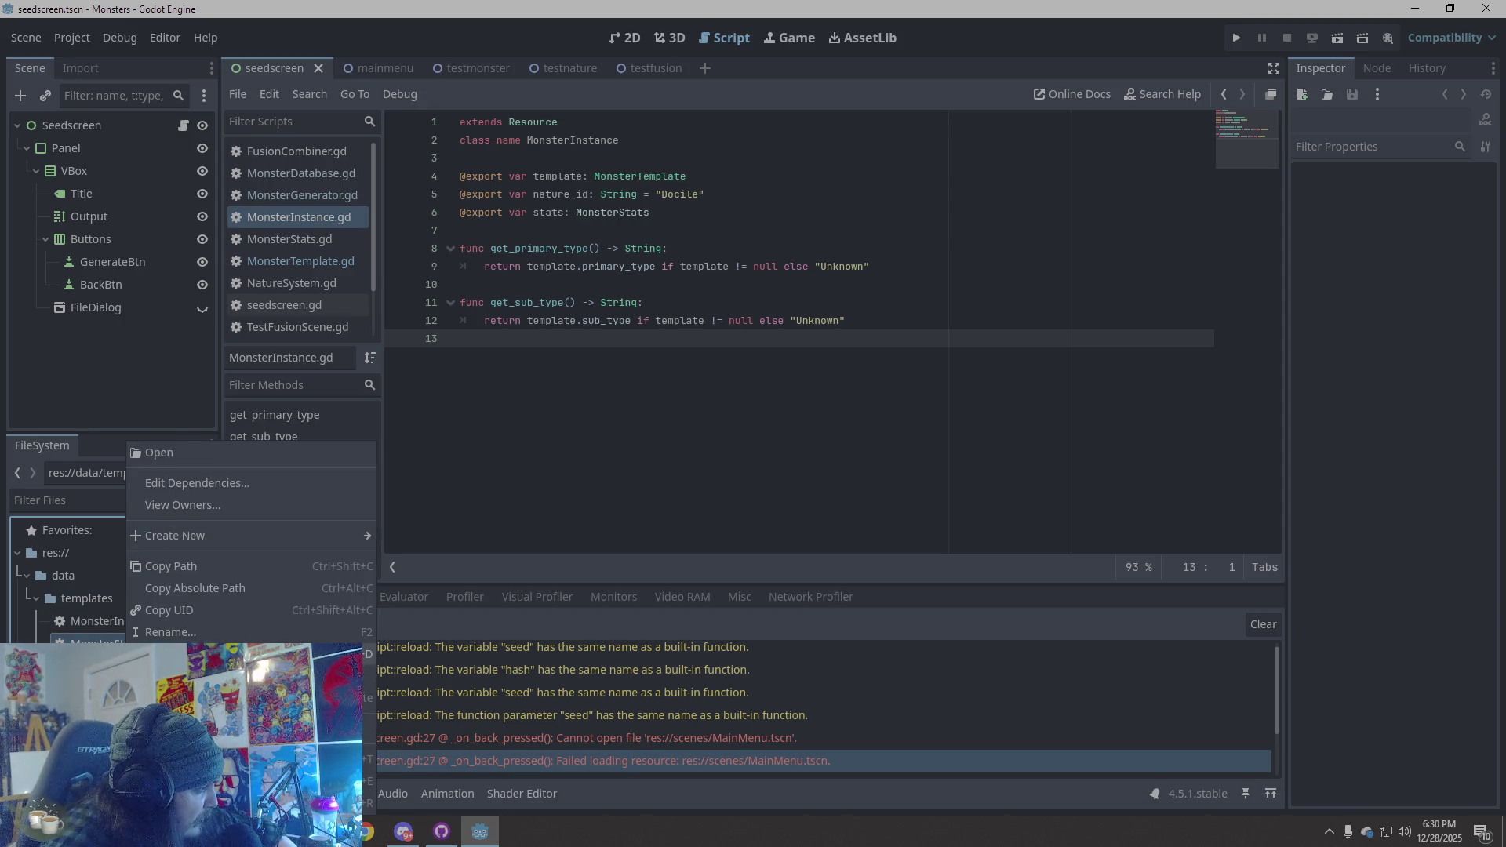
{"action": "left_click", "coordinate": [172, 654]}
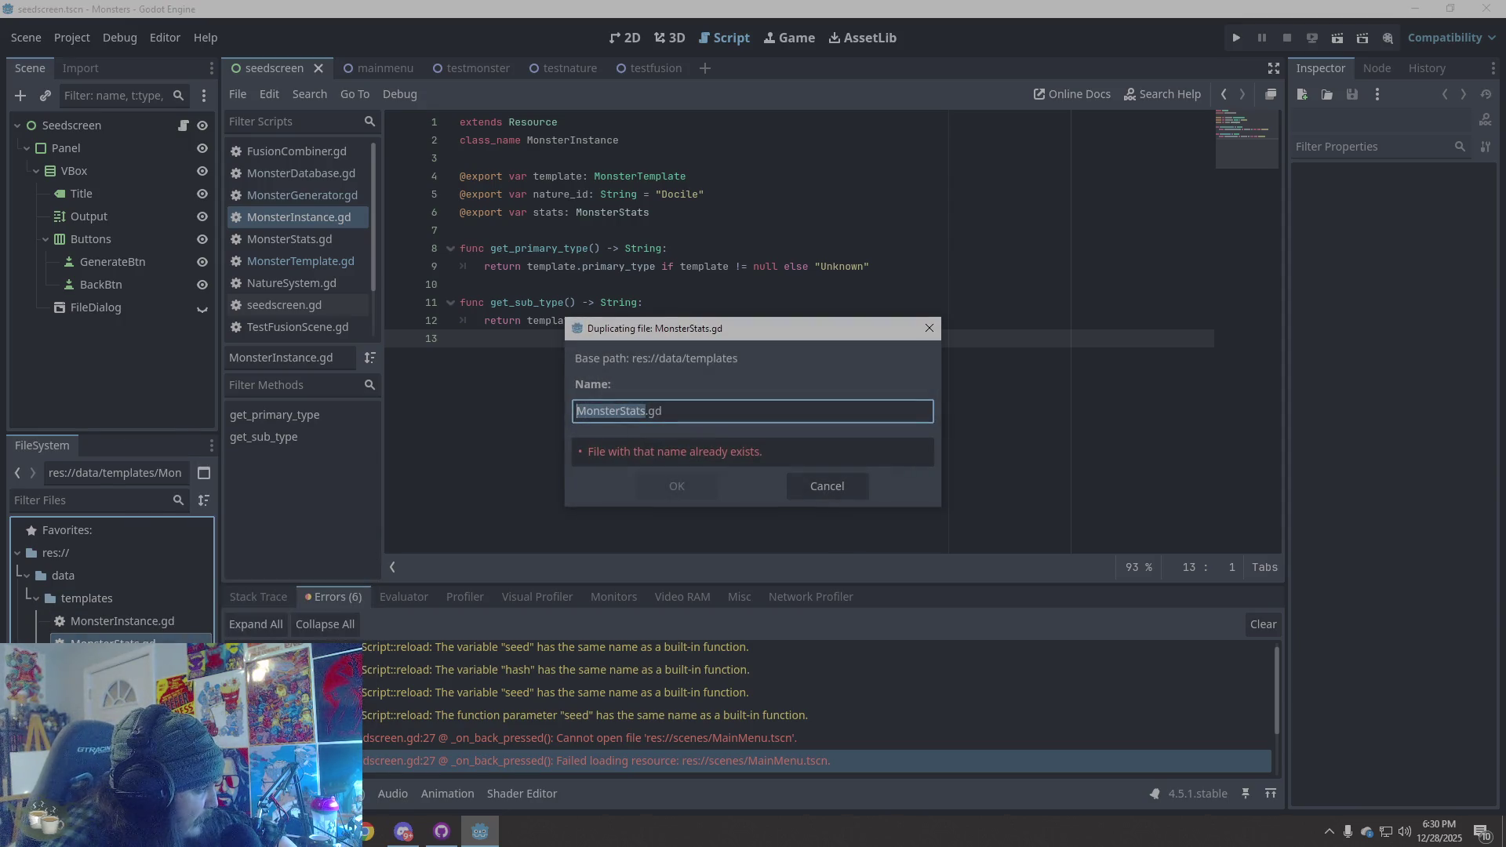
{"action": "left_click", "coordinate": [829, 481]}
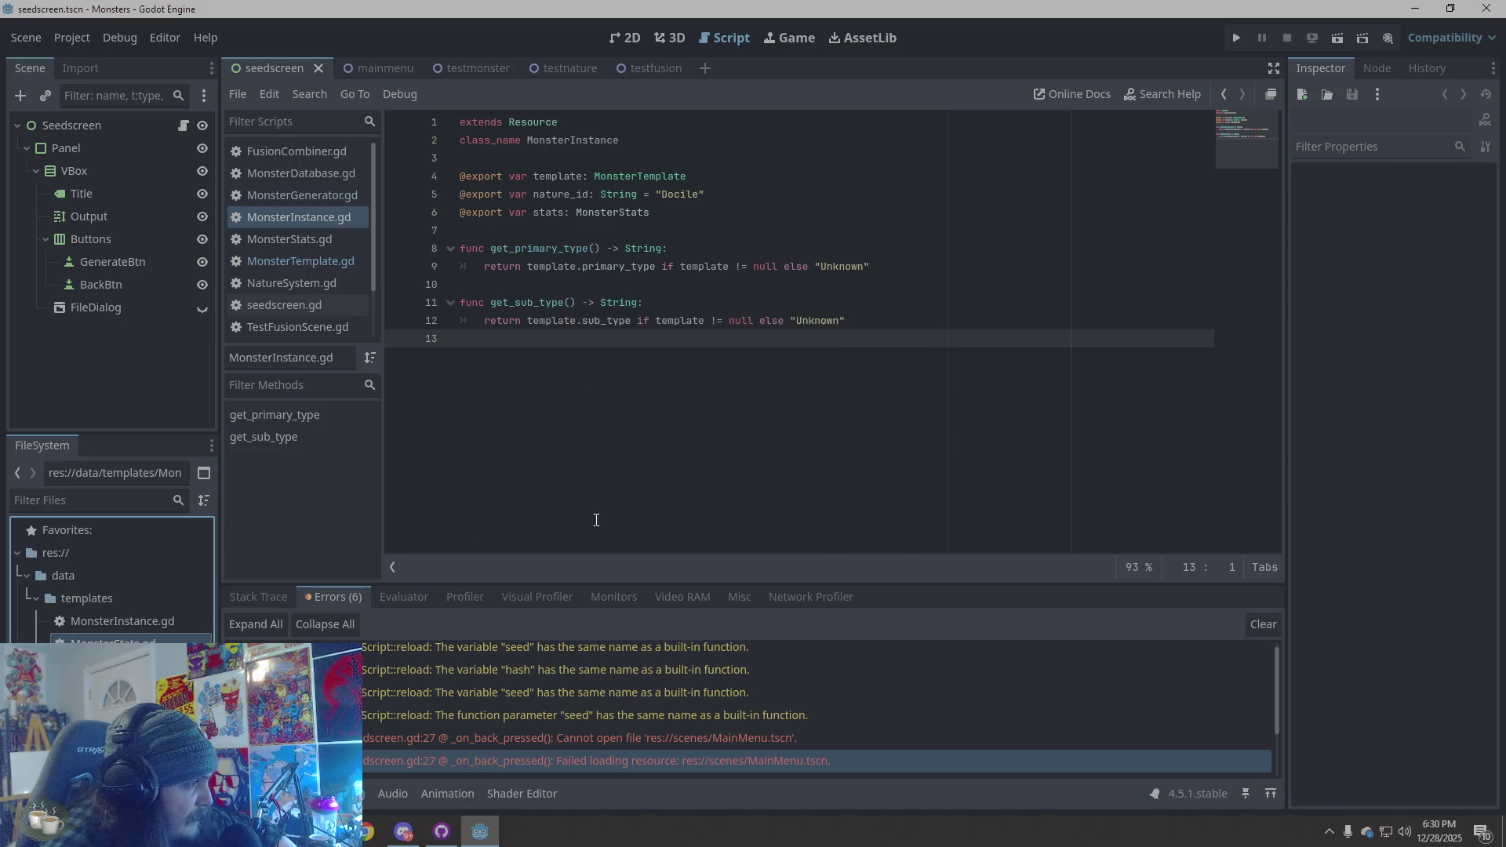
{"action": "left_click", "coordinate": [39, 592]}
{"action": "double_click", "coordinate": [58, 577]}
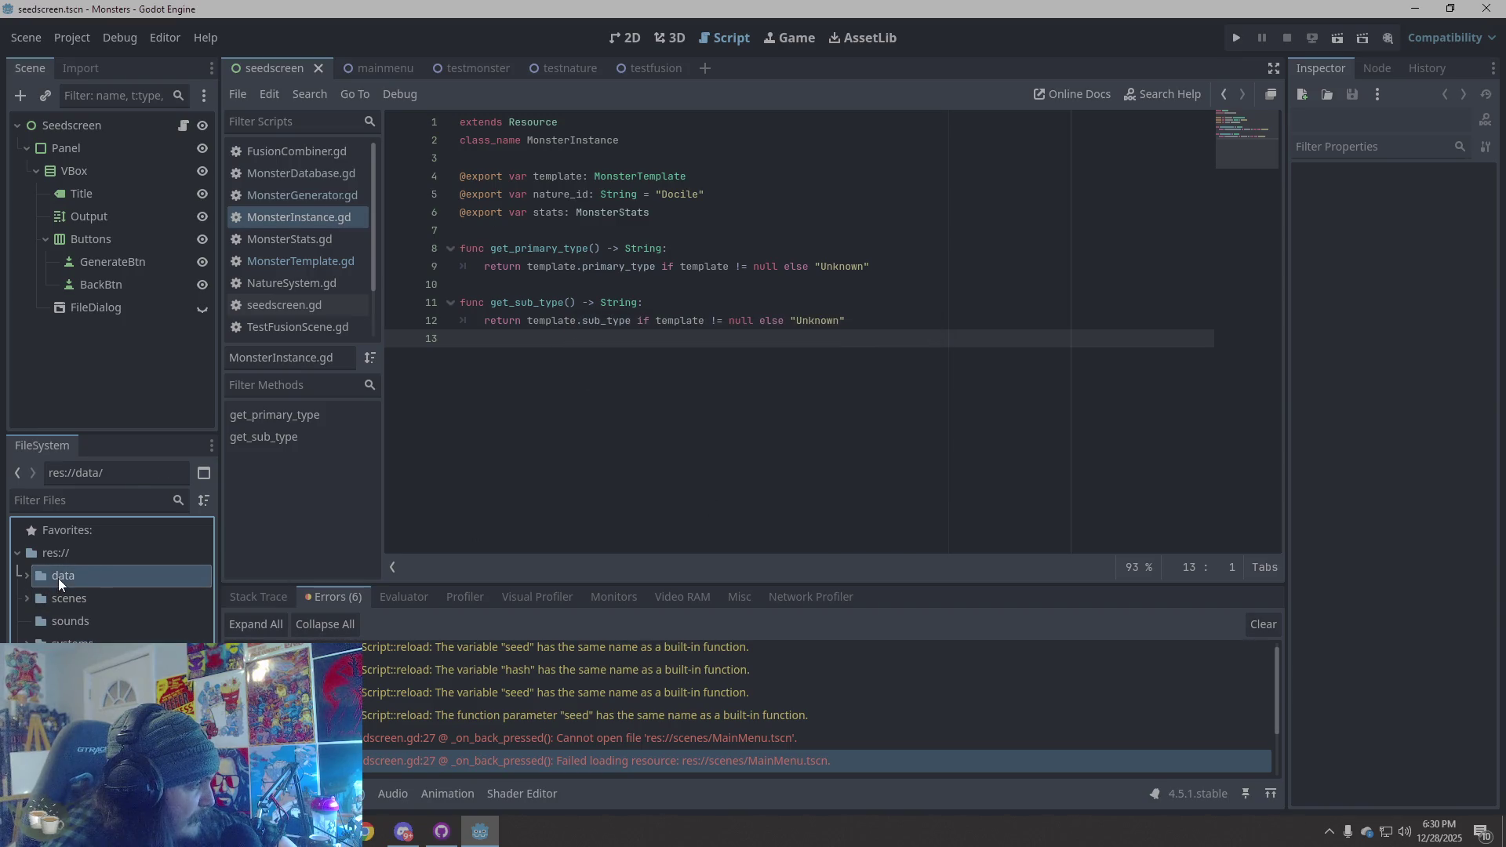
Step: Start a new script and set its location to the res://data folder
{"action": "right_click", "coordinate": [58, 577]}
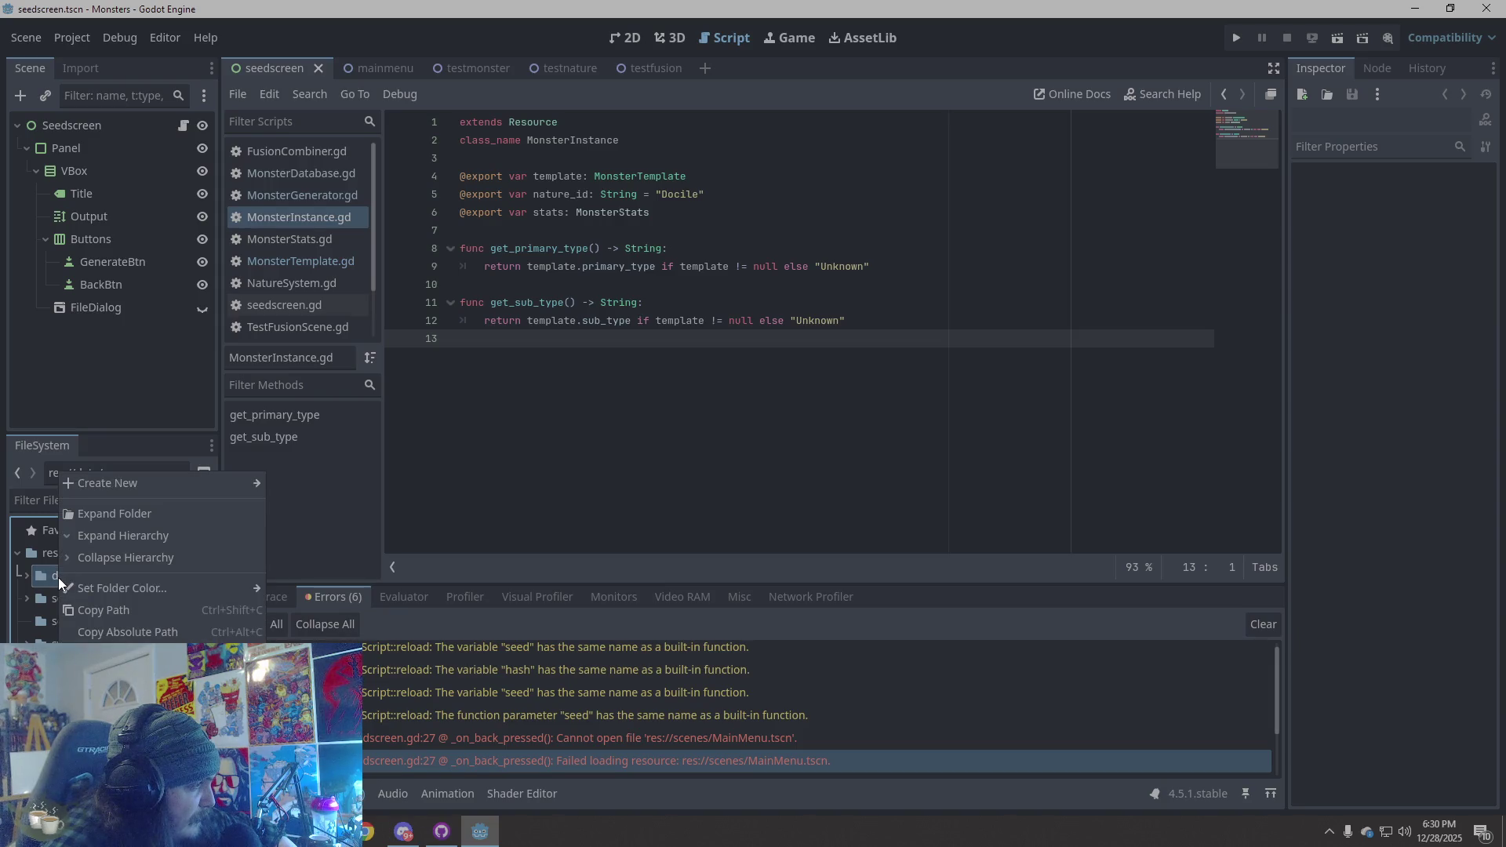
{"action": "left_click", "coordinate": [136, 390]}
{"action": "left_click", "coordinate": [236, 95]}
{"action": "left_click", "coordinate": [269, 94]}
{"action": "mouse_move", "coordinate": [239, 96]}
{"action": "left_click", "coordinate": [271, 119]}
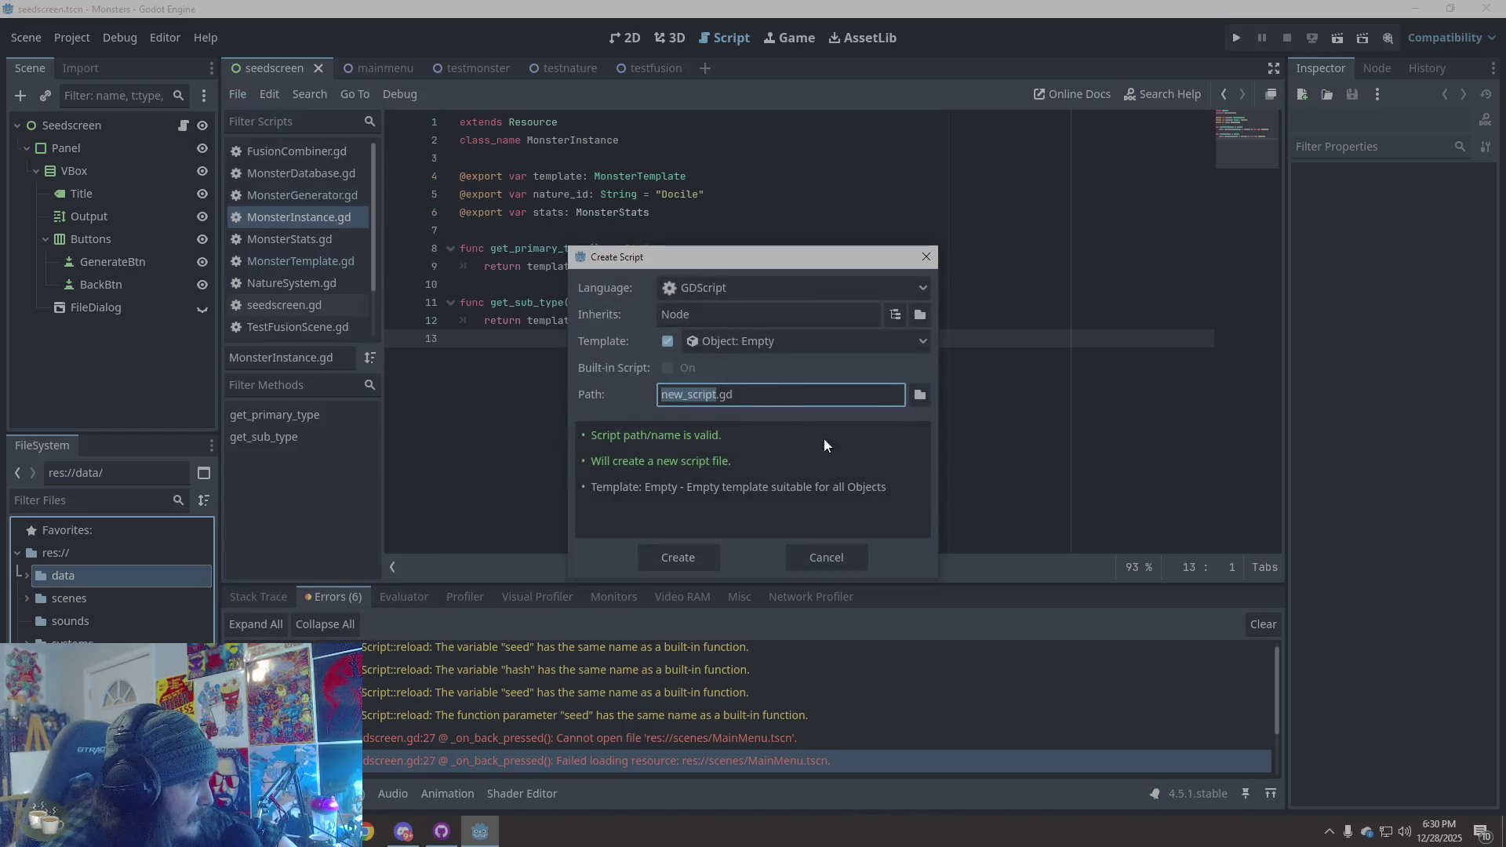
{"action": "left_click", "coordinate": [919, 395]}
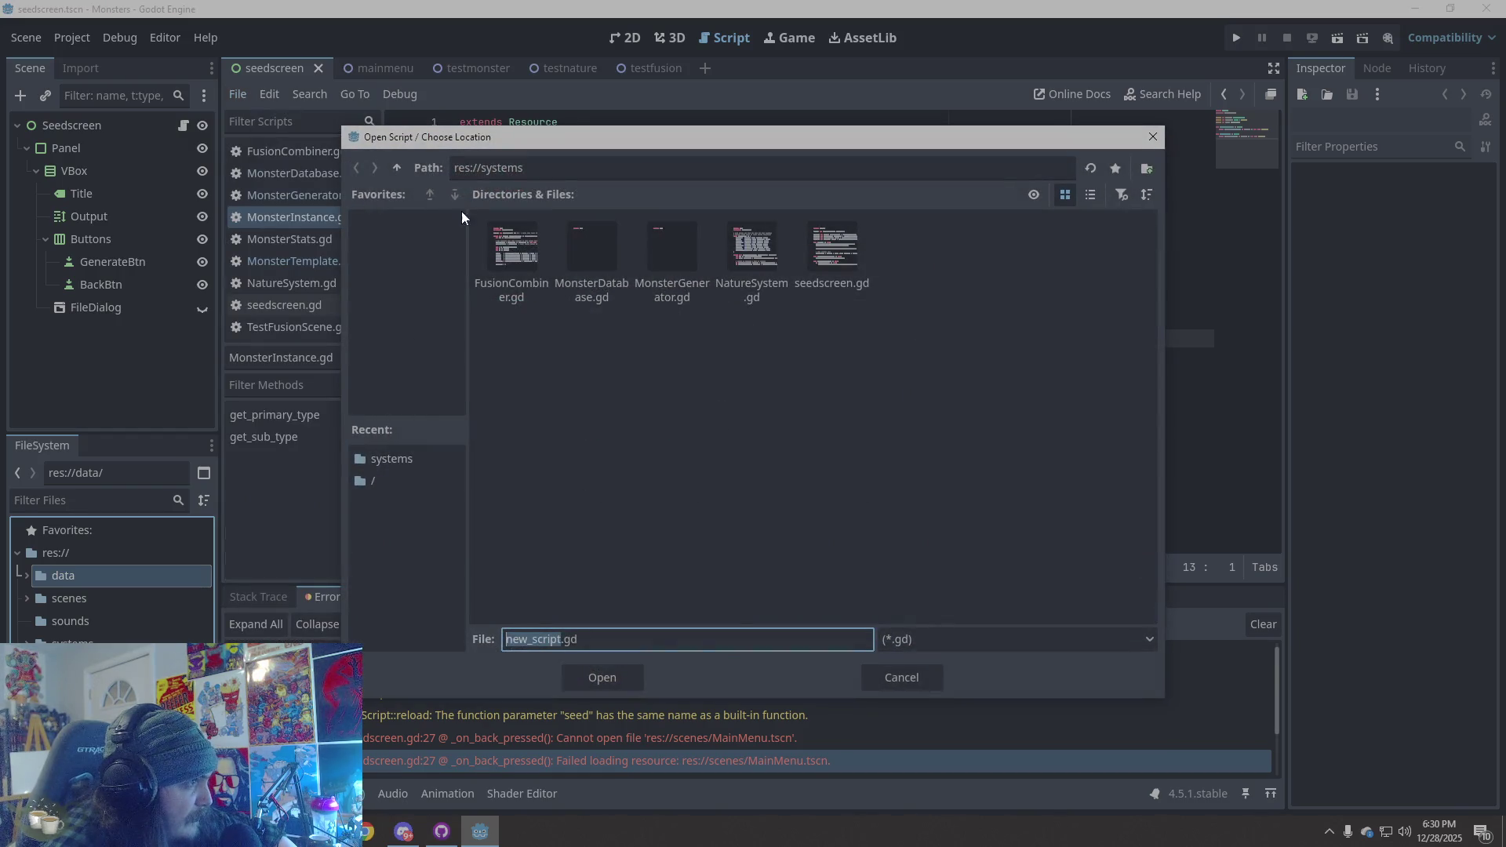
{"action": "left_click", "coordinate": [397, 169]}
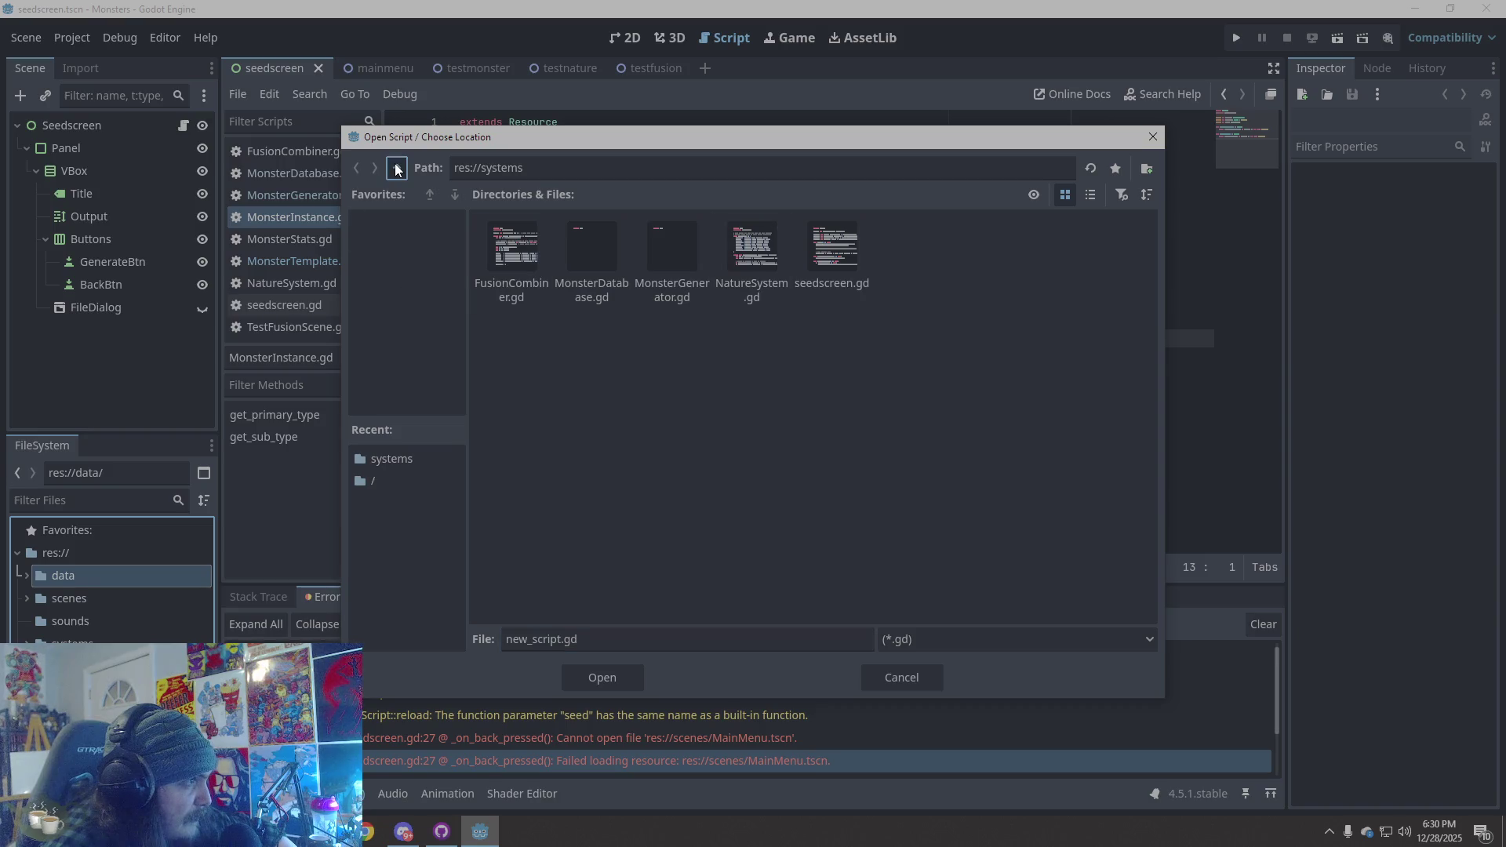
{"action": "double_click", "coordinate": [528, 265]}
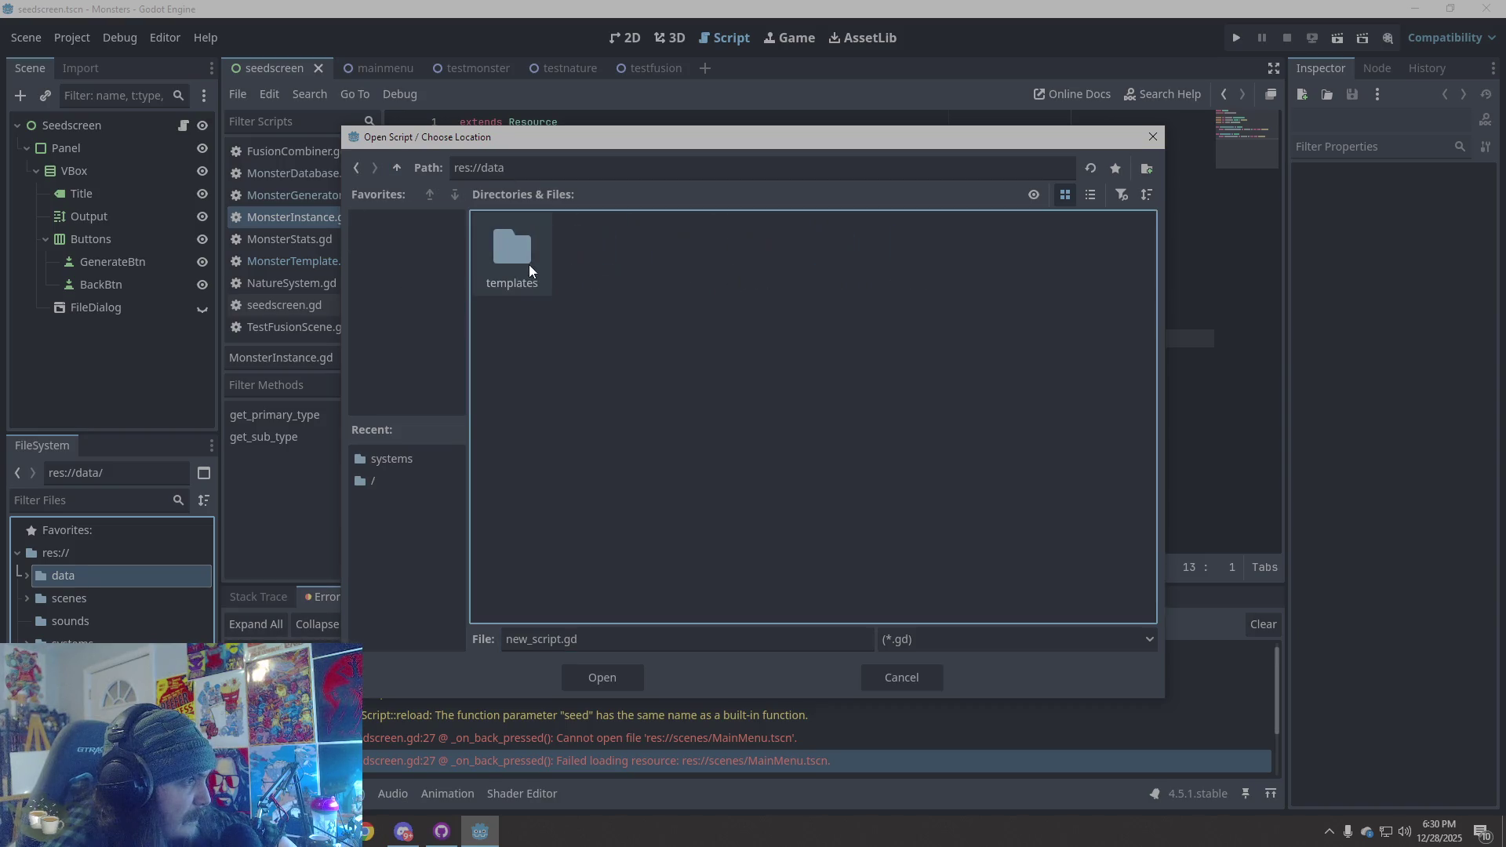
{"action": "left_click", "coordinate": [625, 676]}
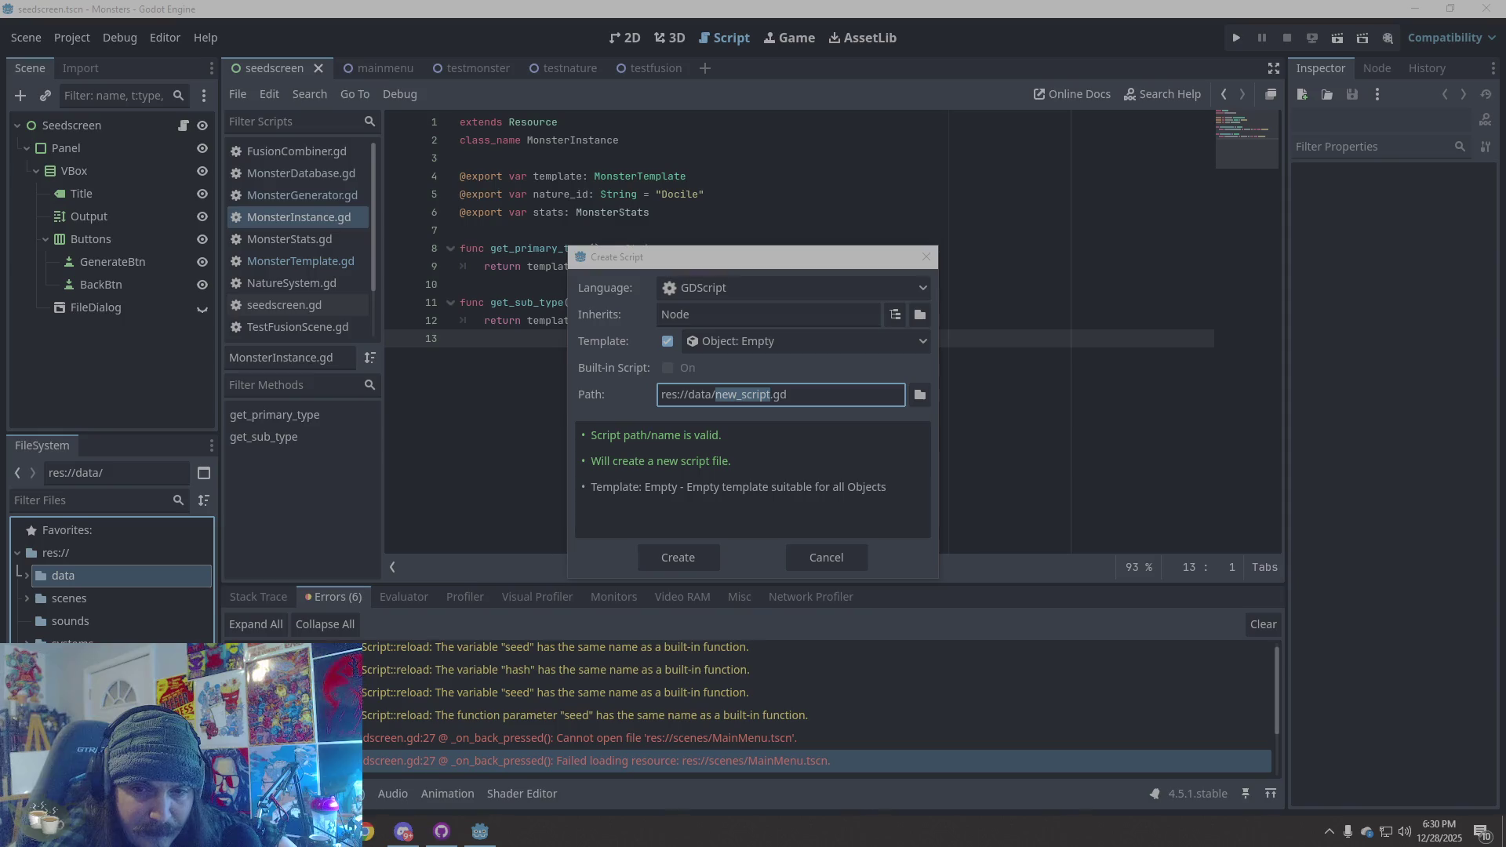
Step: Name the new script MonsterStats and create it
{"action": "right_click", "coordinate": [755, 399]}
{"action": "left_click", "coordinate": [797, 486]}
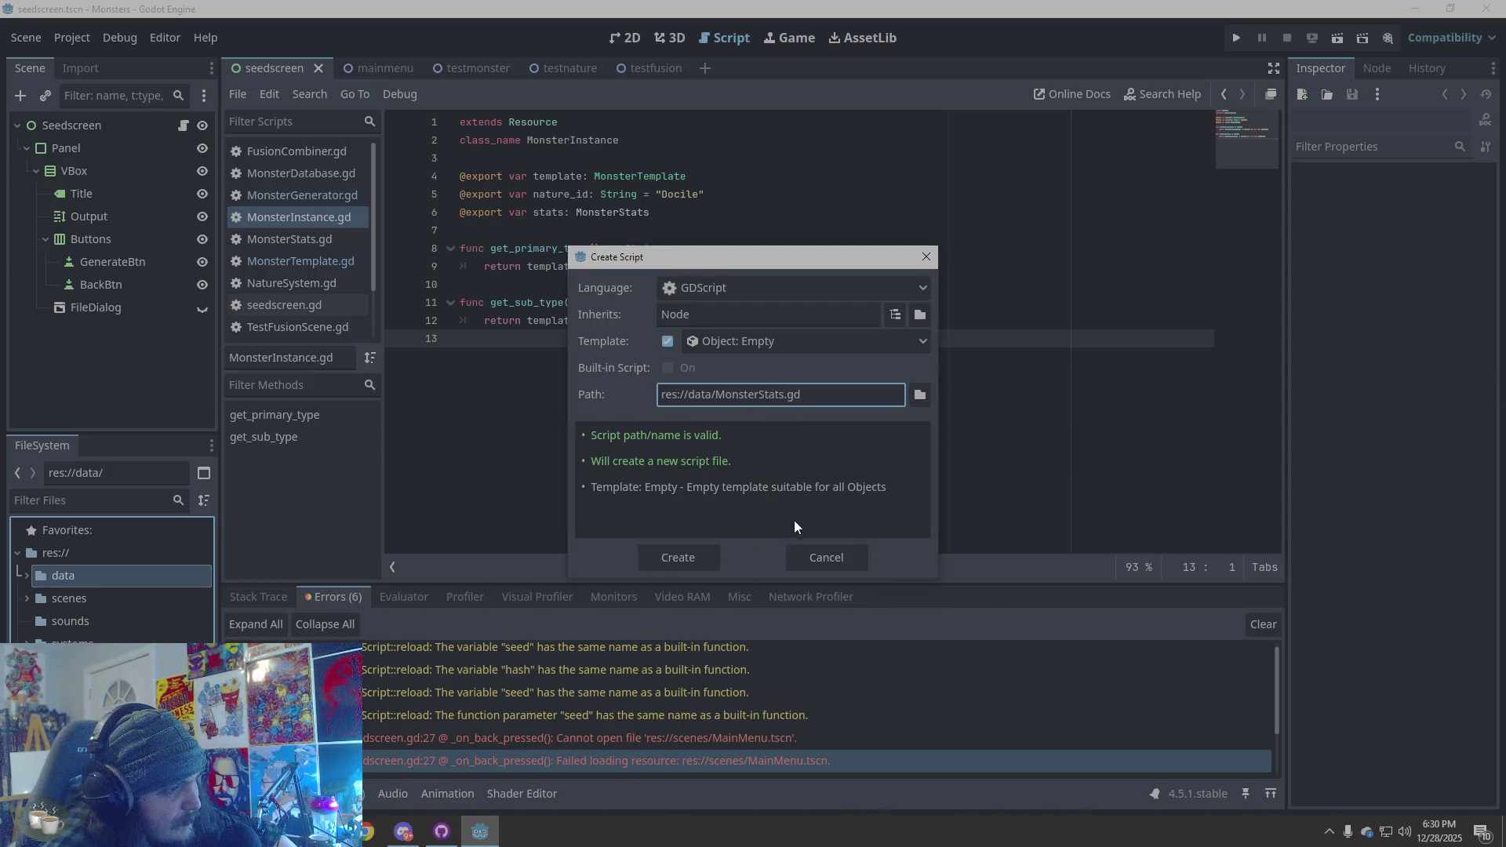
{"action": "left_click", "coordinate": [688, 563]}
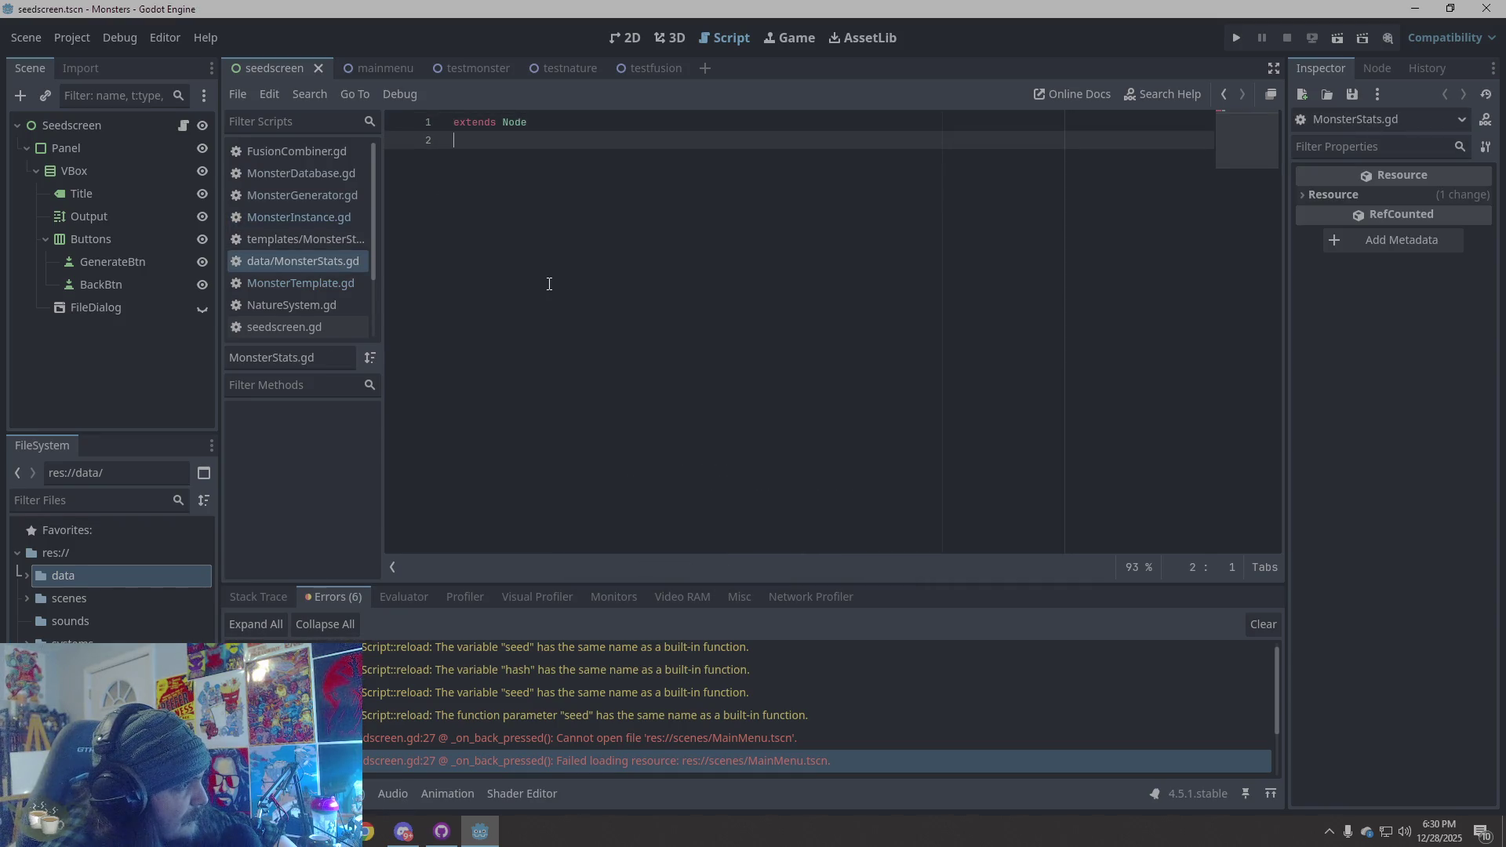
Step: Expand the data folder and show the new data/MonsterStats.gd script
{"action": "left_click", "coordinate": [293, 284]}
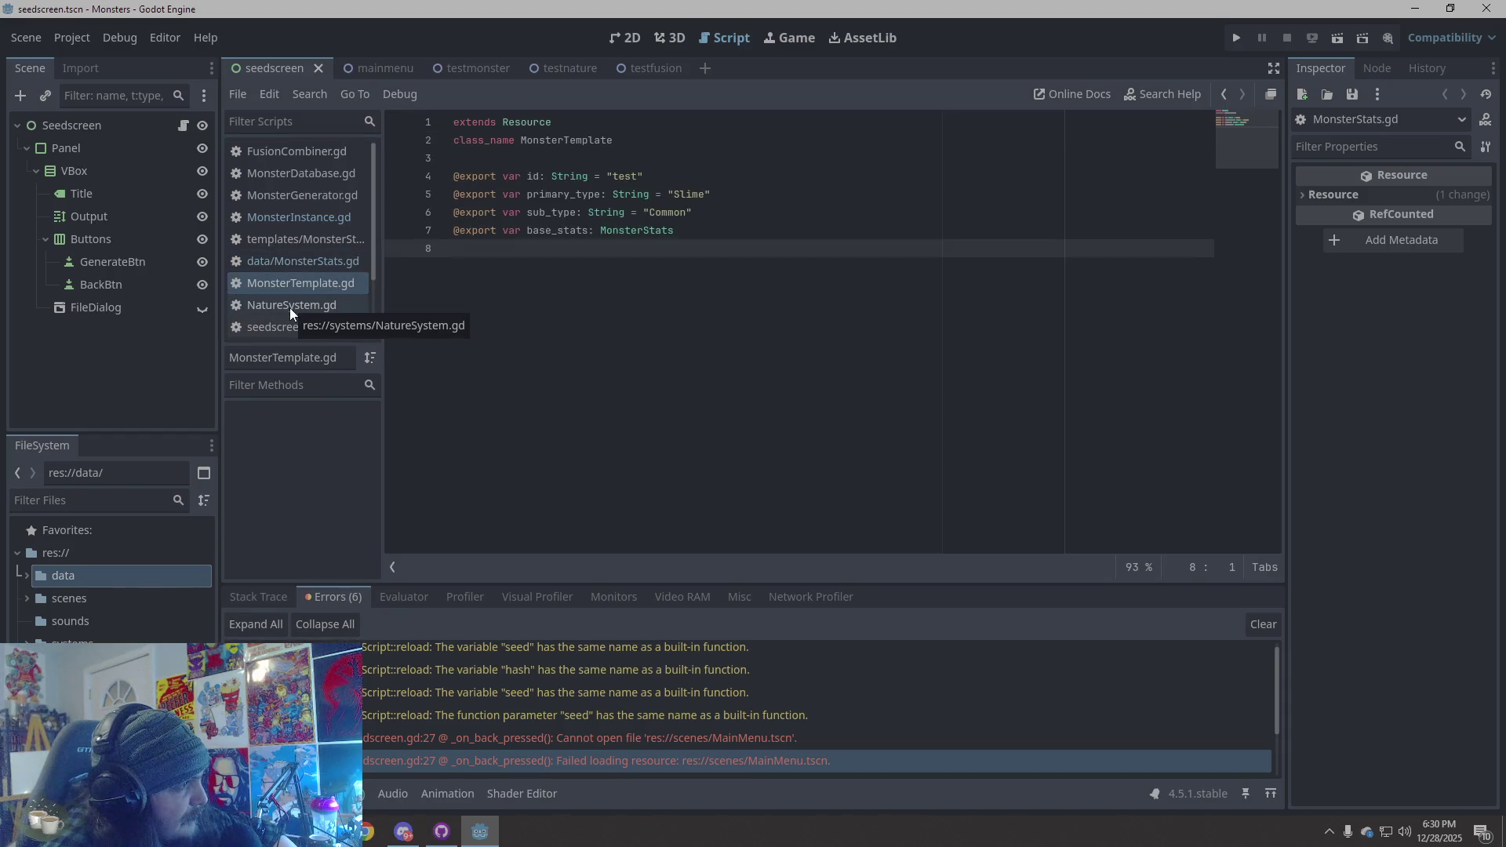
{"action": "left_click", "coordinate": [33, 575]}
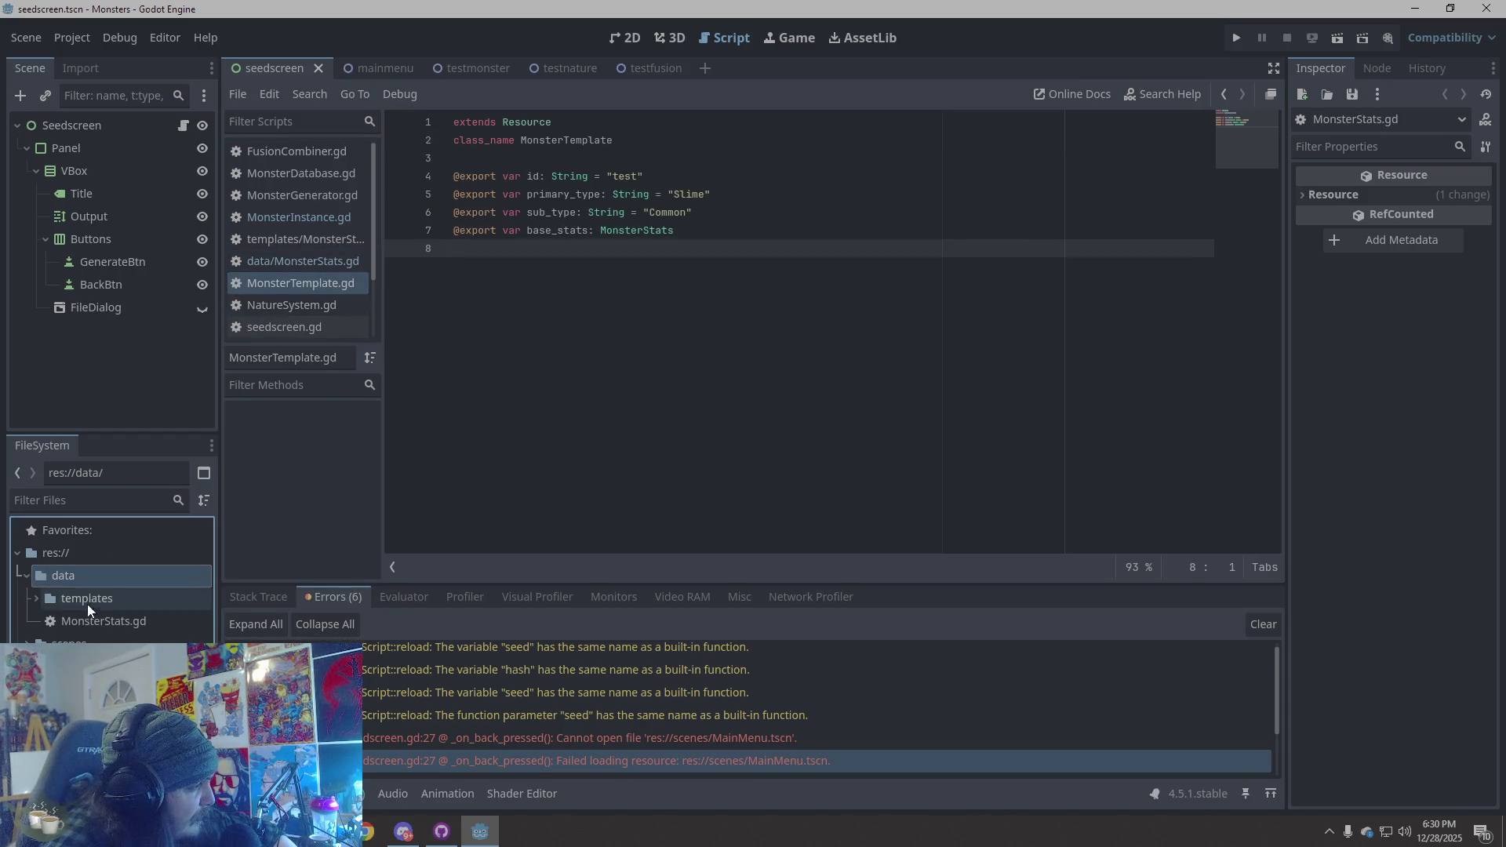
{"action": "double_click", "coordinate": [60, 594]}
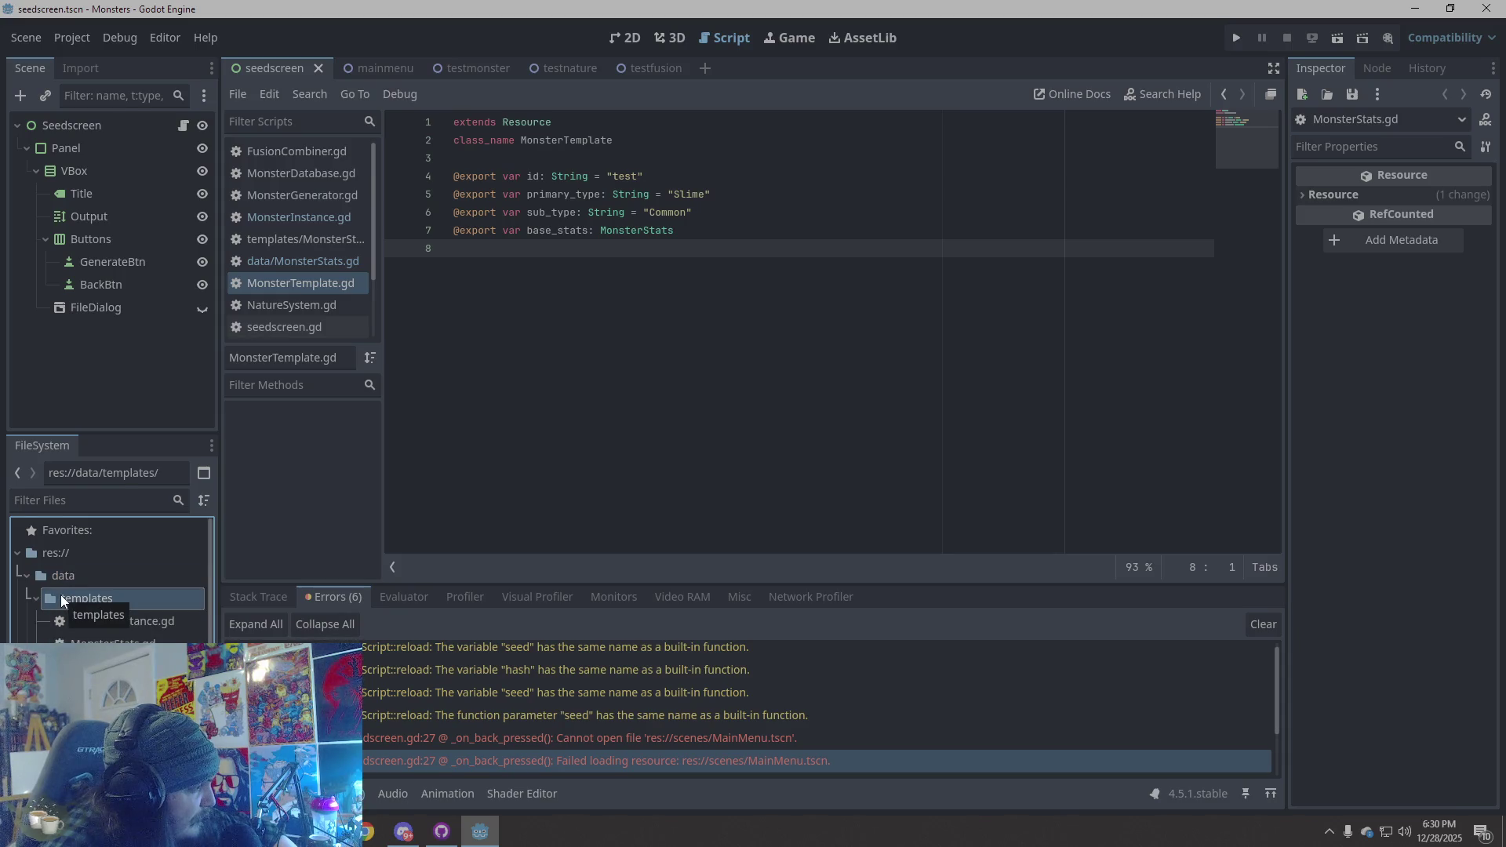
{"action": "double_click", "coordinate": [60, 594]}
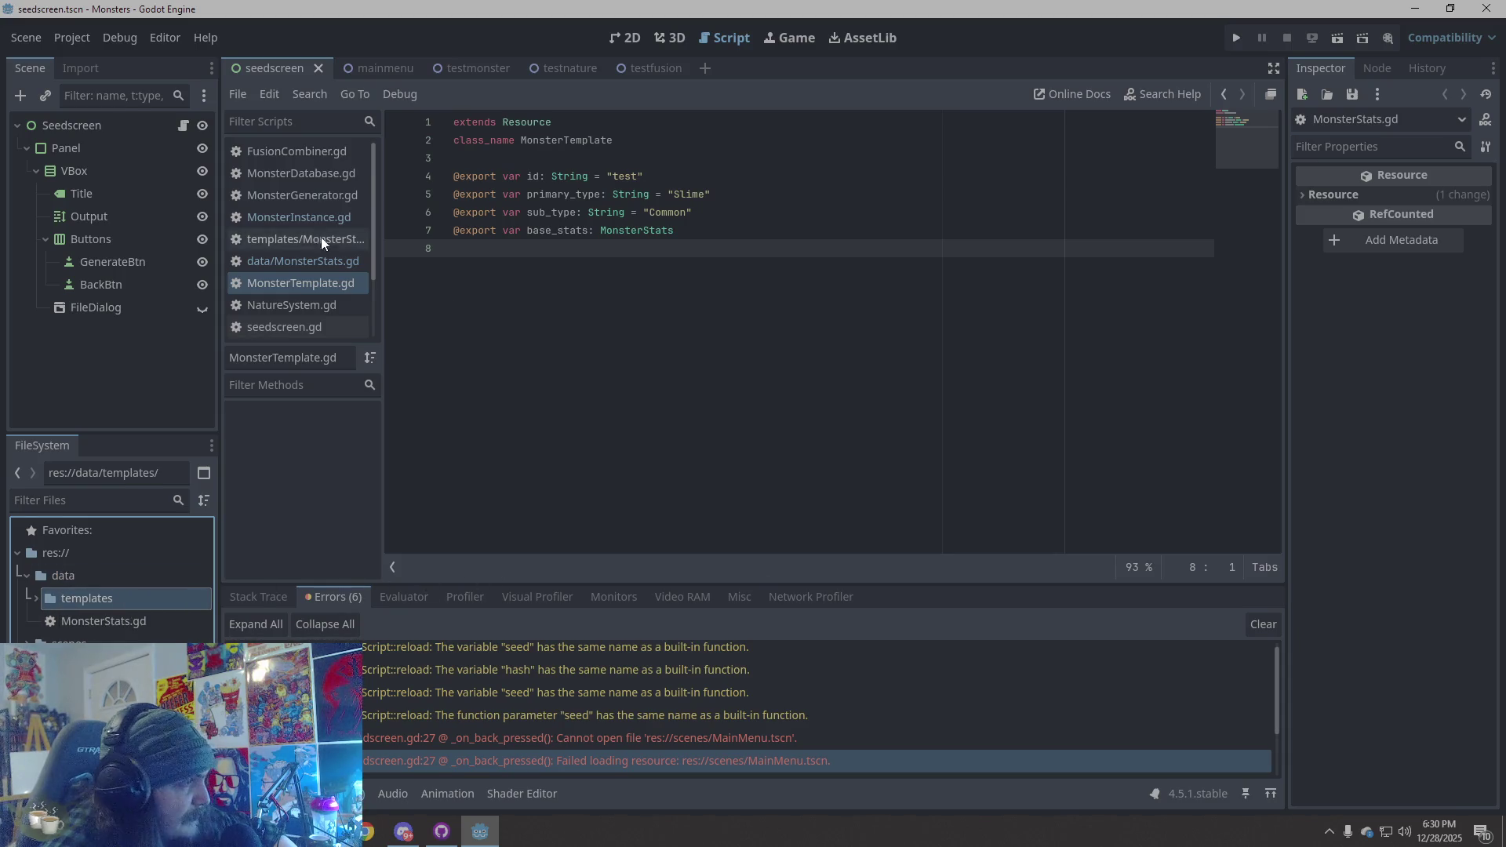
{"action": "left_click", "coordinate": [319, 263]}
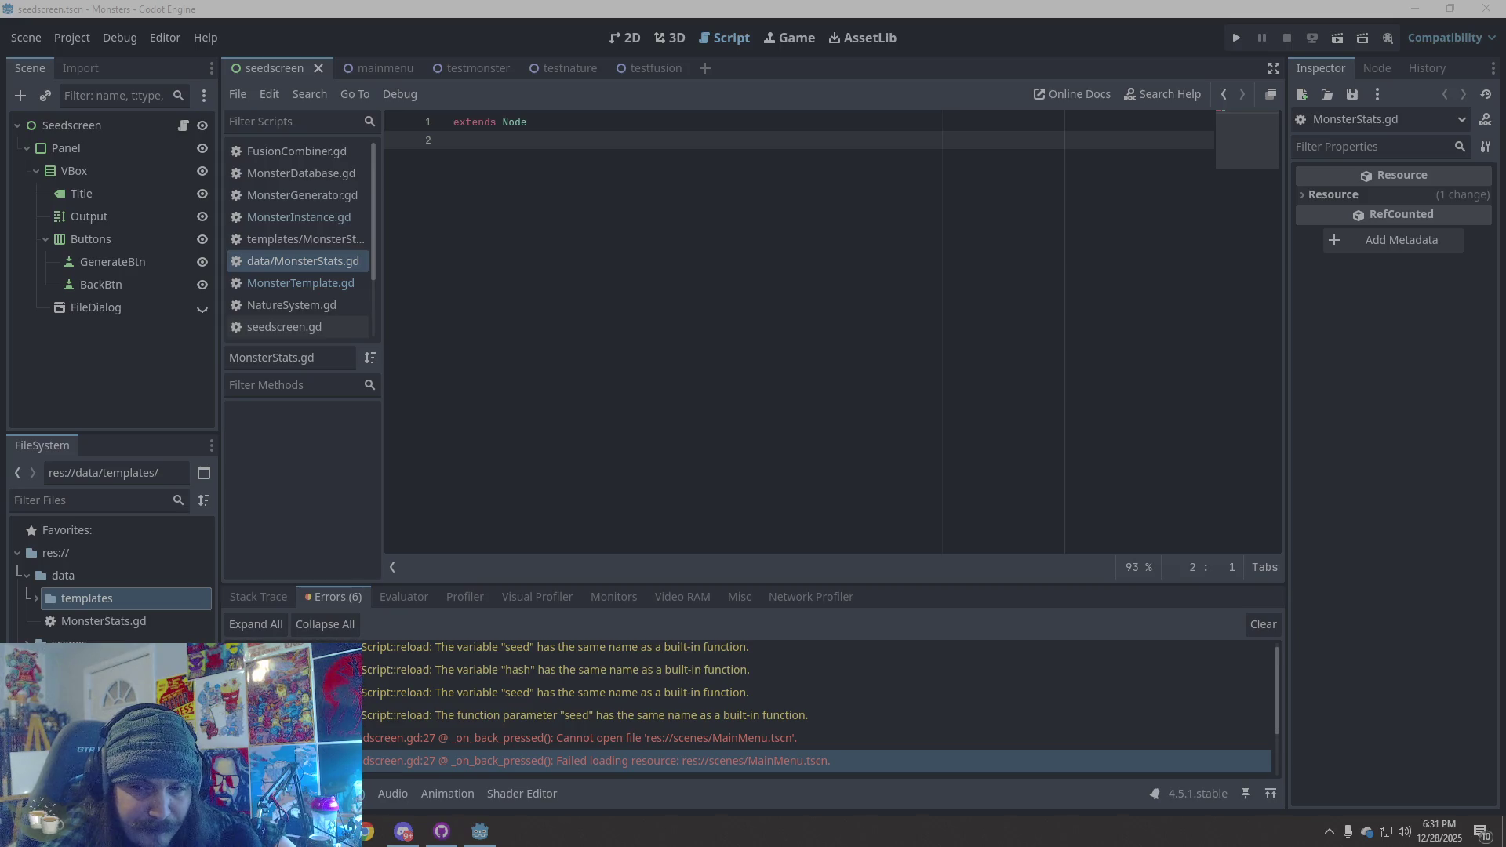
Step: Paste the full MonsterStats Resource code into data/MonsterStats.gd and inspect the flagged class_name line
{"action": "right_click", "coordinate": [521, 265]}
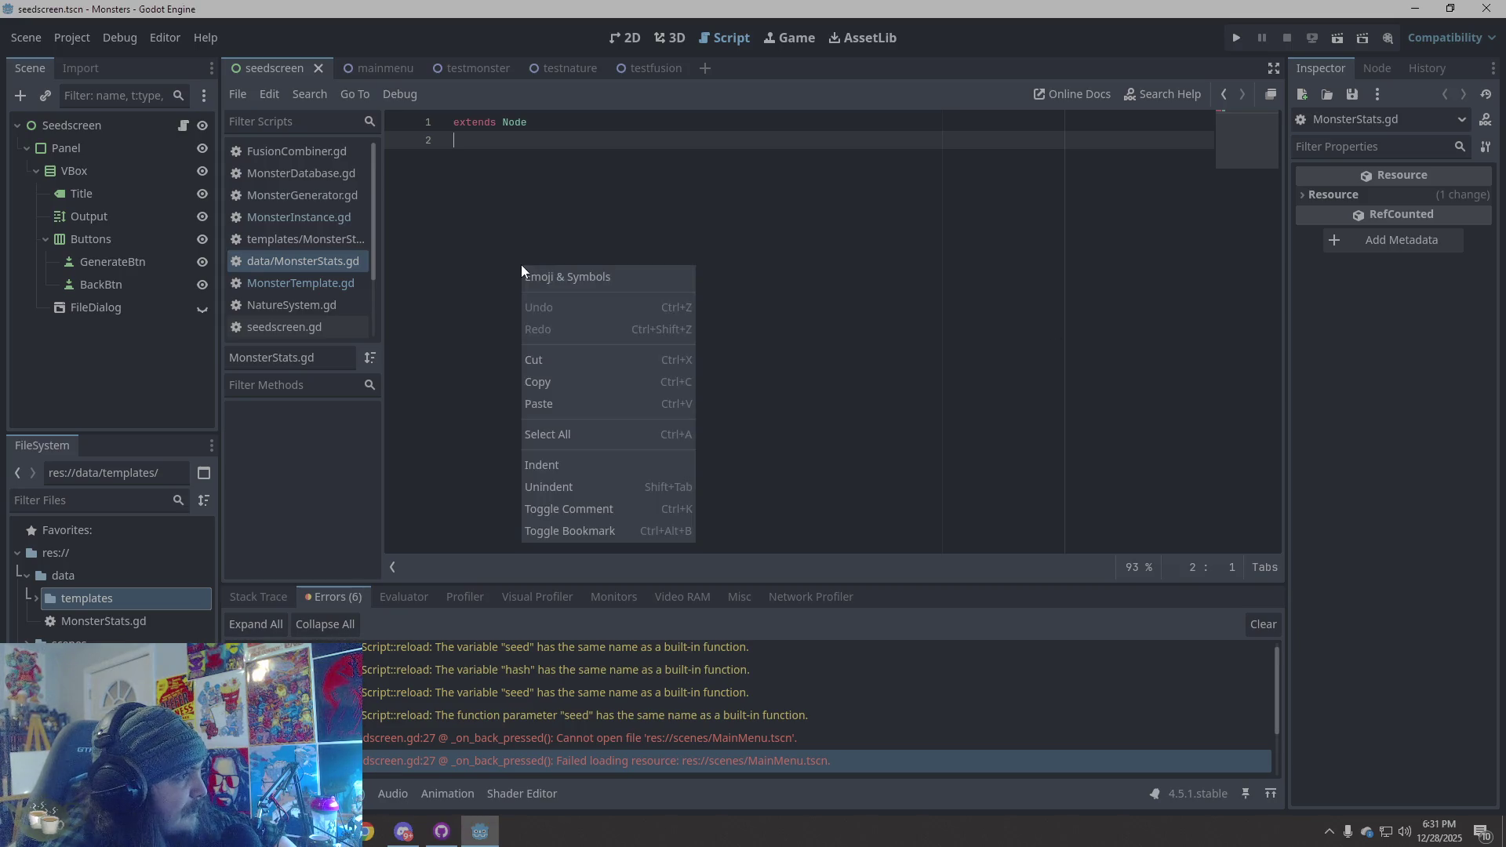
{"action": "left_click", "coordinate": [534, 220]}
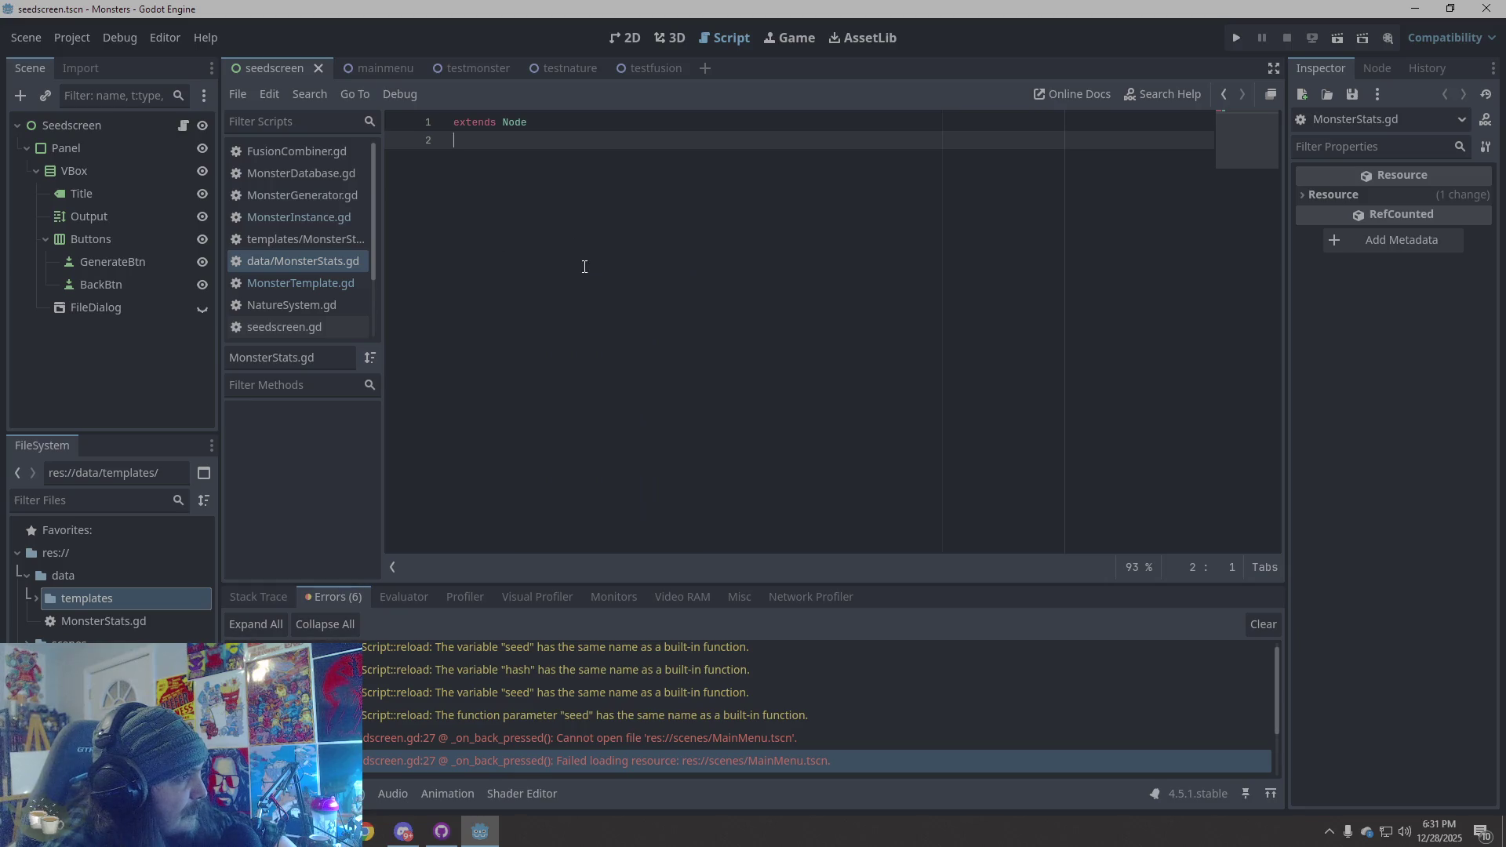
{"action": "key", "text": "ctrl+a"}
{"action": "type", "text": "extends Resource class_name MonsterStats  @export var life: int = 0 @export var power: int = 0 @export var intel: int = 0 @export var skill: int = 0 @export var speed: int = 0 @export var defense: int = 0  func duplicate_stats() -> MonsterStats: \tvar s := MonsterStats.new() \ts.life = life \ts.power = power \ts.intel = intel \ts.skill = skill \ts.speed = speed \ts.defense = defense \treturn s"}
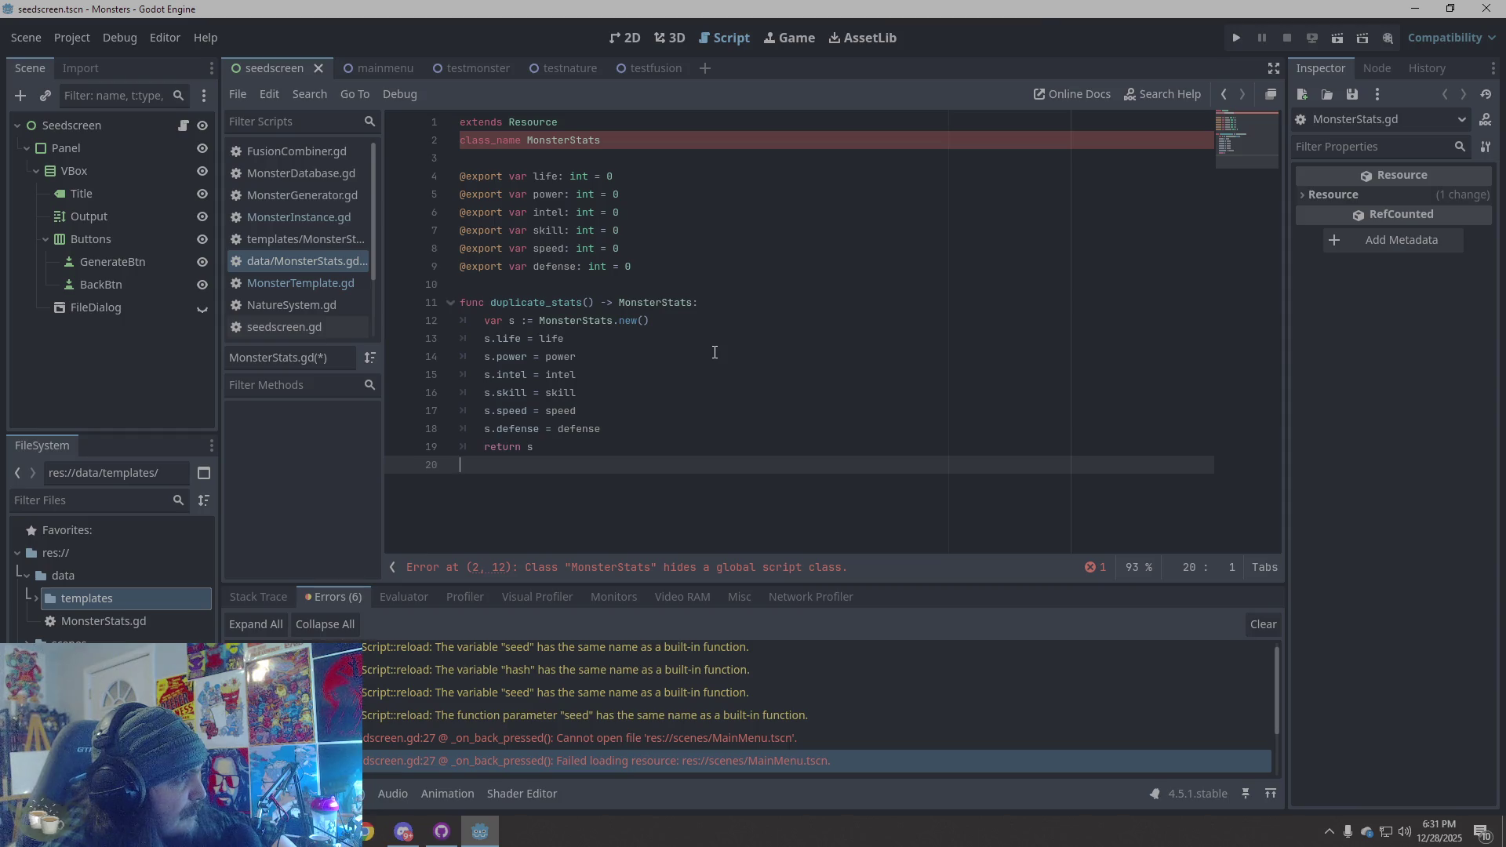
{"action": "left_click", "coordinate": [584, 141]}
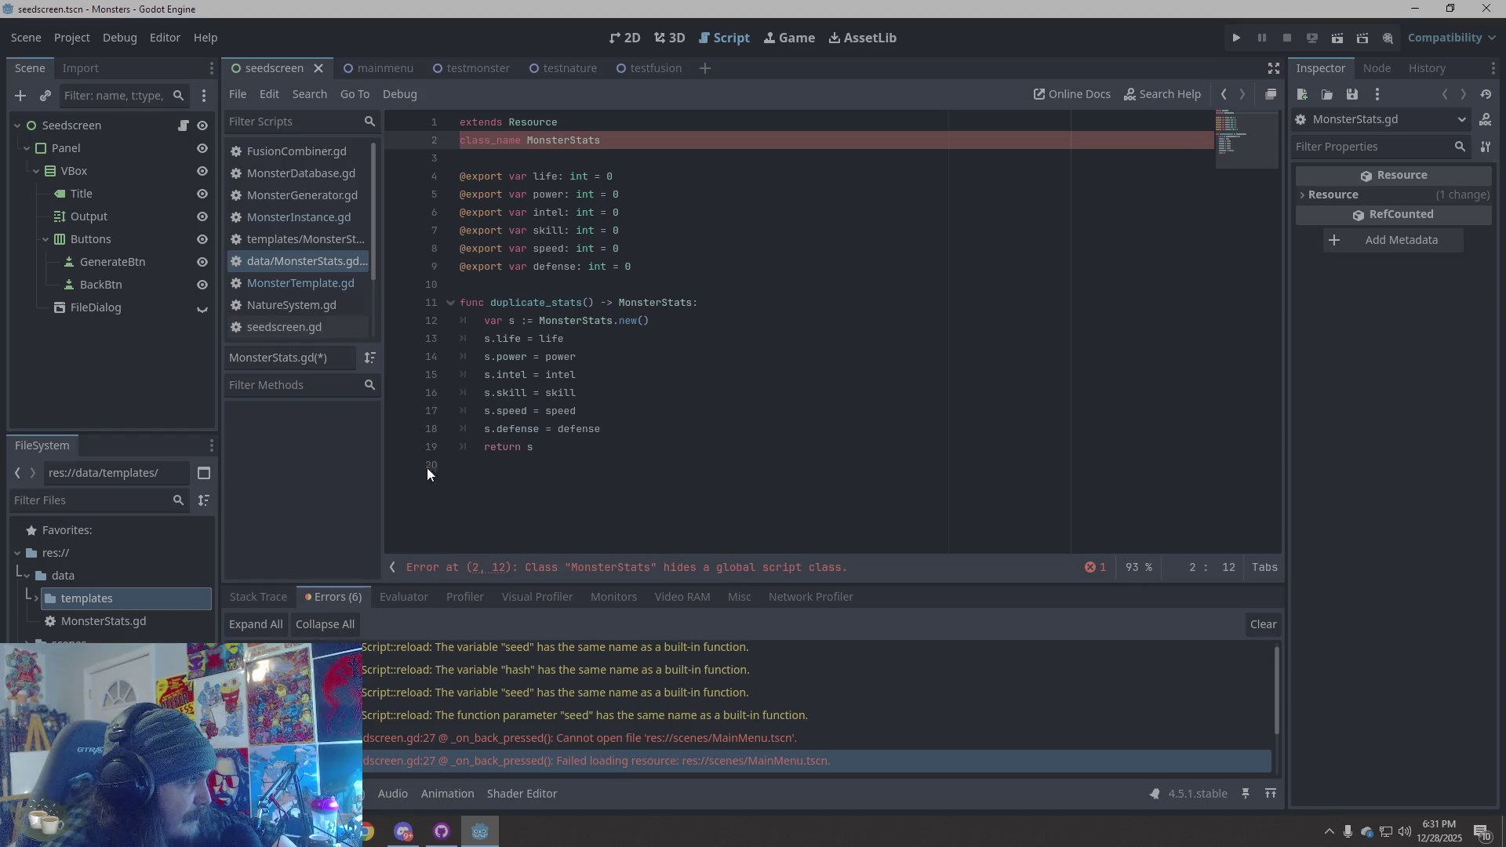
{"action": "left_click", "coordinate": [303, 237]}
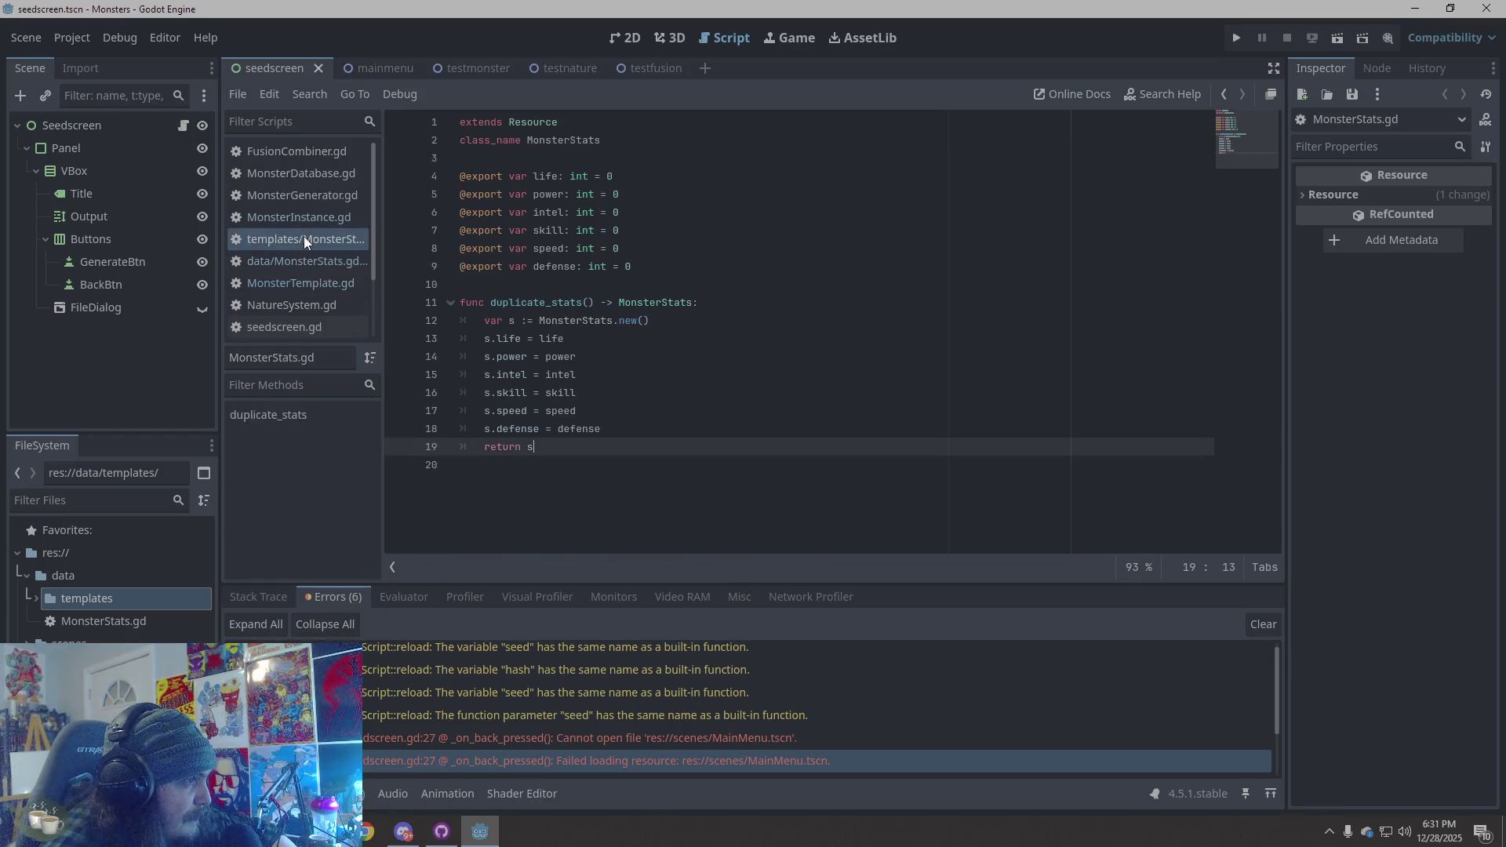
Step: Compare the templates and data copies of MonsterStats.gd
{"action": "left_click", "coordinate": [303, 256]}
{"action": "left_click", "coordinate": [308, 241]}
{"action": "left_click", "coordinate": [300, 266]}
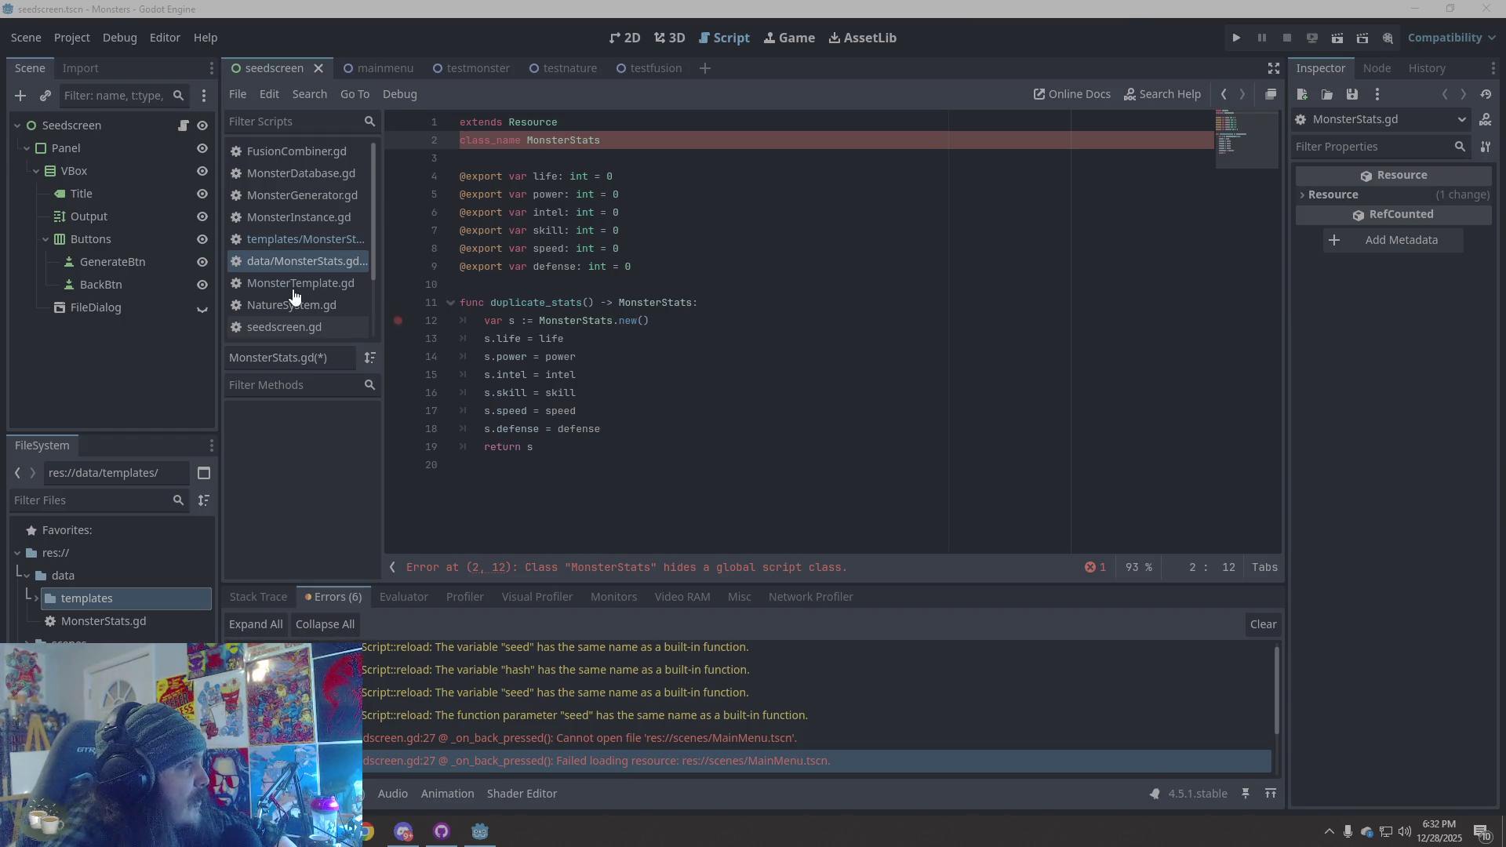
Step: Delete the duplicate data/MonsterStats.gd from the project and expand the templates folder
{"action": "left_click", "coordinate": [94, 620]}
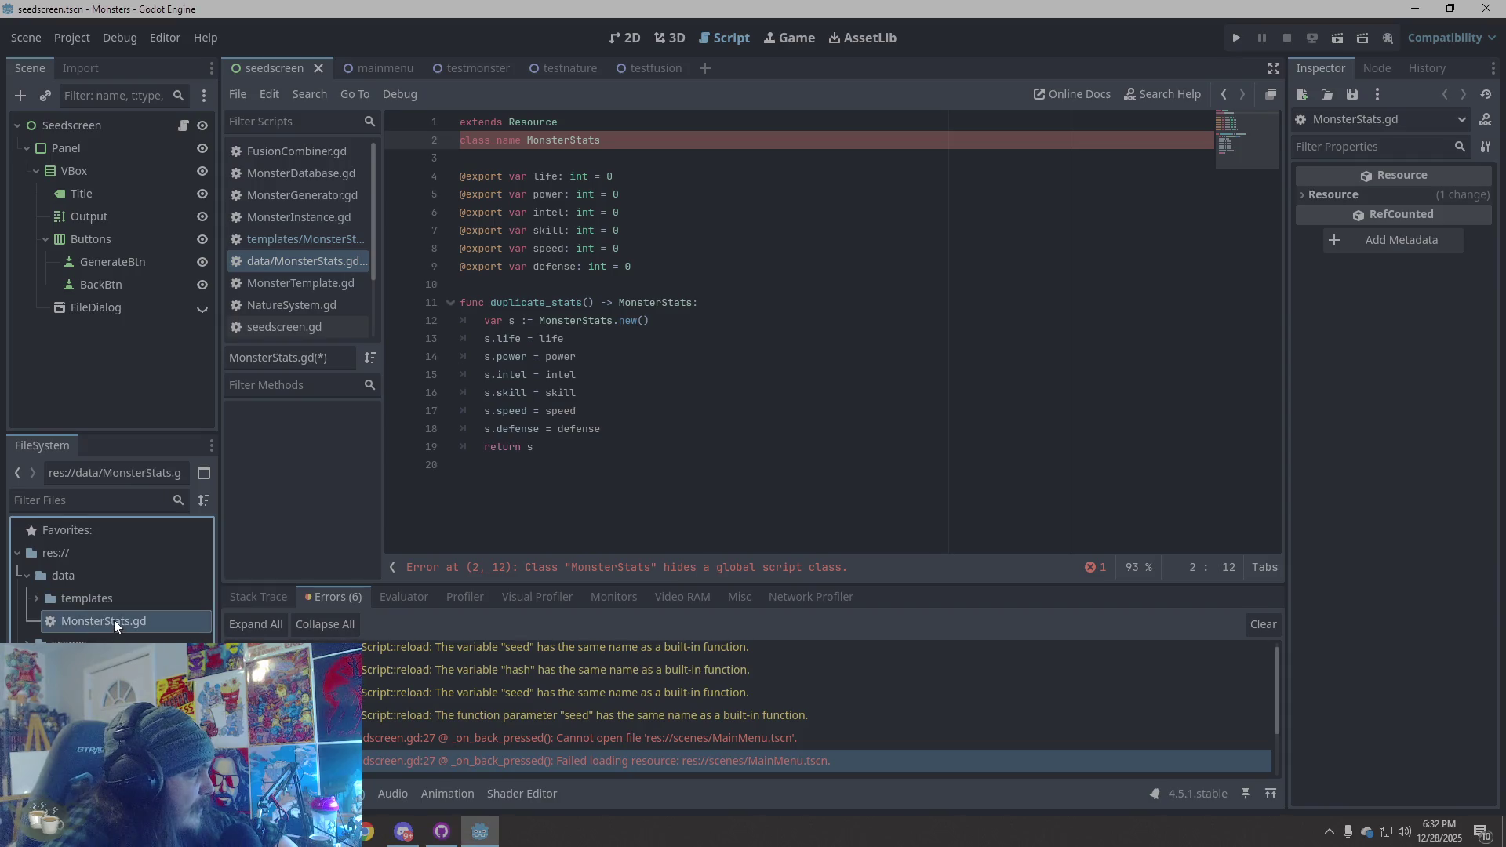
{"action": "right_click", "coordinate": [114, 620]}
{"action": "left_click", "coordinate": [164, 698]}
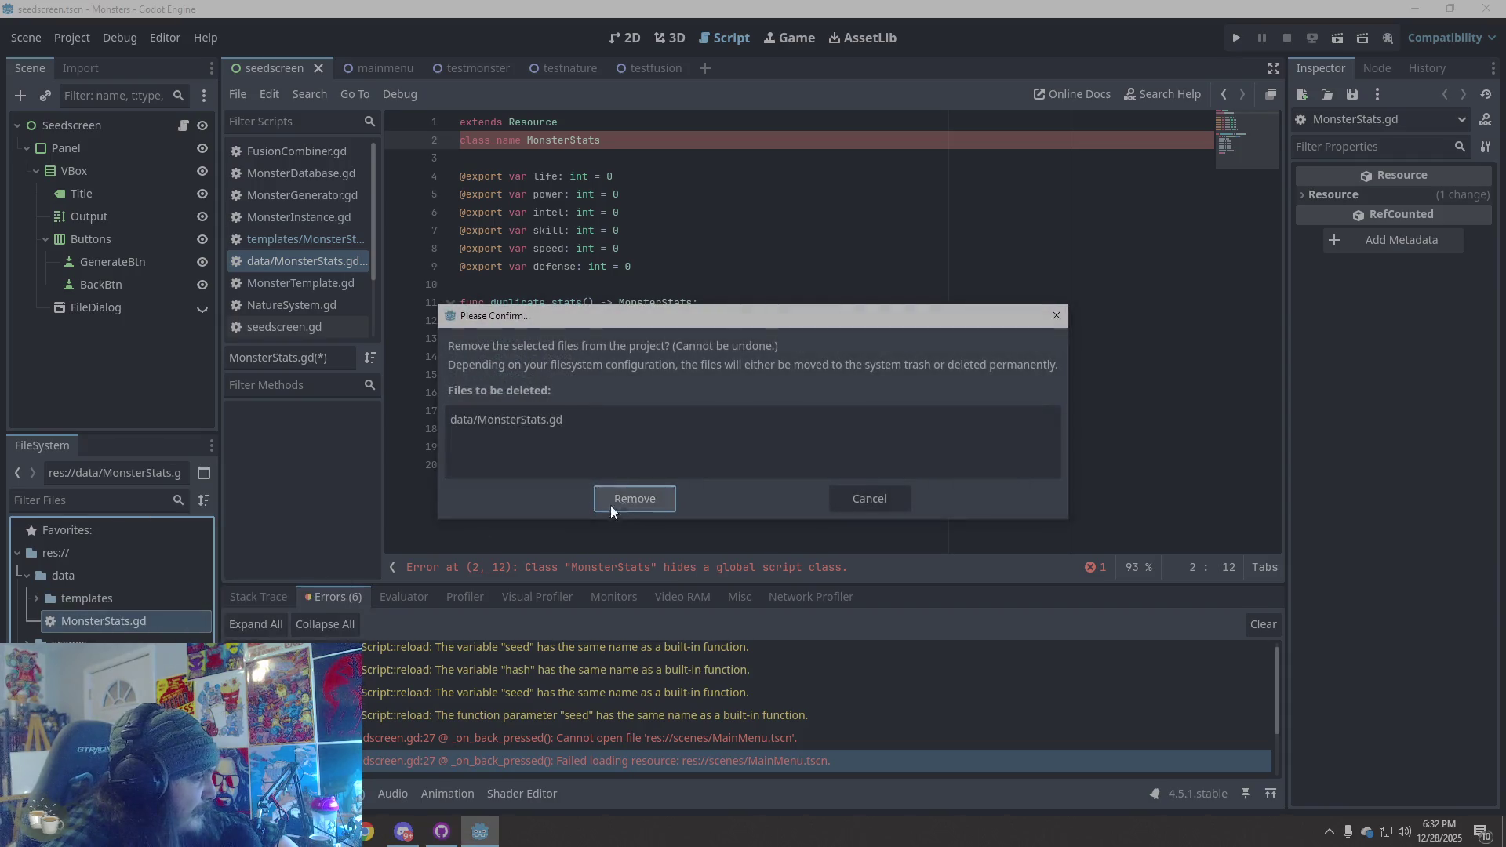
{"action": "left_click", "coordinate": [629, 498]}
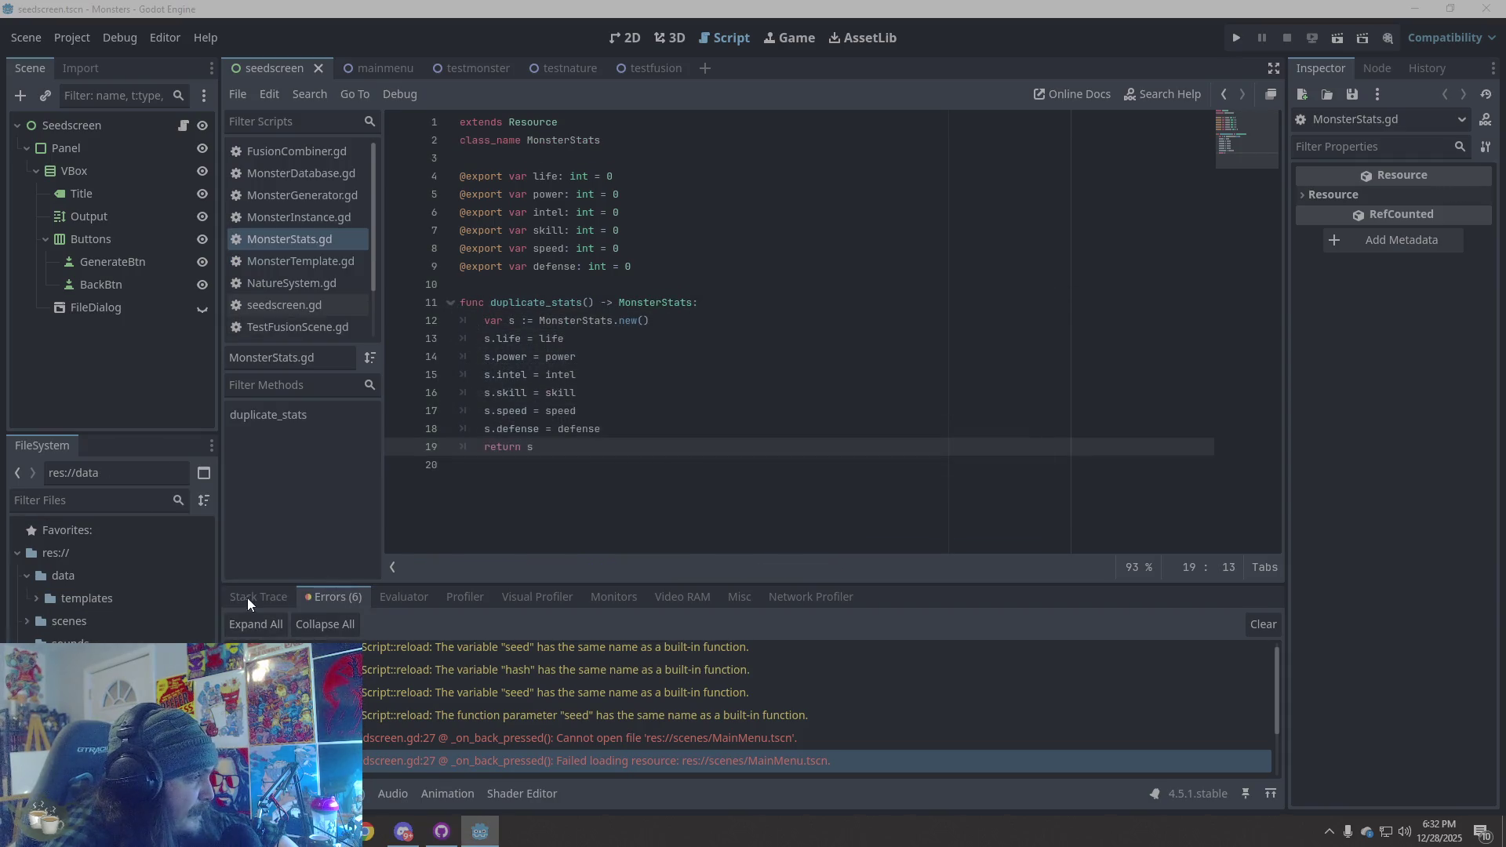
{"action": "double_click", "coordinate": [65, 600]}
{"action": "left_click", "coordinate": [83, 620]}
Step: Move the template scripts into the data folder and save MonsterStats.gd with its replacement code
{"action": "left_click_drag", "start_coordinate": [130, 628], "coordinate": [50, 574]}
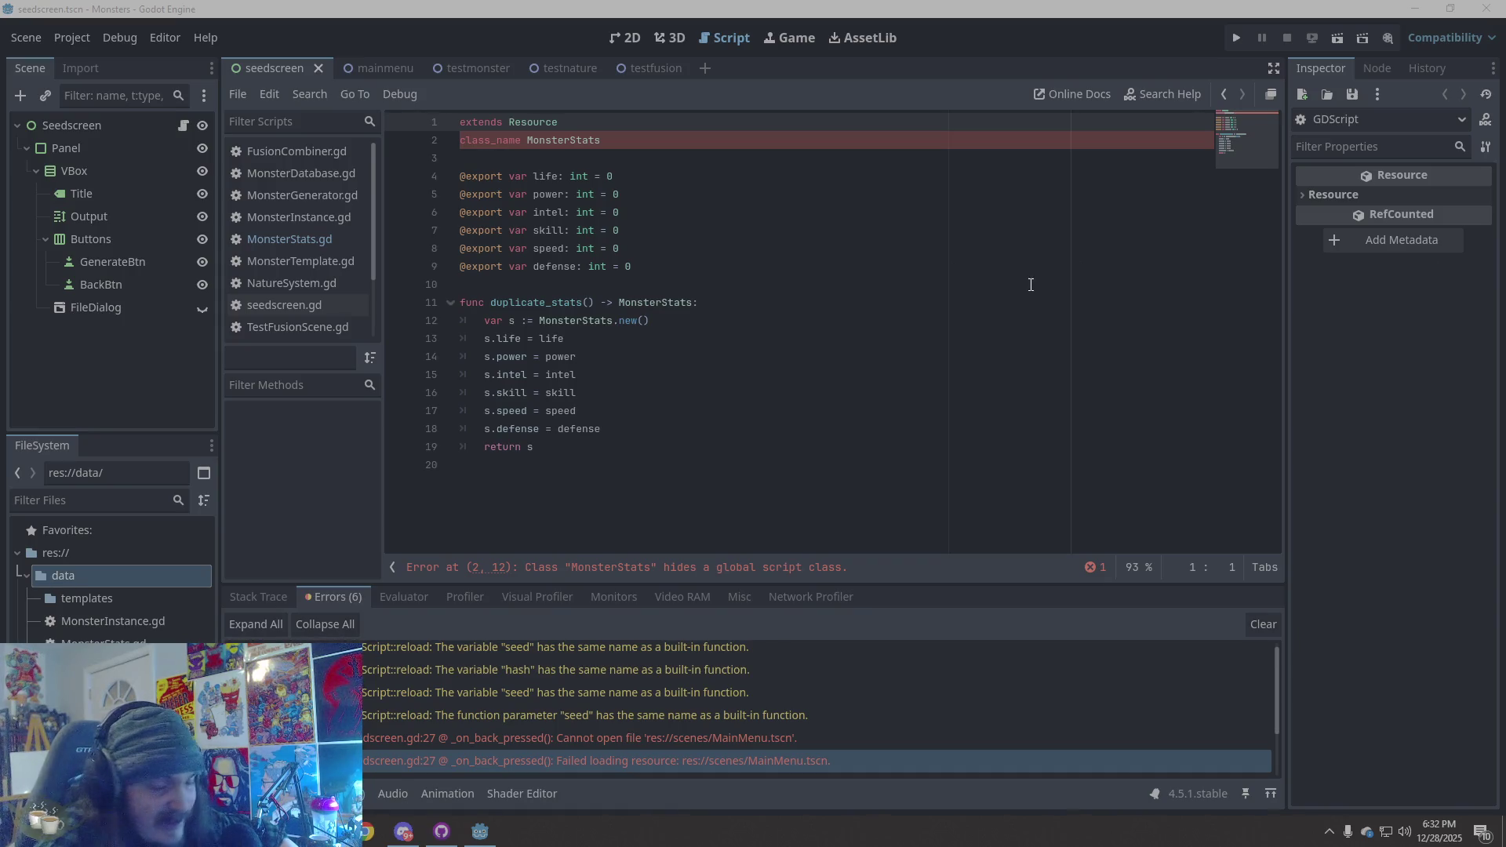
{"action": "left_click", "coordinate": [263, 250]}
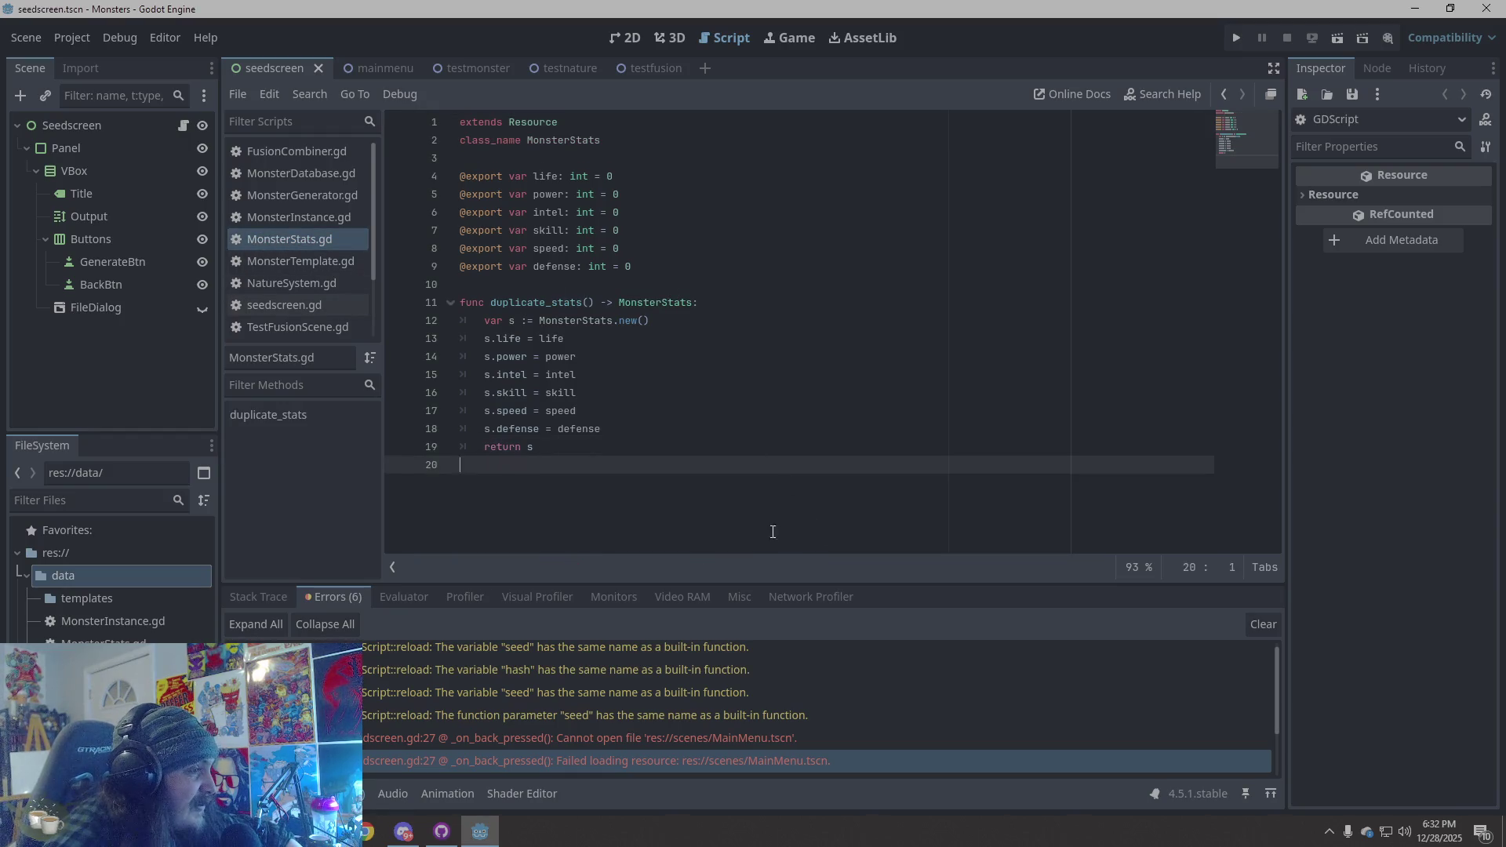
{"action": "left_click_drag", "start_coordinate": [769, 530], "coordinate": [461, 122]}
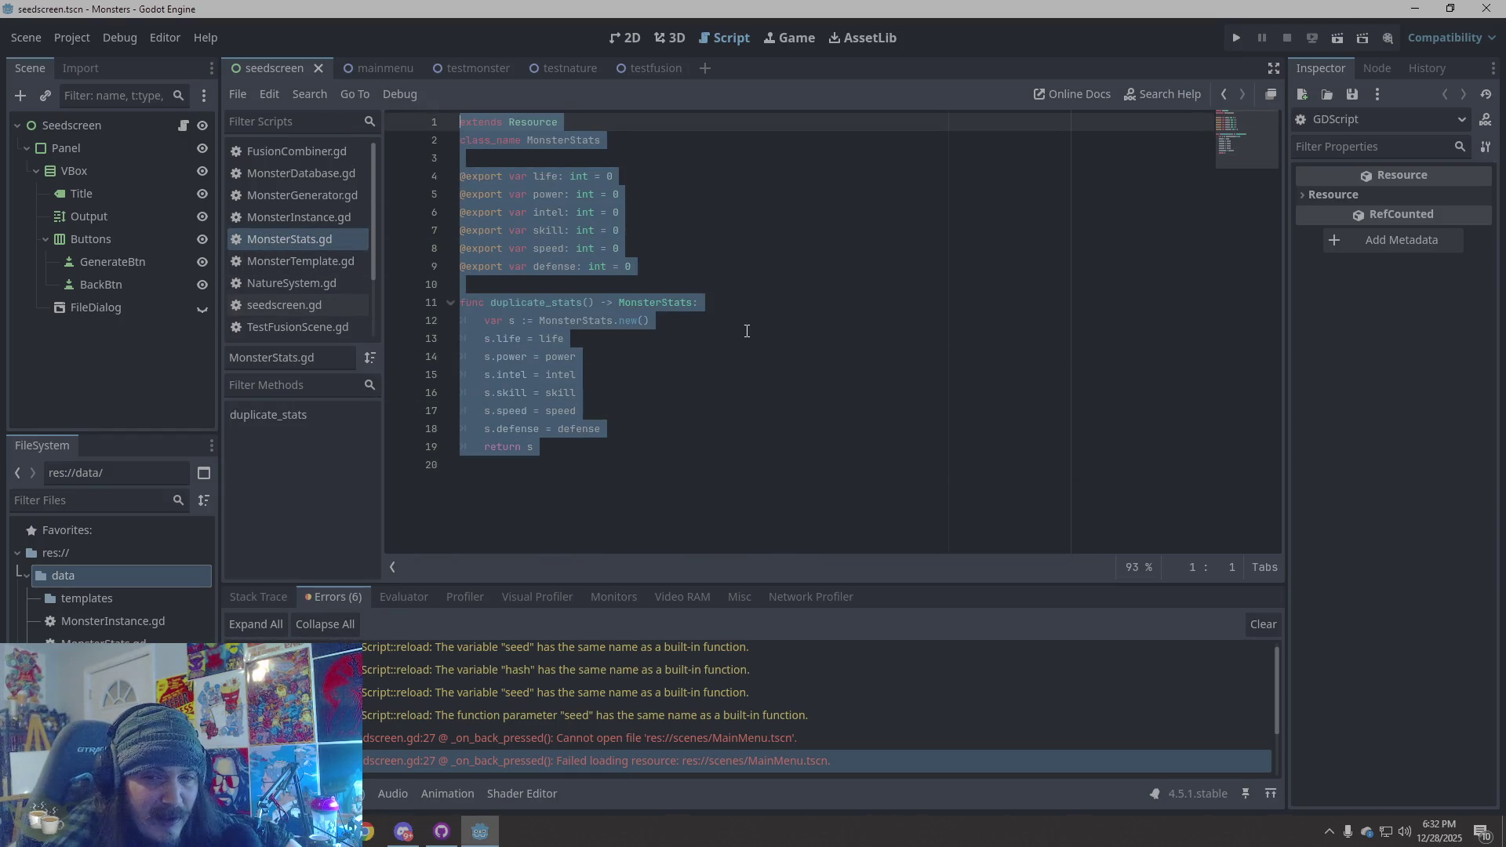
{"action": "key", "text": "Right"}
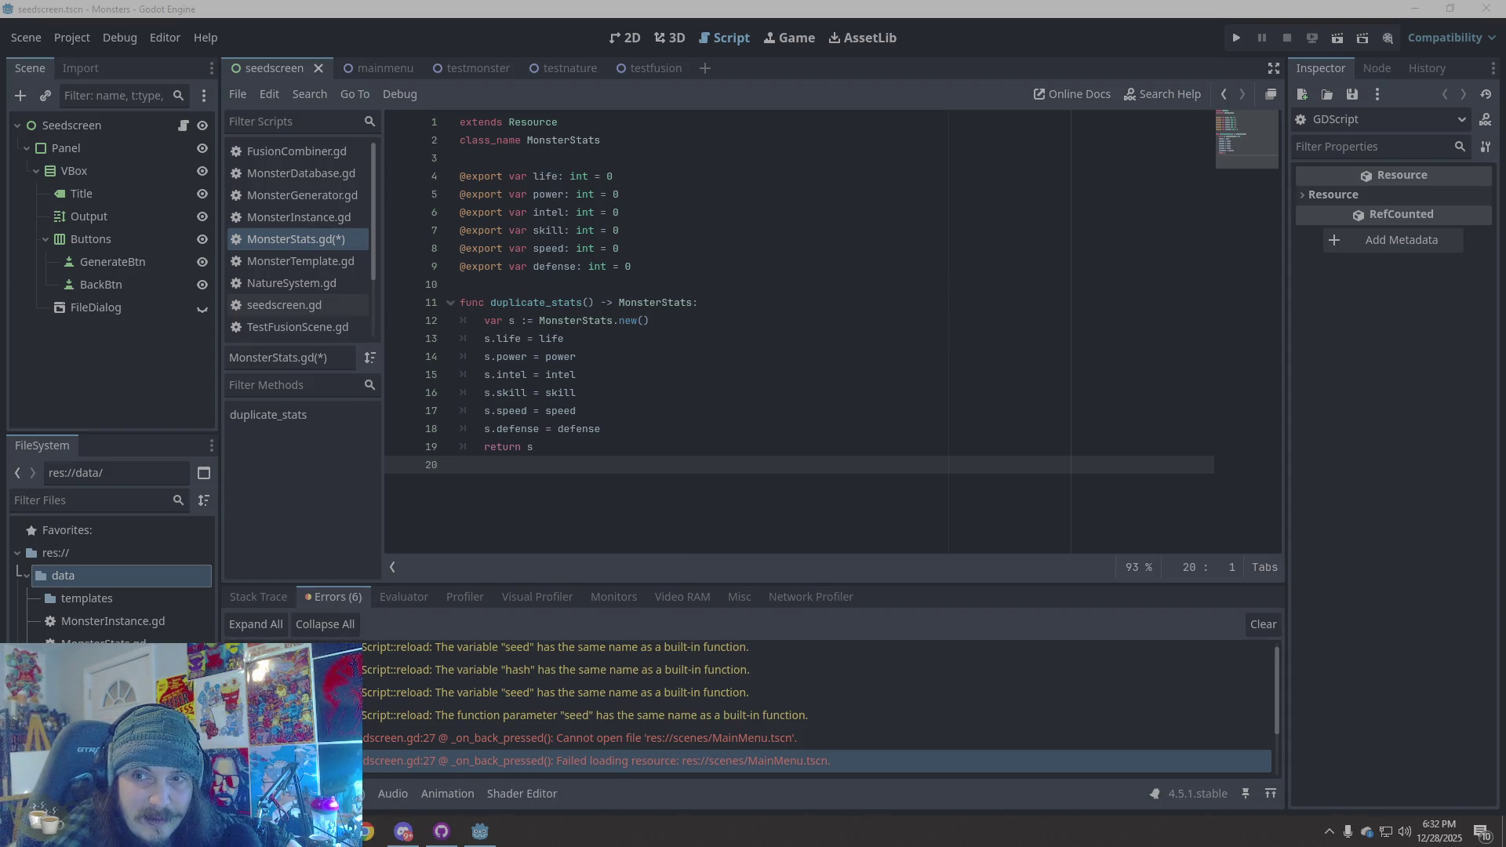
{"action": "left_click", "coordinate": [884, 423]}
{"action": "key", "text": "ctrl+s"}
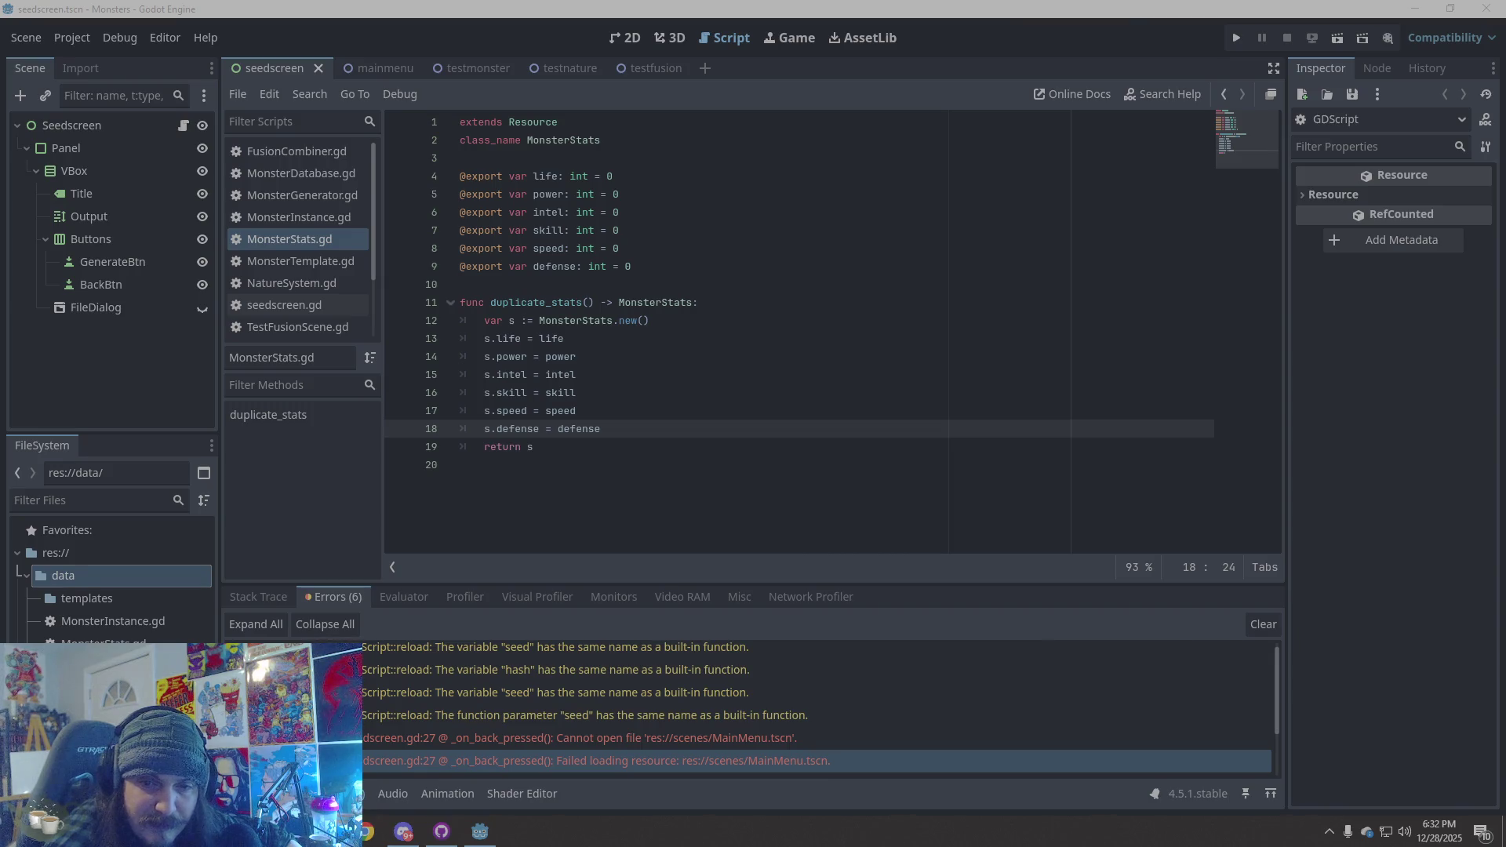
Step: Replace MonsterTemplate.gd with the new export-field definition and save it
{"action": "left_click", "coordinate": [356, 265]}
{"action": "key", "text": "ctrl+a"}
{"action": "type", "text": "extends Resource class_name MonsterTemplate  @export var id: String = \"test_slime\" @export var display_name: String = \"Test Slime\"  @export var primary_type: String = \"Slime\" @export var sub_type: String = \"Common\"  @export var base_stats: MonsterStats @export var sprite_frames: SpriteFrames"}
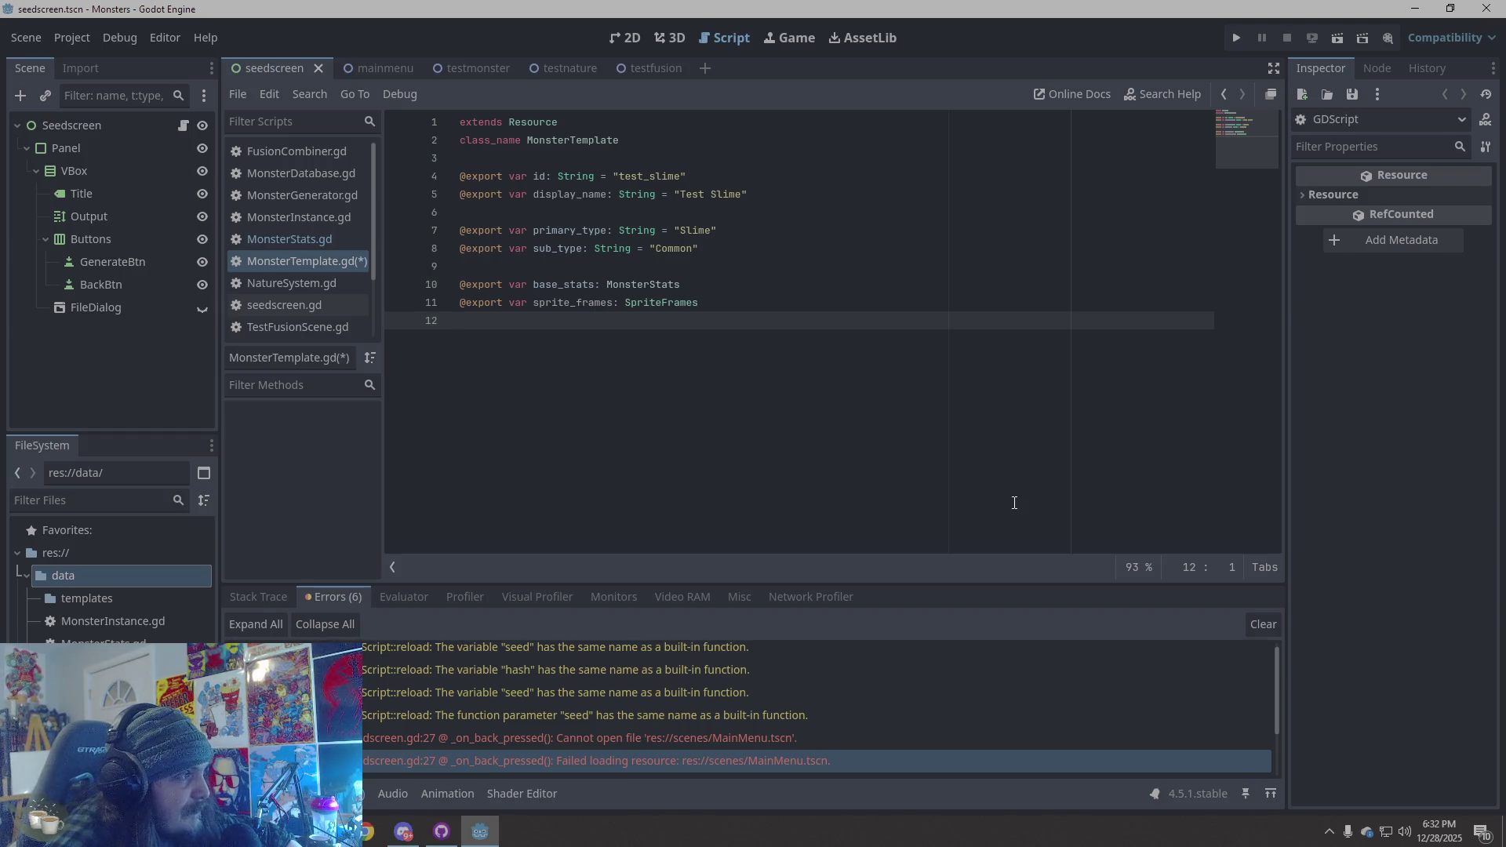
{"action": "key", "text": "ctrl+s"}
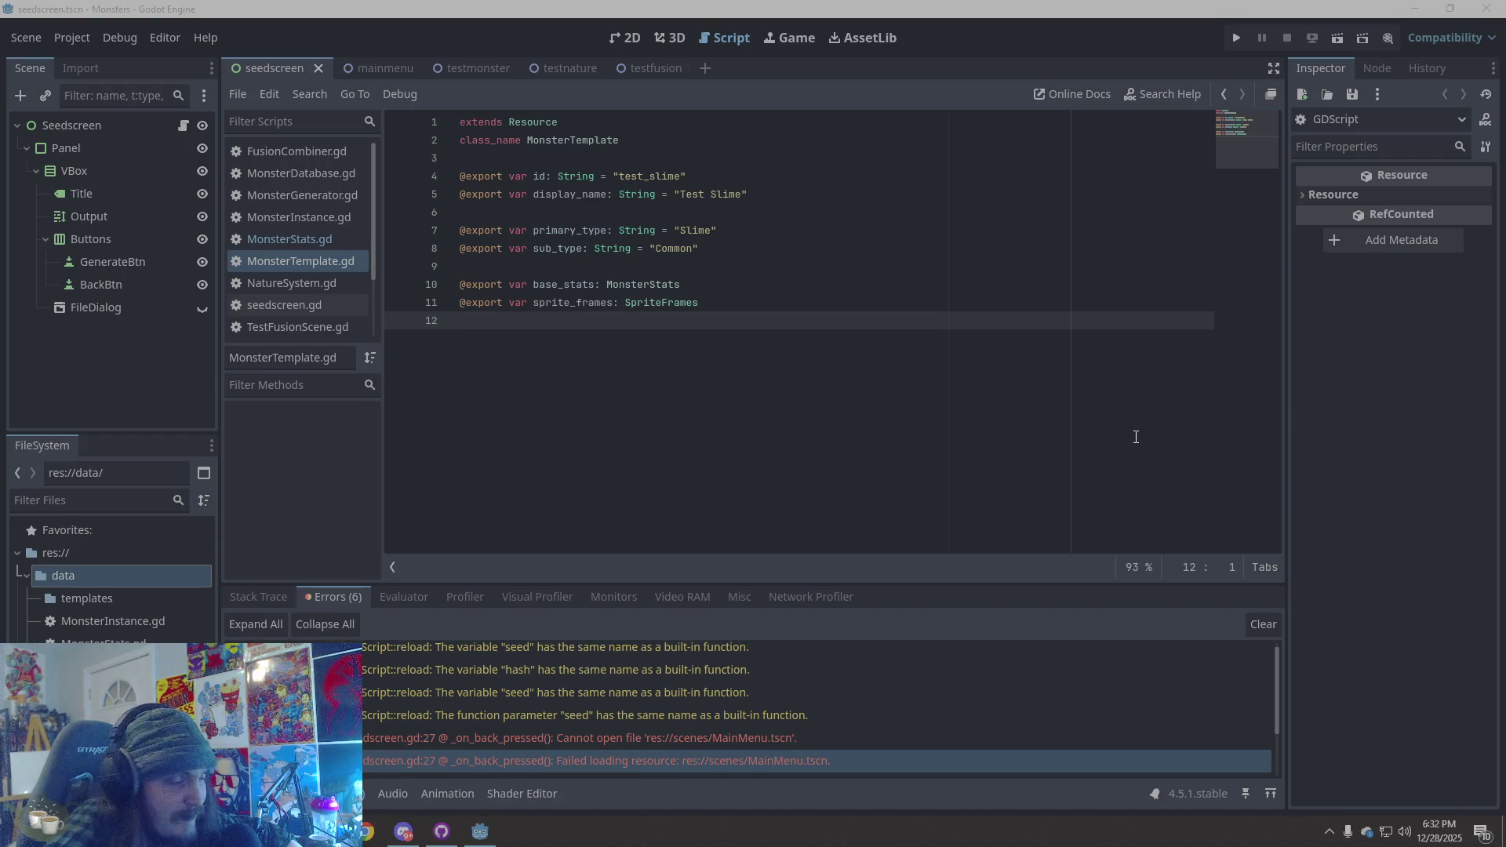
Step: Replace MonsterInstance.gd with the db-based version storing template_id and seed_value
{"action": "left_click", "coordinate": [323, 220]}
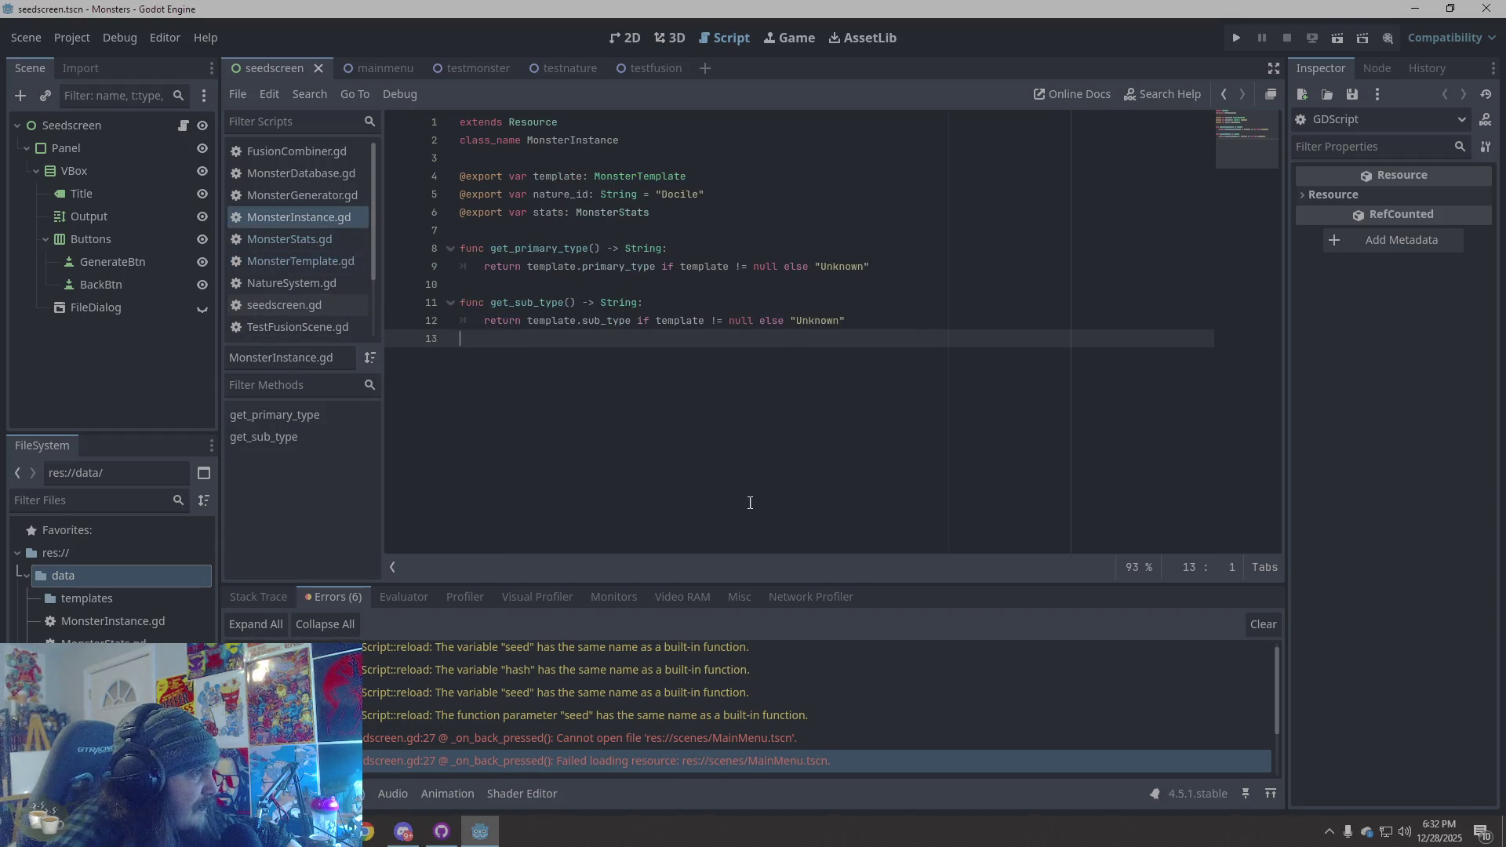
{"action": "key", "text": "ctrl+a"}
{"action": "type", "text": "extends Resource class_name MonsterInstance  @export var template_id: String = \"\" @export var nature_id: String = \"Docile\" @export var seed_value: int = 0  @export var stats: MonsterStats  func get_primary_type(db) -> String: \tvar t = db.get_template(template_id) \treturn t.primary_type if t else \"Unknown\"  func get_sub_type(db) -> String: \tvar t = db.get_template(template_id) \treturn t.sub_type if t else \"Unknown\""}
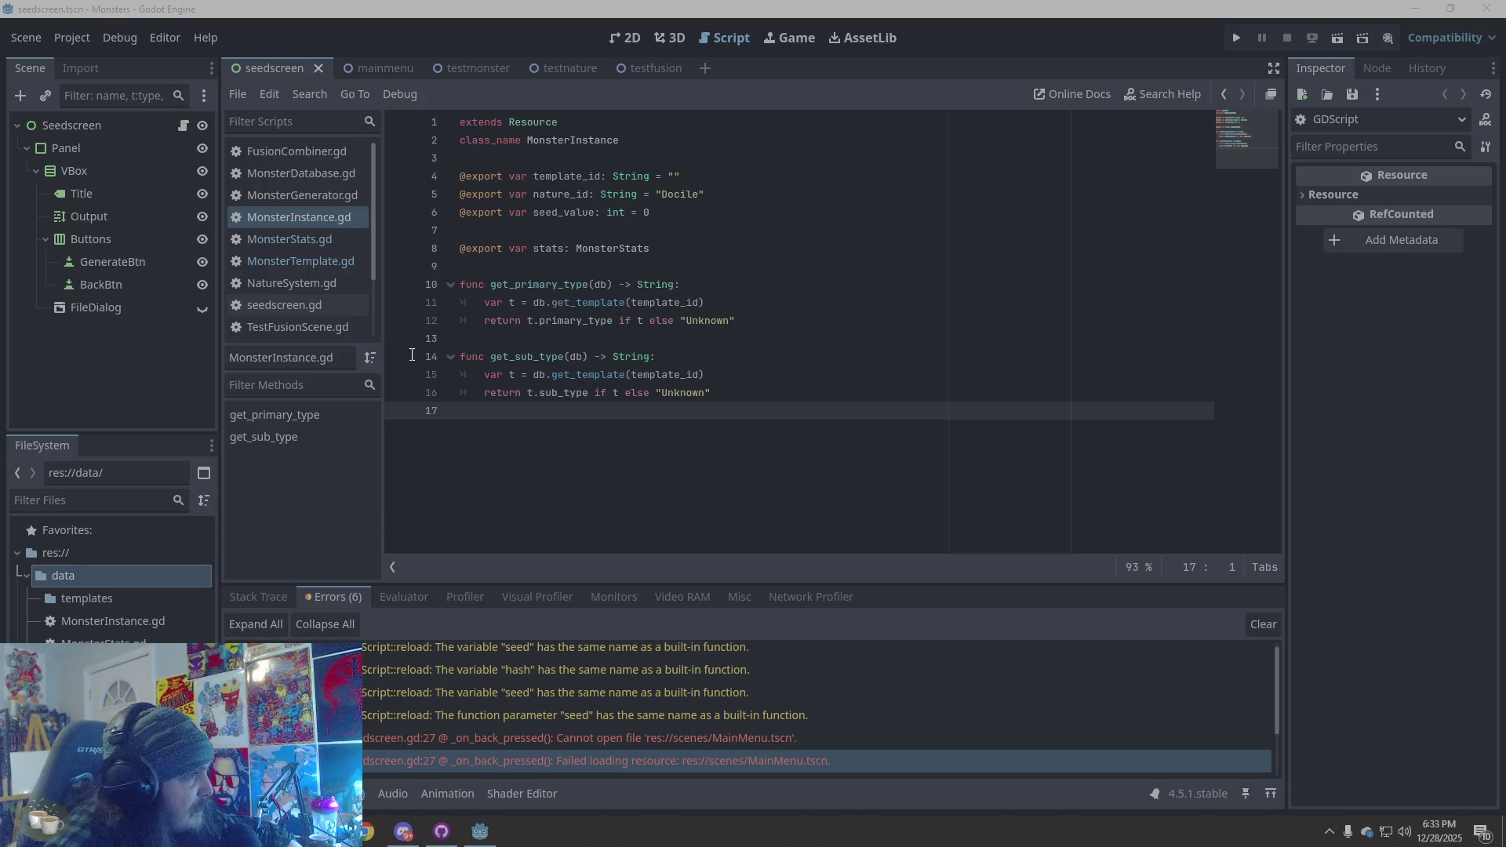
{"action": "scroll", "coordinate": [303, 271], "scroll_direction": "down", "scroll_amount": 2}
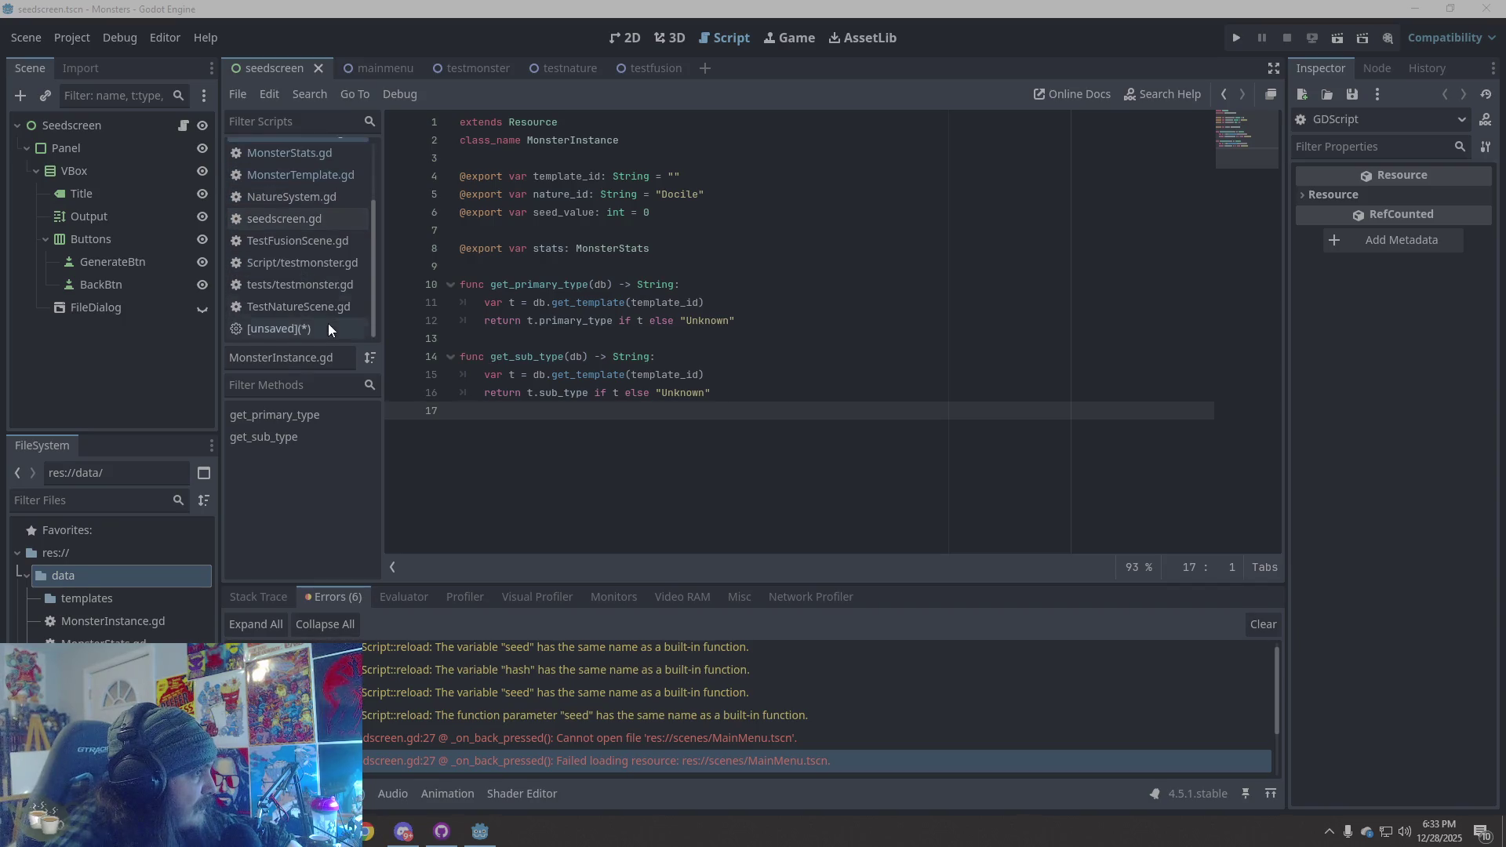
{"action": "left_click", "coordinate": [329, 289]}
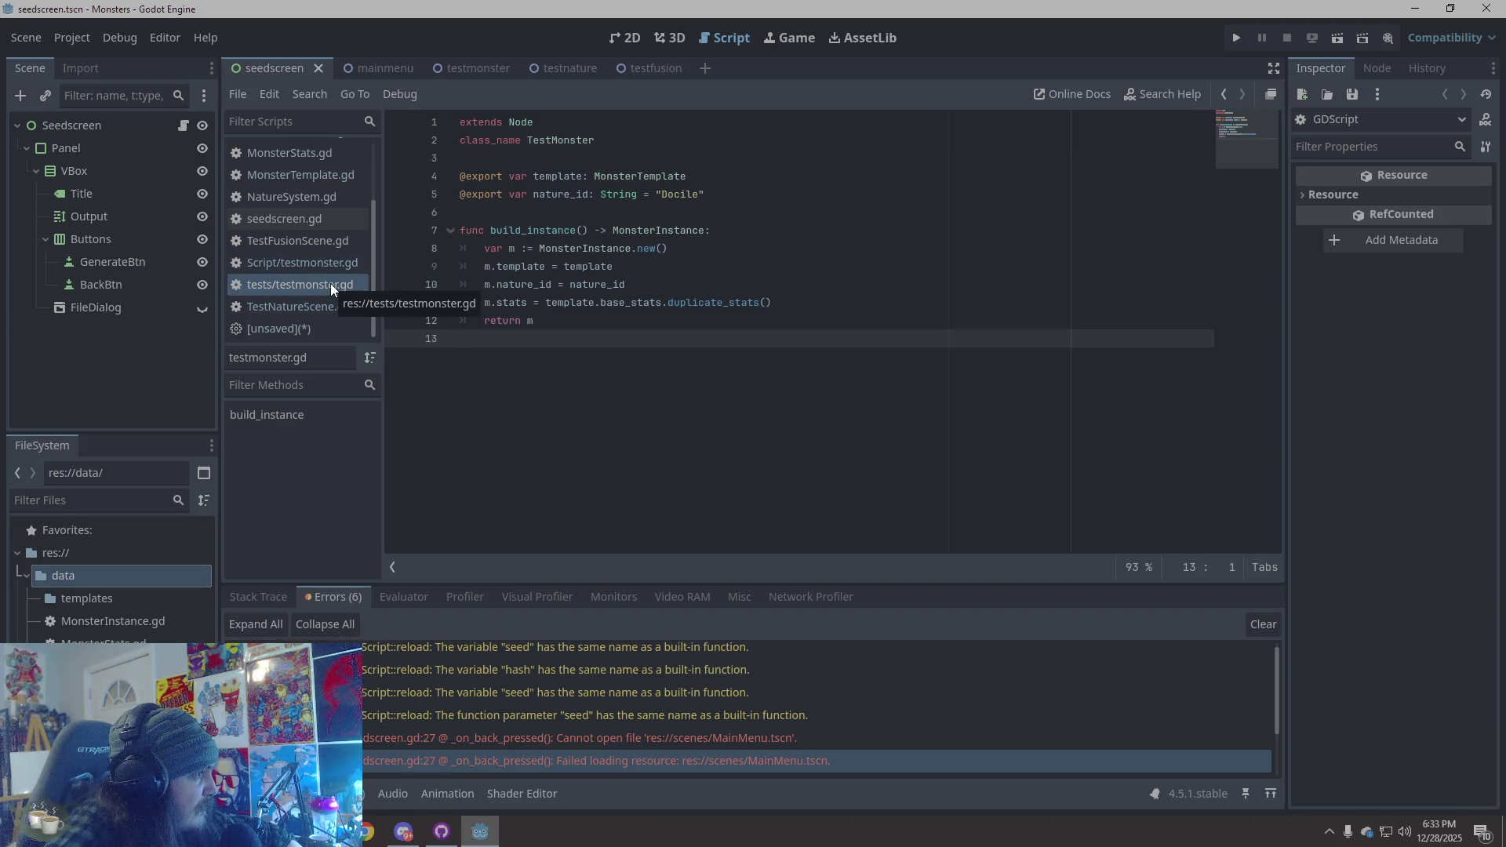
{"action": "left_click", "coordinate": [330, 308]}
Step: Close the unsaved MonsterStats script, discarding its changes
{"action": "left_click", "coordinate": [312, 327]}
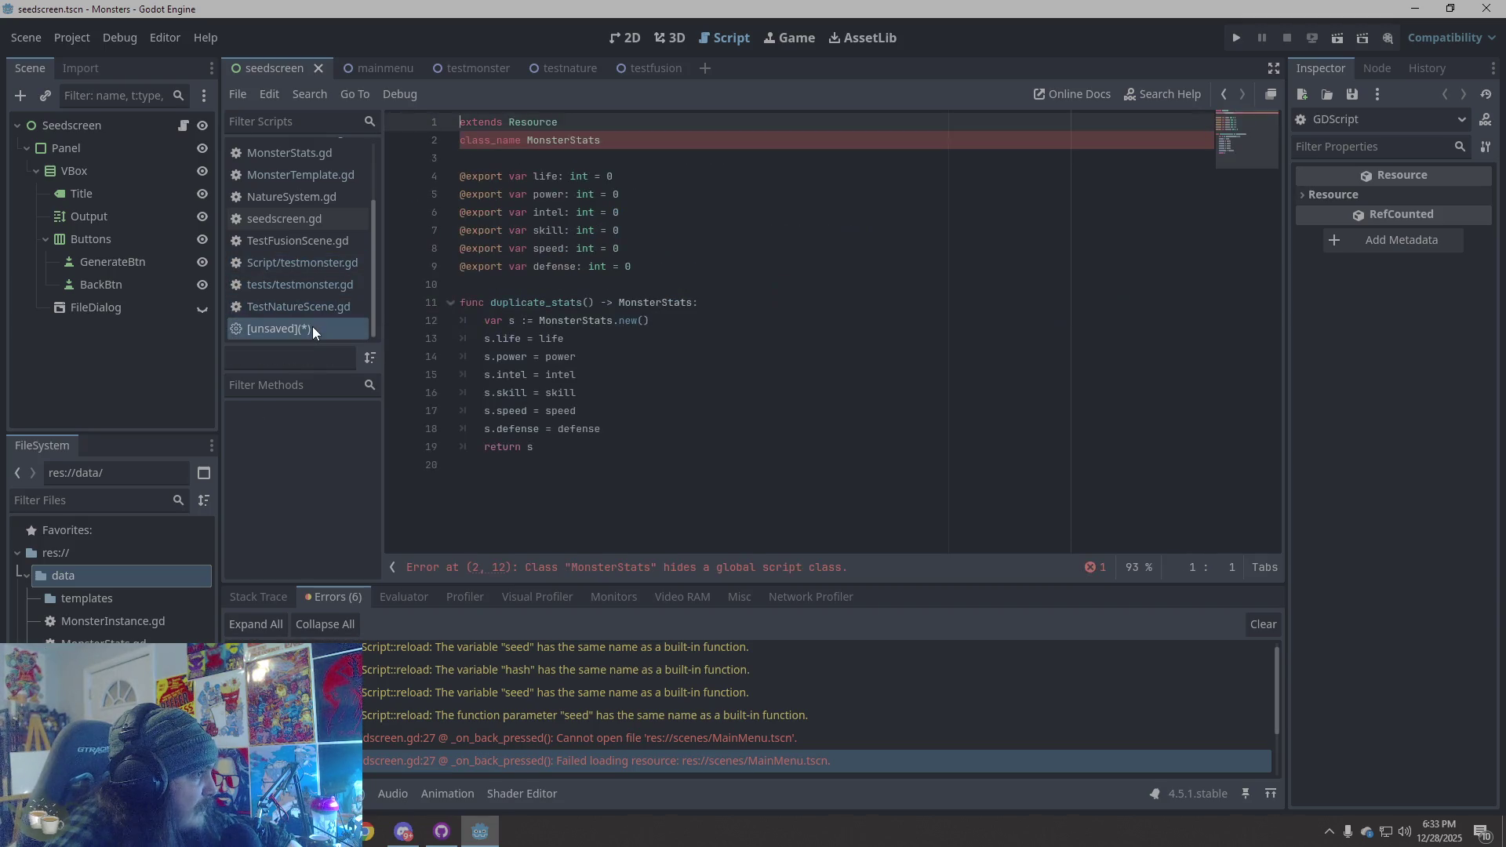
{"action": "right_click", "coordinate": [311, 326]}
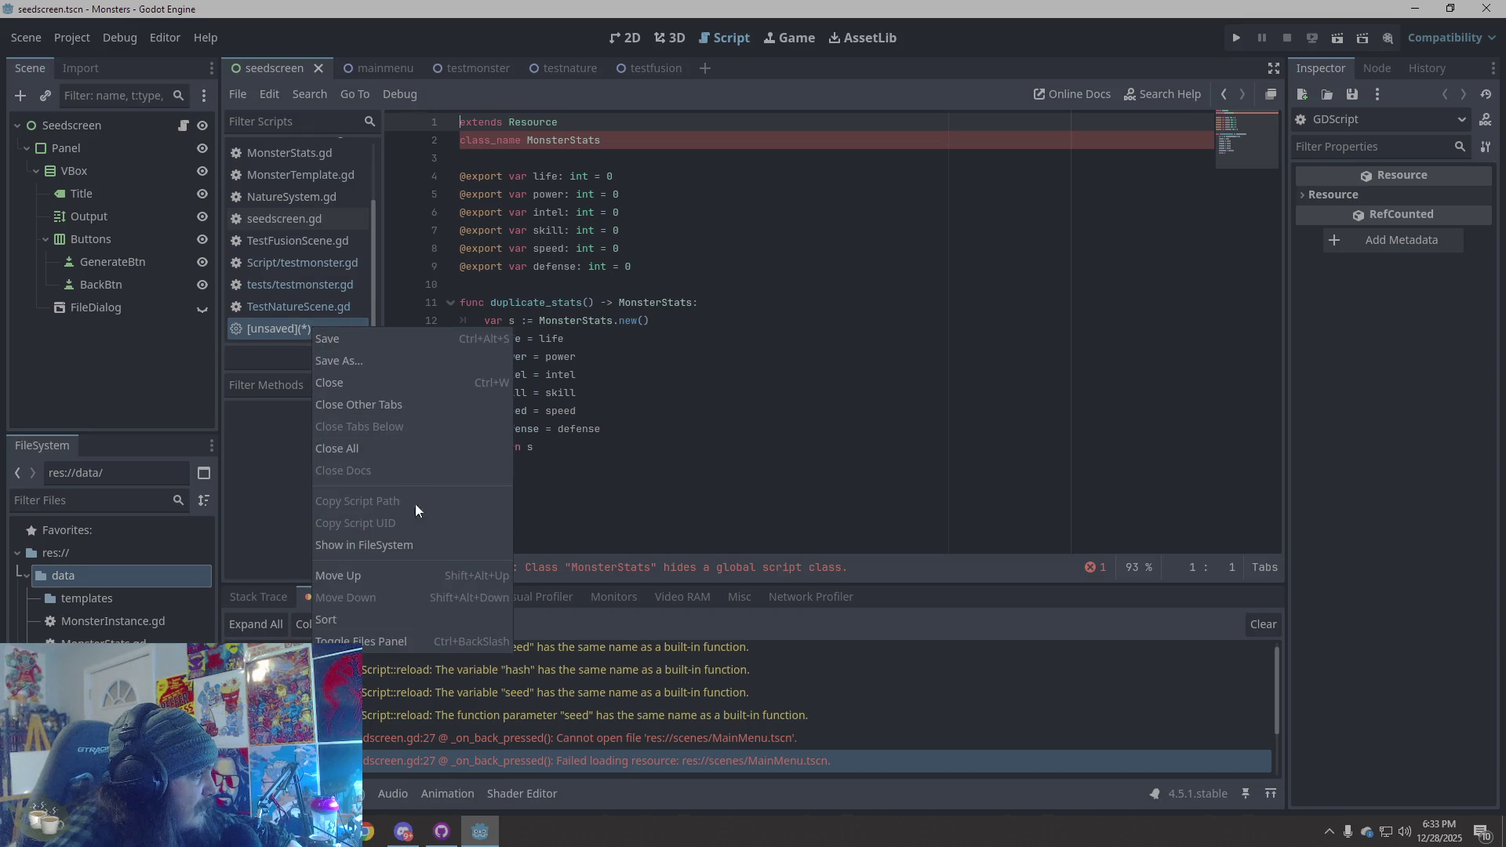
{"action": "left_click", "coordinate": [368, 384]}
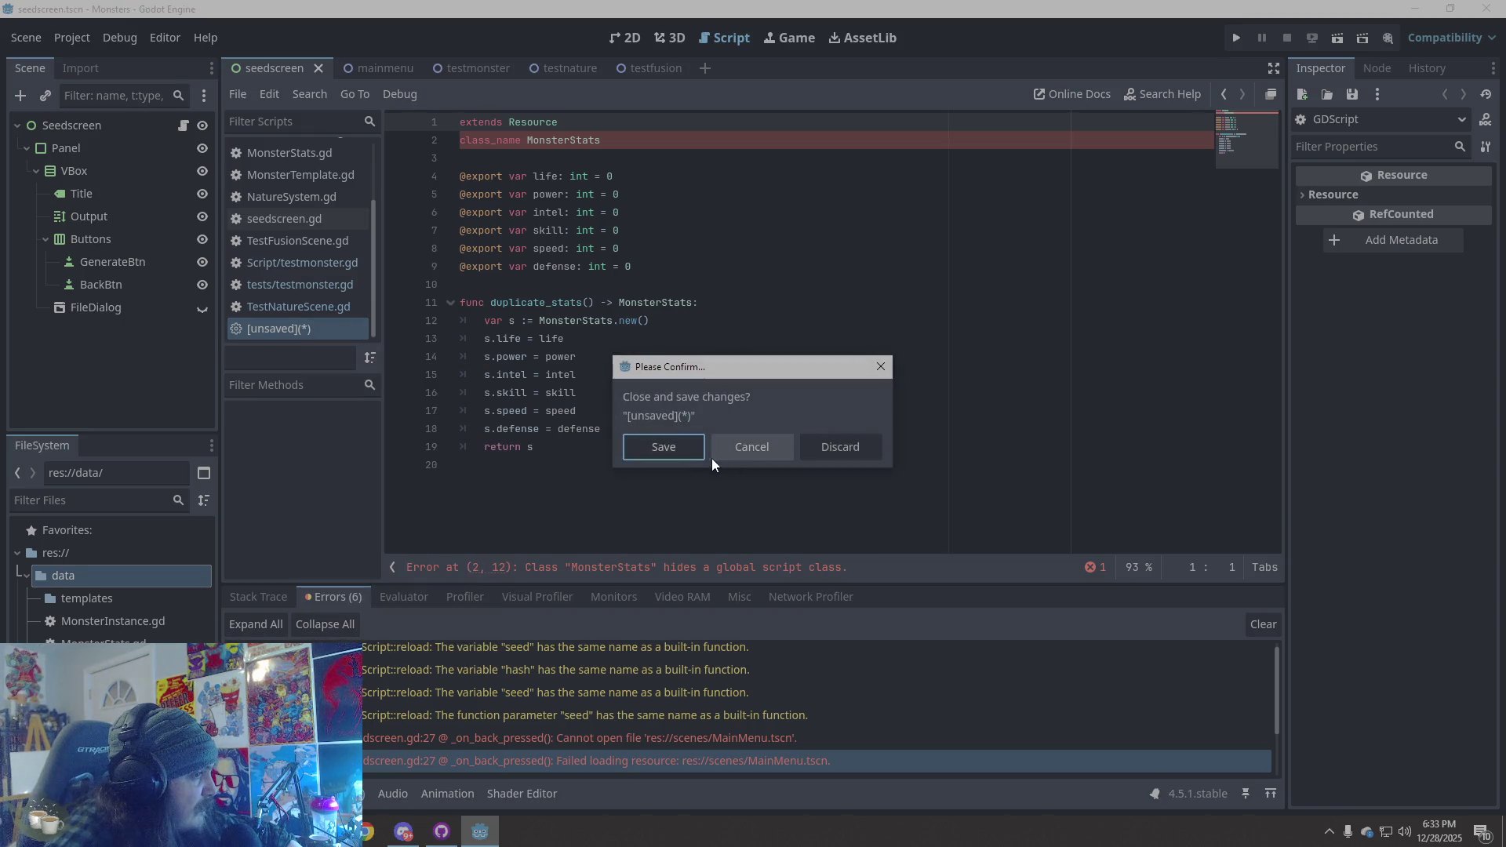
{"action": "left_click", "coordinate": [841, 447]}
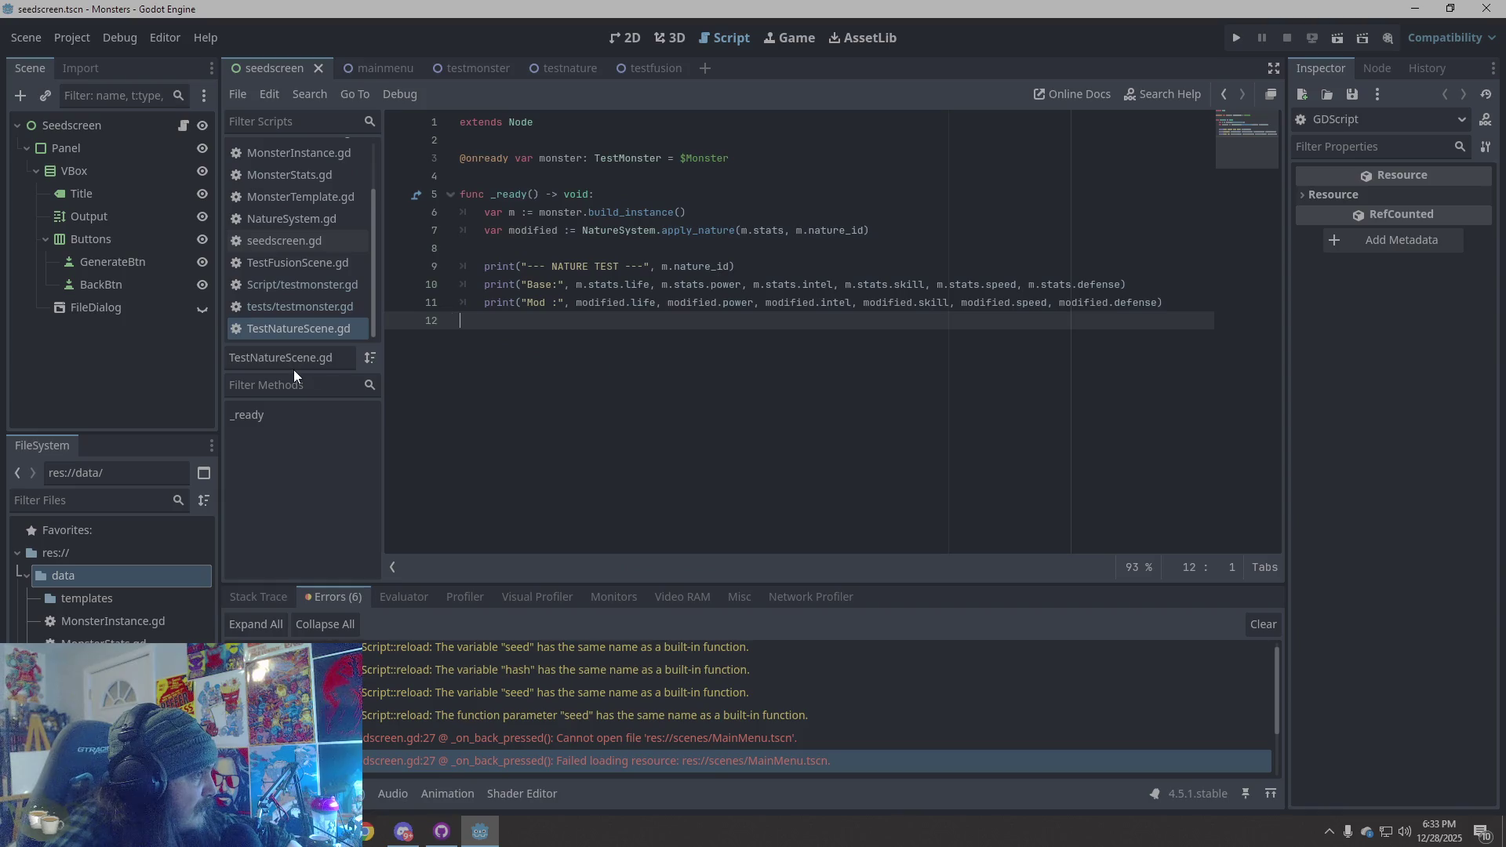
Step: Compare the two testmonster scripts and close the duplicate Script/testmonster.gd
{"action": "left_click", "coordinate": [319, 305]}
{"action": "left_click", "coordinate": [323, 284]}
{"action": "left_click", "coordinate": [324, 308]}
{"action": "left_click", "coordinate": [325, 287]}
{"action": "left_click", "coordinate": [322, 307]}
{"action": "left_click", "coordinate": [319, 285]}
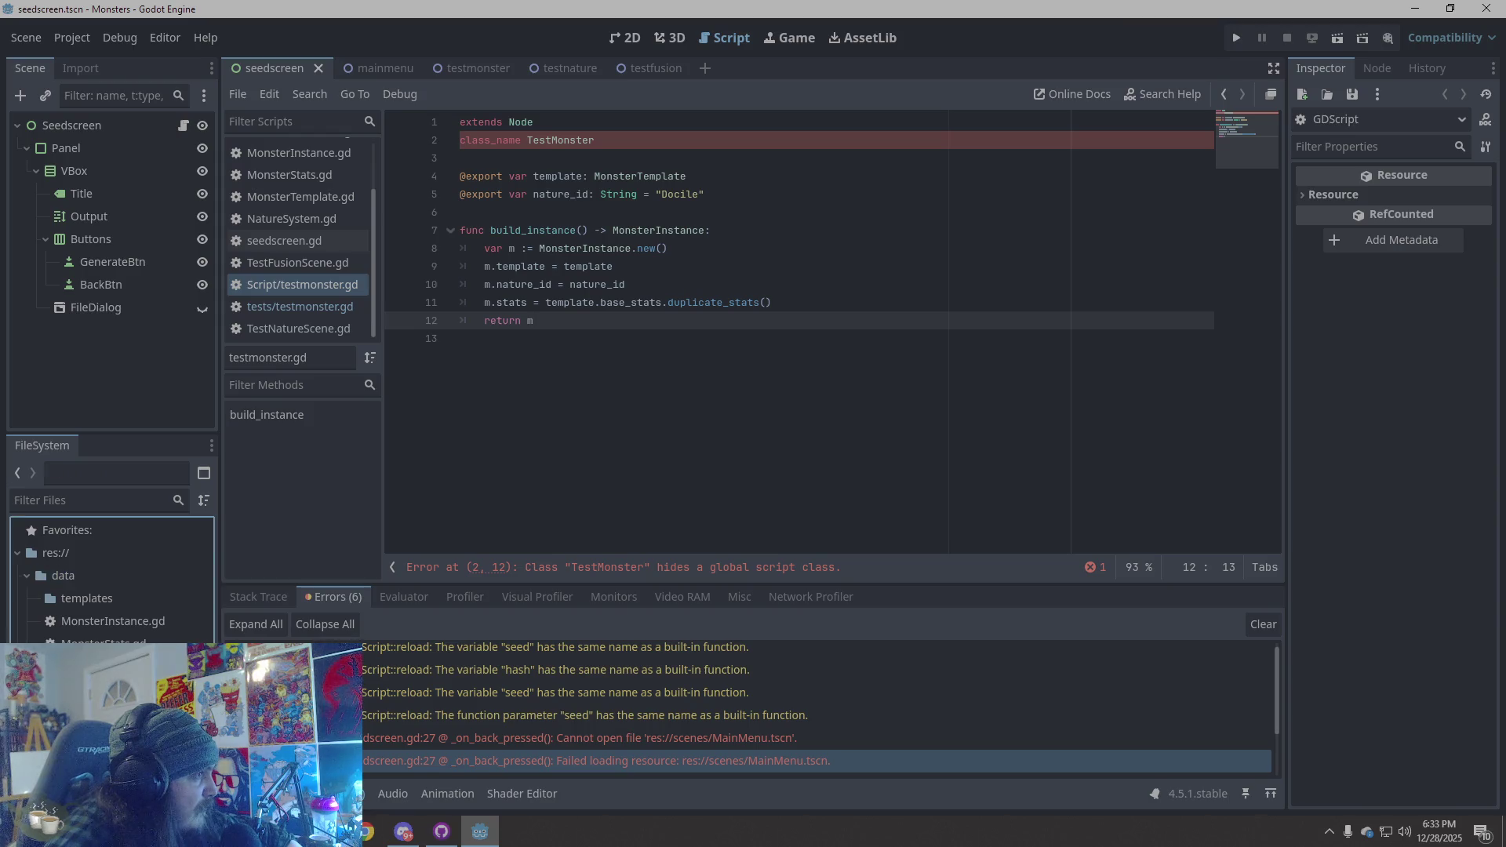
{"action": "right_click", "coordinate": [271, 285]}
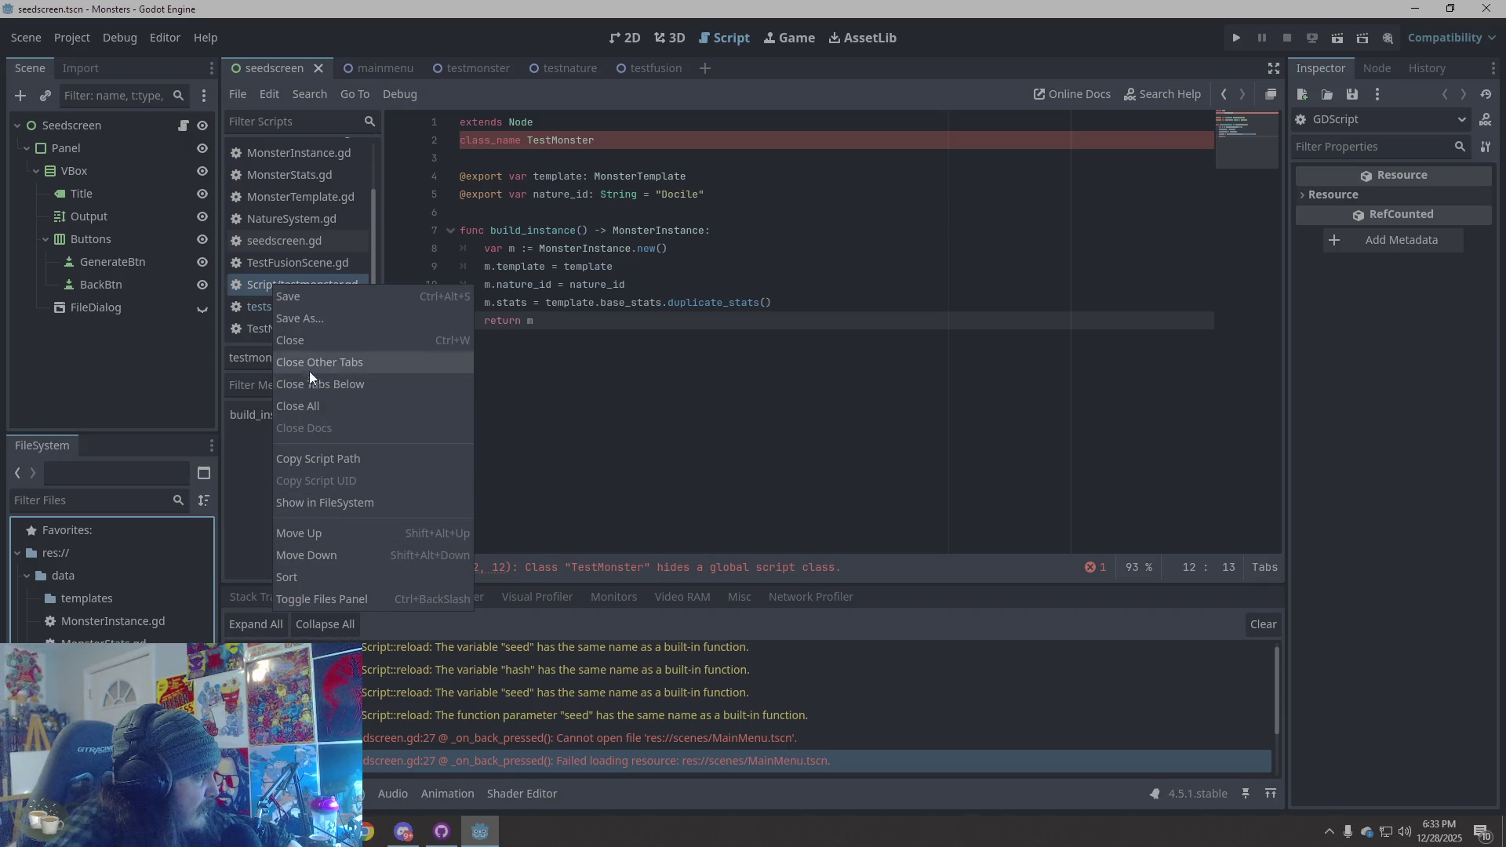
{"action": "left_click", "coordinate": [302, 340]}
Step: Look through the remaining open scripts, ending on the single testmonster.gd
{"action": "left_click", "coordinate": [300, 304]}
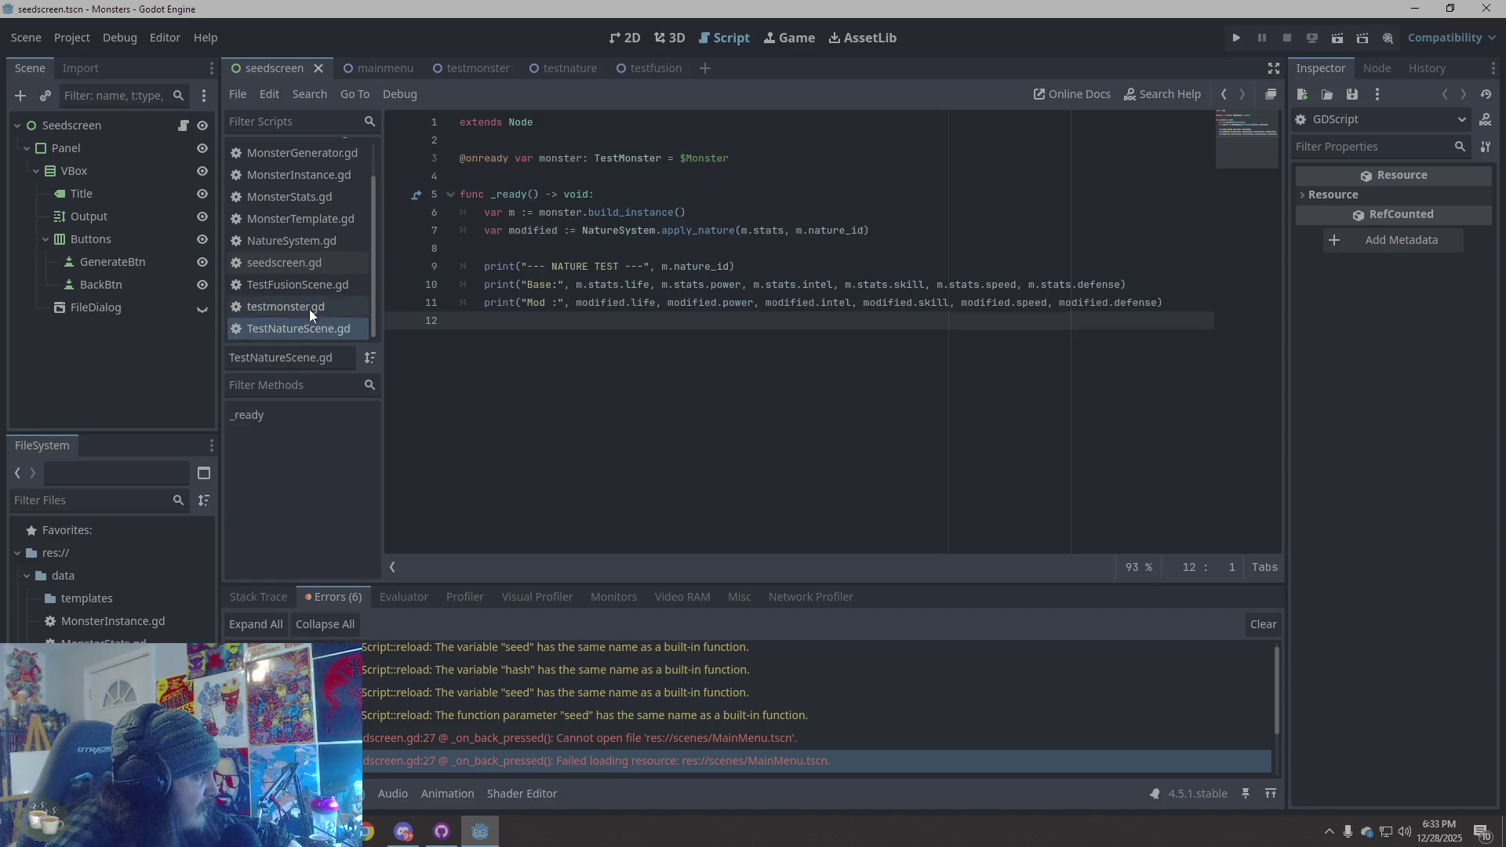
{"action": "left_click", "coordinate": [313, 263]}
{"action": "left_click", "coordinate": [318, 240]}
{"action": "left_click", "coordinate": [320, 219]}
{"action": "left_click", "coordinate": [321, 196]}
{"action": "left_click", "coordinate": [323, 157]}
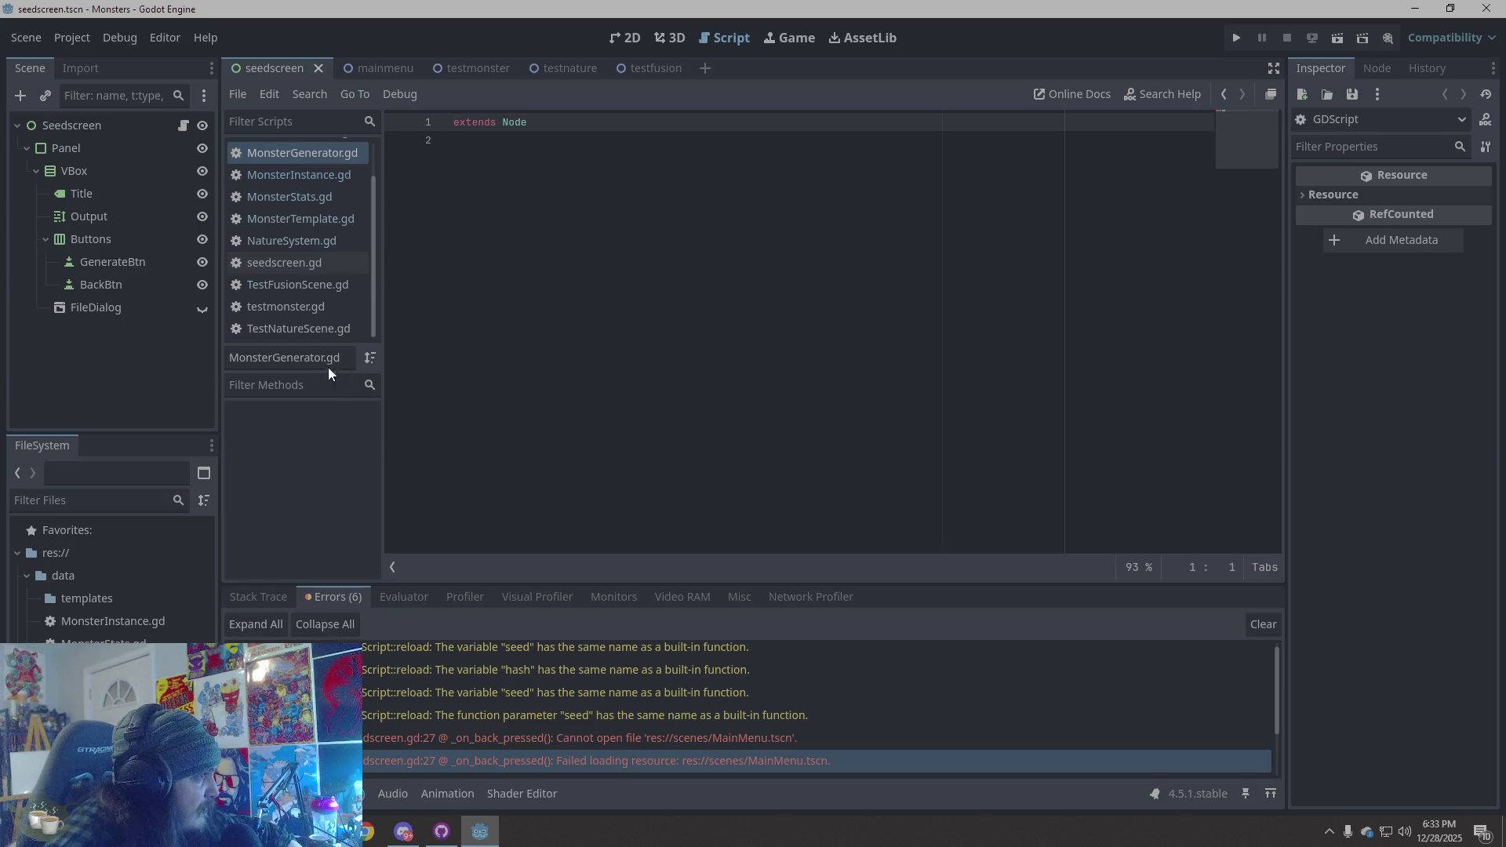
{"action": "left_click", "coordinate": [307, 311]}
{"action": "left_click", "coordinate": [309, 330]}
{"action": "left_click", "coordinate": [305, 310]}
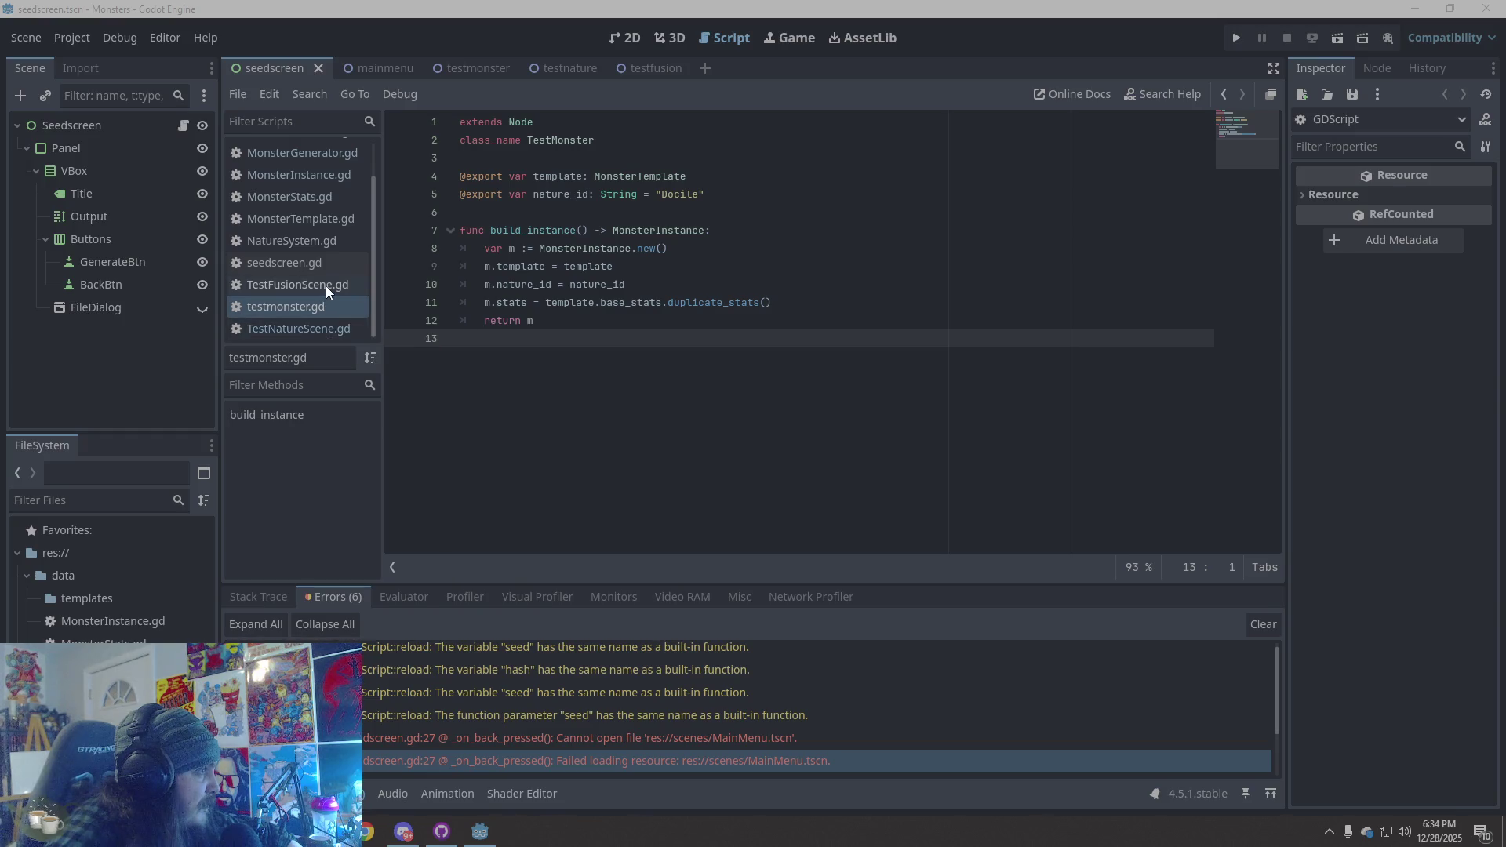
Step: Show MonsterDatabase.gd, which loads templates from res://data/templates, and open the Project menu
{"action": "scroll", "coordinate": [326, 285], "scroll_direction": "up", "scroll_amount": 2}
{"action": "left_click", "coordinate": [301, 172]}
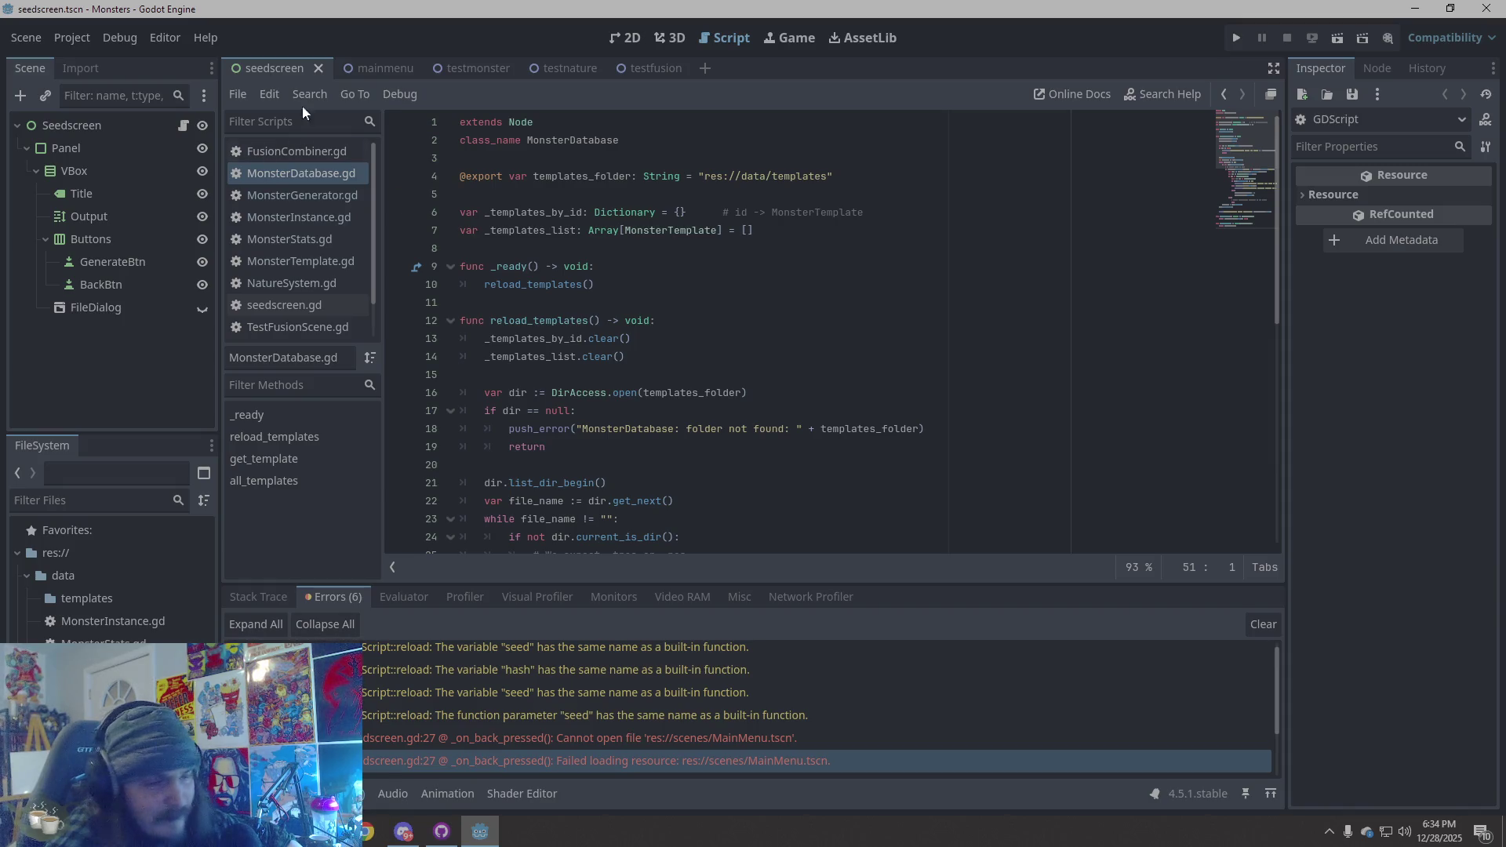
{"action": "left_click", "coordinate": [72, 39]}
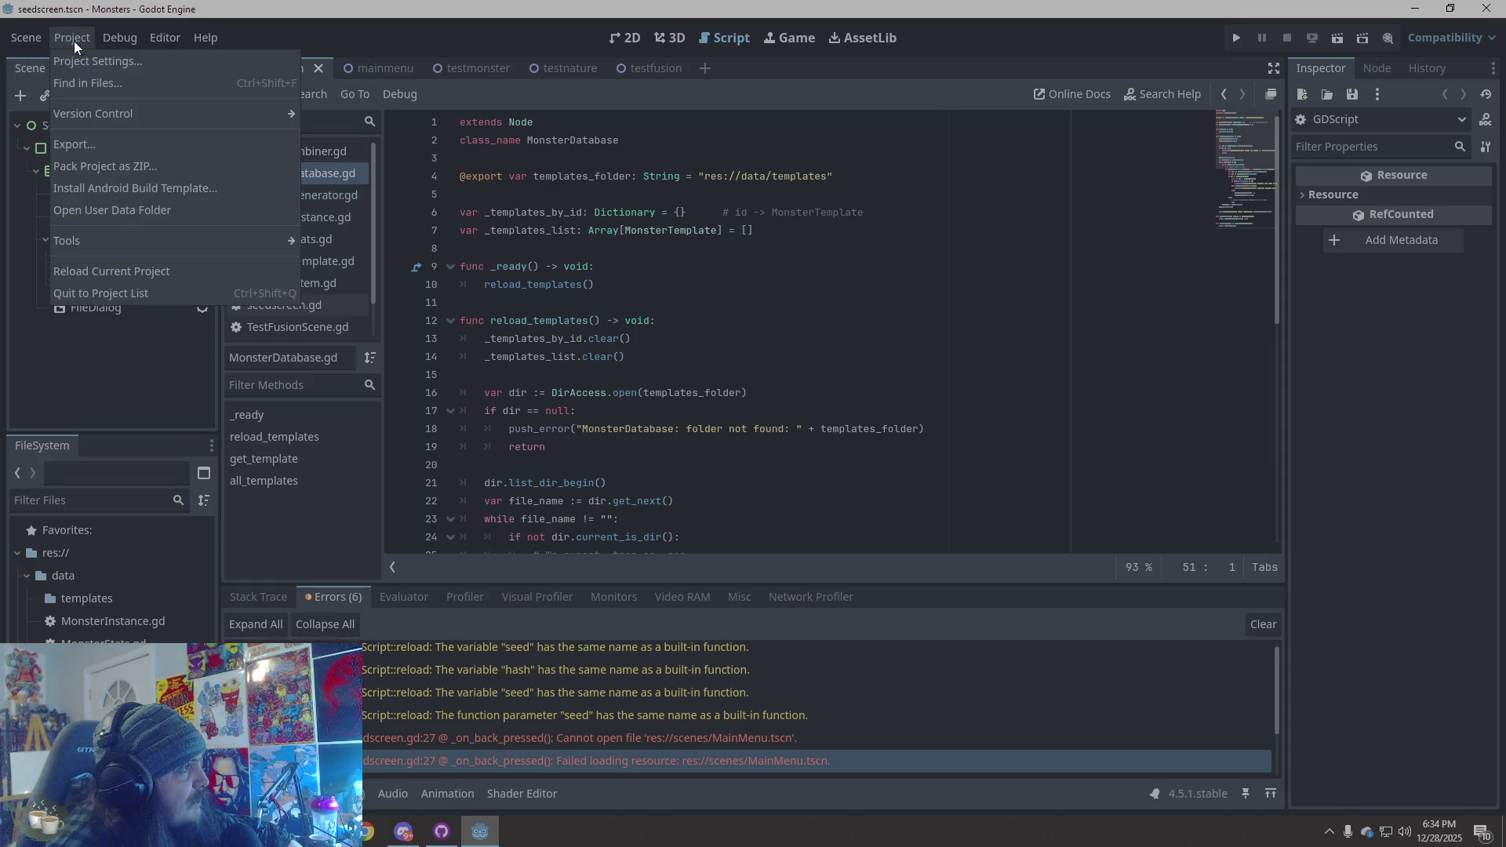
Step: Open Project Settings and filter the settings for 'autoload'
{"action": "left_click", "coordinate": [128, 62]}
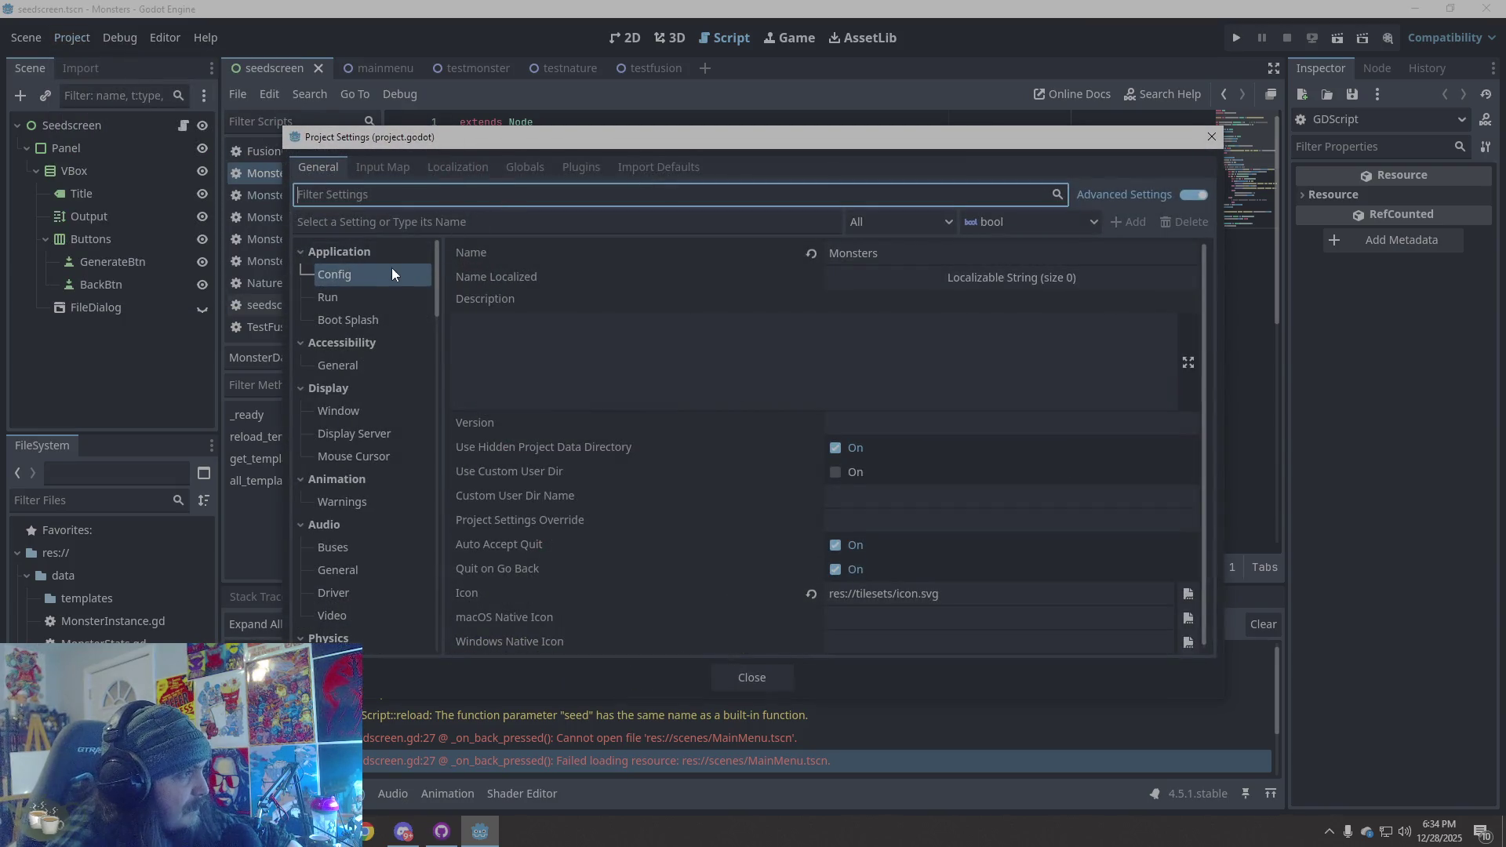
{"action": "scroll", "coordinate": [383, 270], "scroll_direction": "down", "scroll_amount": 10}
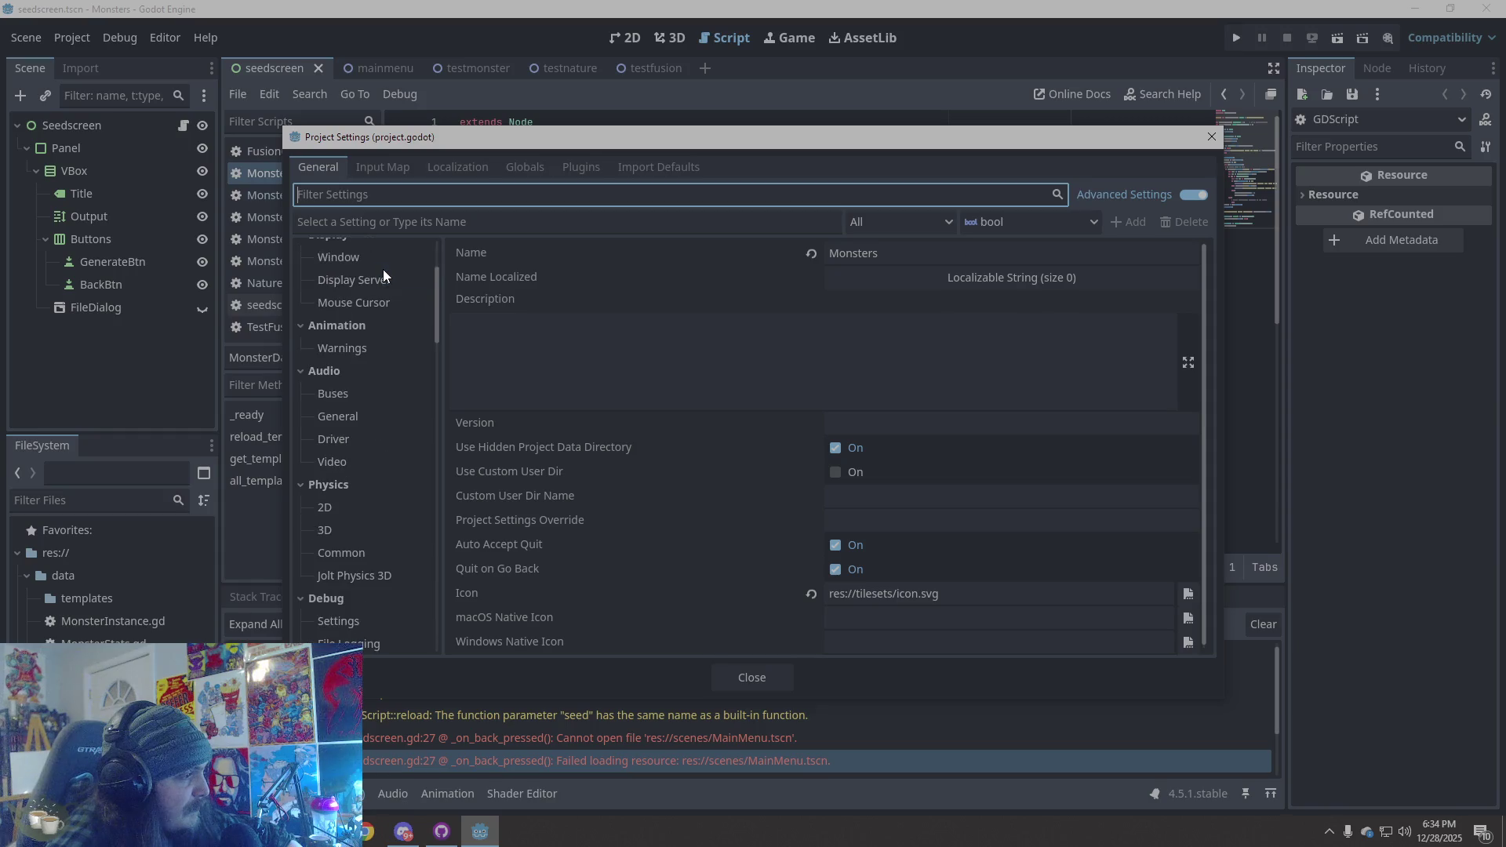
{"action": "scroll", "coordinate": [382, 270], "scroll_direction": "down", "scroll_amount": 15}
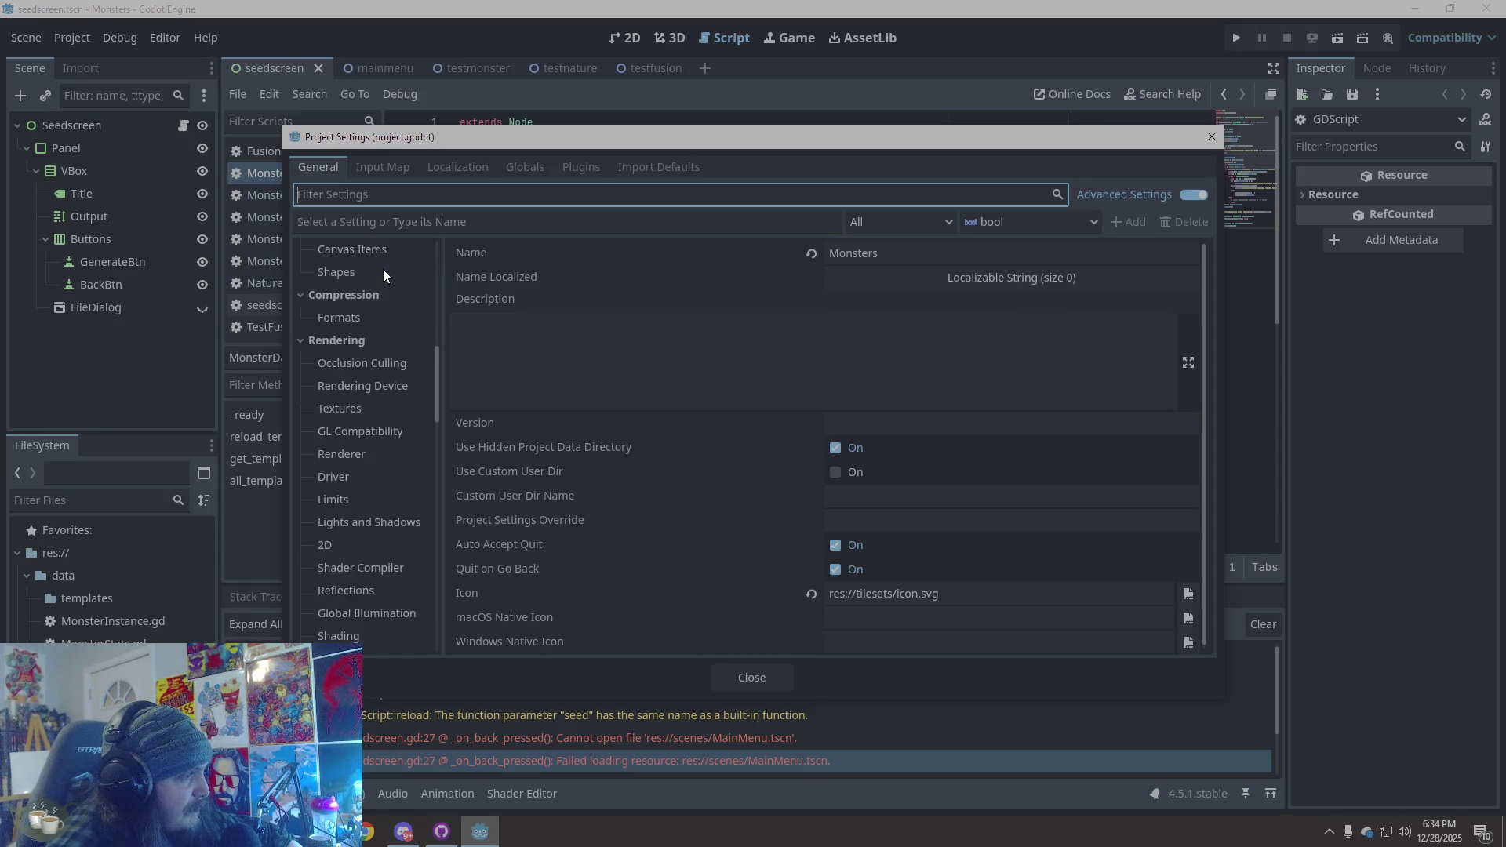
{"action": "scroll", "coordinate": [384, 274], "scroll_direction": "down", "scroll_amount": 5}
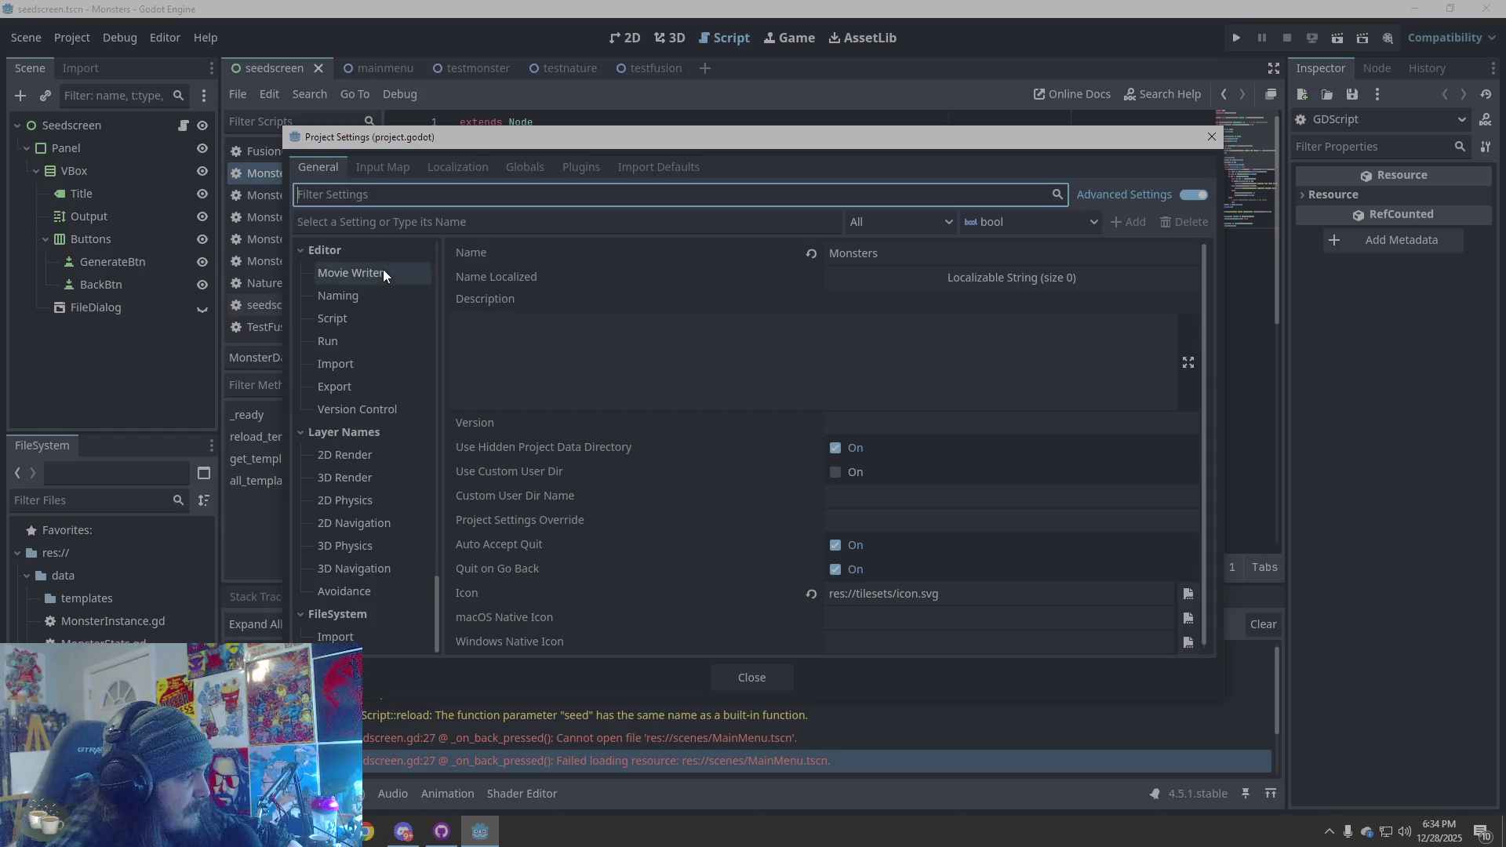
{"action": "type", "text": "au"}
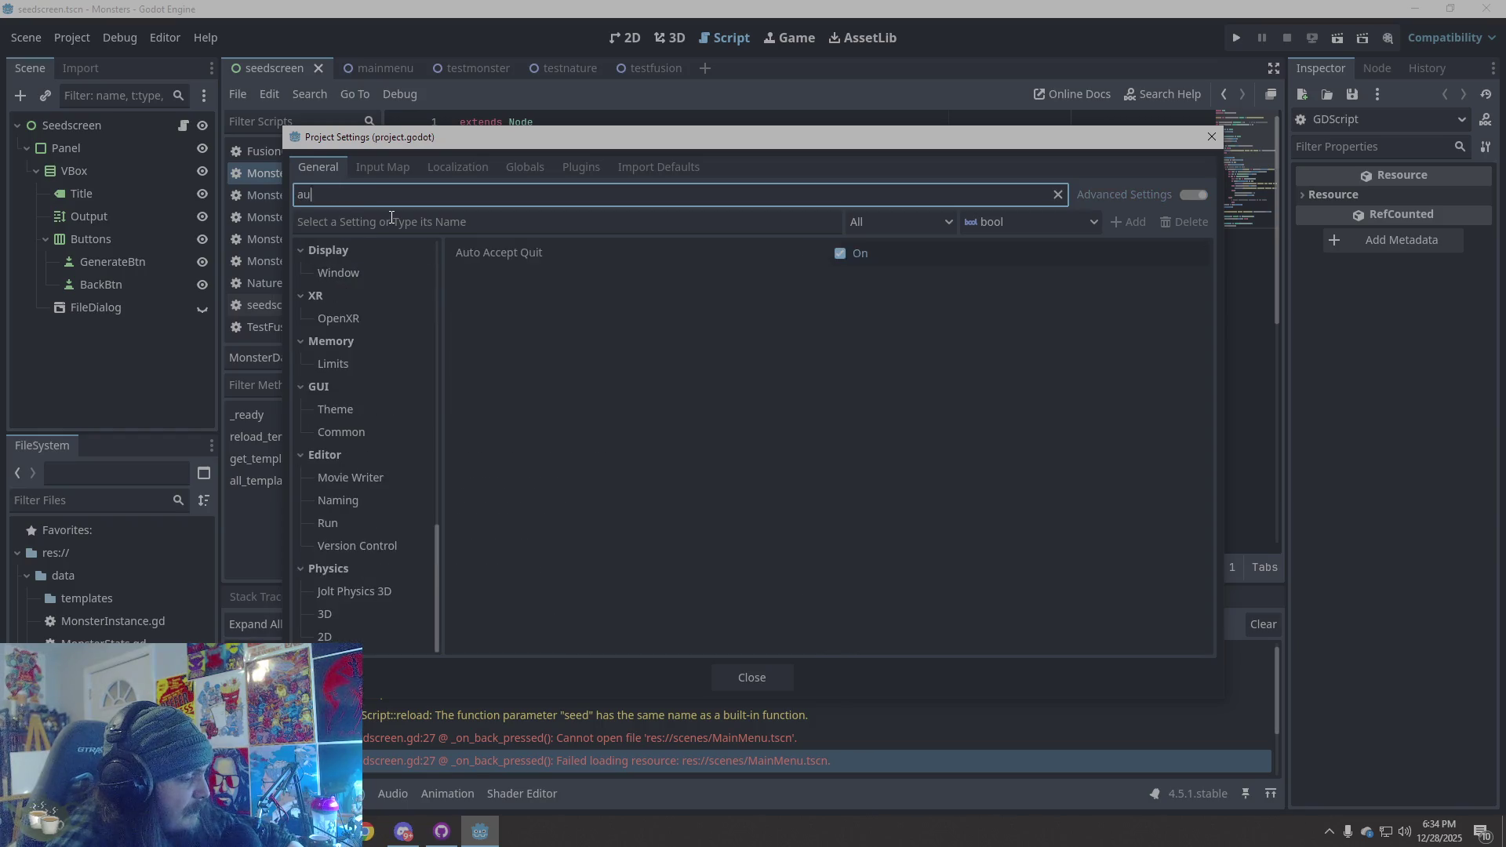
{"action": "type", "text": "to"}
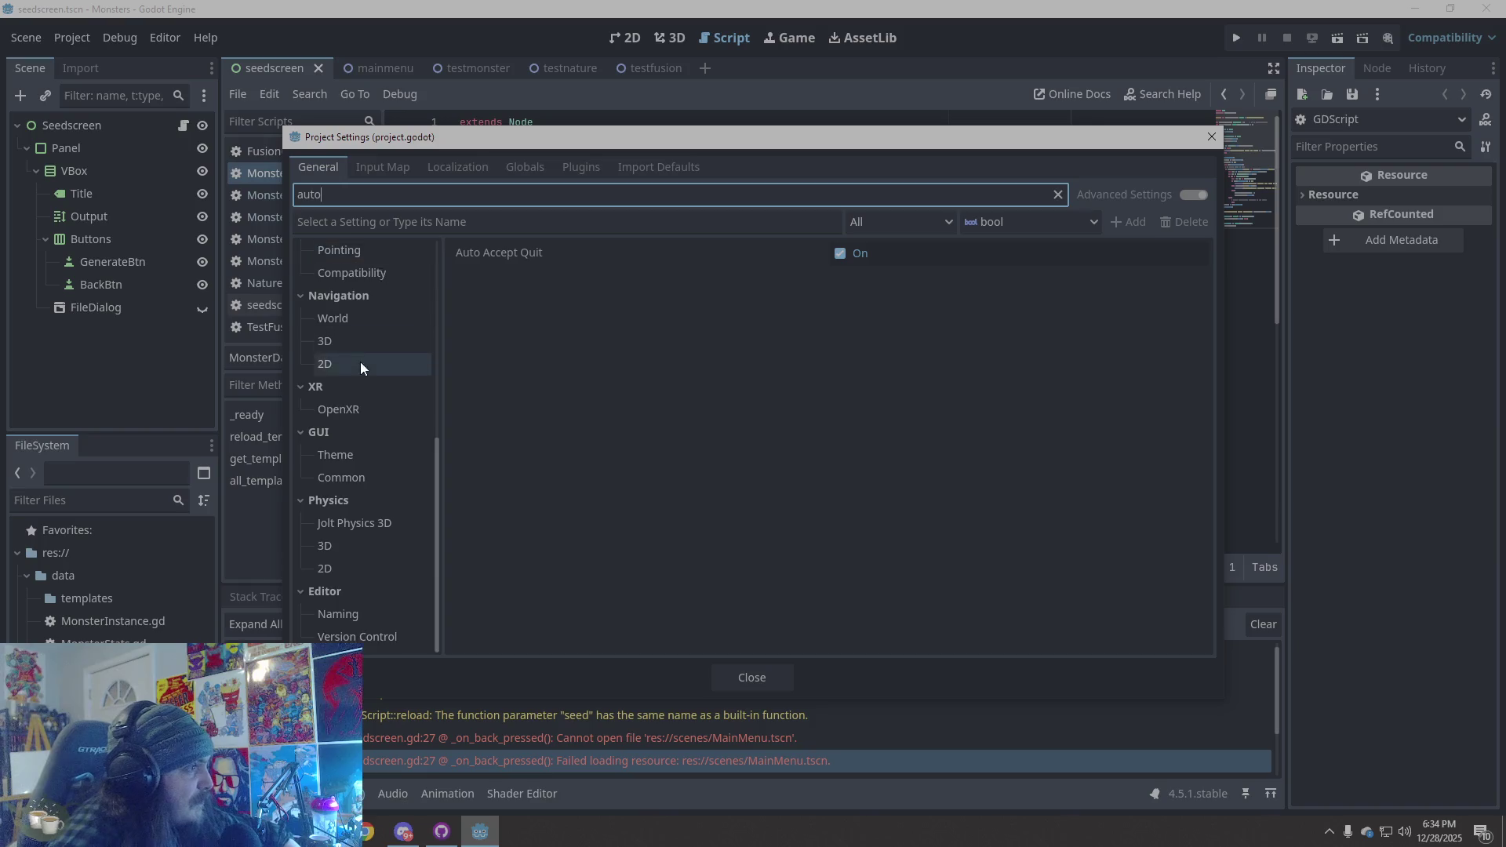
{"action": "scroll", "coordinate": [360, 368], "scroll_direction": "up", "scroll_amount": 10}
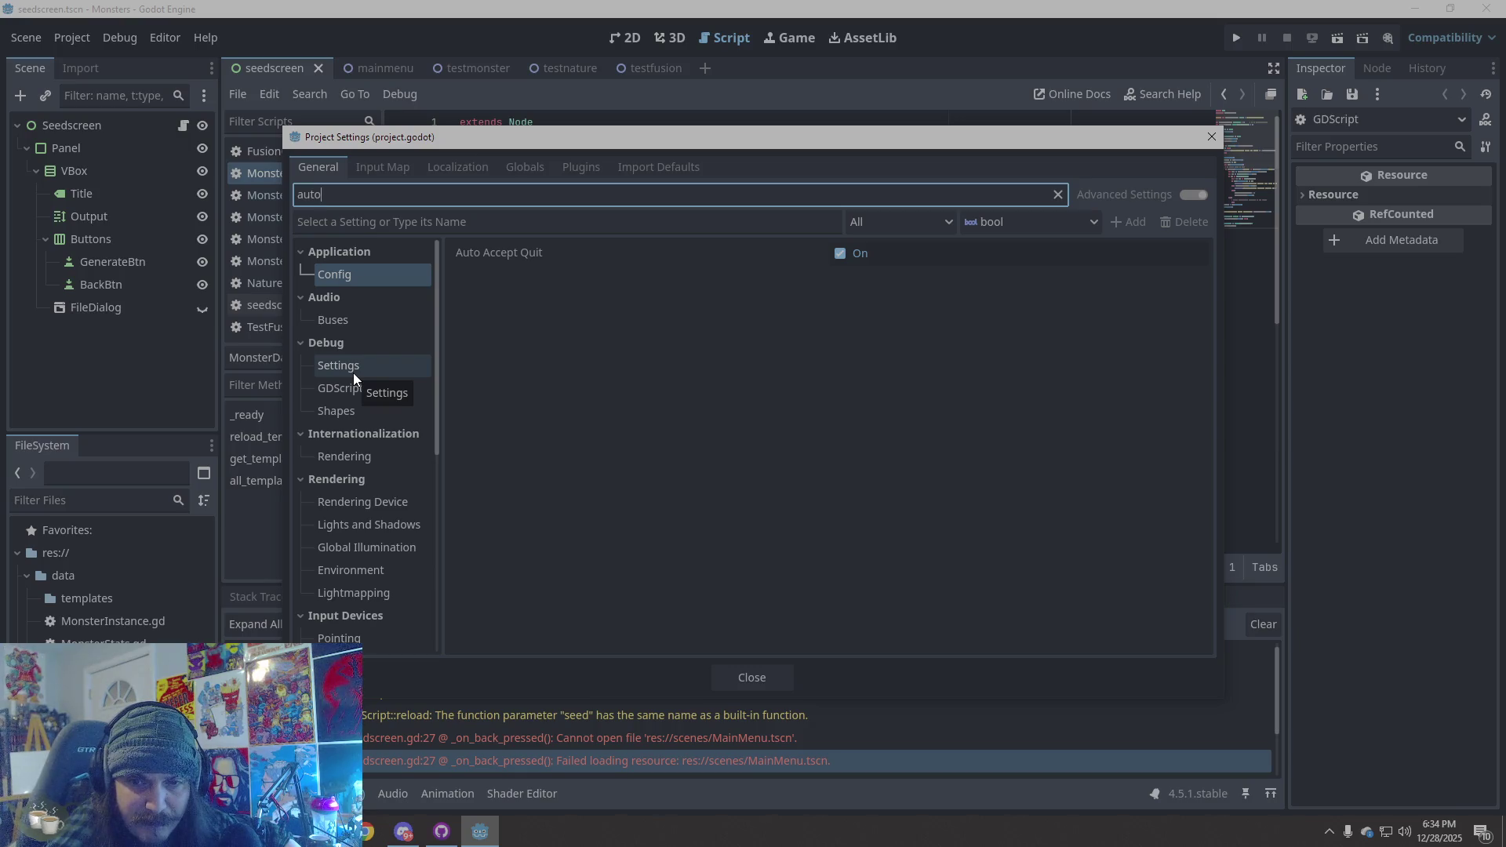
{"action": "type", "text": "l"}
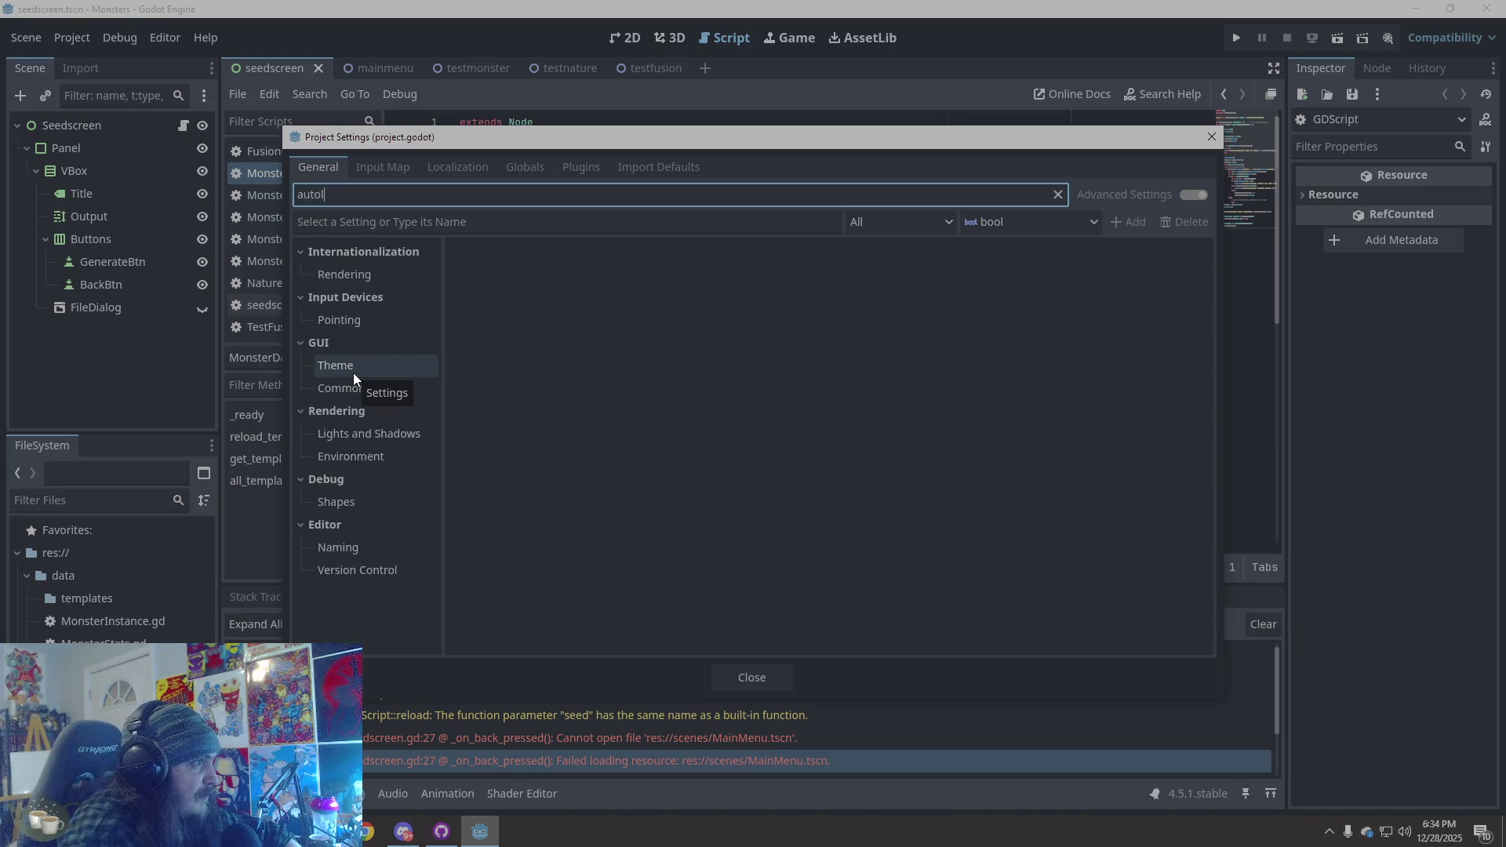
{"action": "type", "text": "oad"}
{"action": "left_click", "coordinate": [350, 271]}
Step: Clear the settings filter and bring up the Autoload page
{"action": "left_click", "coordinate": [347, 259]}
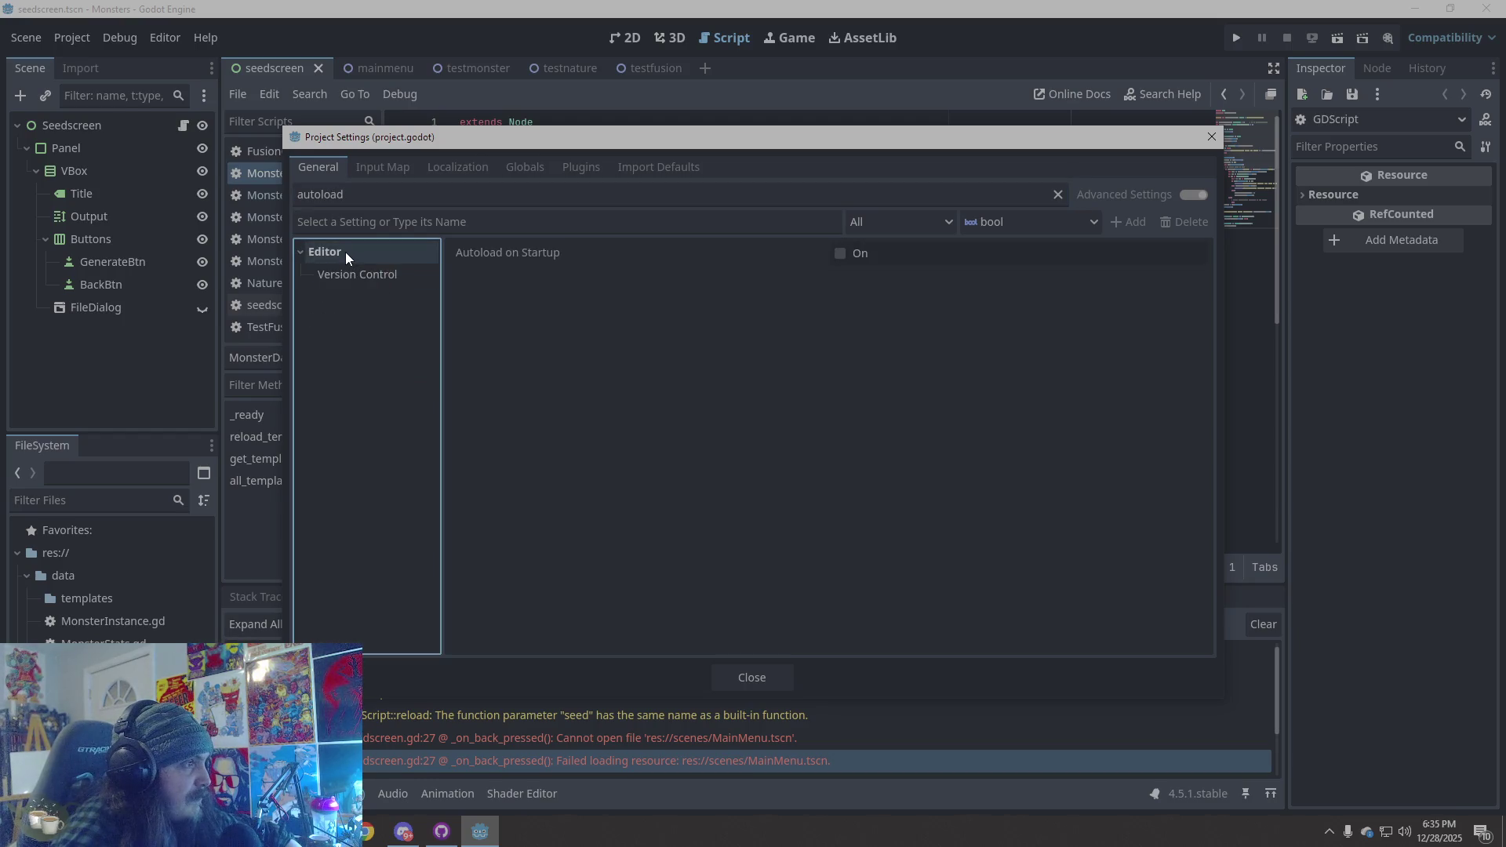
{"action": "left_click", "coordinate": [398, 195]}
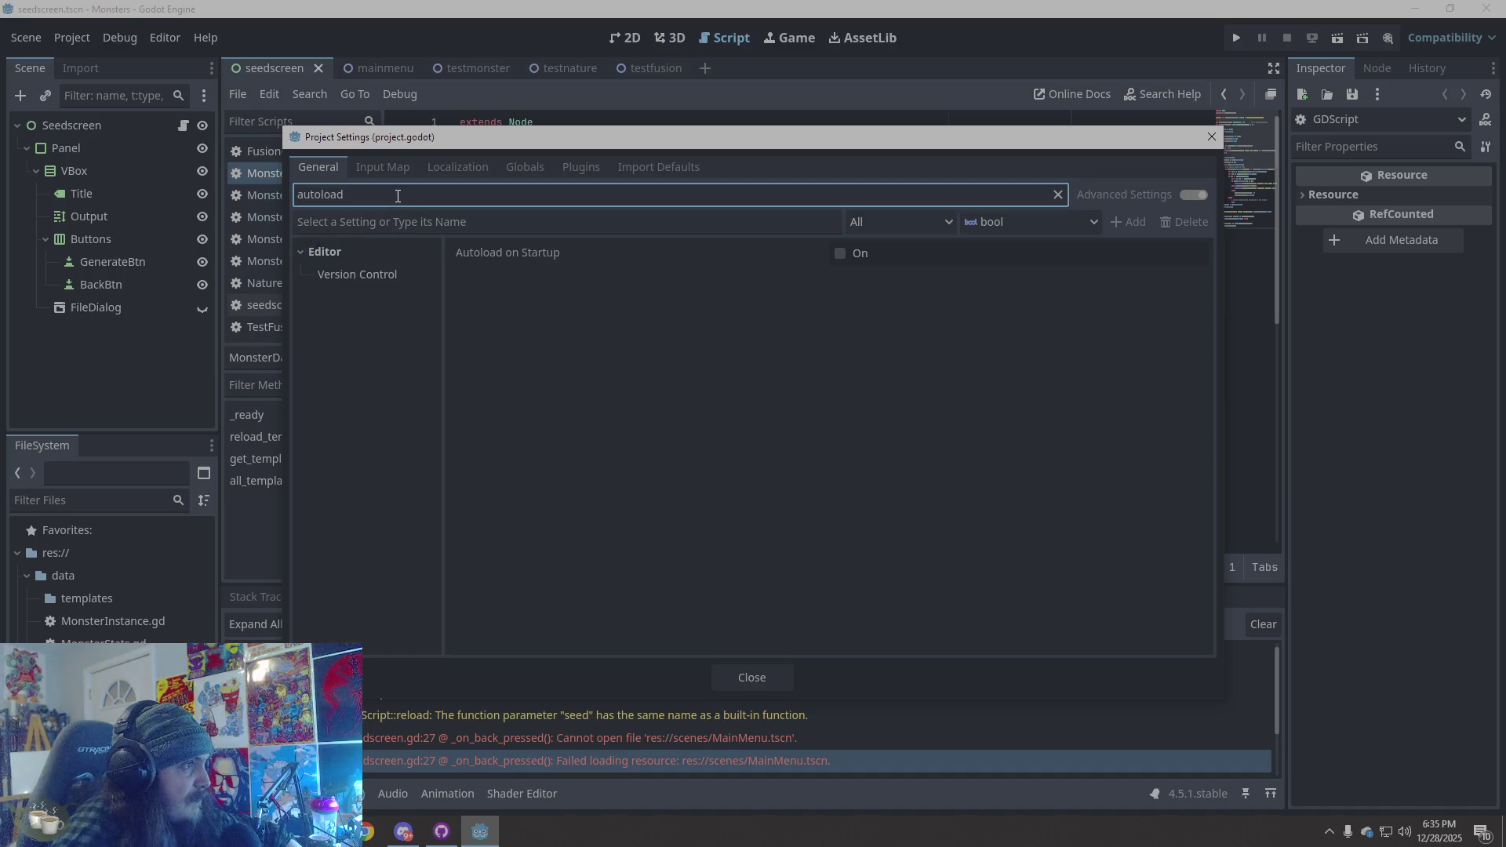
{"action": "double_click", "coordinate": [398, 196]}
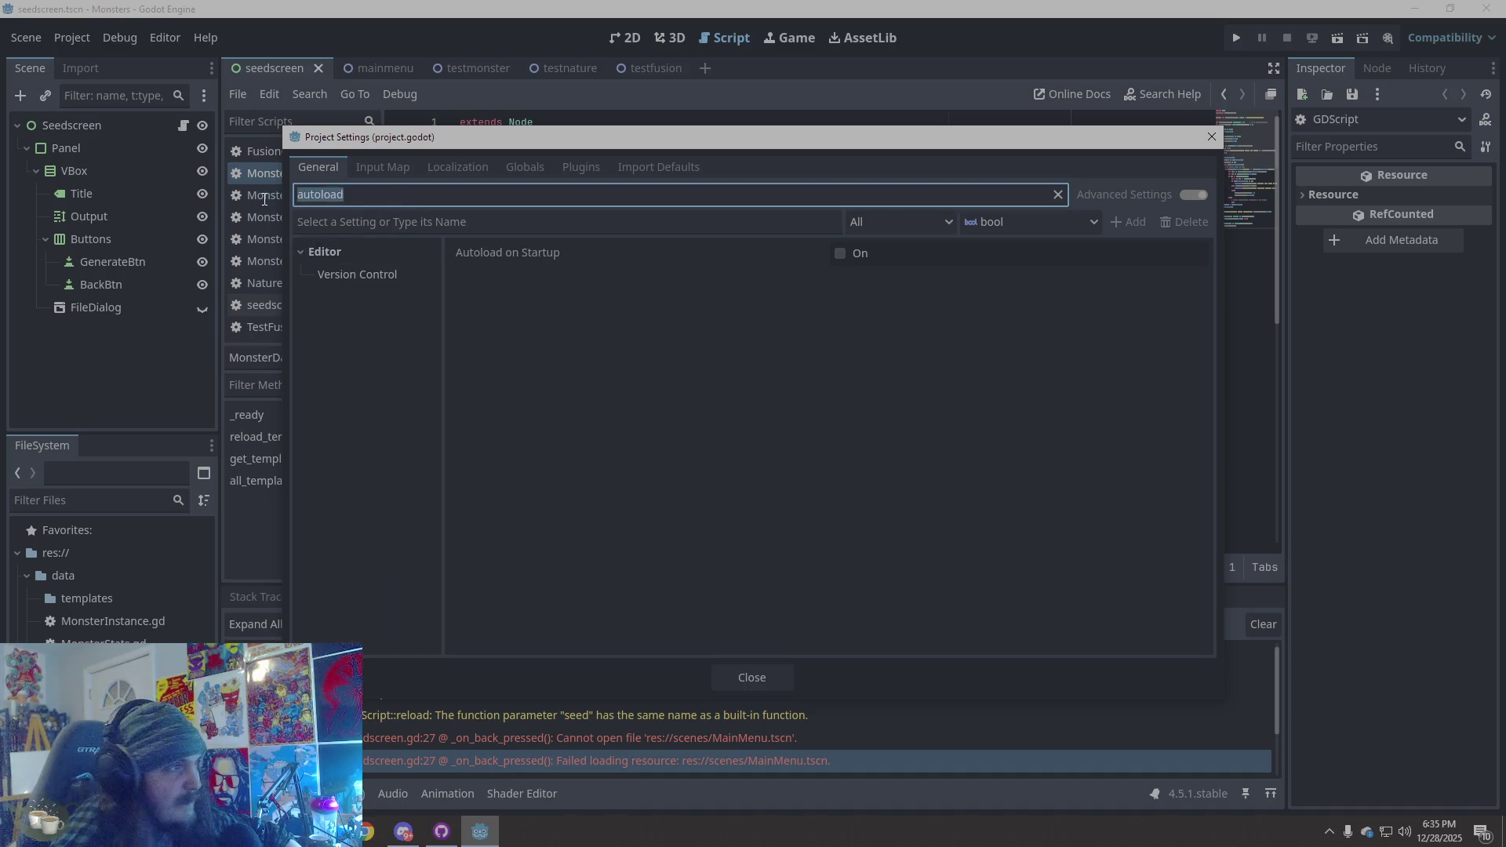
{"action": "key", "text": "BackSpace"}
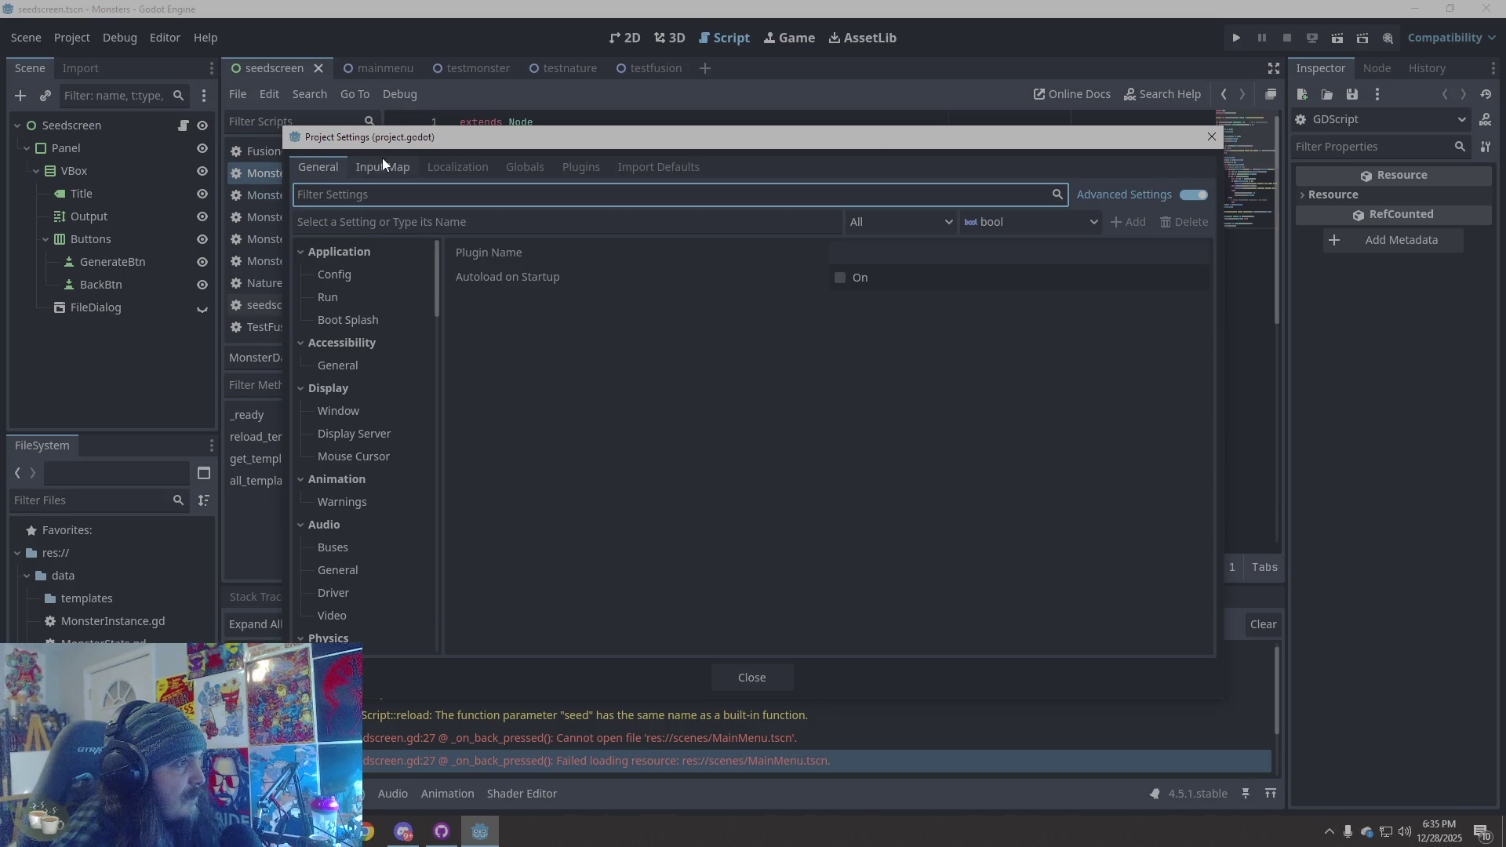
{"action": "left_click", "coordinate": [484, 167]}
Step: Bring up the Globals > Autoload list in Project Settings
{"action": "left_click", "coordinate": [533, 164]}
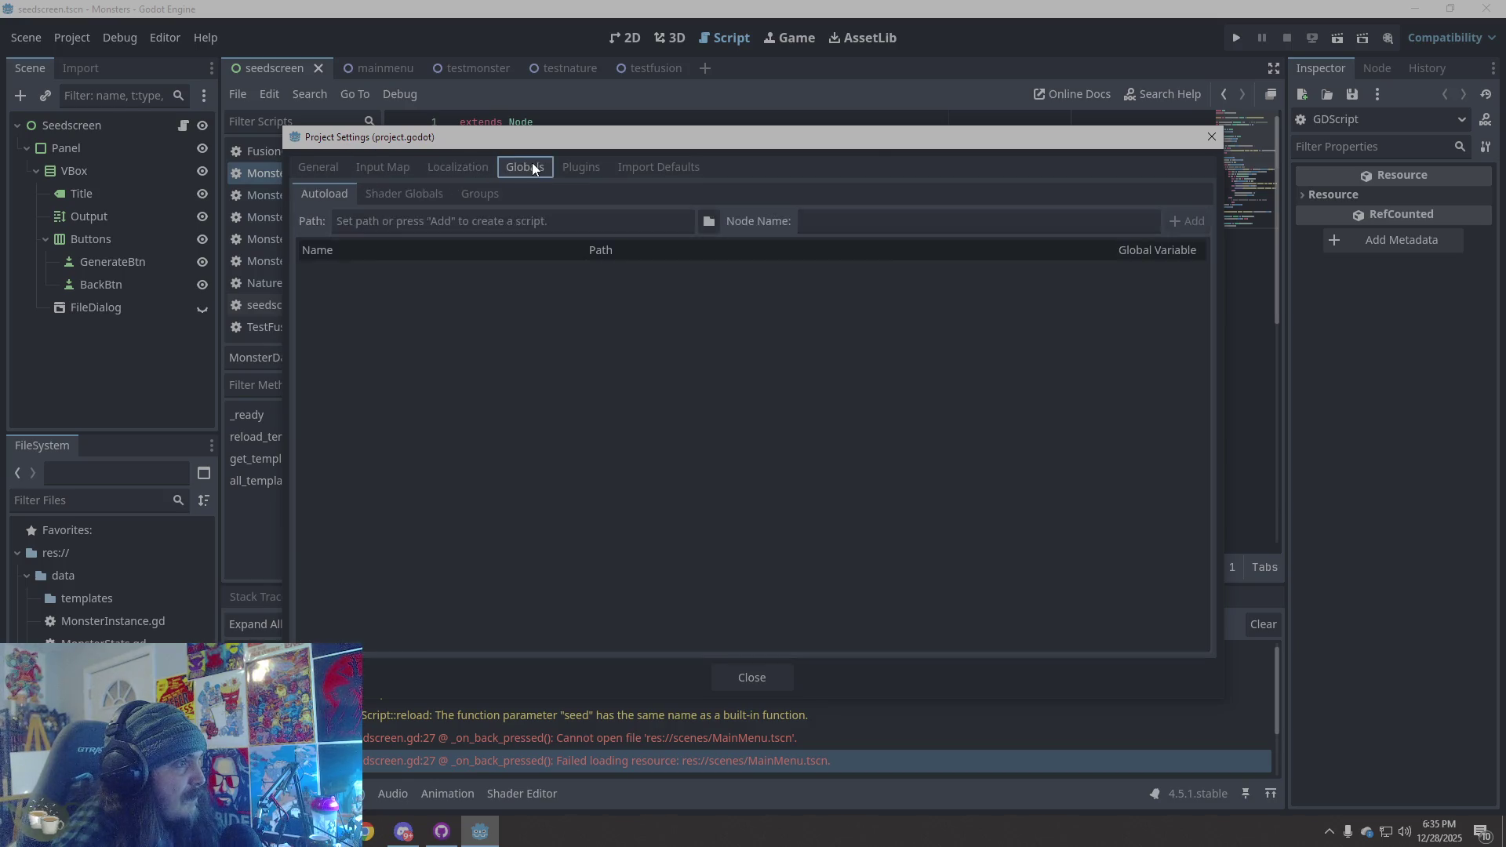
{"action": "left_click", "coordinate": [583, 164]}
{"action": "left_click", "coordinate": [518, 168]}
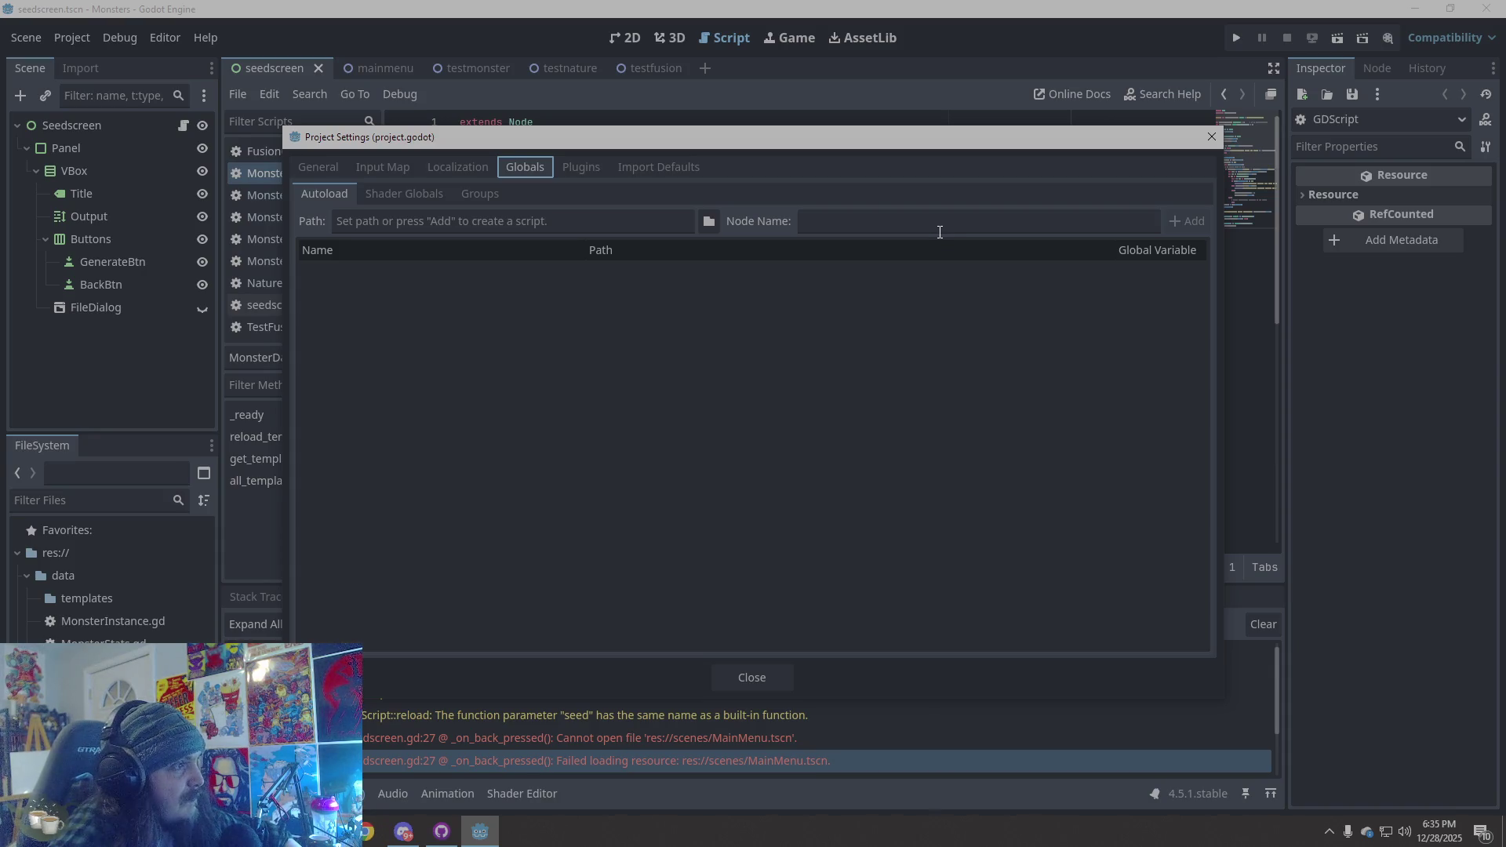
{"action": "left_click", "coordinate": [344, 188]}
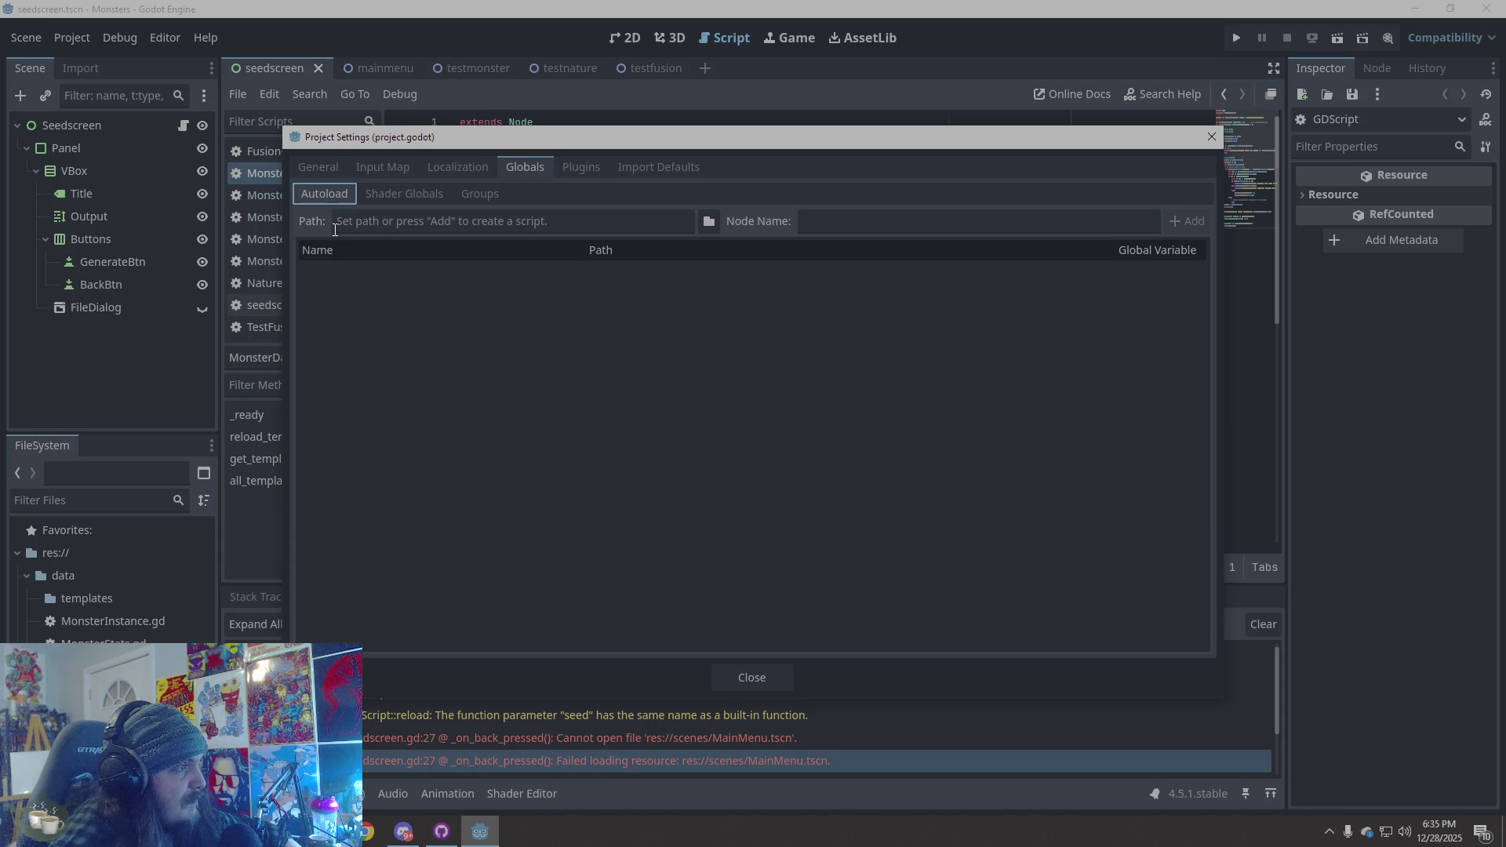
Step: Add res://systems/MonsterDatabase.gd as autoload MonsterDB, then close Project Settings
{"action": "left_click", "coordinate": [637, 227]}
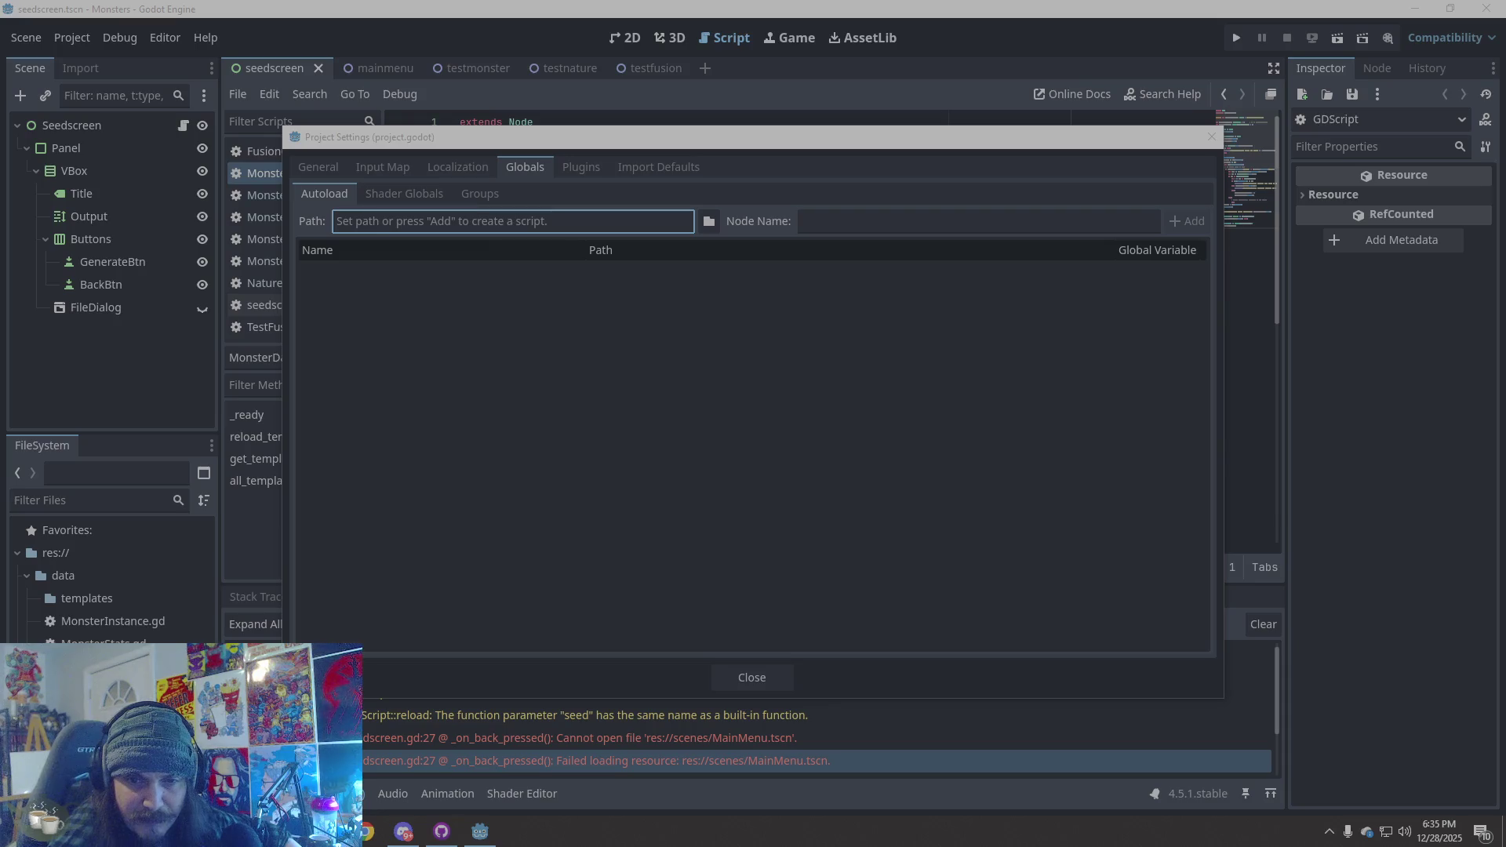
{"action": "left_click", "coordinate": [480, 220]}
{"action": "type", "text": "res://systems/MonsterDatabase.gd"}
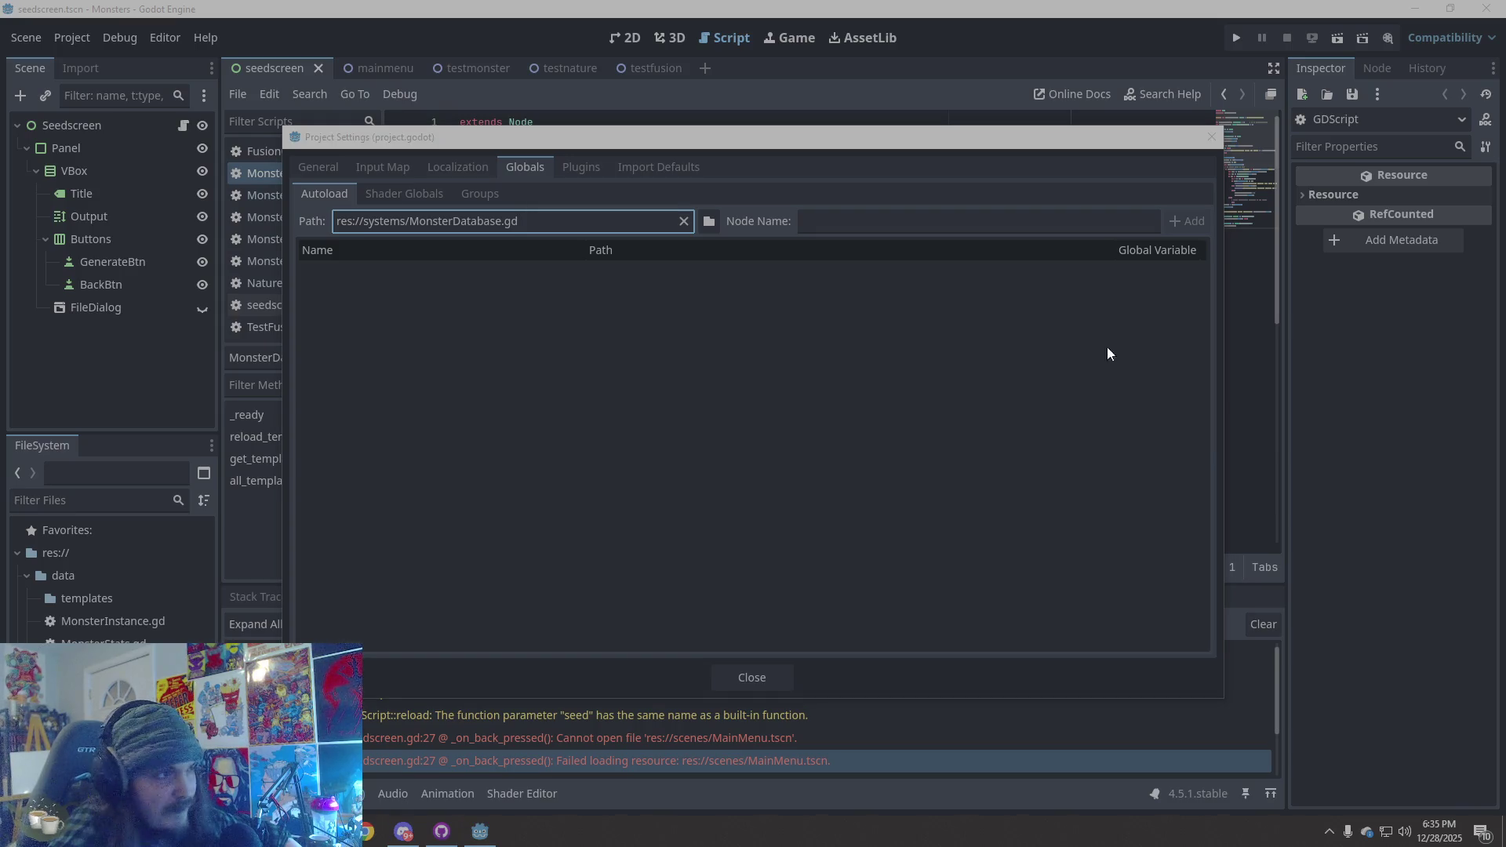
{"action": "left_click", "coordinate": [881, 223]}
{"action": "type", "text": "MonsterDB"}
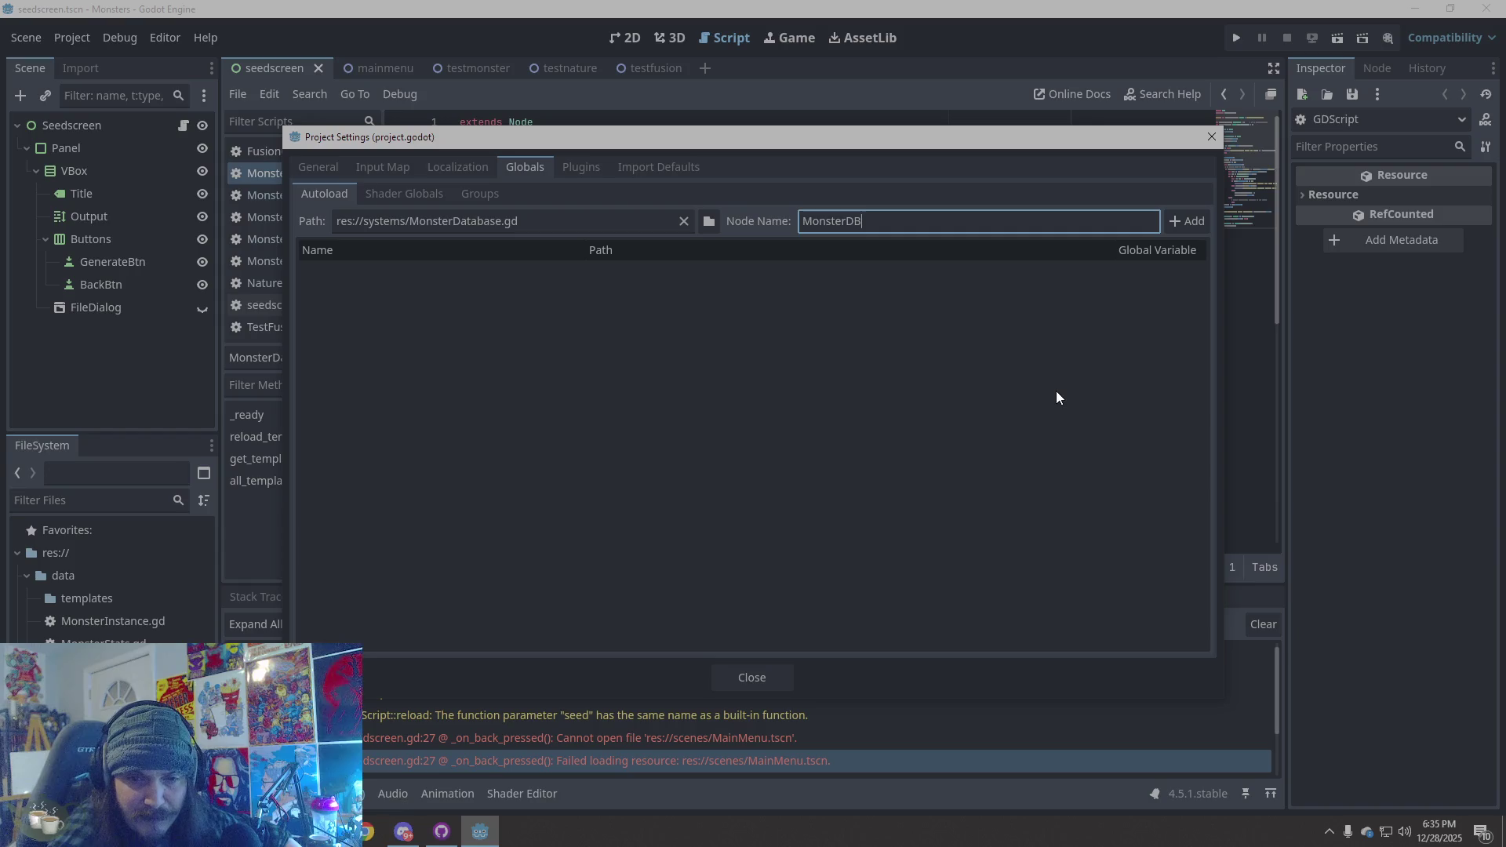
{"action": "left_click", "coordinate": [1186, 221]}
{"action": "left_click", "coordinate": [971, 499]}
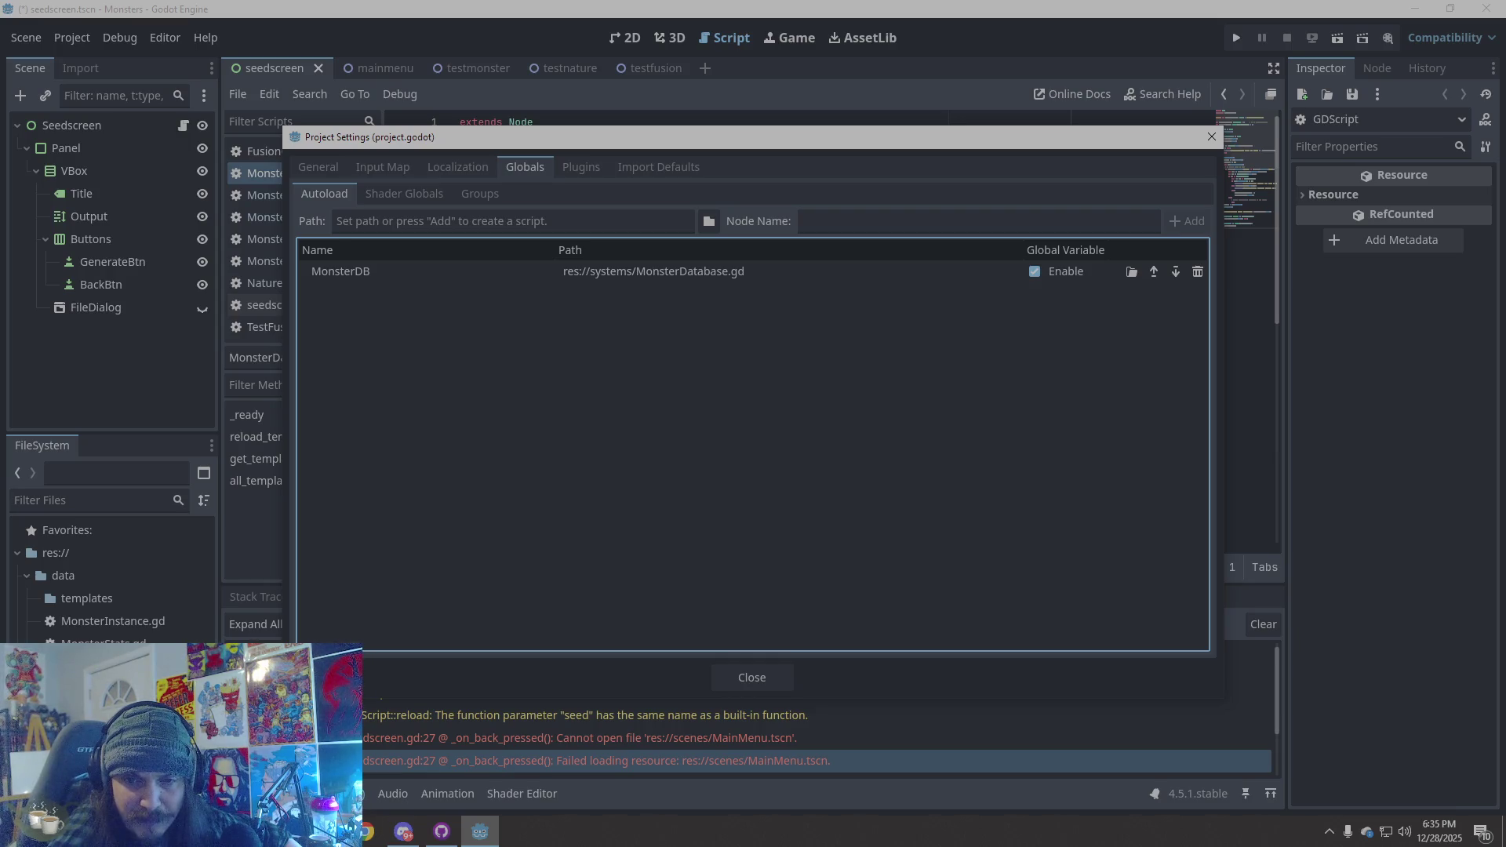
{"action": "left_click", "coordinate": [1211, 137]}
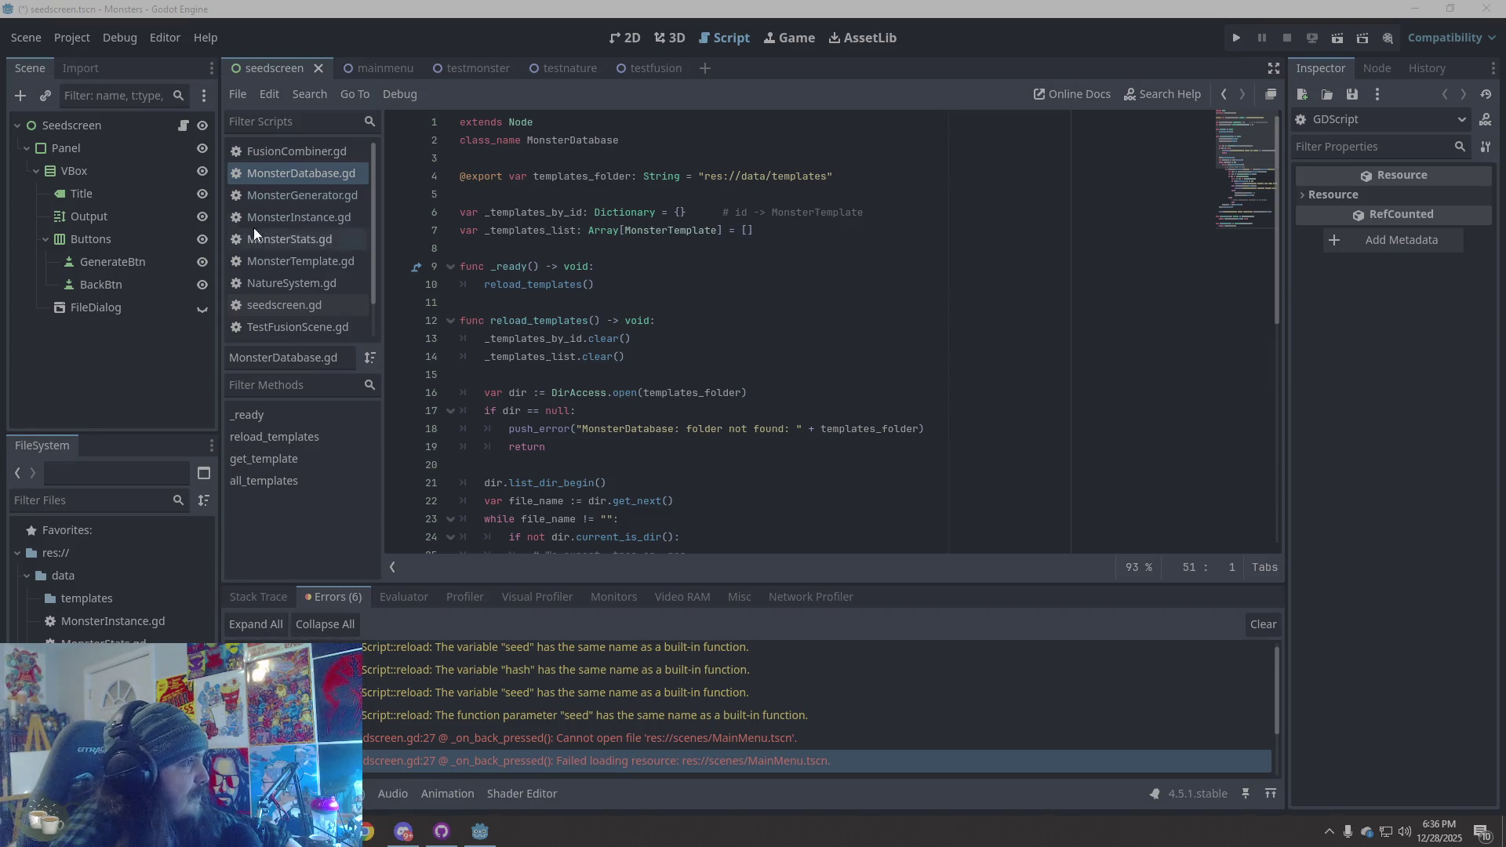
Step: Look over the MonsterGenerator.gd script, then switch to MonsterDatabase.gd
{"action": "left_click", "coordinate": [328, 195]}
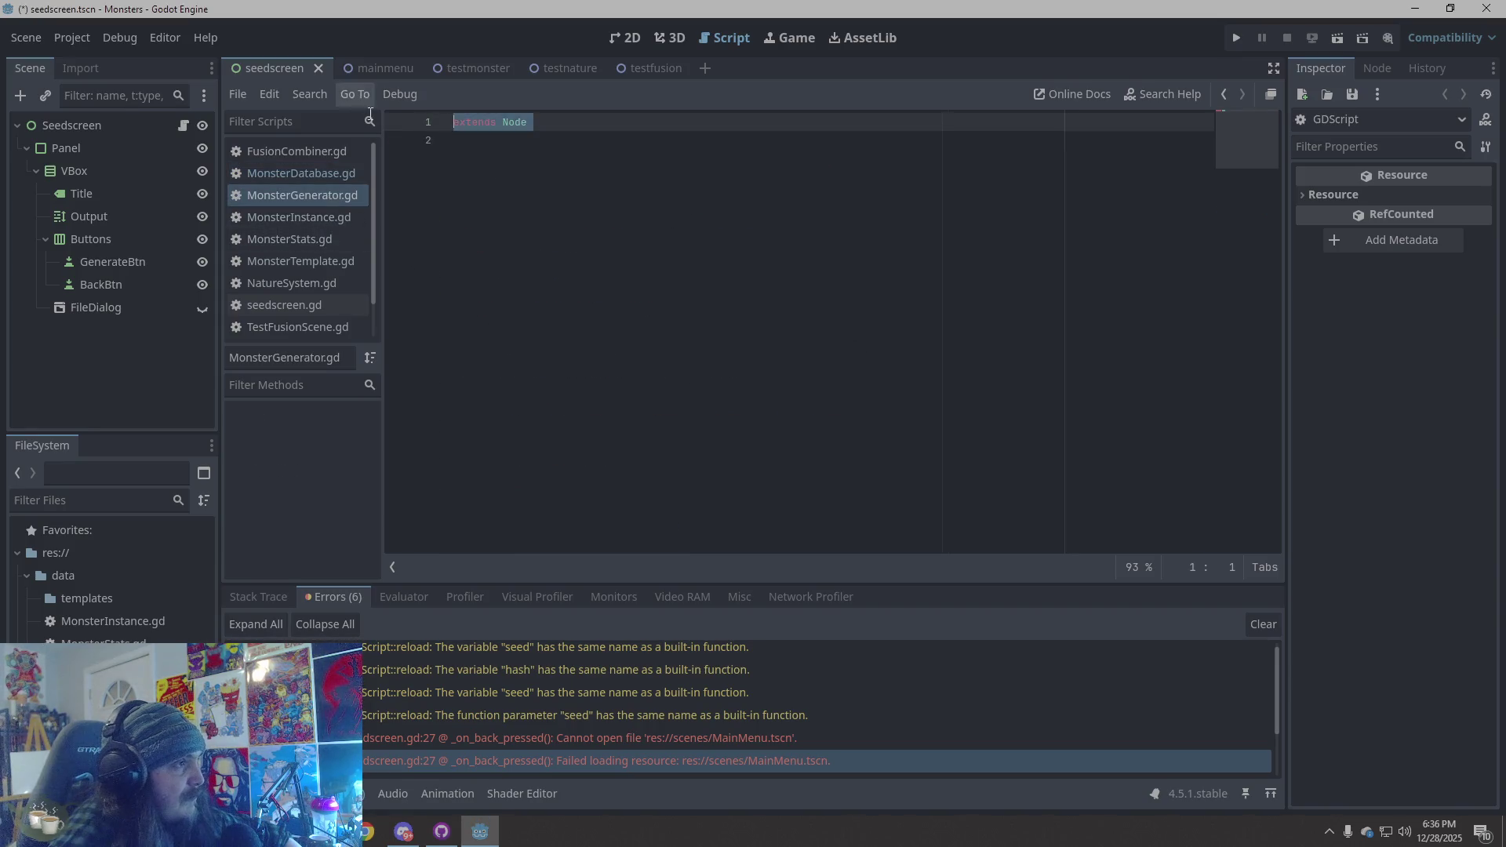
{"action": "scroll", "coordinate": [713, 311], "scroll_direction": "up", "scroll_amount": 5}
{"action": "scroll", "coordinate": [712, 312], "scroll_direction": "down", "scroll_amount": 2}
{"action": "scroll", "coordinate": [713, 311], "scroll_direction": "down", "scroll_amount": 1}
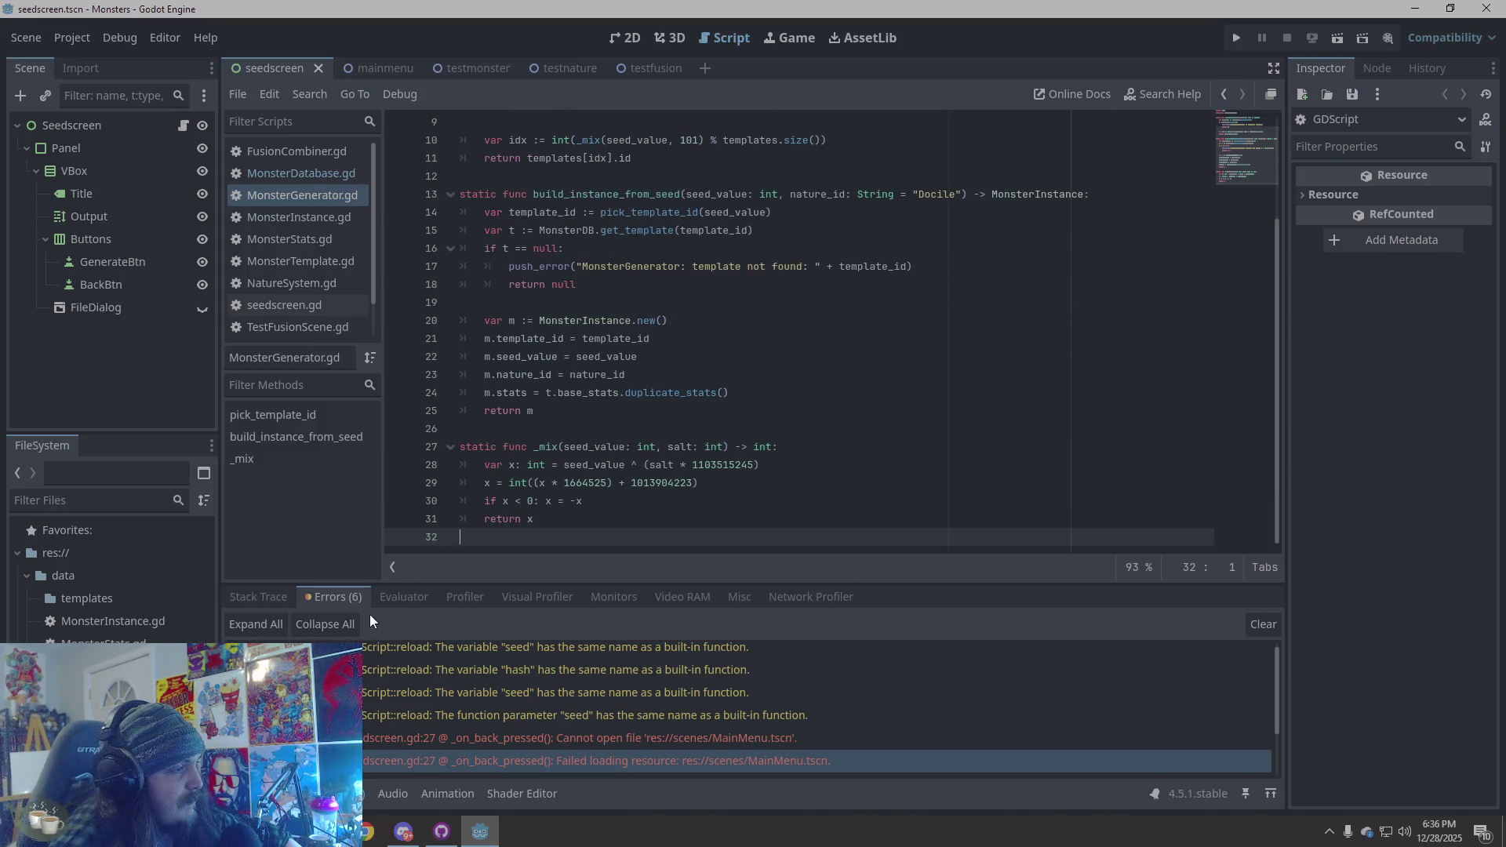
{"action": "left_click", "coordinate": [299, 176]}
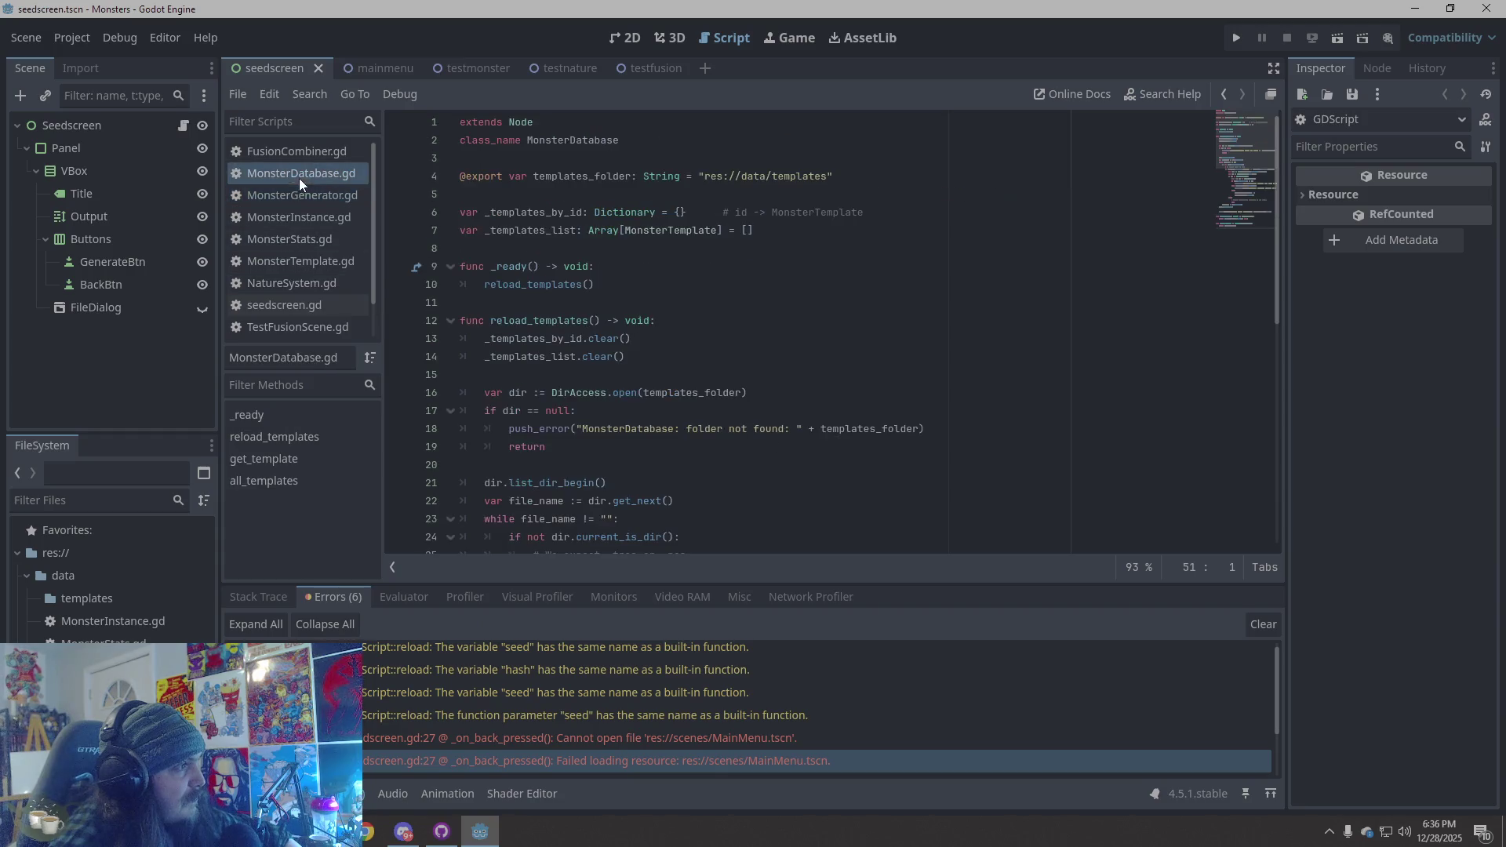
Step: Step through MonsterTemplate.gd, seedscreen.gd and NatureSystem.gd to TestFusionScene.gd's get_primary_type error, then select the templates folder
{"action": "left_click", "coordinate": [305, 153]}
{"action": "left_click", "coordinate": [301, 196]}
{"action": "left_click", "coordinate": [298, 238]}
{"action": "left_click", "coordinate": [298, 260]}
{"action": "left_click", "coordinate": [299, 302]}
{"action": "left_click", "coordinate": [310, 284]}
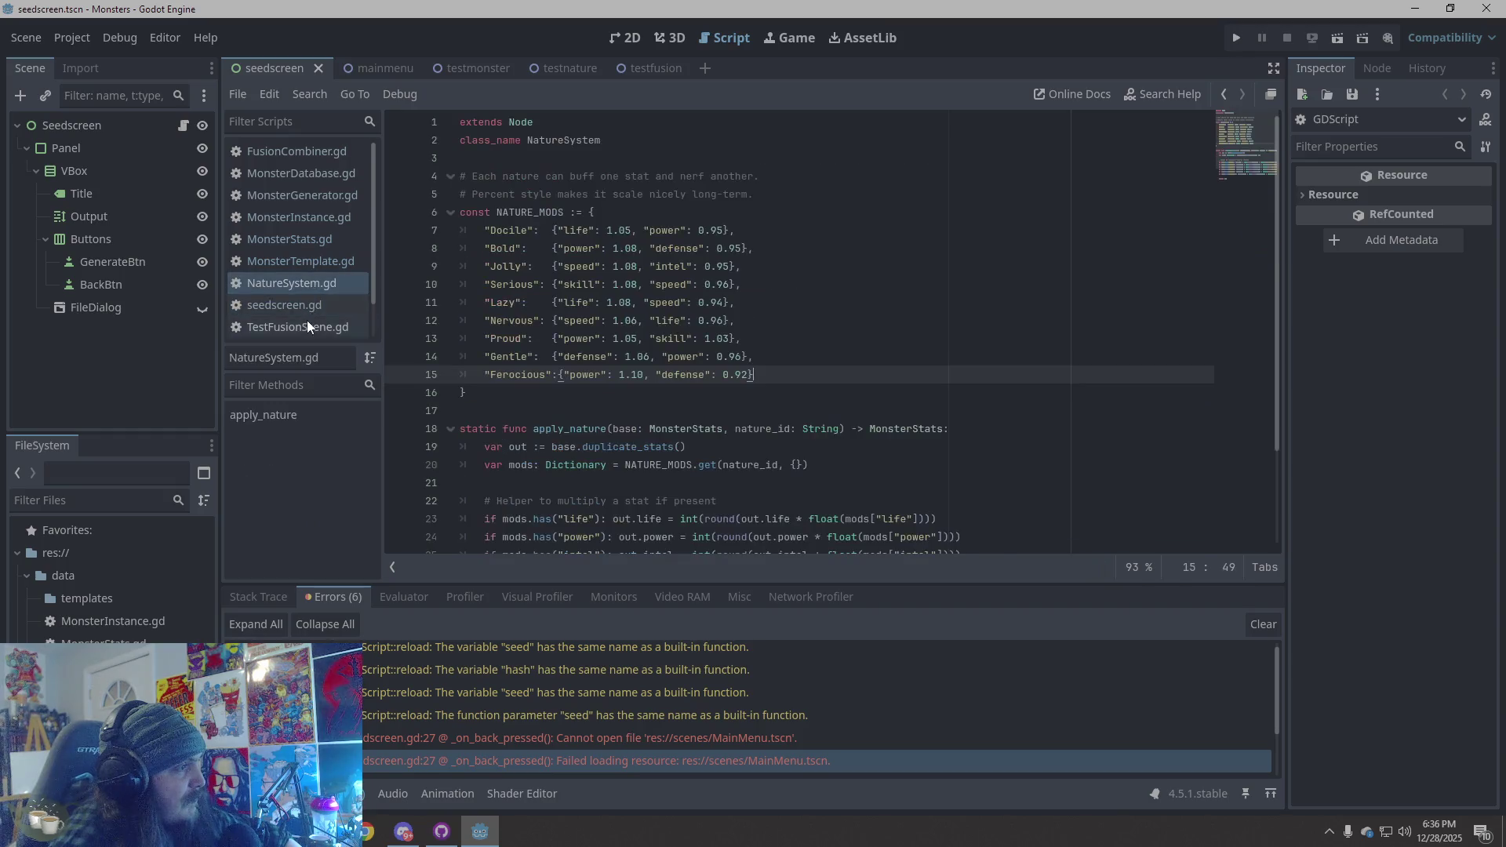
{"action": "left_click", "coordinate": [307, 324]}
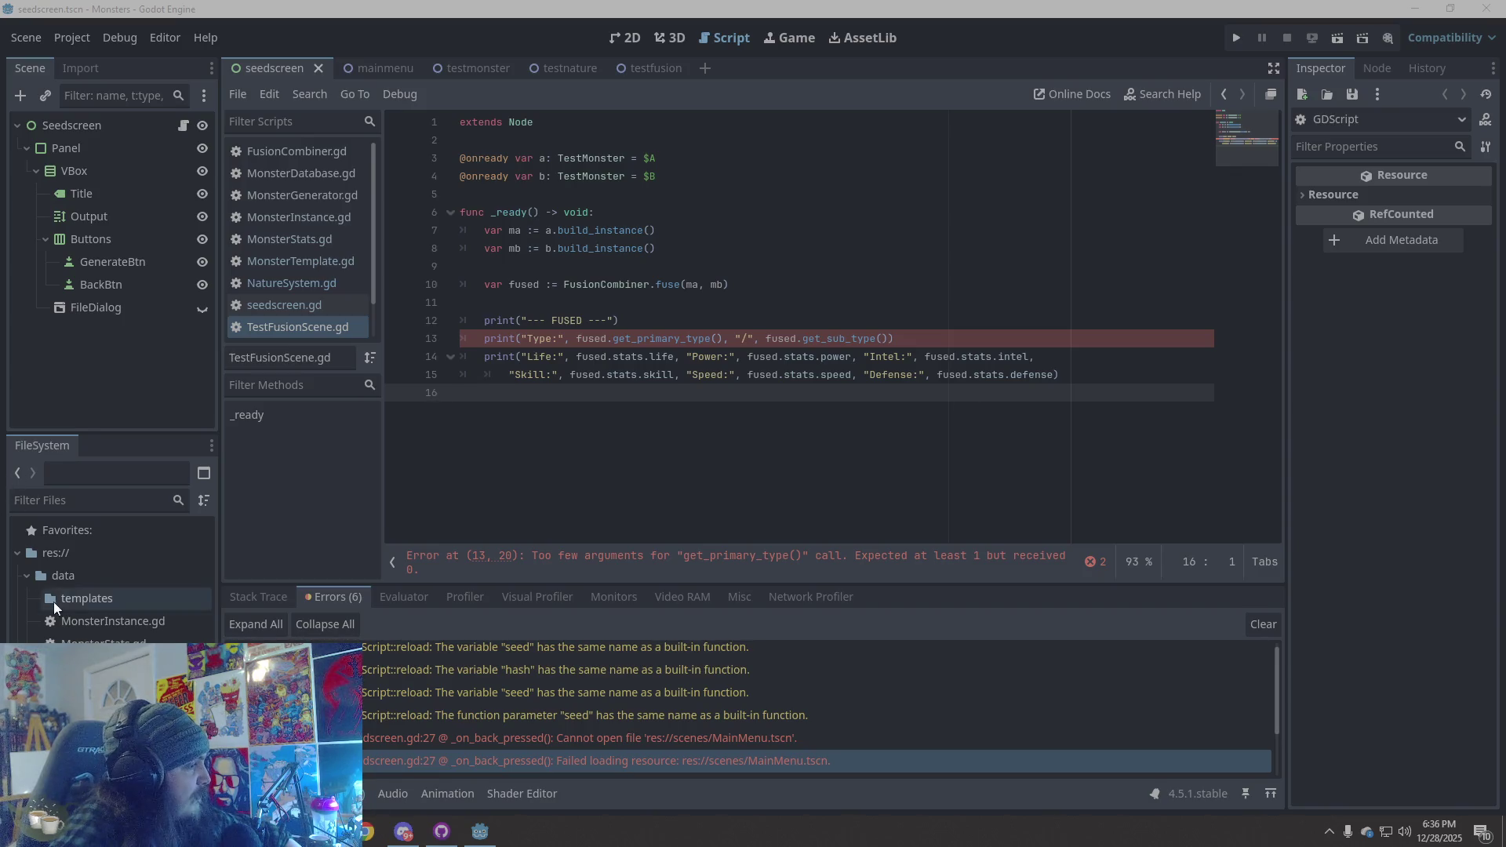
{"action": "left_click", "coordinate": [45, 599]}
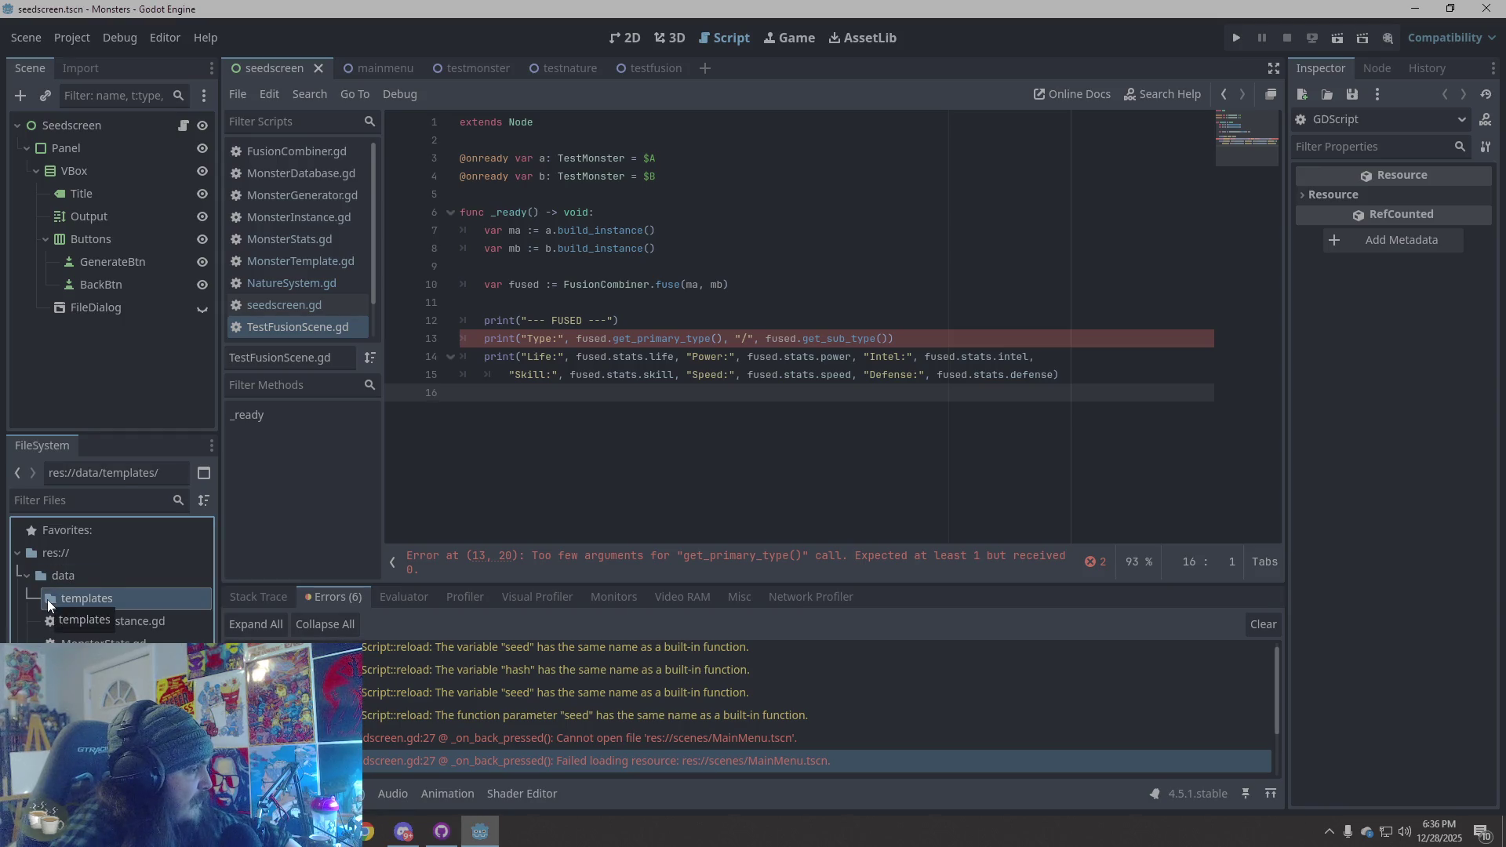